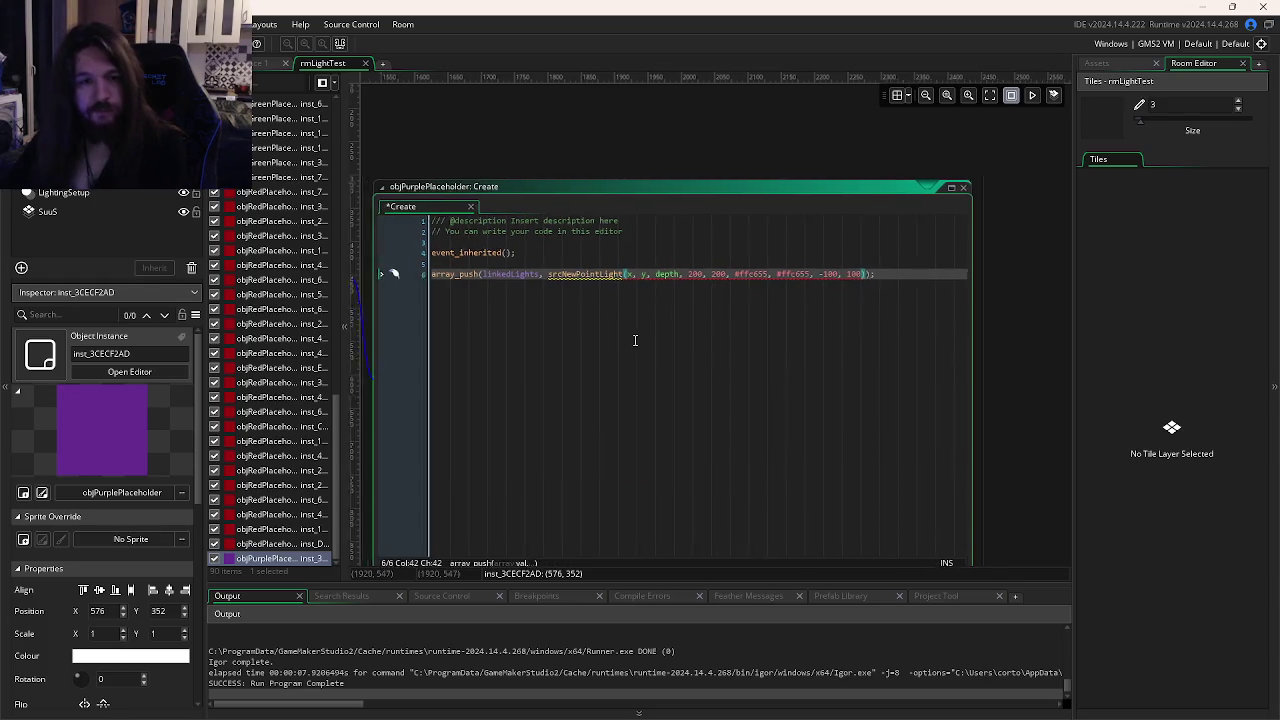
# Fix the closing parentheses on line 6, then try a + 100 position offset and undo it.
pyautogui.click(874, 274)
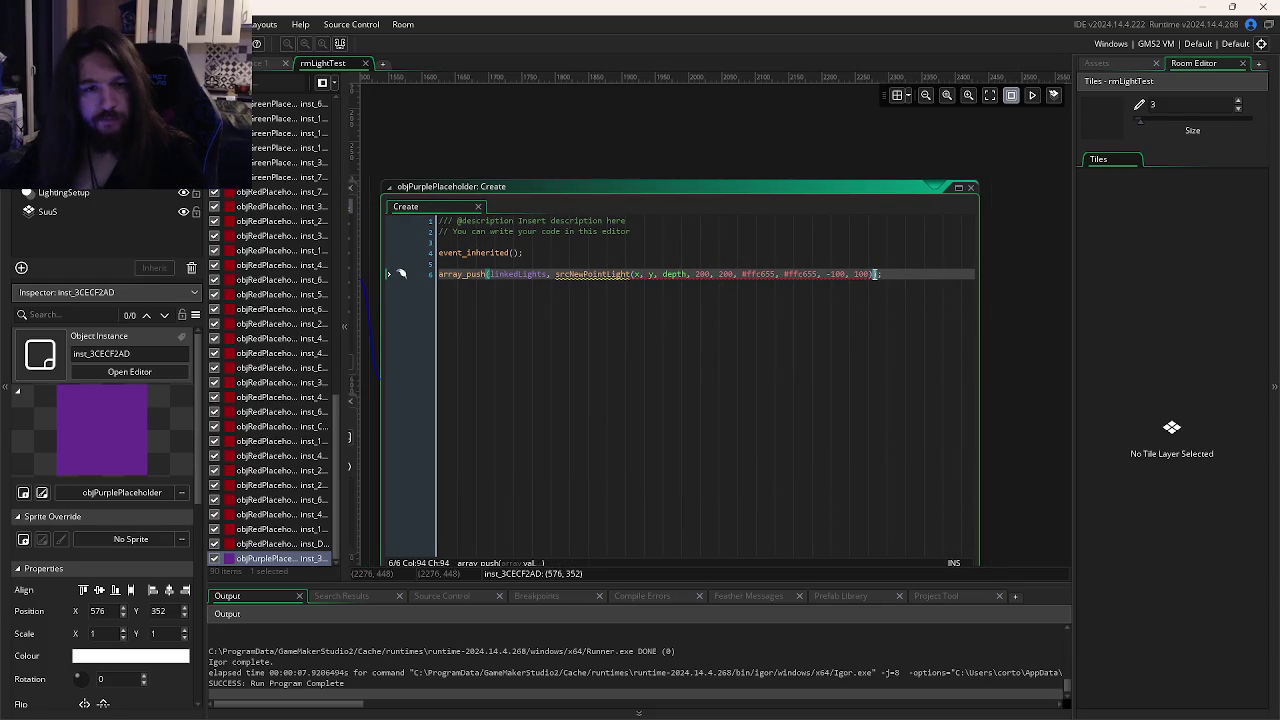
pyautogui.press('Left')
pyautogui.press('Left')
pyautogui.press('Delete')
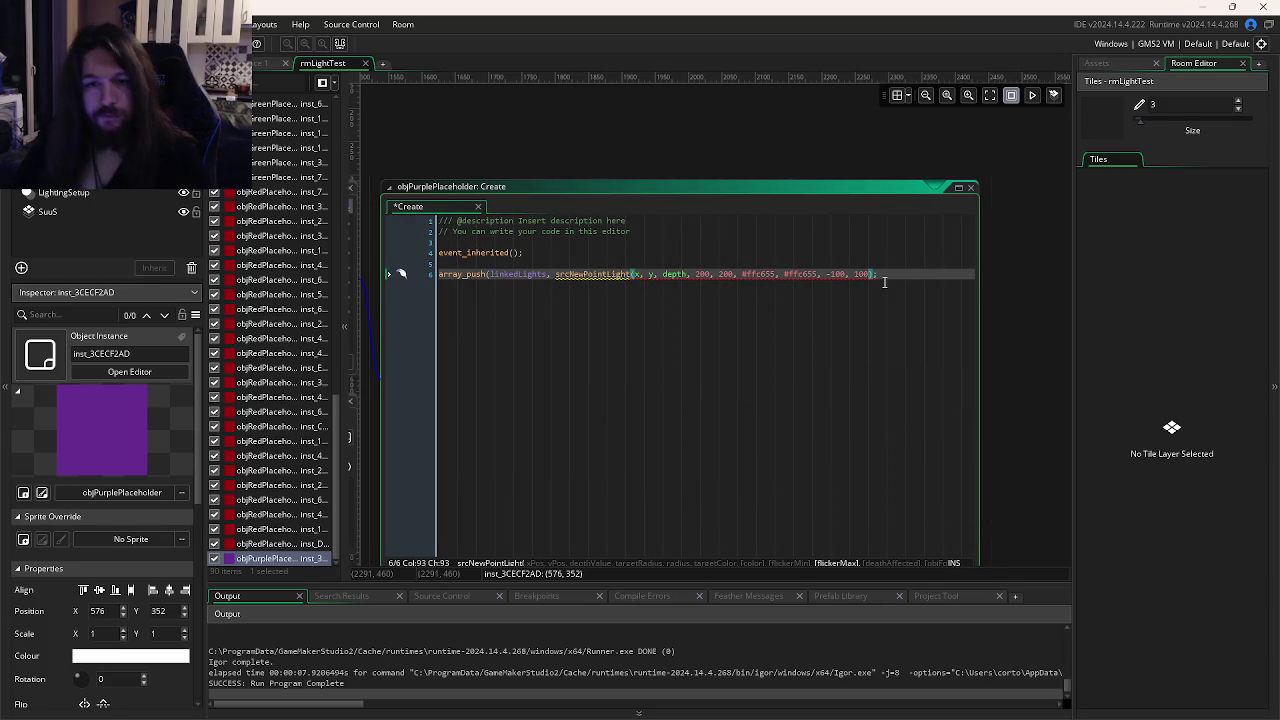
pyautogui.write(')')
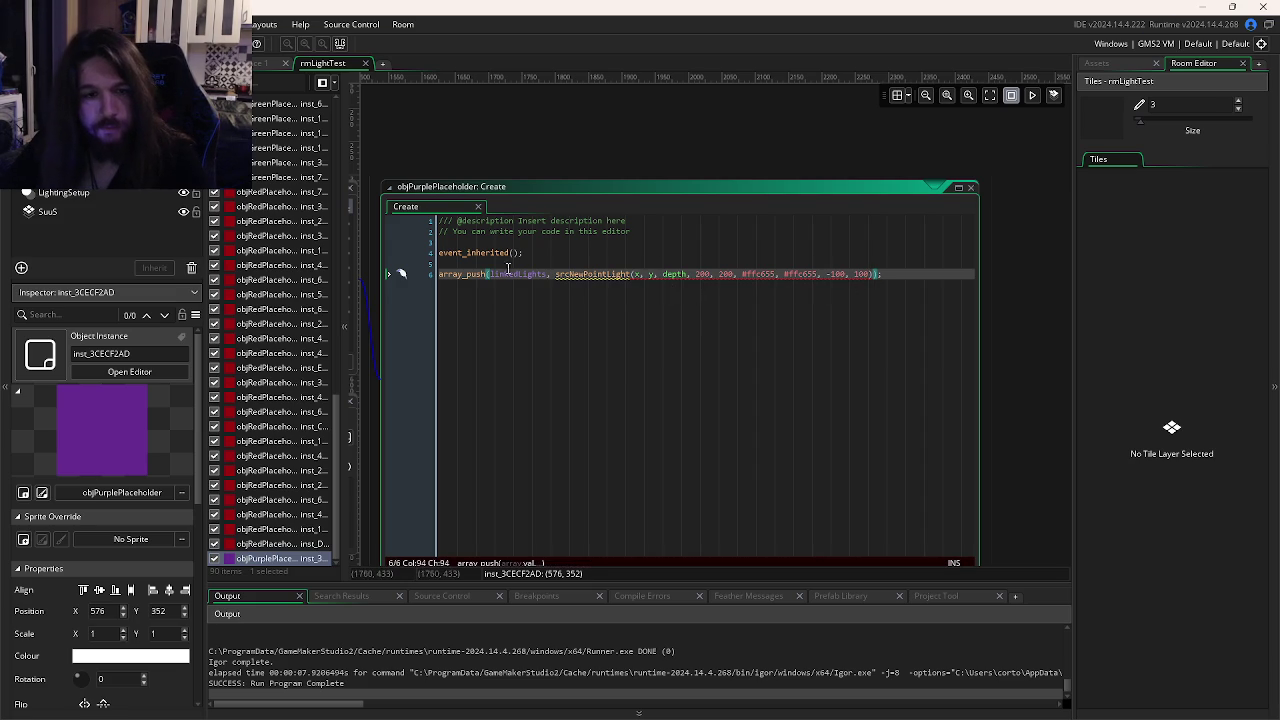
pyautogui.click(570, 274)
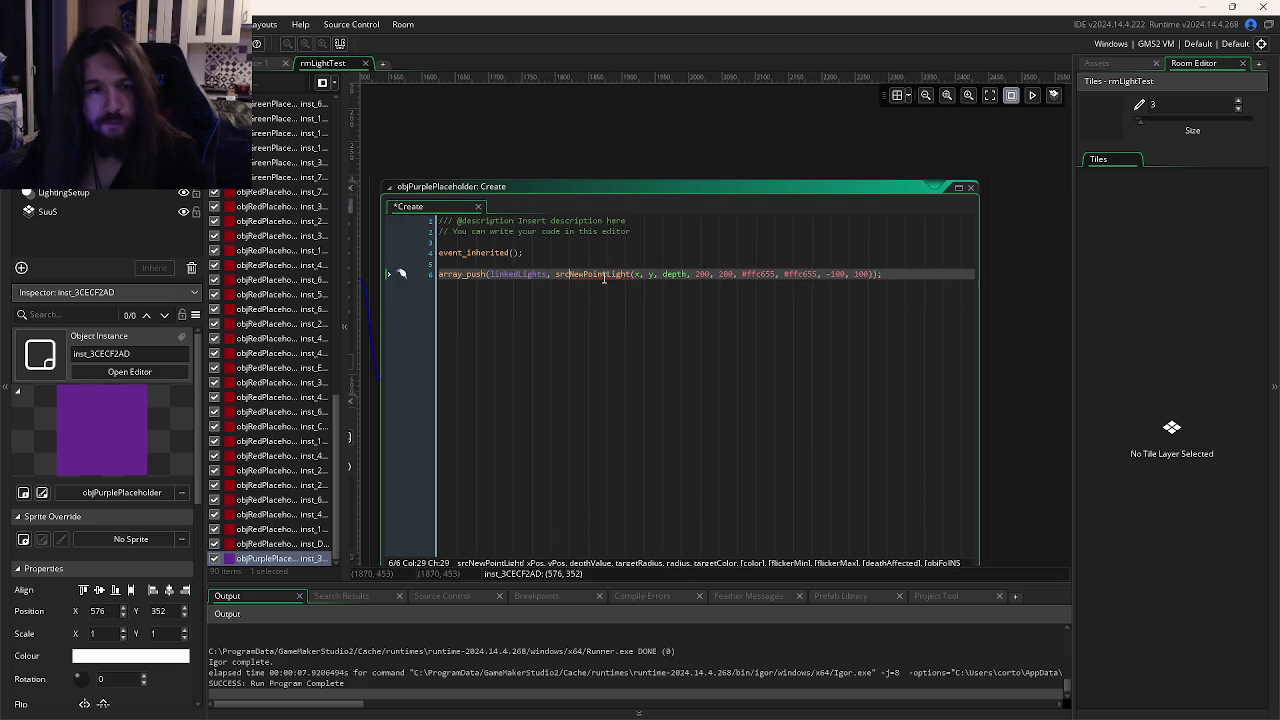
pyautogui.click(650, 274)
pyautogui.write('+ 100')
pyautogui.hotkey('ctrl', 'z')
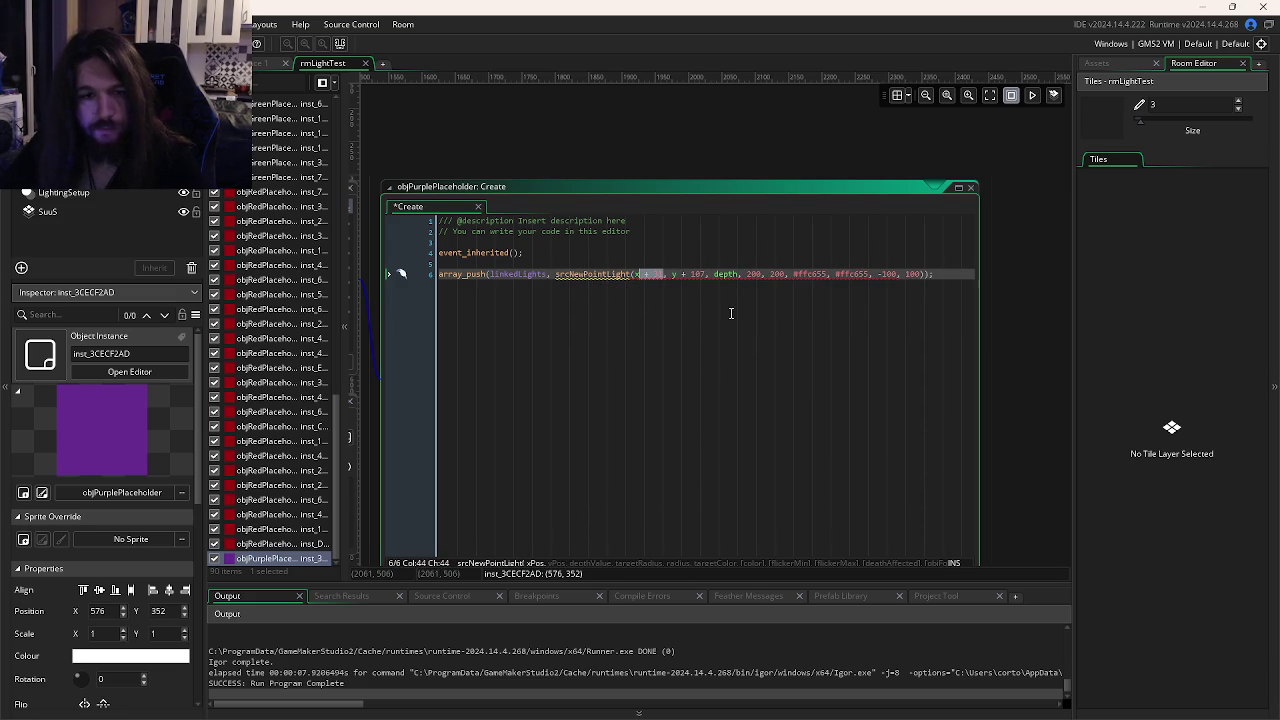
# Revert the srcNewPointLight call to its original arguments and open its function definition.
pyautogui.click(665, 274)
pyautogui.press('BackSpace')
pyautogui.press('BackSpace')
pyautogui.press('BackSpace')
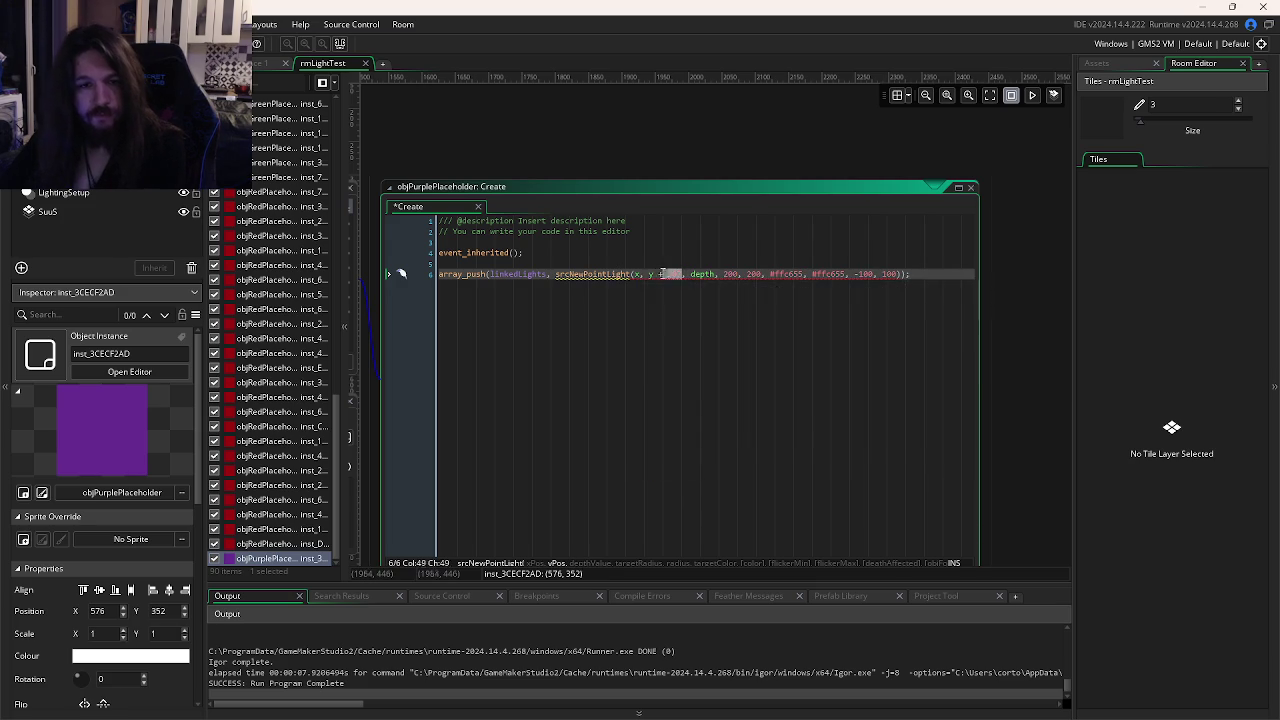
pyautogui.moveTo(648, 274); pyautogui.dragTo(684, 274)
pyautogui.write('device_mouse_y_to_gui()')
pyautogui.press('super')
pyautogui.press('super')
pyautogui.hotkey('ctrl', 'z')
pyautogui.hotkey('ctrl', 'z')
pyautogui.hotkey('ctrl', 'z')
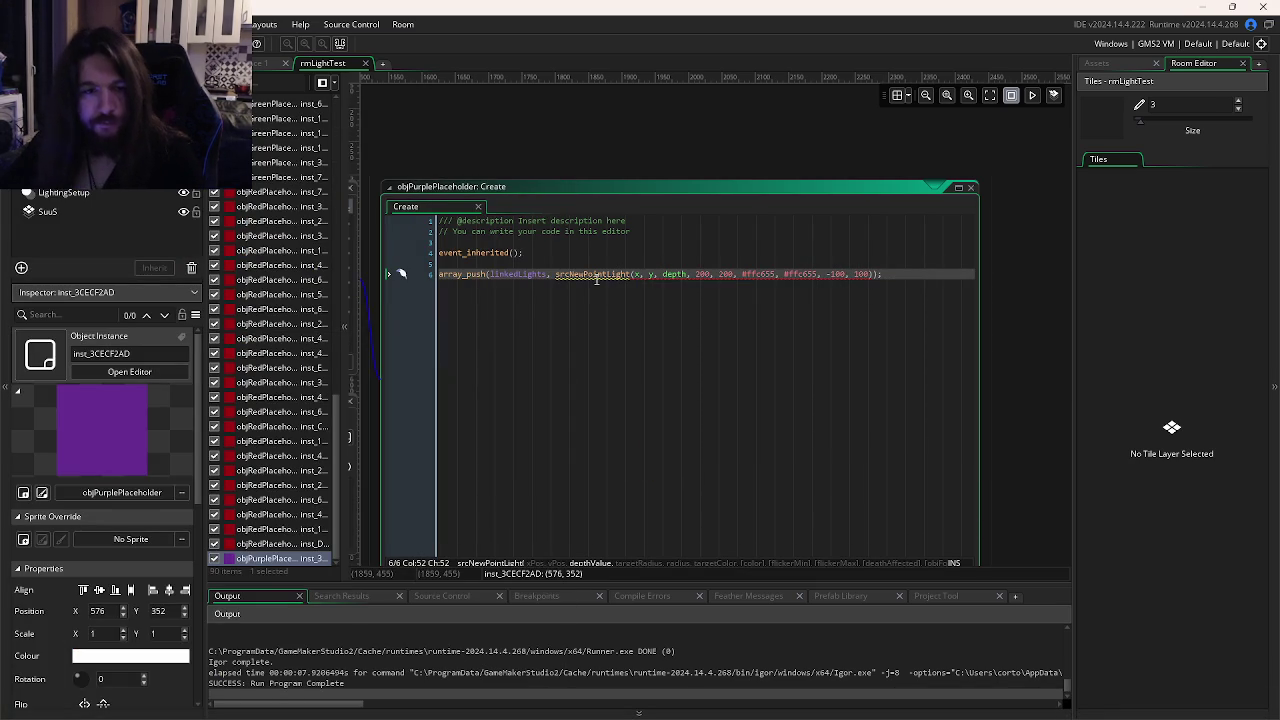
pyautogui.middleClick(592, 274)
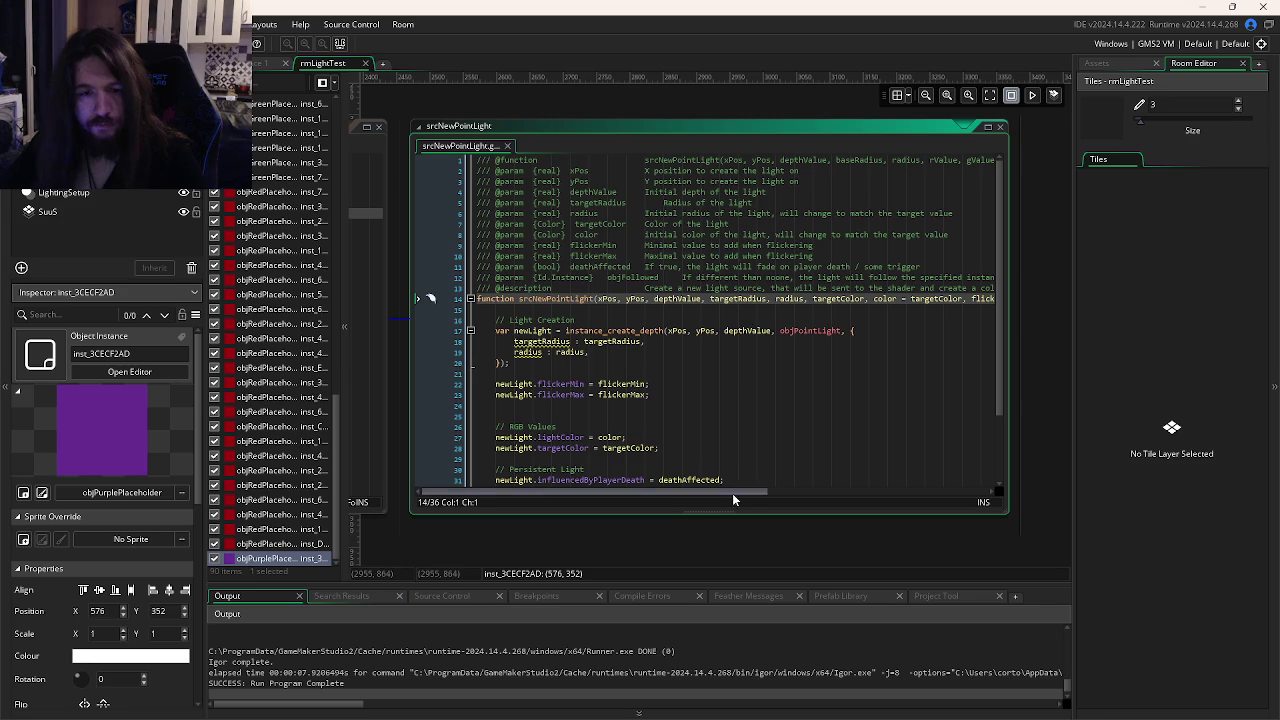
pyautogui.moveTo(733, 494)
pyautogui.mouseDown()
pyautogui.moveTo(968, 491)
pyautogui.moveTo(746, 491)
pyautogui.mouseUp()
pyautogui.click(567, 277)
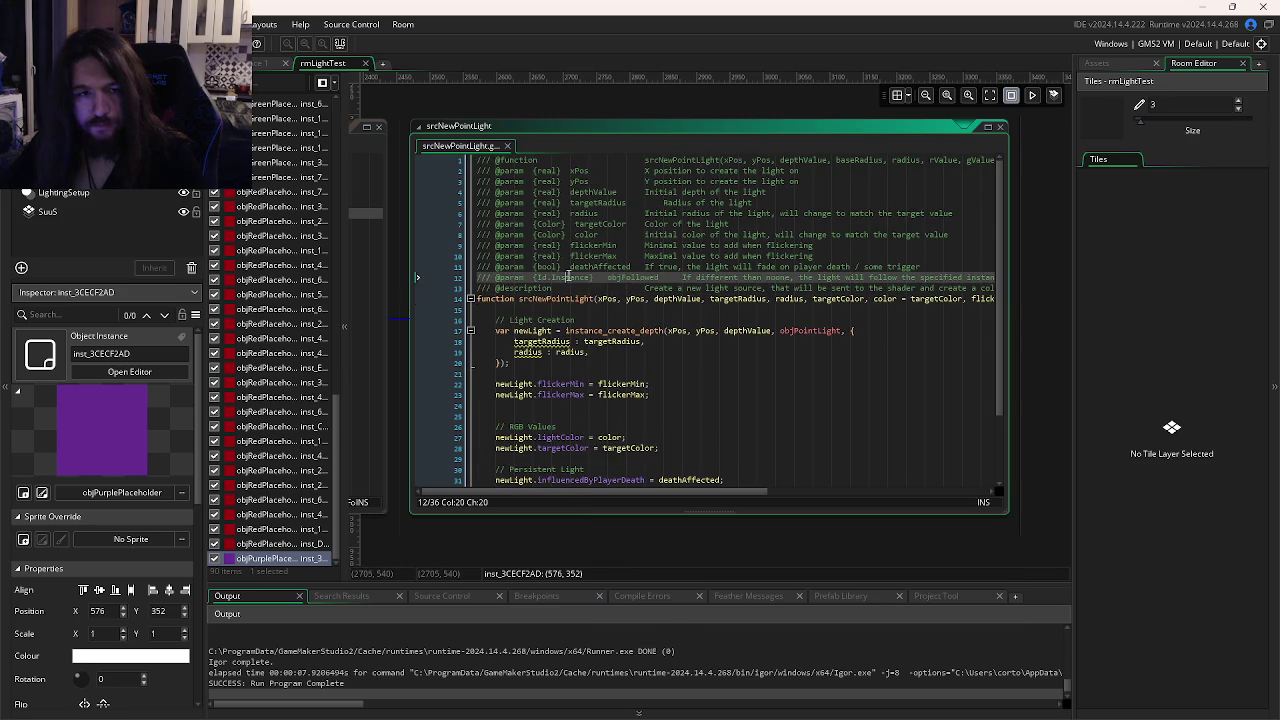
pyautogui.click(568, 266)
pyautogui.click(587, 245)
pyautogui.click(585, 224)
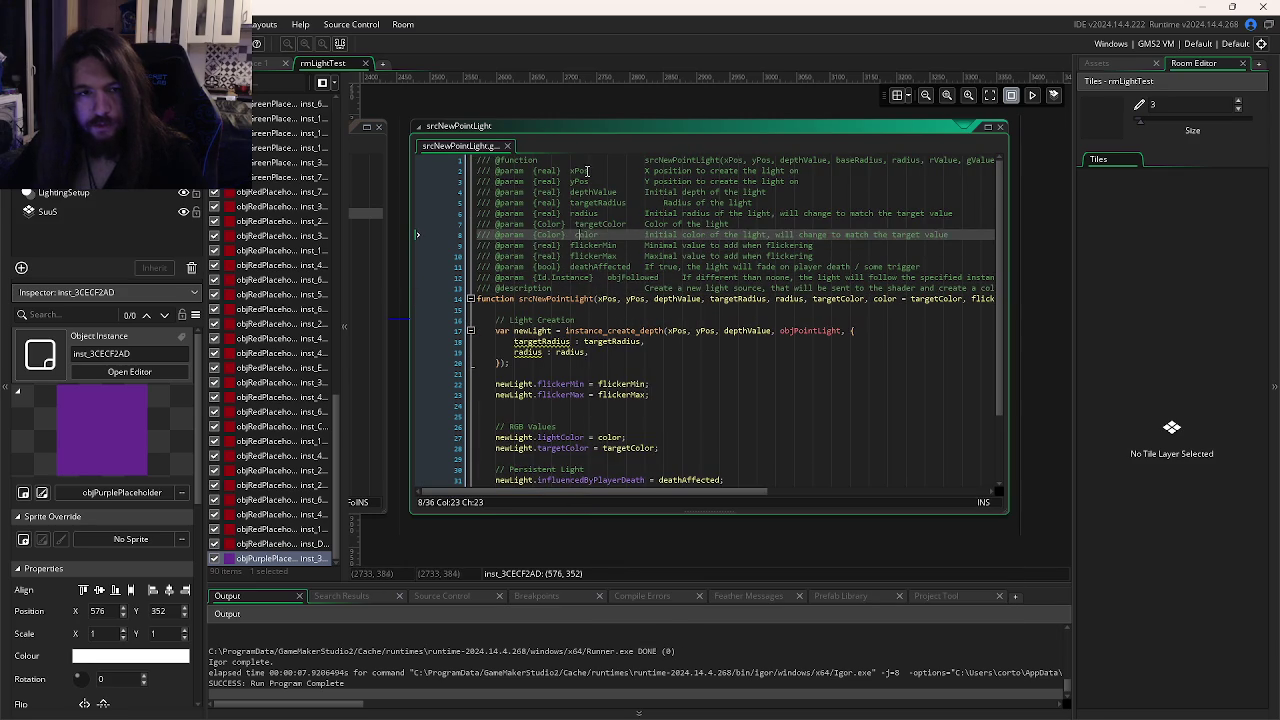
pyautogui.click(588, 170)
pyautogui.click(592, 182)
pyautogui.press('Down')
pyautogui.press('Down')
pyautogui.press('Down')
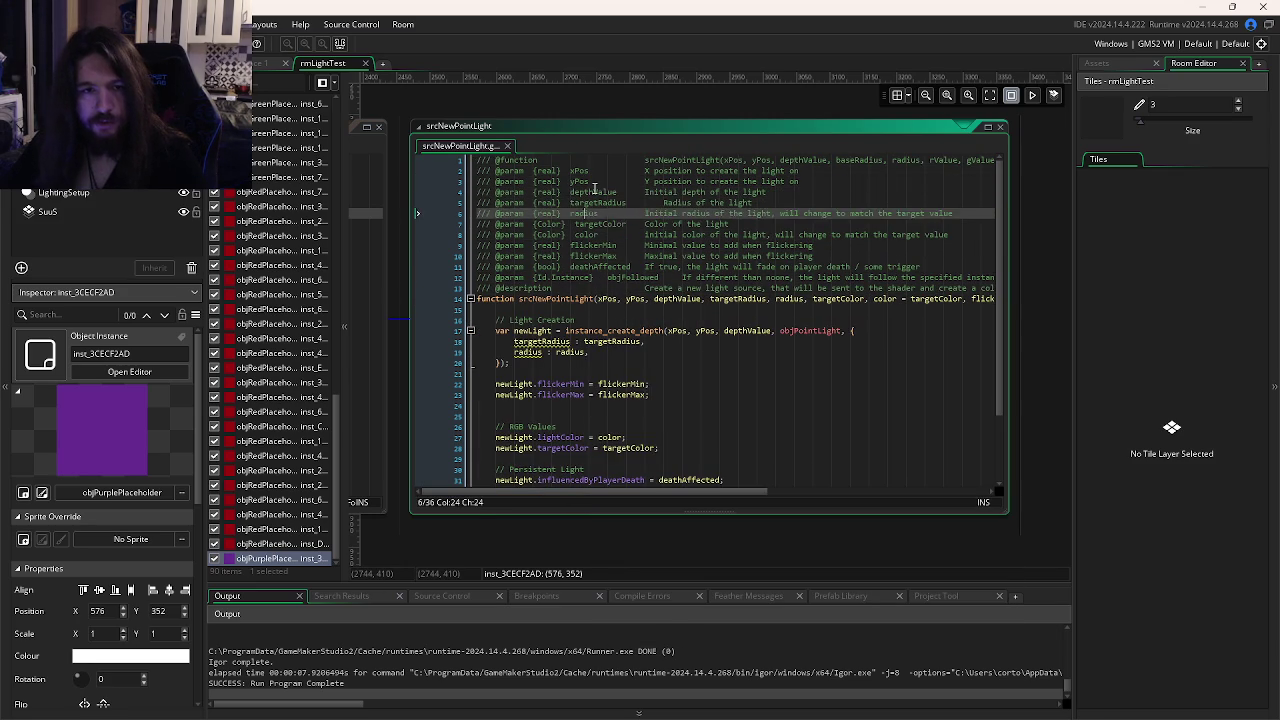
pyautogui.press('Down')
pyautogui.press('Down')
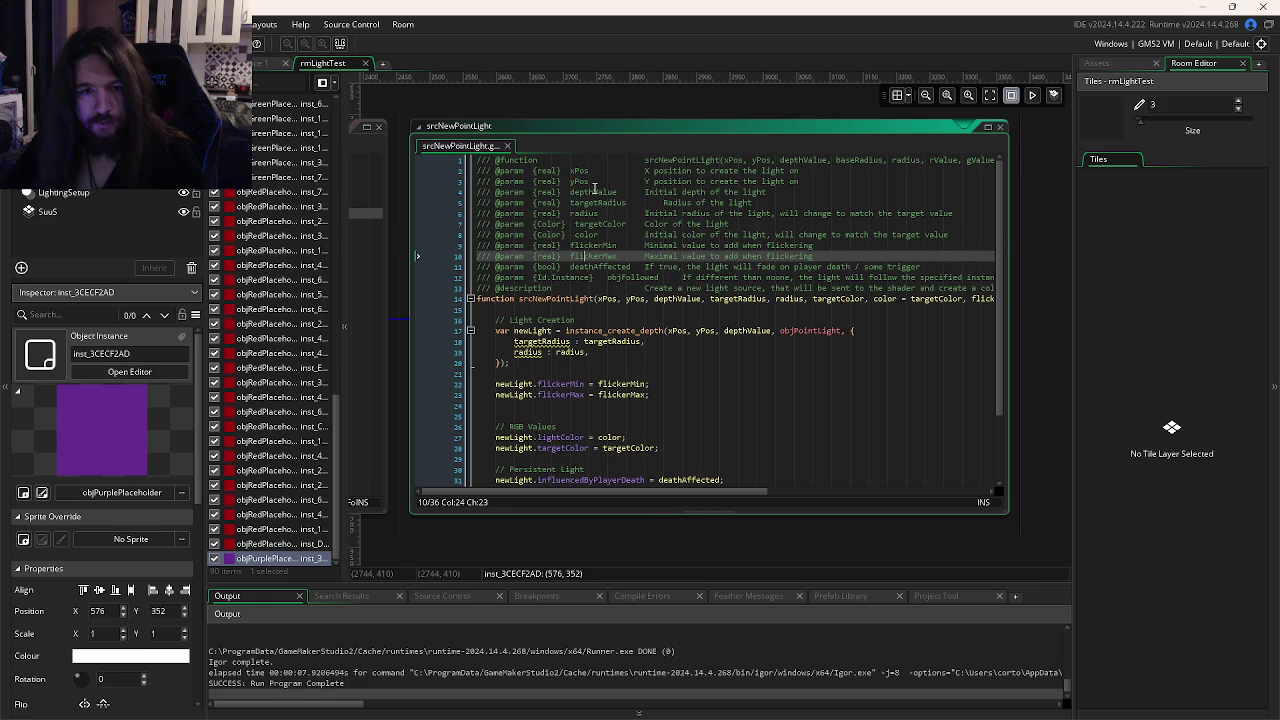
pyautogui.press('Down')
pyautogui.press('Down')
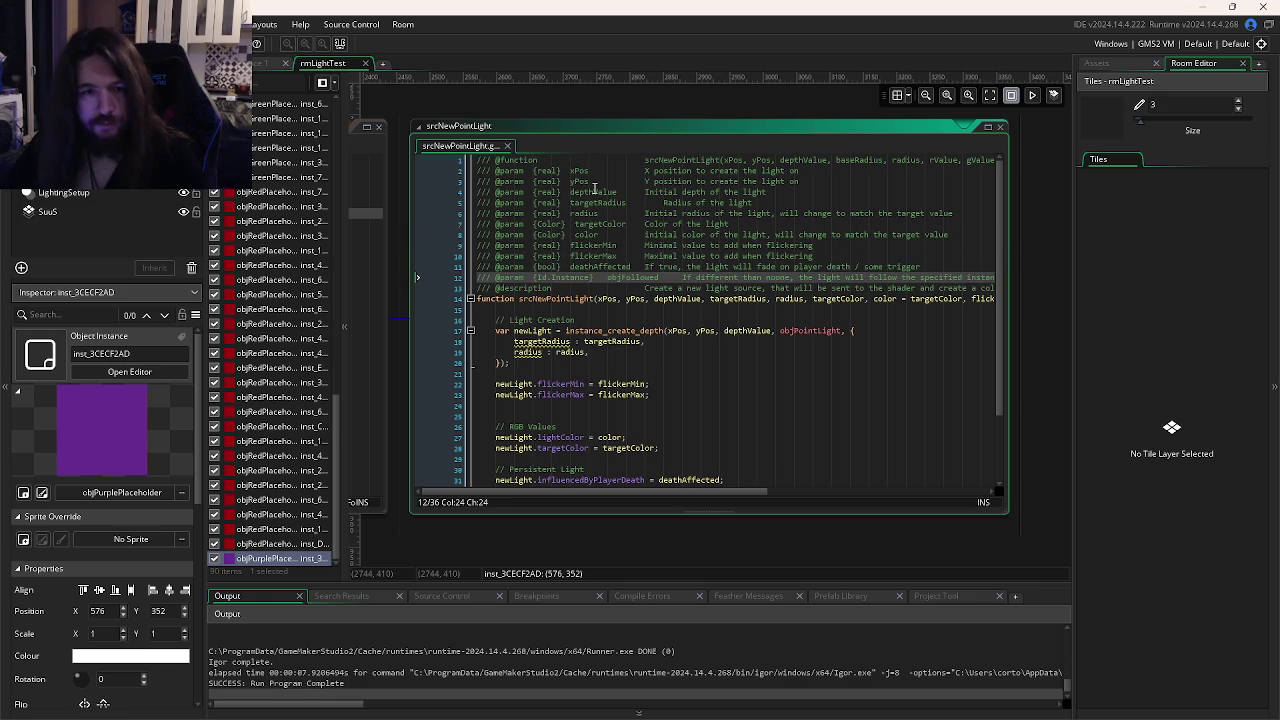
pyautogui.hotkey('ctrl', 'Tab')
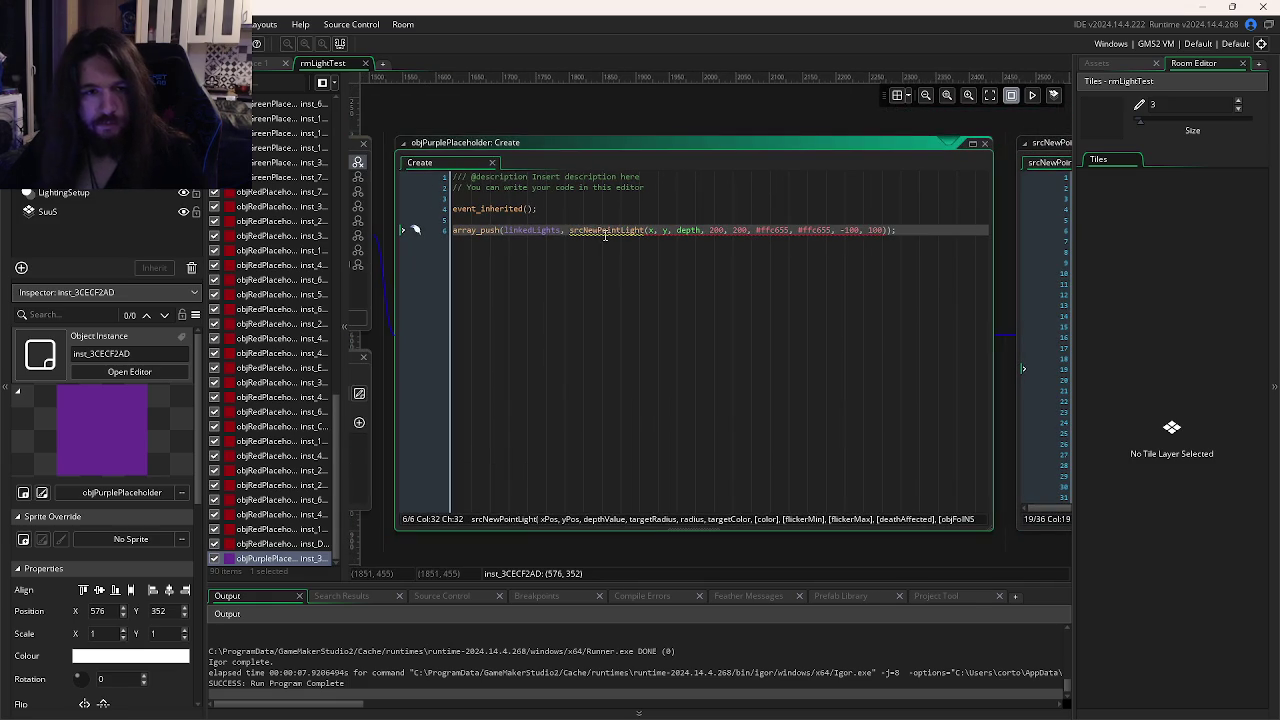
# Test-run the light with F5, then change its position arguments to x + 32, y + 32.
pyautogui.moveTo(608, 230)
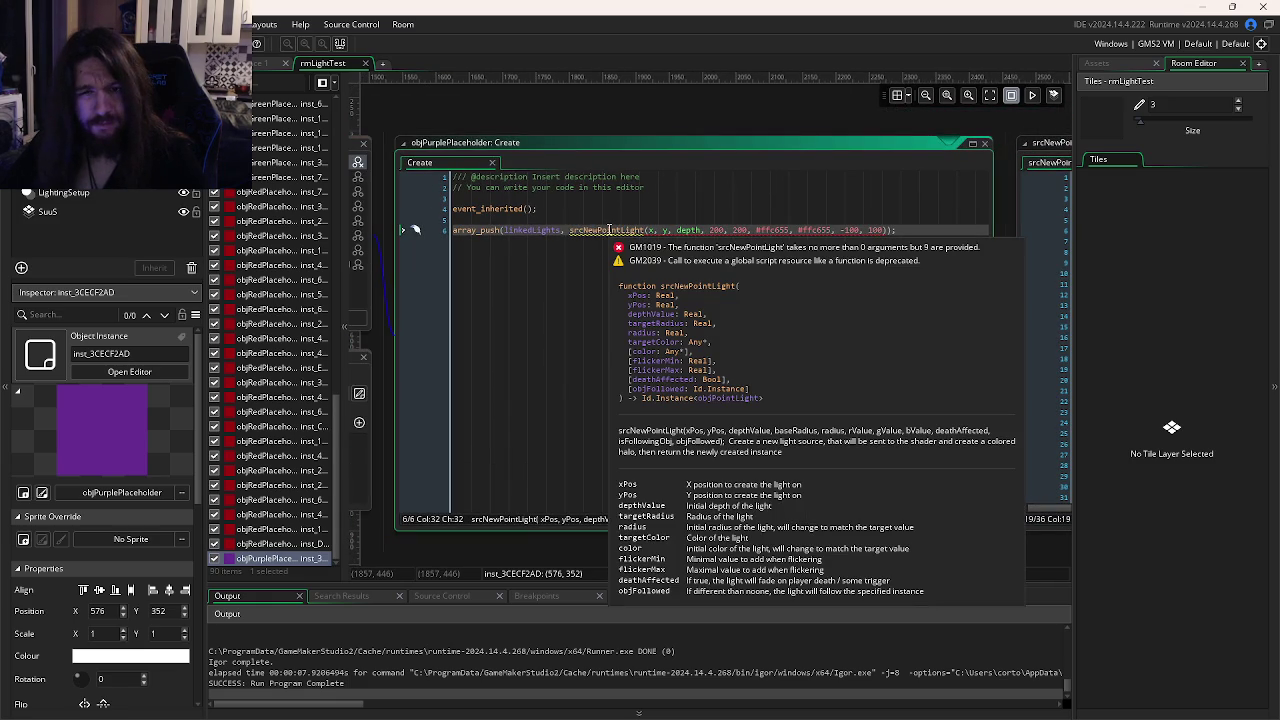
pyautogui.click(525, 324)
pyautogui.press('F5')
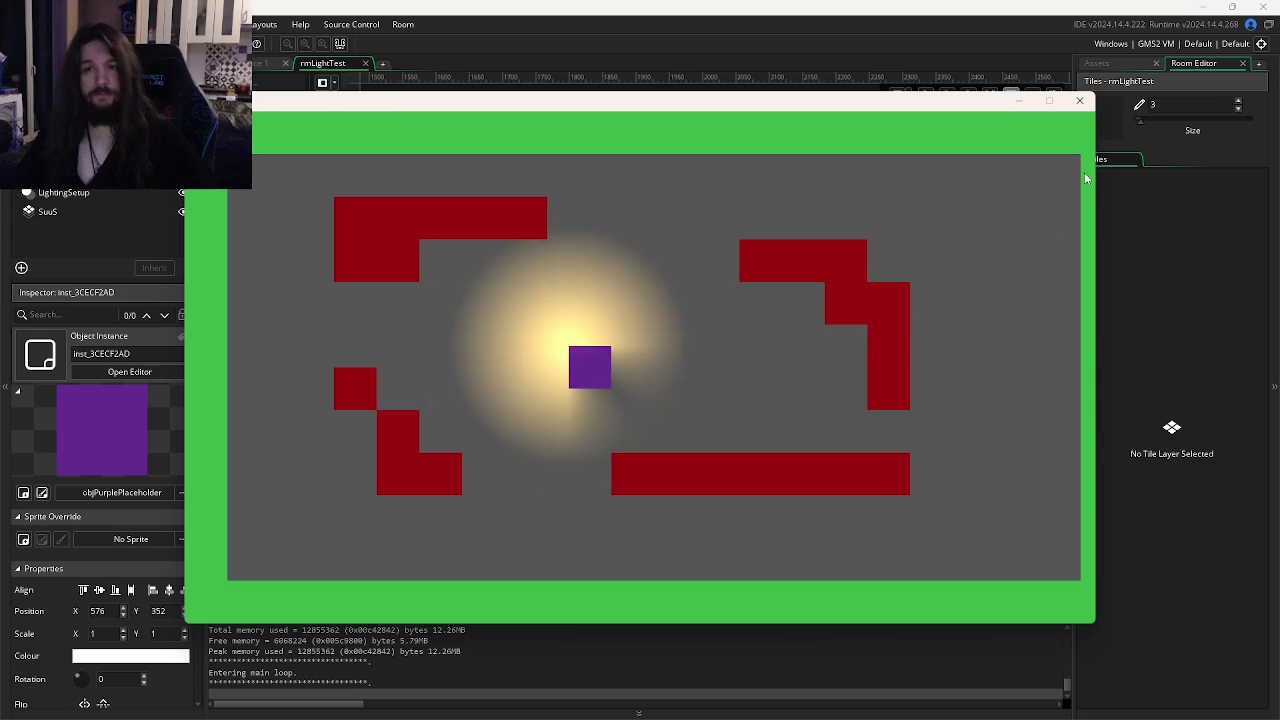
pyautogui.click(1079, 100)
pyautogui.click(660, 230)
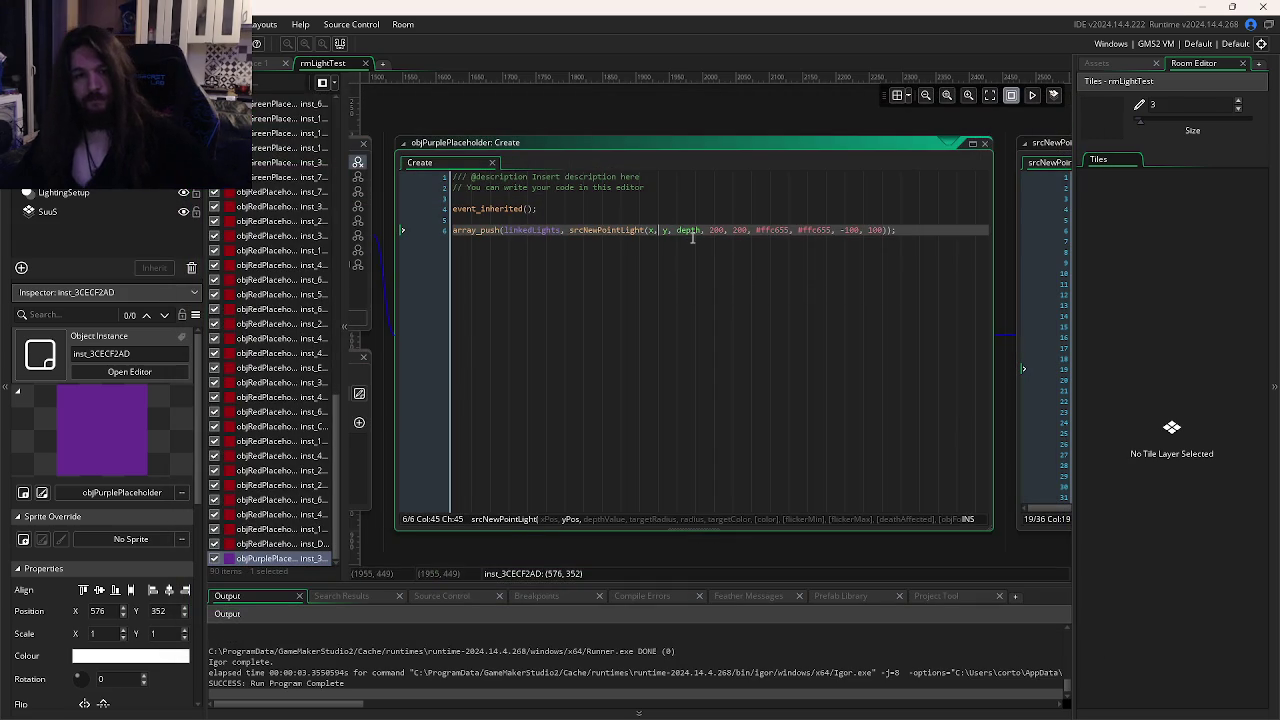
pyautogui.write('+ 3')
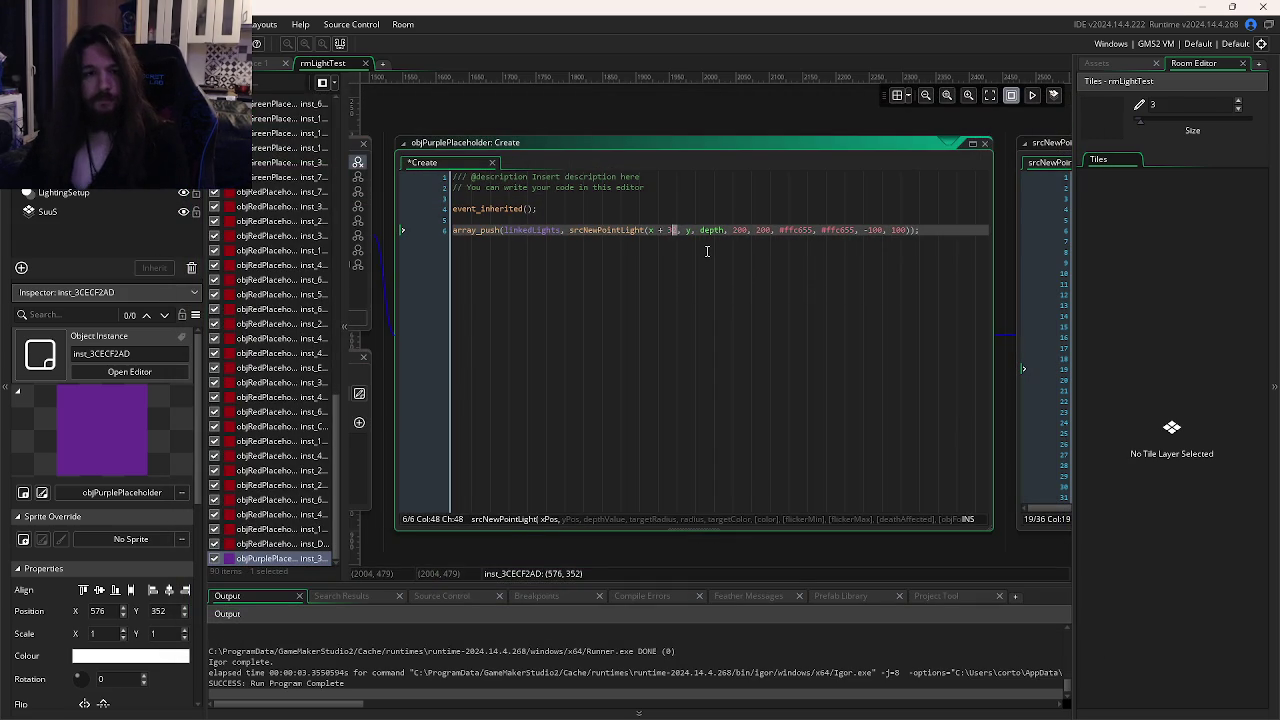
pyautogui.write(' + 32')
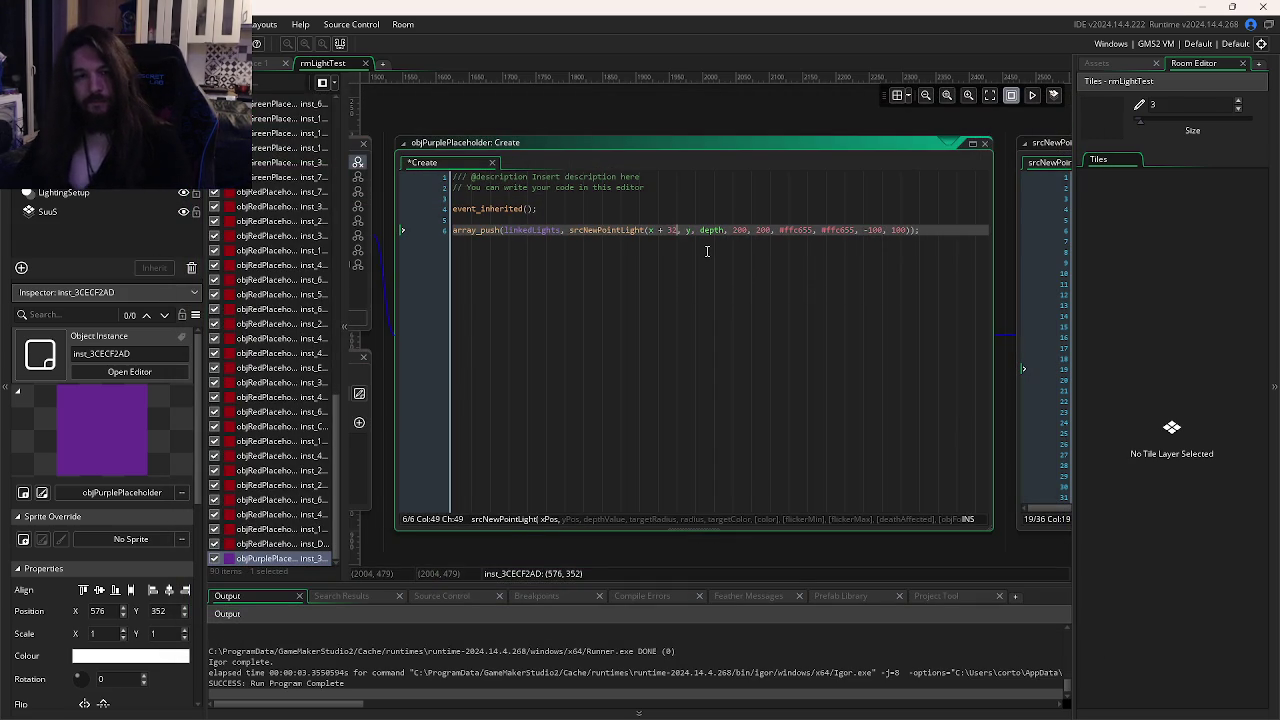
pyautogui.write('y + 32')
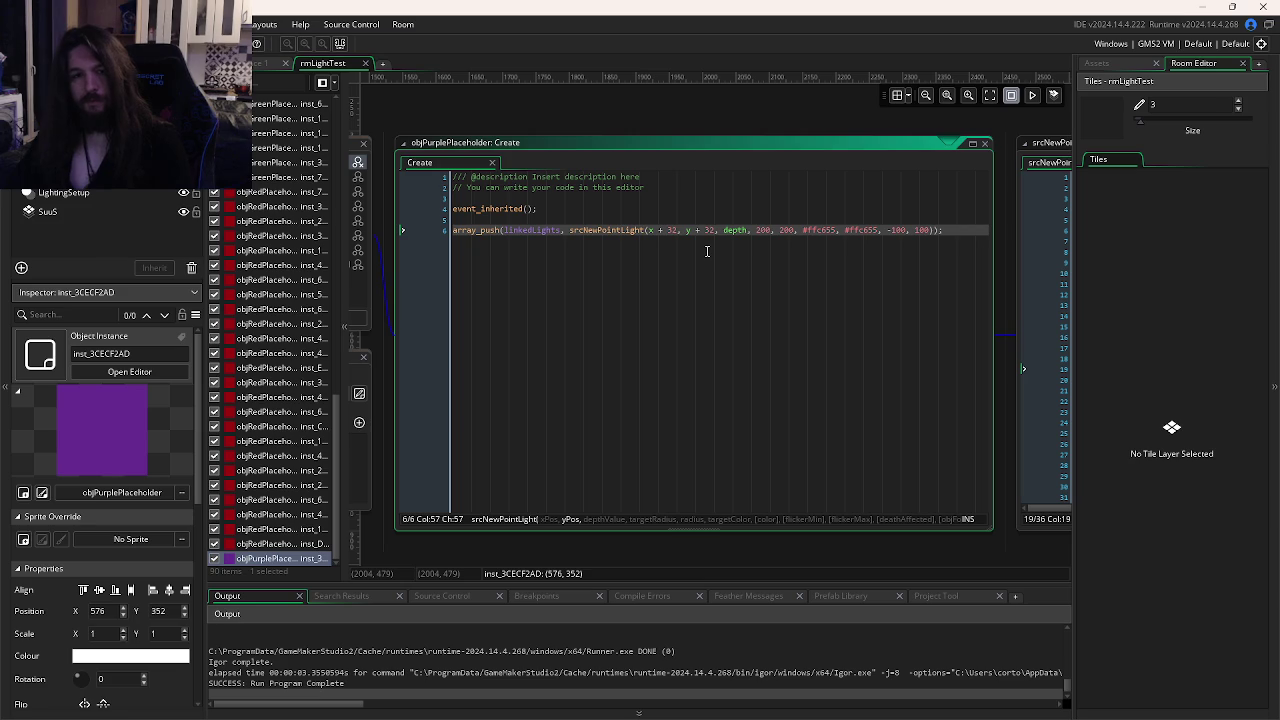
# Return to GameMaker and view the light glowing under the purple block, then close the game.
pyautogui.moveTo(508, 716)
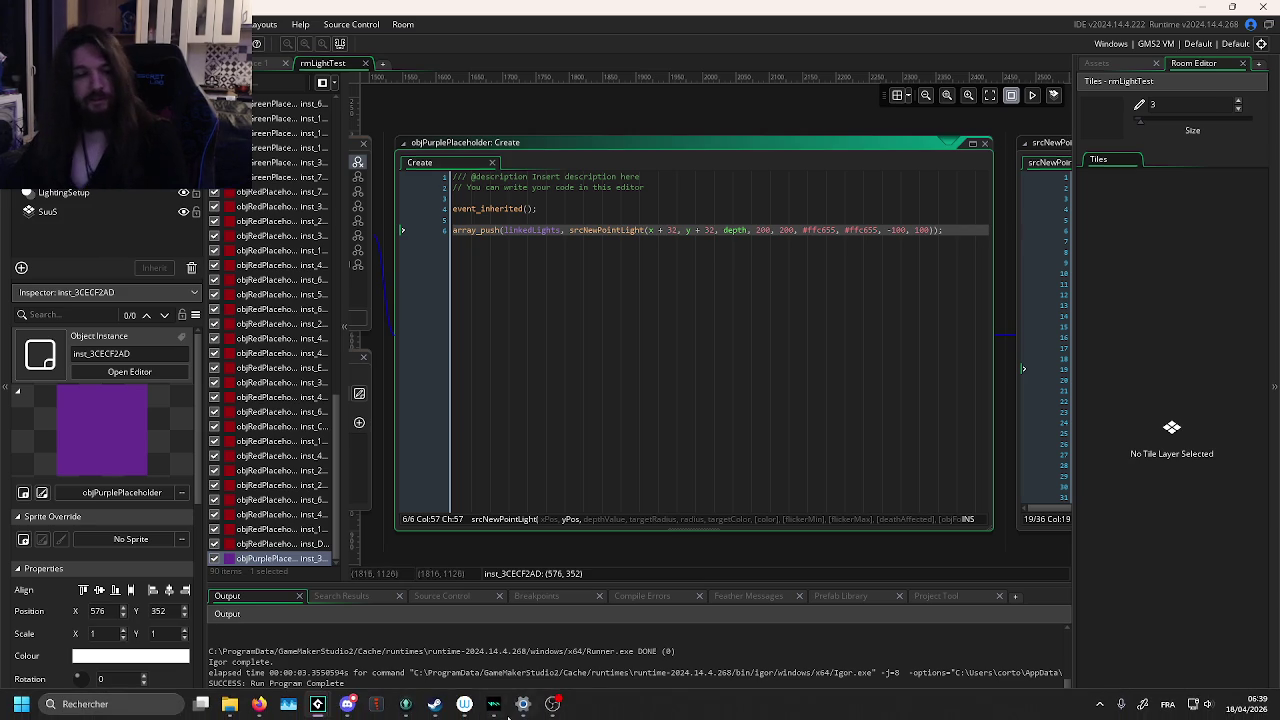
pyautogui.moveTo(332, 702)
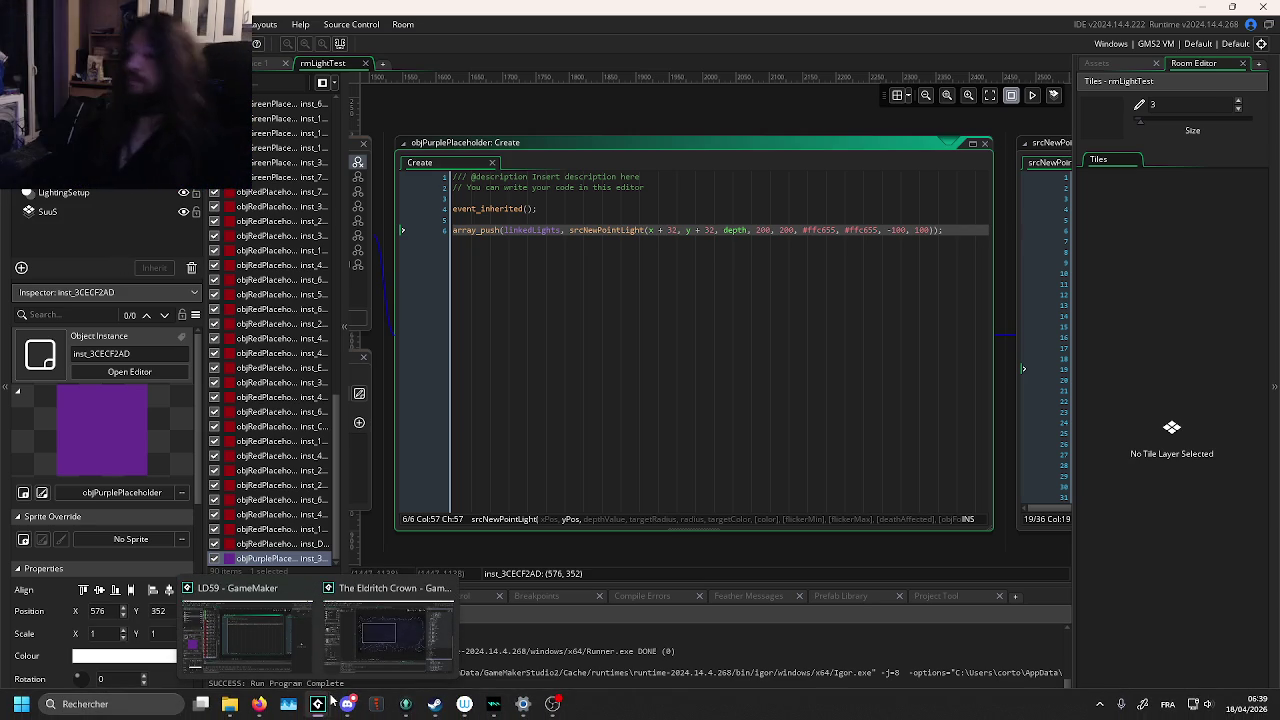
pyautogui.click(245, 630)
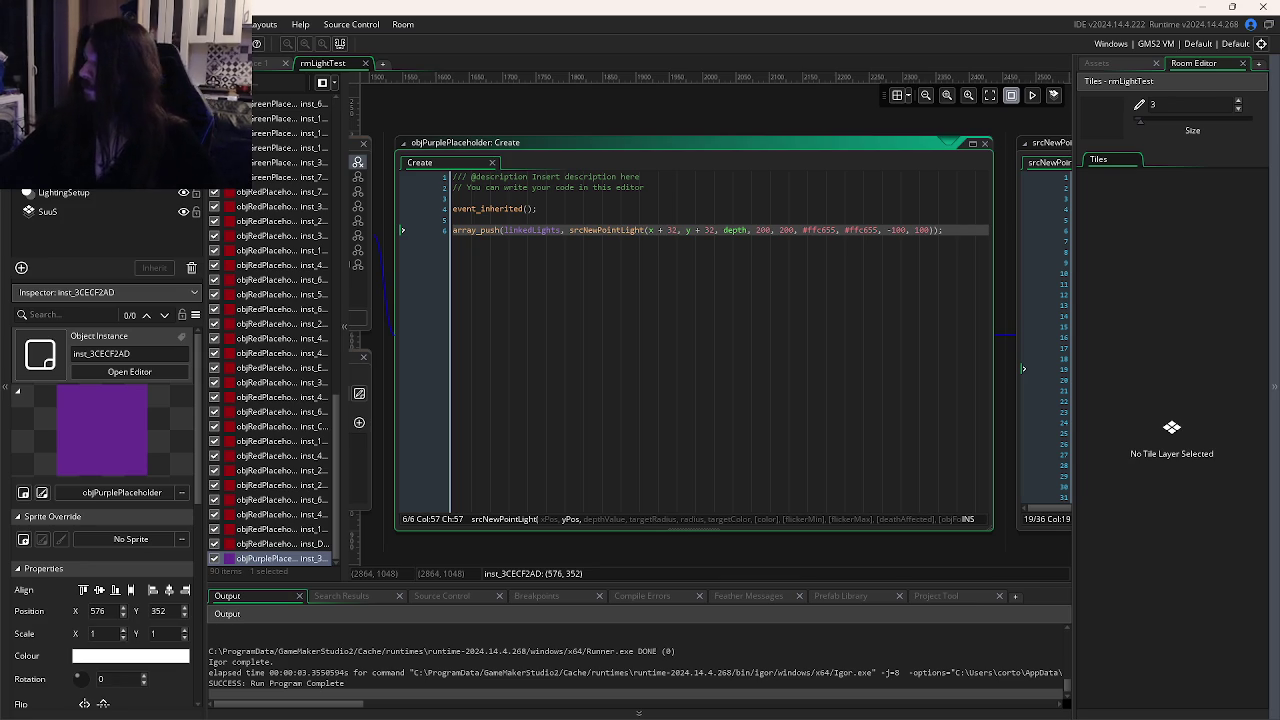
pyautogui.click(878, 230)
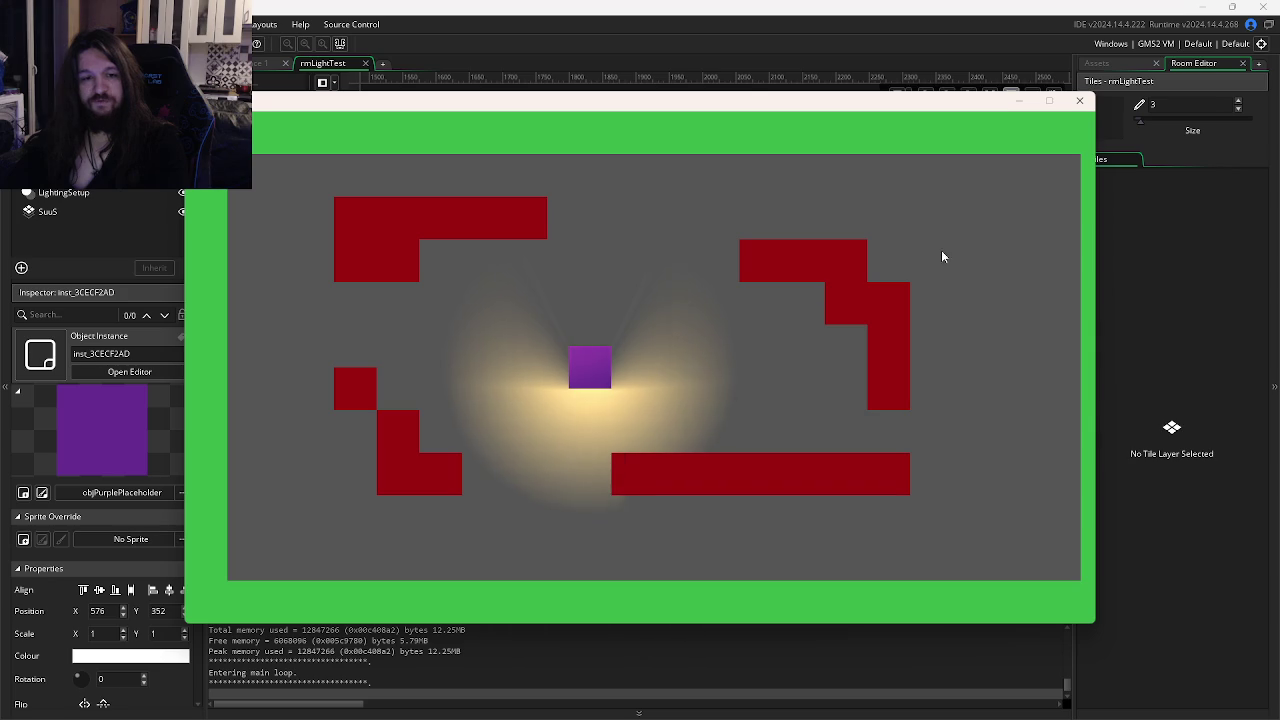
pyautogui.click(1084, 101)
# Change the light's x offset to x + 31 and test-run the game twice.
pyautogui.click(724, 288)
pyautogui.click(676, 228)
pyautogui.doubleClick(674, 230)
pyautogui.write('1')
pyautogui.press('F5')
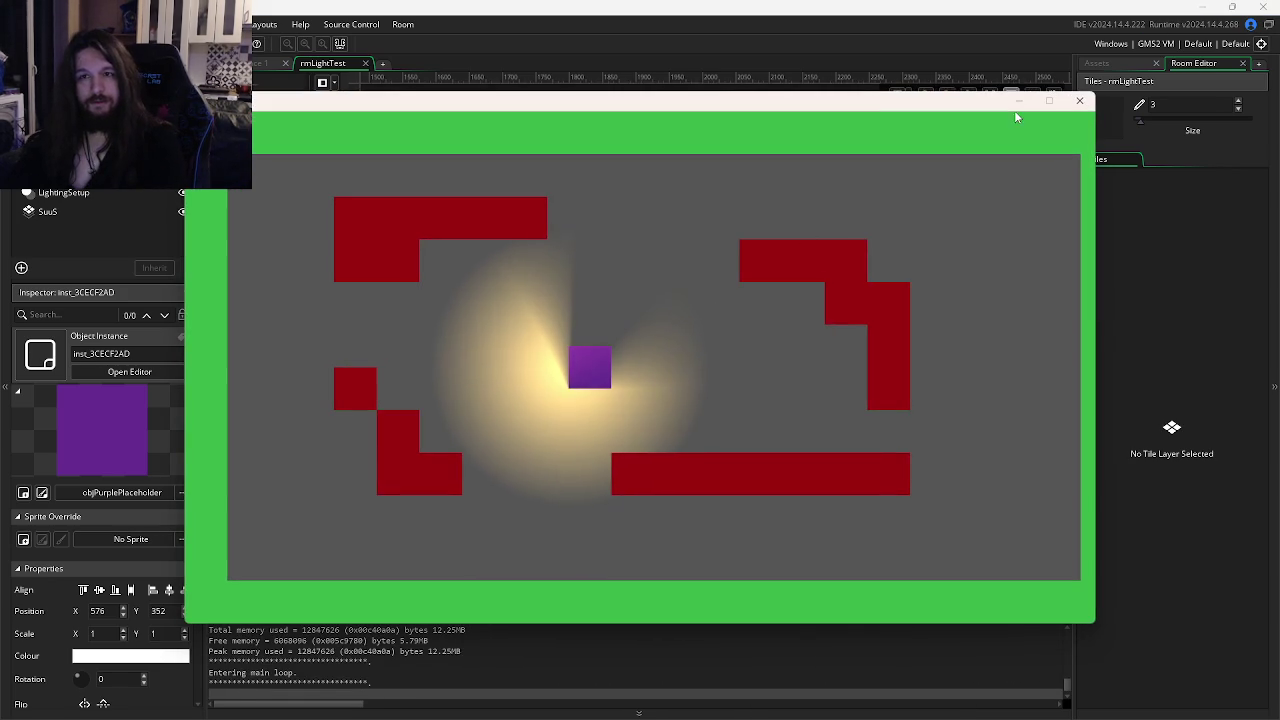
pyautogui.click(1079, 100)
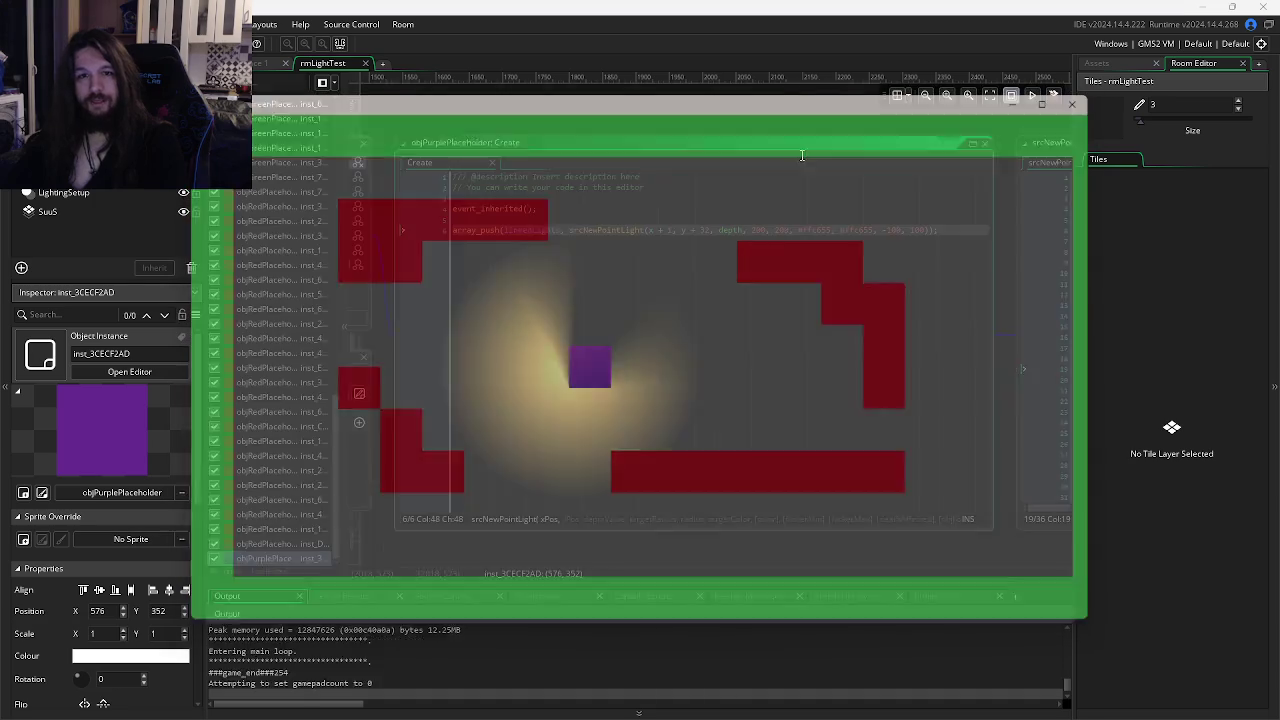
pyautogui.press('F5')
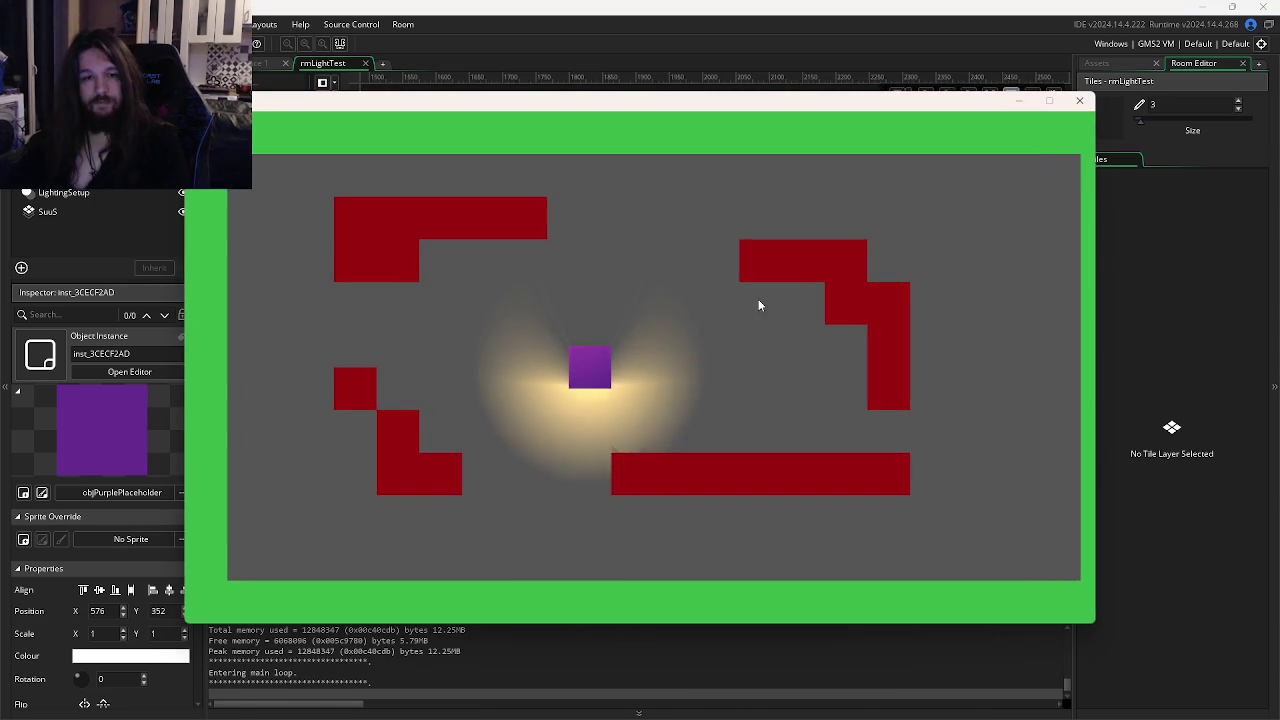
pyautogui.press('Escape')
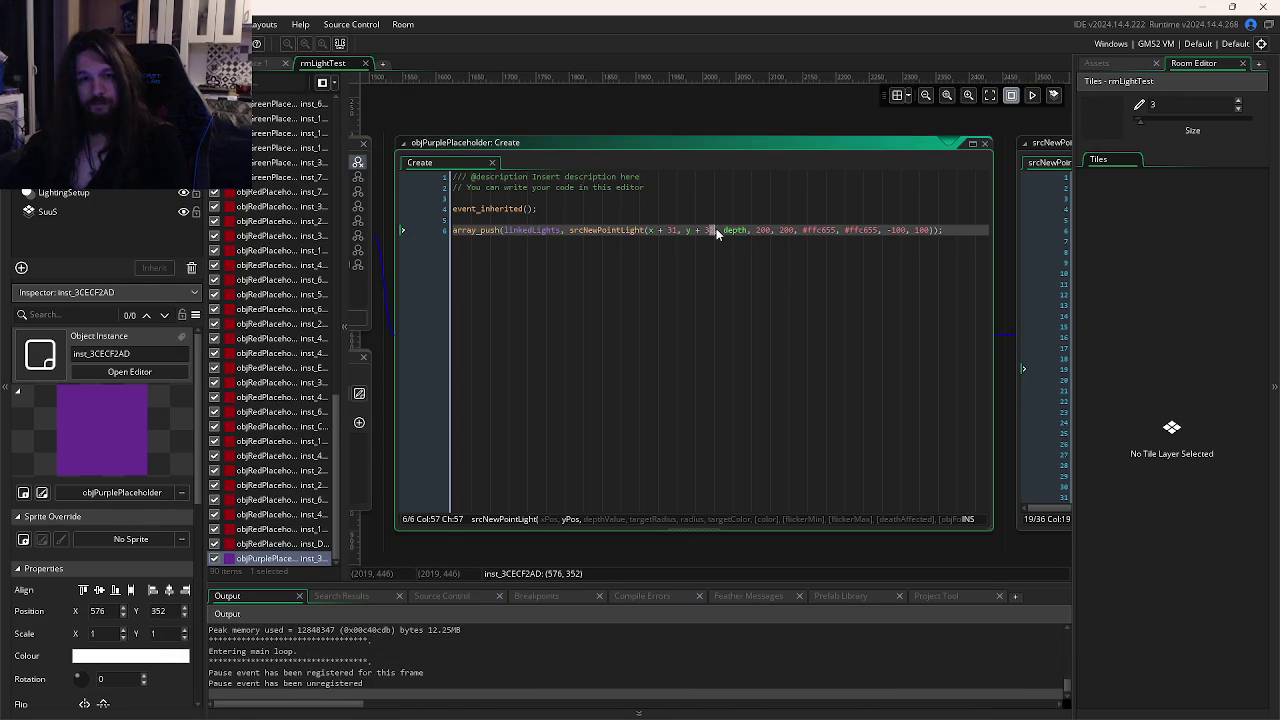
# Adjust the light's y offset and rerun the game to check the light.
pyautogui.write('1')
pyautogui.press('F5')
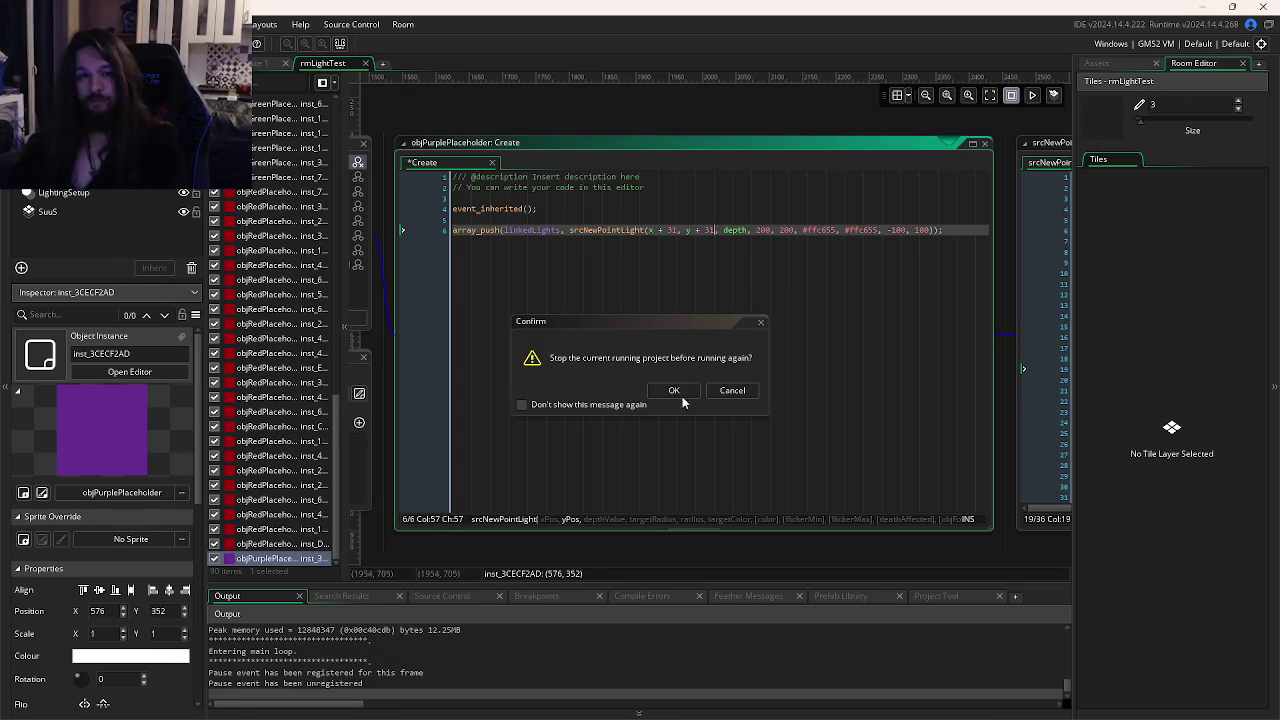
pyautogui.click(686, 394)
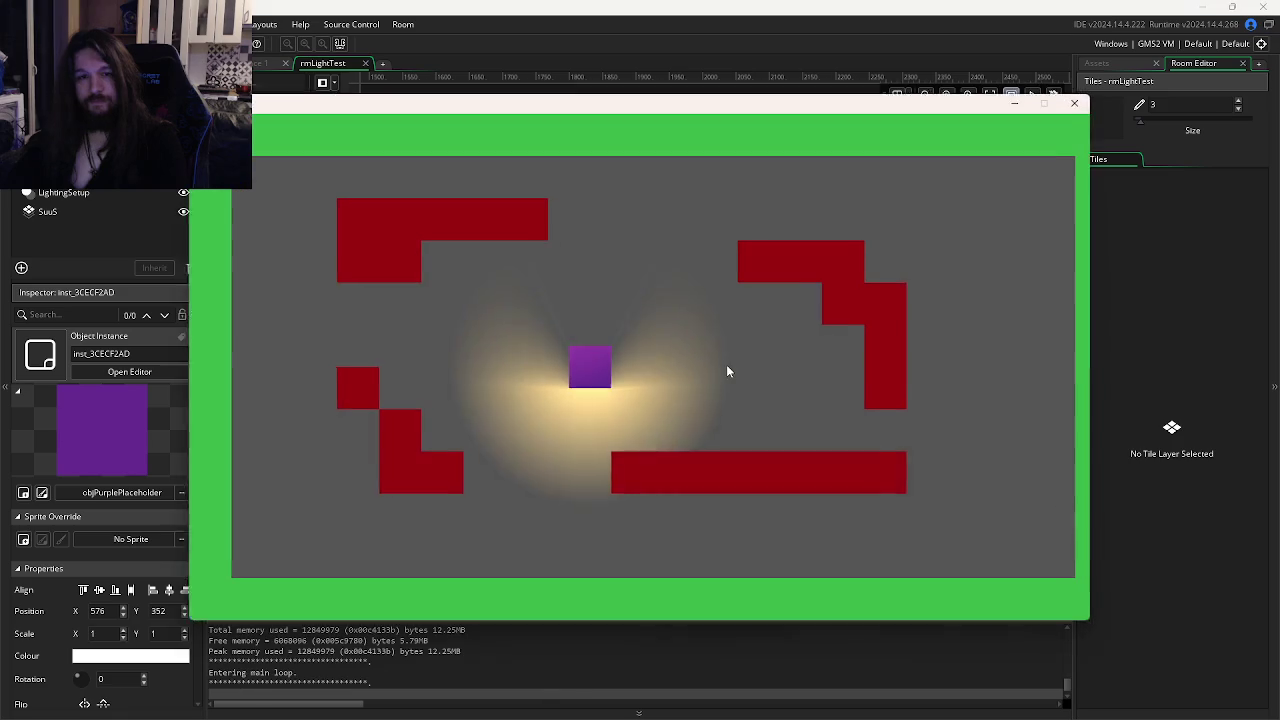
pyautogui.press('Escape')
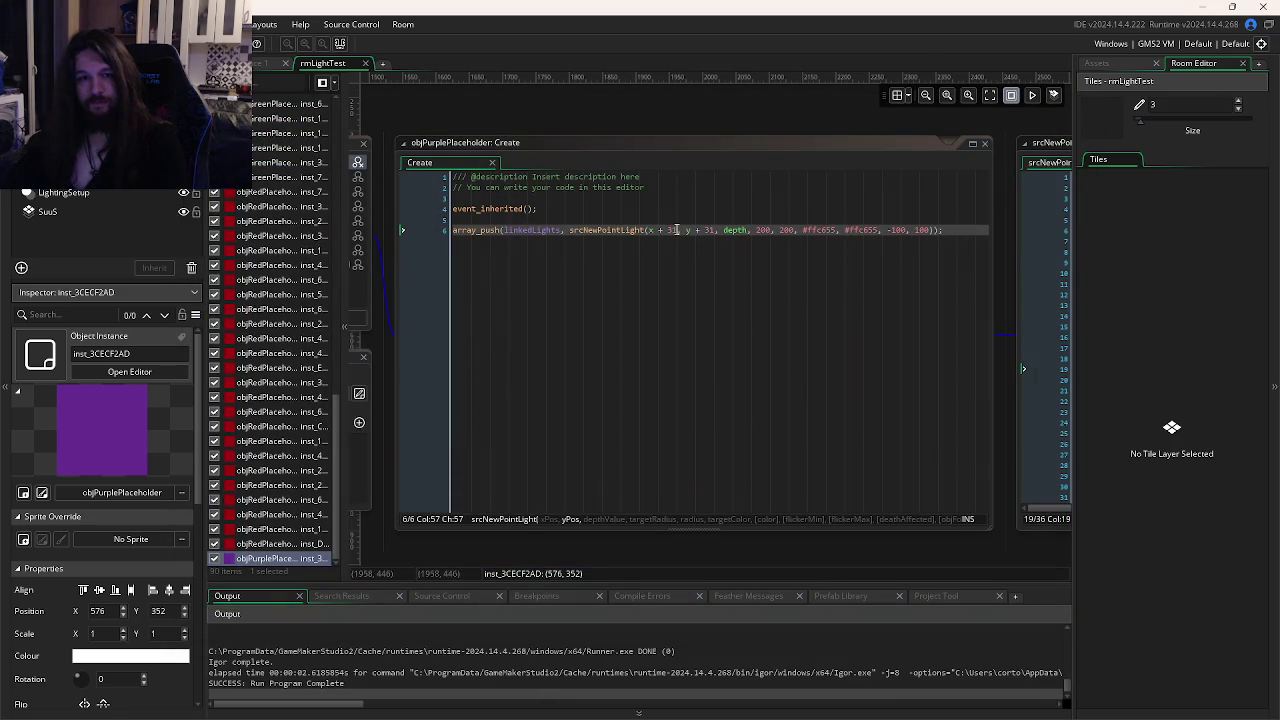
pyautogui.click(707, 231)
pyautogui.press('BackSpace')
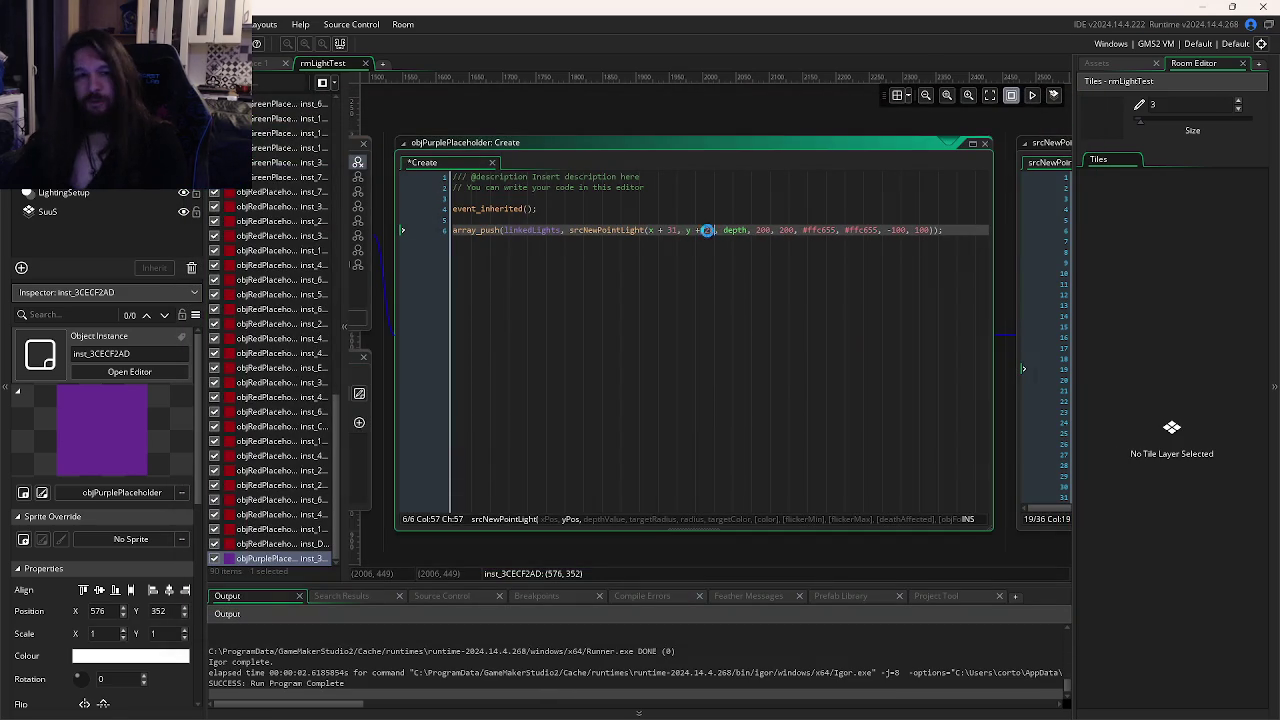
pyautogui.press('F5')
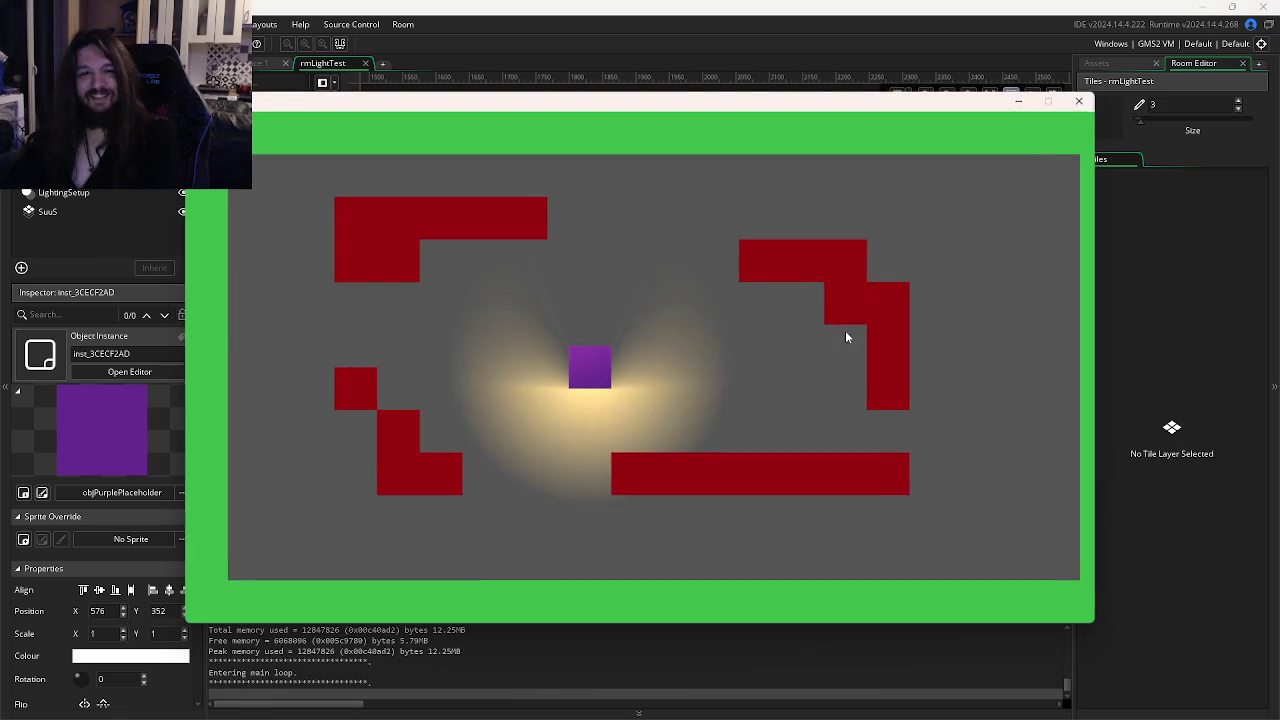
pyautogui.press('Escape')
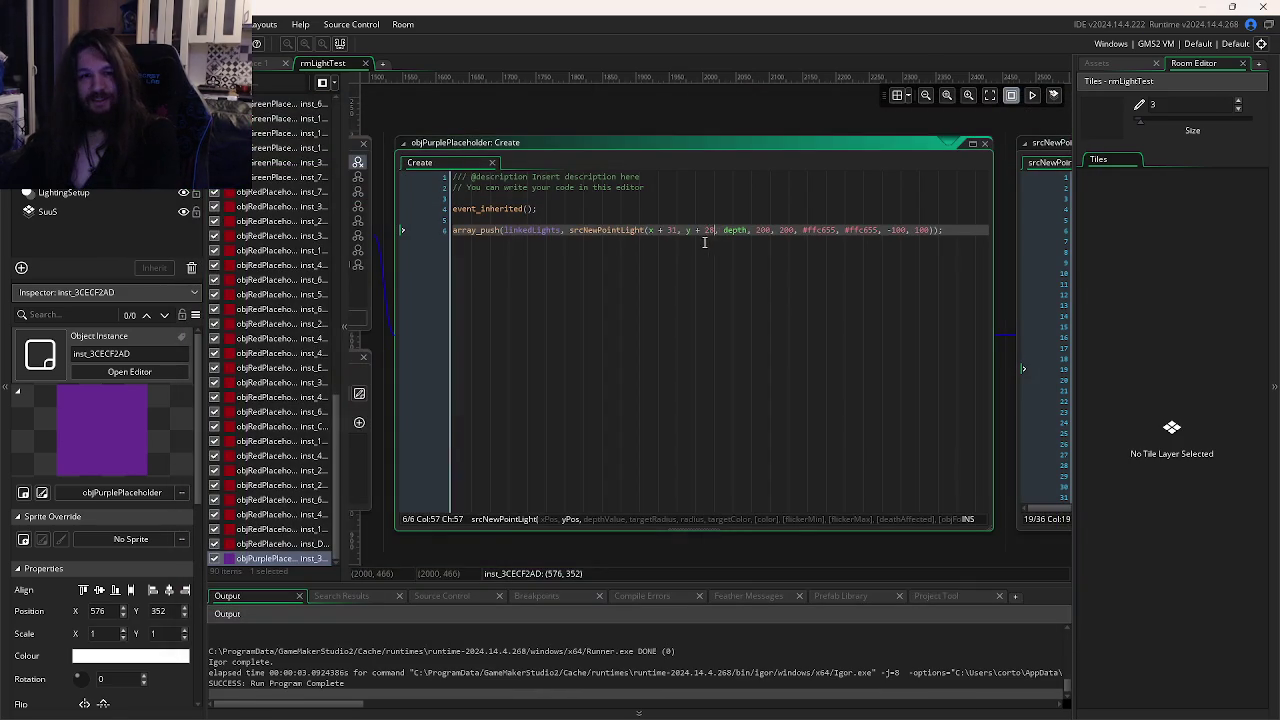
# Test a y offset of 15, then remove the offset so the call uses plain y.
pyautogui.write('15')
pyautogui.press('F5')
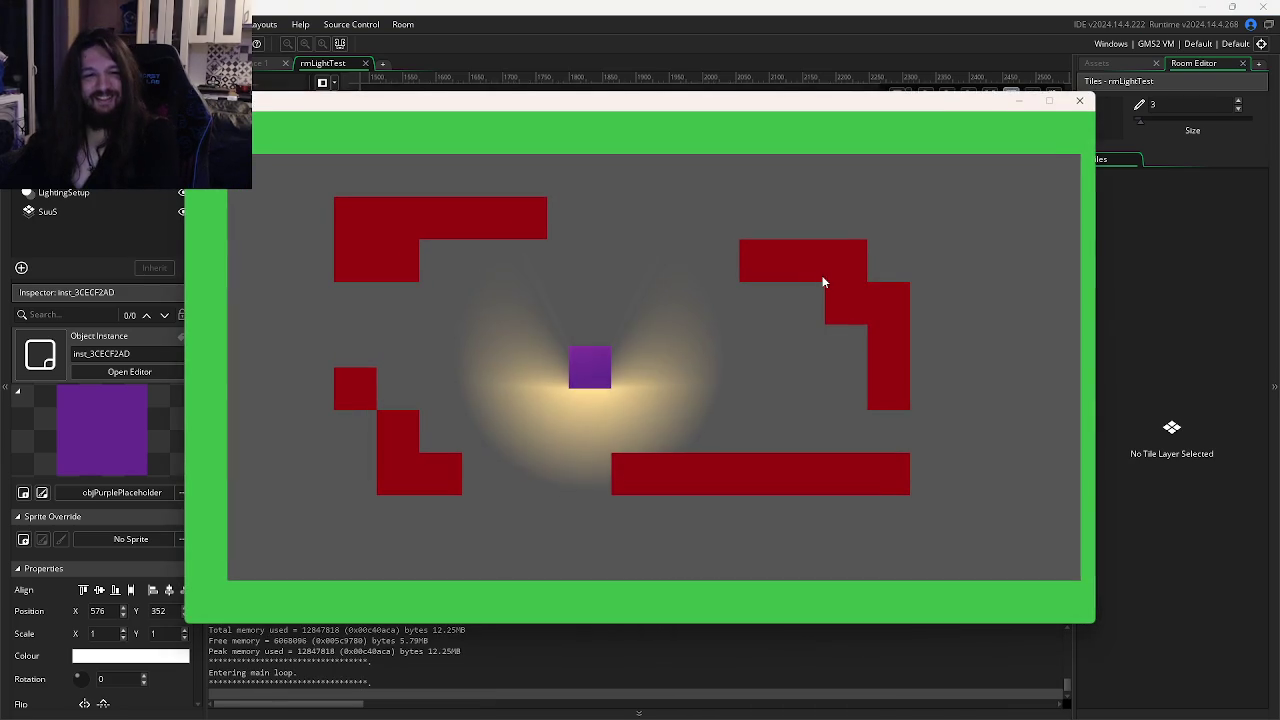
pyautogui.press('Escape')
pyautogui.press('BackSpace')
pyautogui.press('BackSpace')
pyautogui.press('BackSpace')
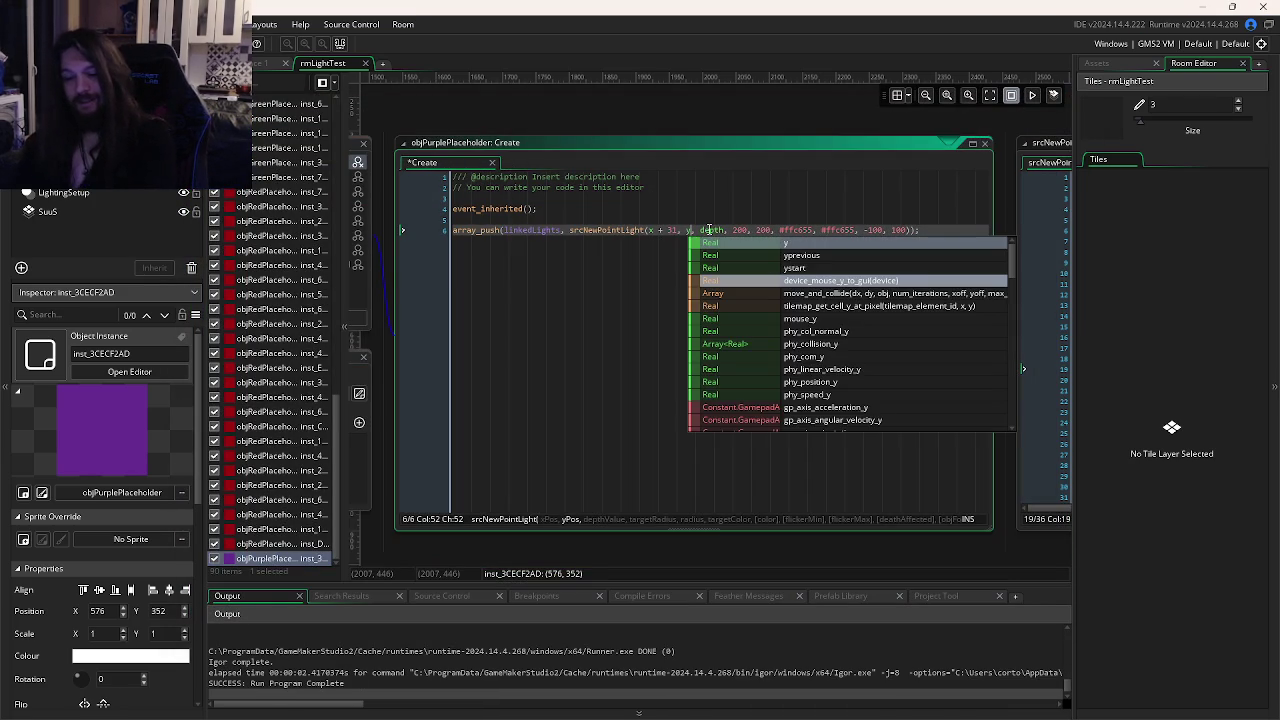
# Test-run the game, then lower the light's depth by 1 and run again.
pyautogui.press('F5')
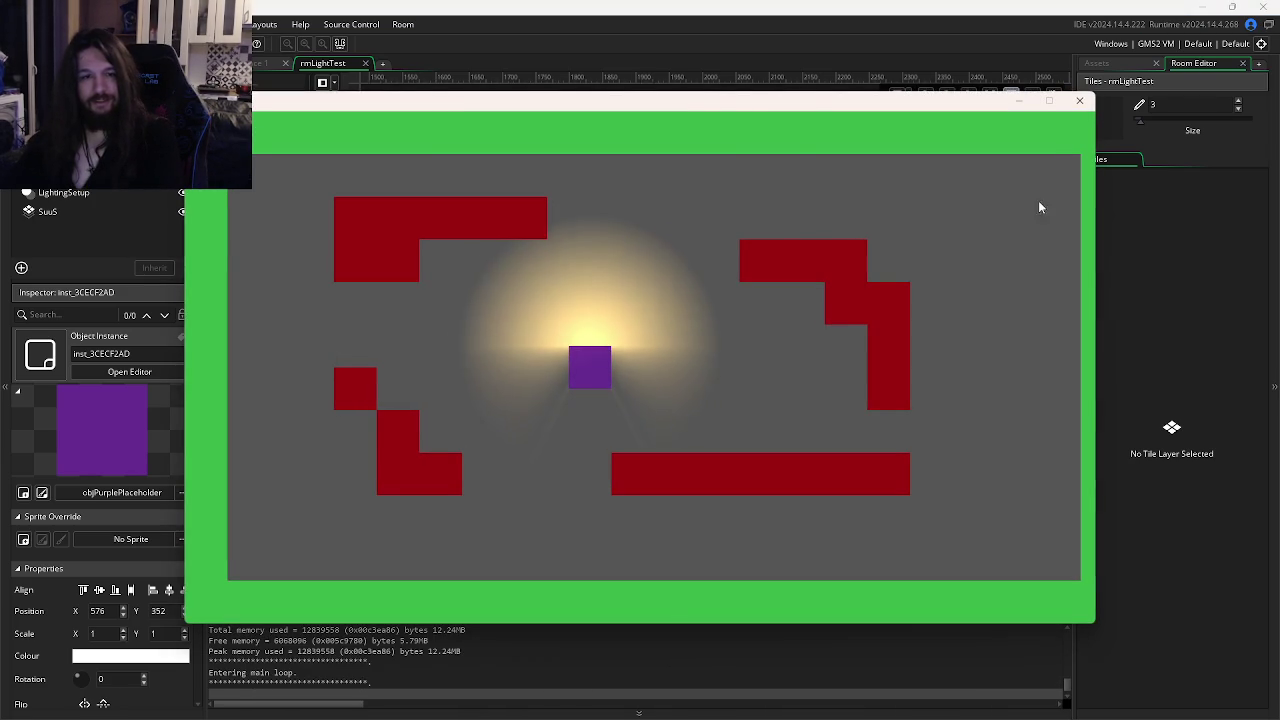
pyautogui.click(1079, 100)
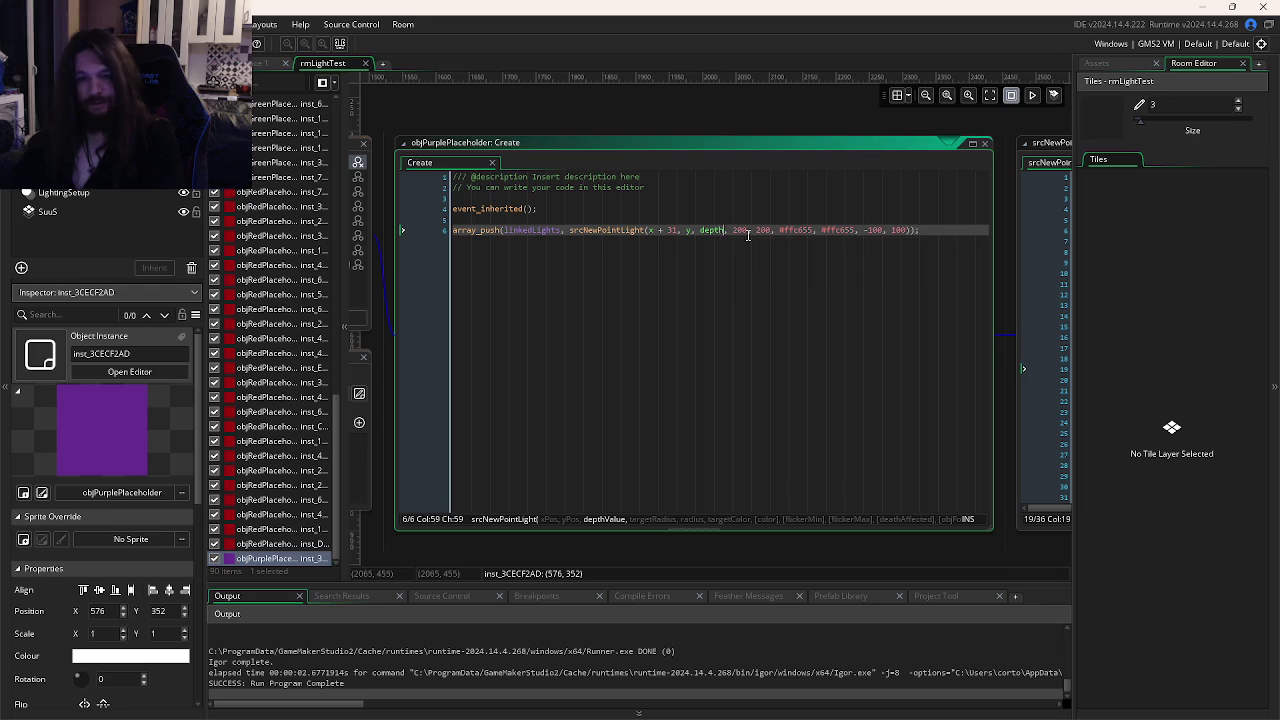
pyautogui.write('1')
pyautogui.press('F5')
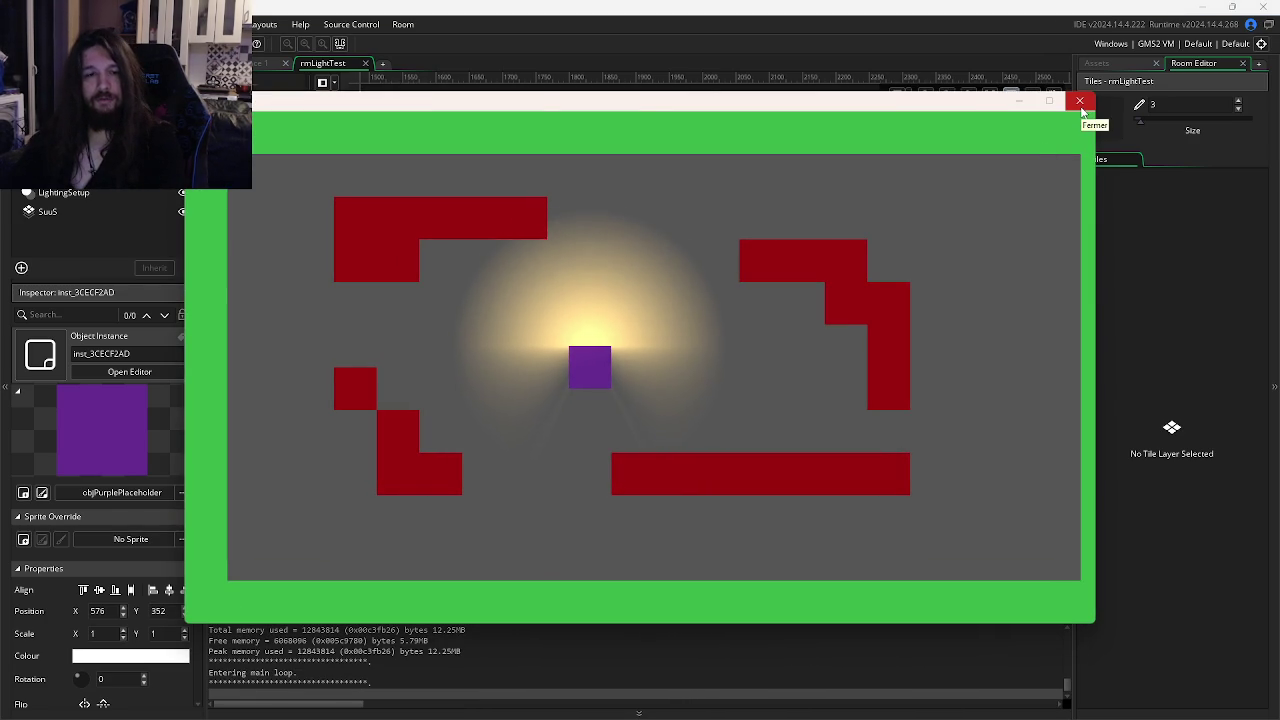
pyautogui.click(1081, 104)
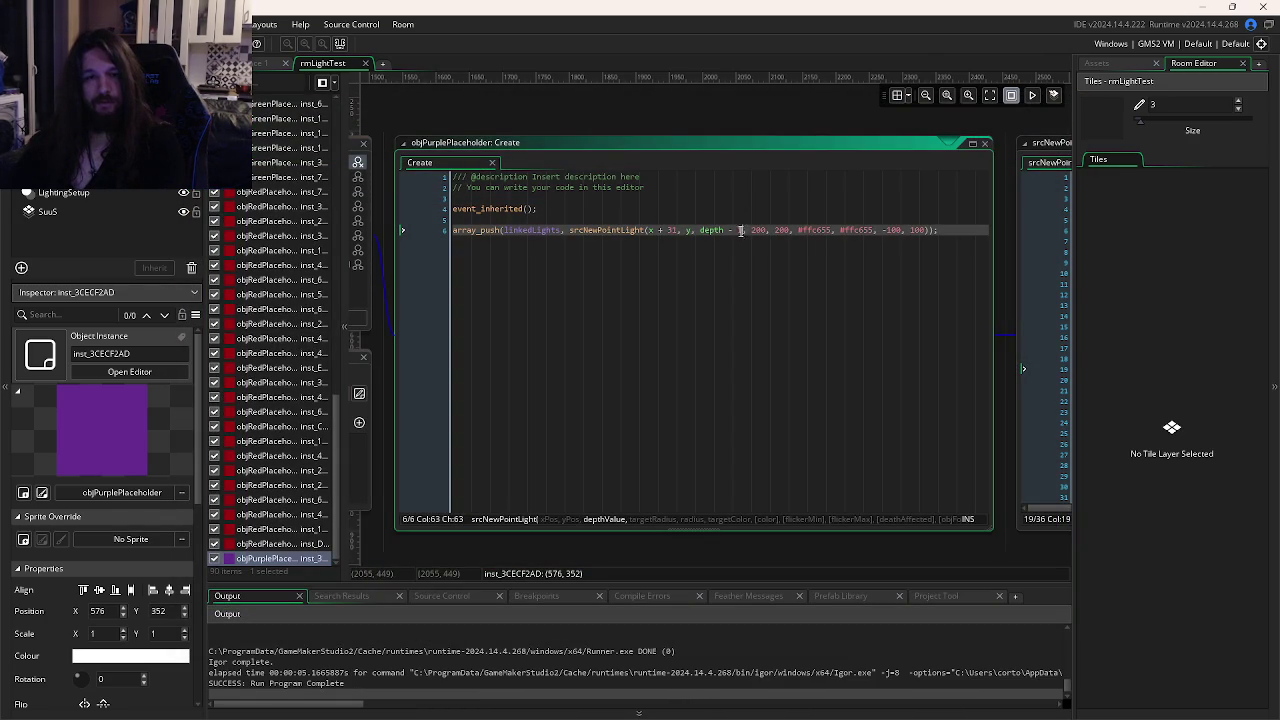
# Restore the y offset to y + 32, test depth - 100, then remove the depth adjustment.
pyautogui.write('+')
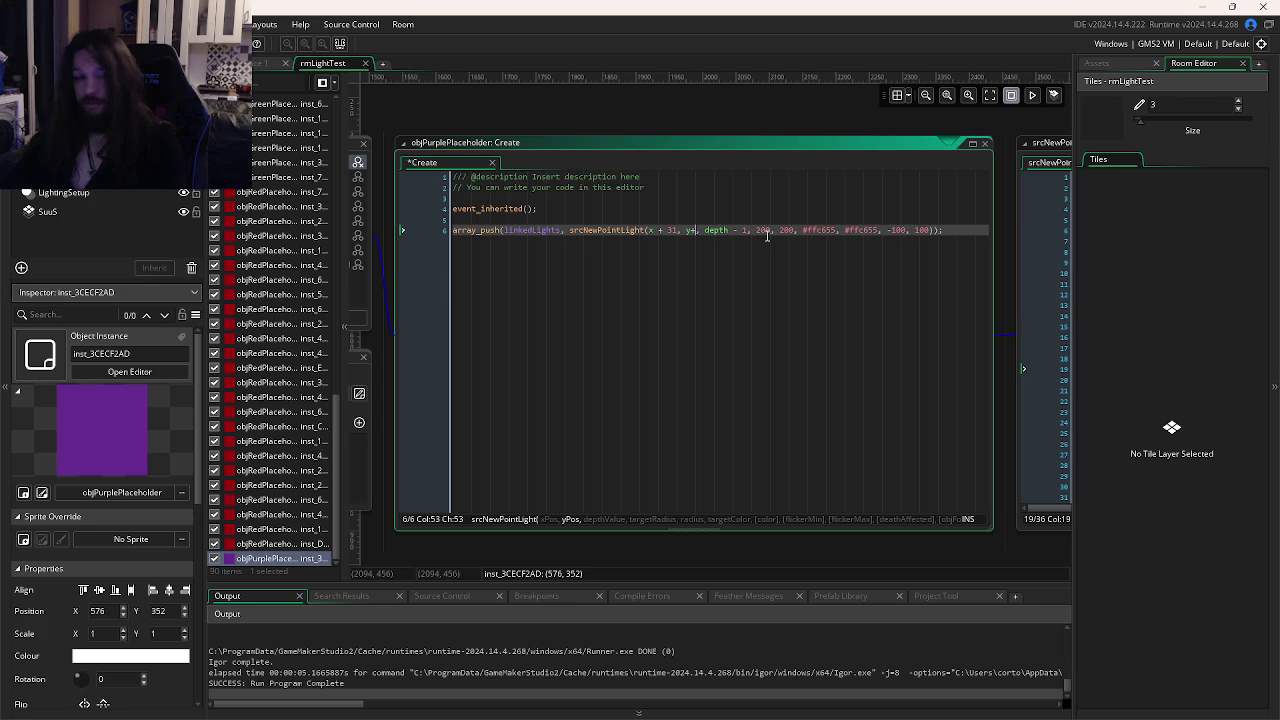
pyautogui.press('BackSpace')
pyautogui.write('+ 32')
pyautogui.press('F5')
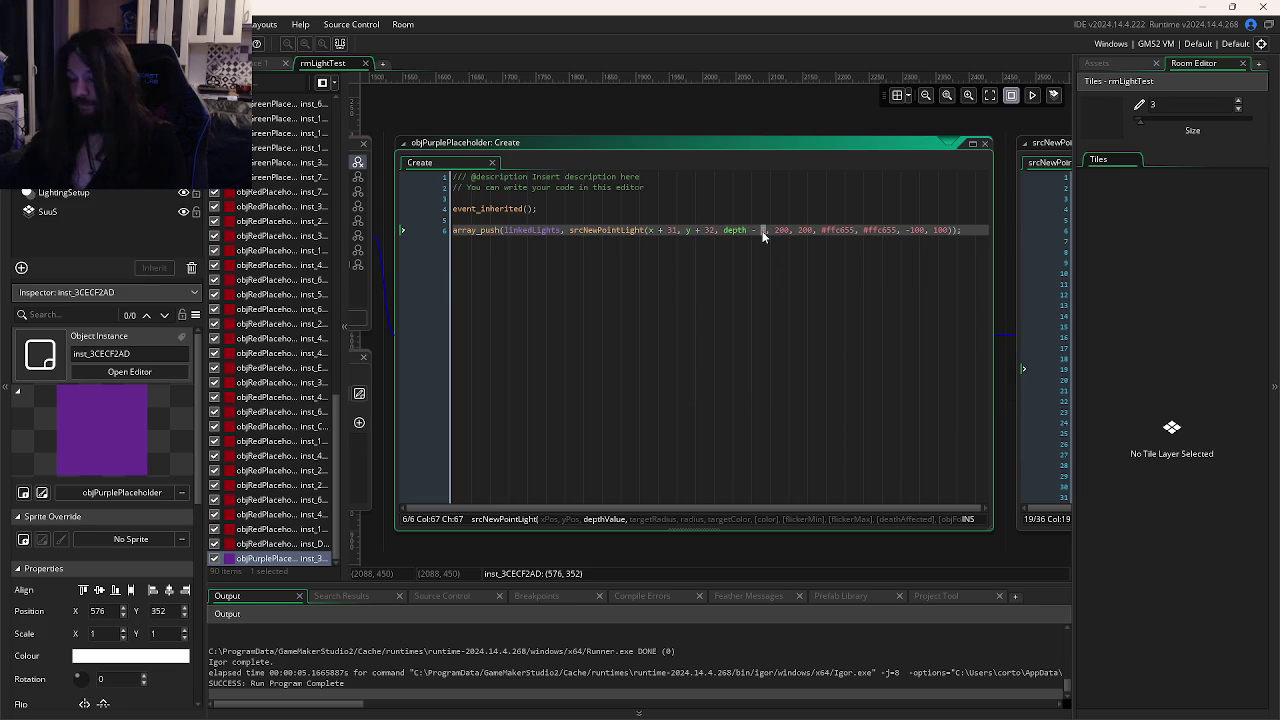
pyautogui.write('00')
pyautogui.press('F5')
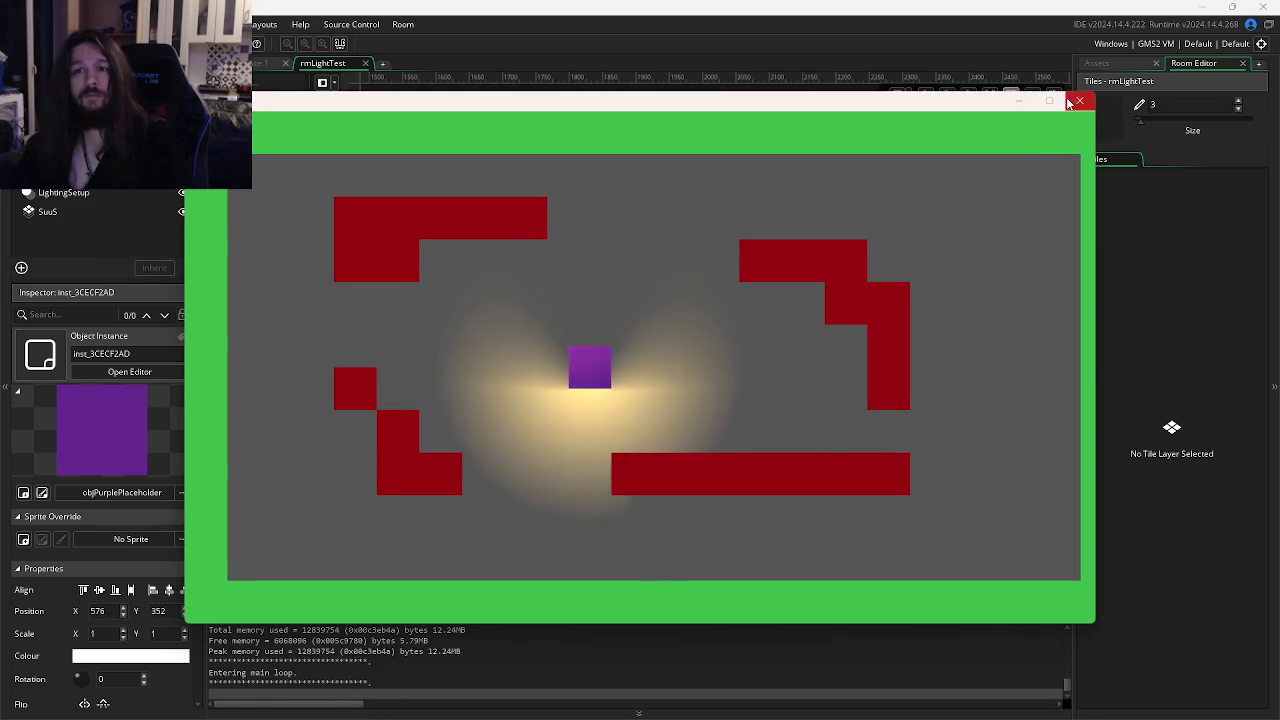
pyautogui.click(1079, 100)
pyautogui.press('BackSpace')
pyautogui.press('BackSpace')
pyautogui.press('BackSpace')
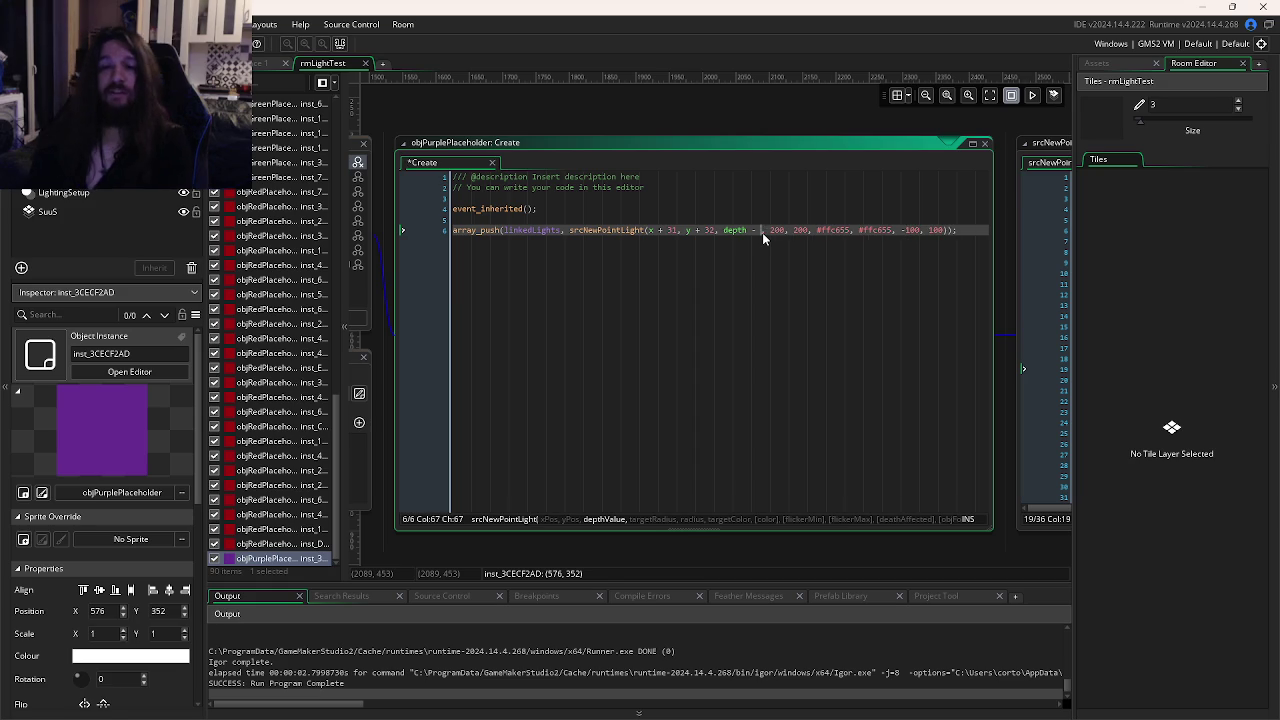
# Test a y offset of 320, then restore y + 32 and rerun the game.
pyautogui.click(818, 229)
pyautogui.click(914, 229)
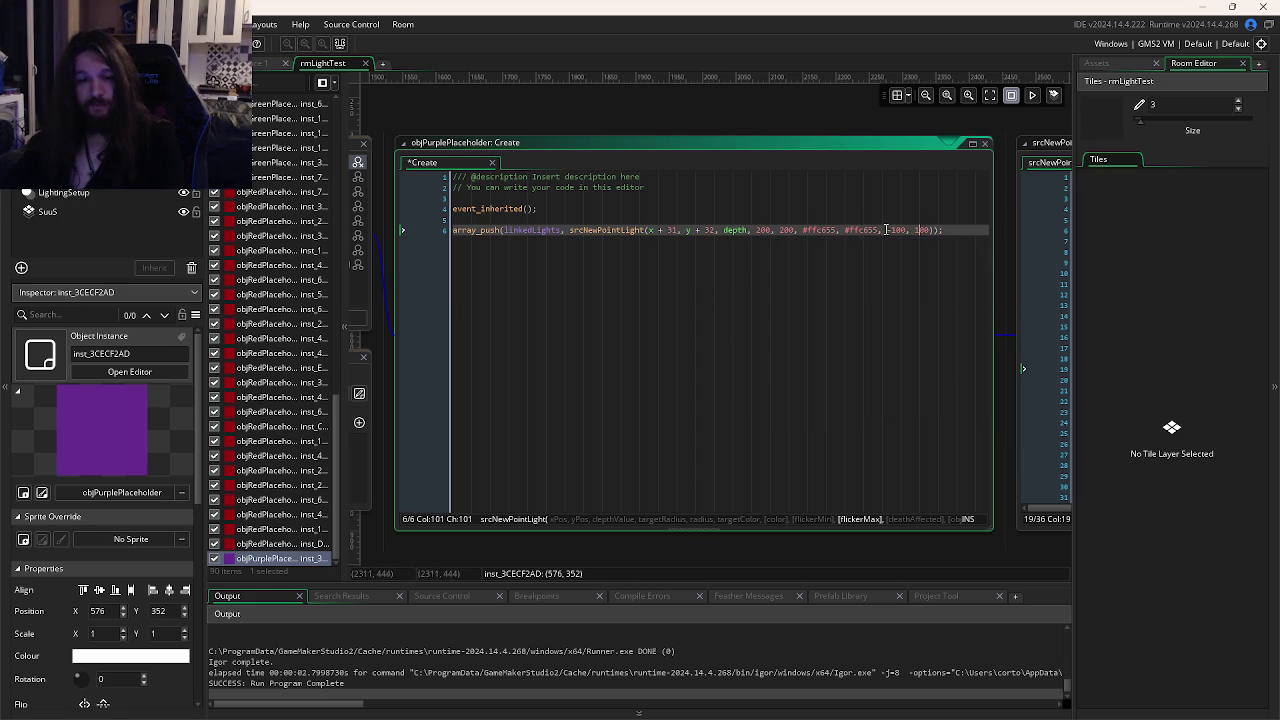
pyautogui.click(675, 229)
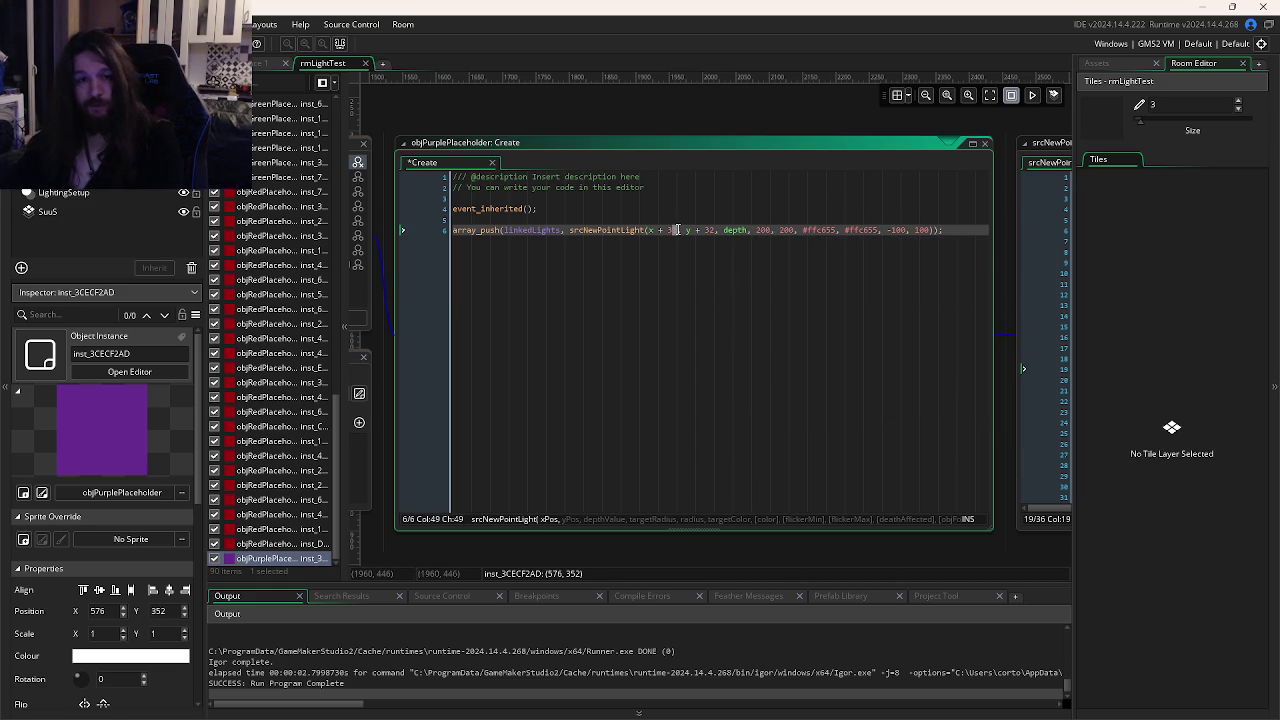
pyautogui.write('2')
pyautogui.press('F5')
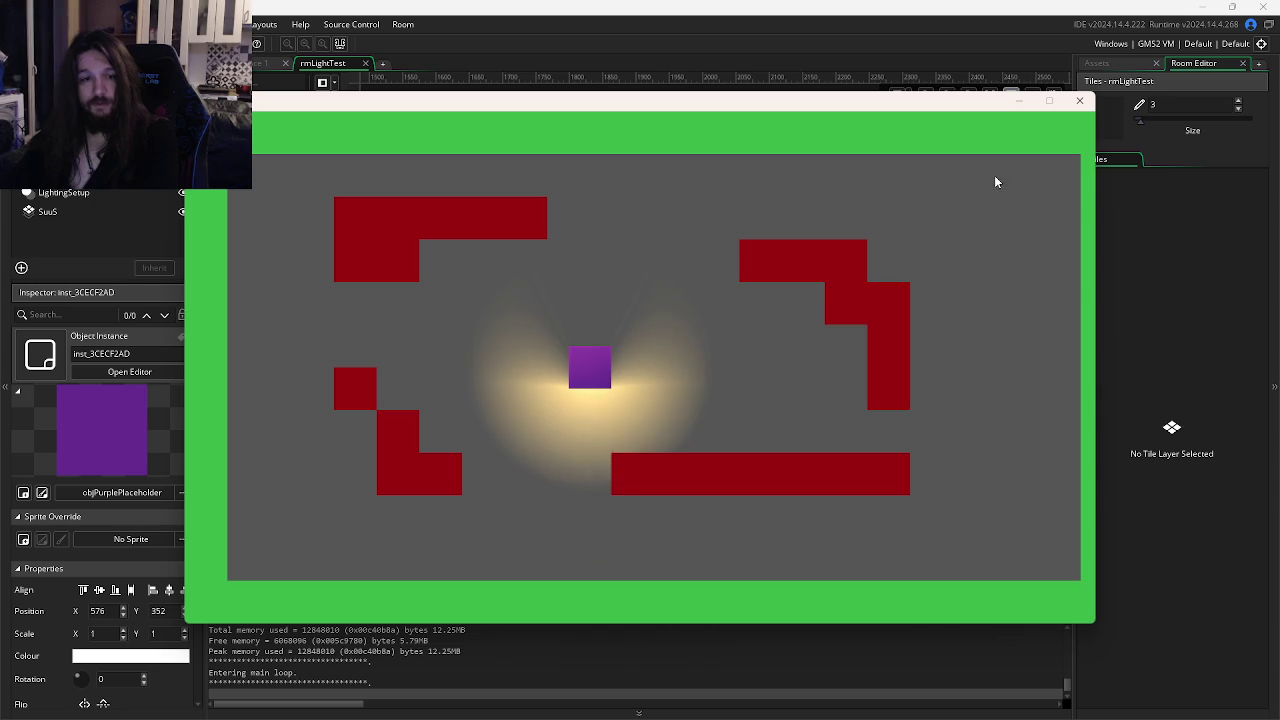
pyautogui.click(1079, 103)
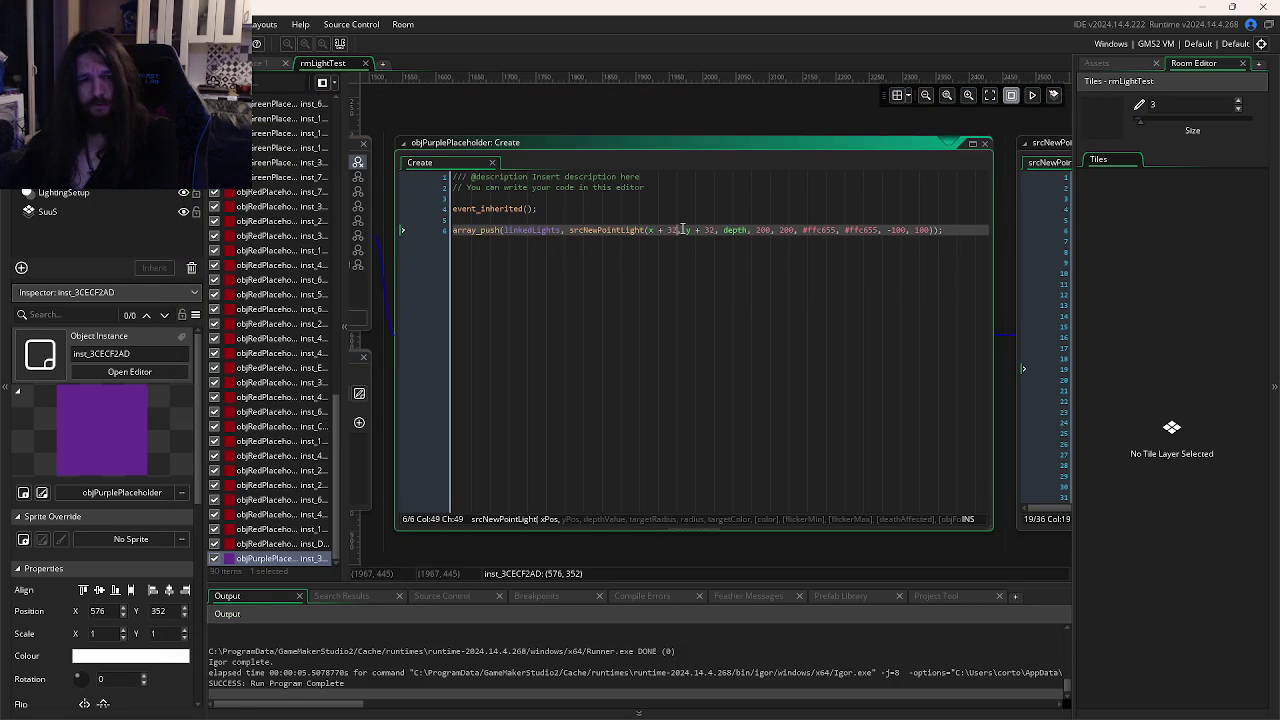
pyautogui.write('0')
pyautogui.press('F5')
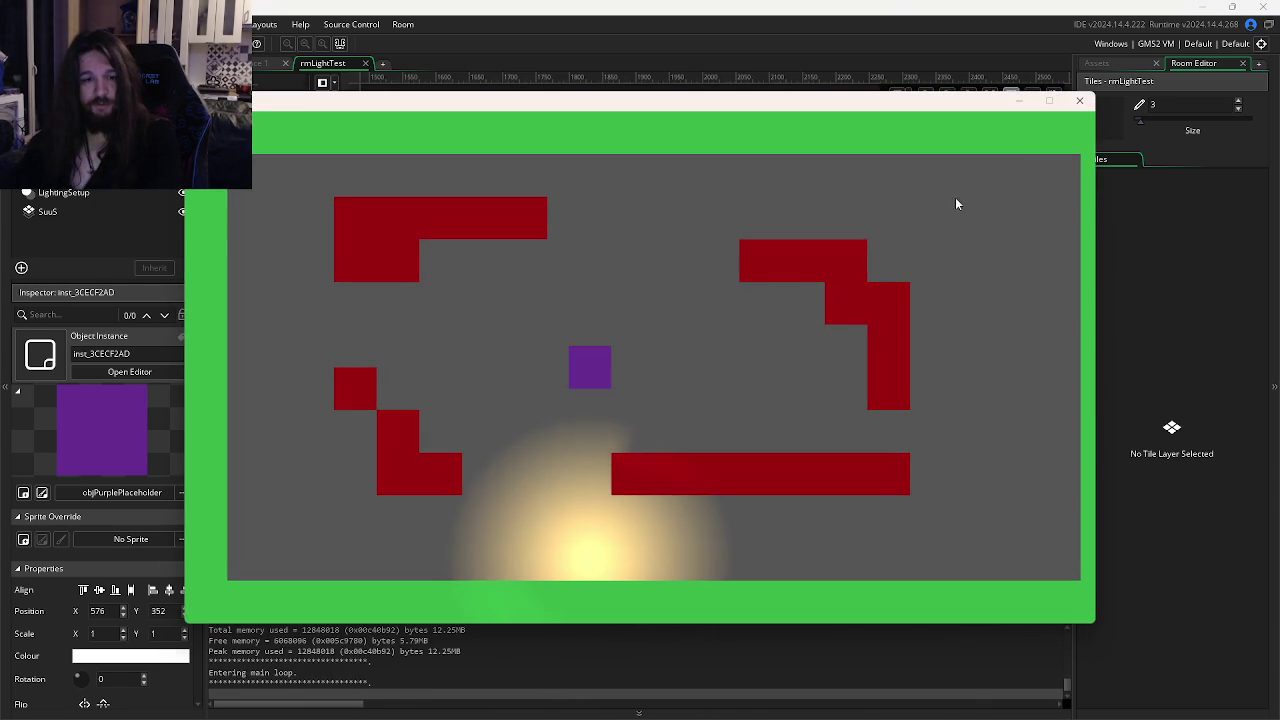
pyautogui.click(1078, 110)
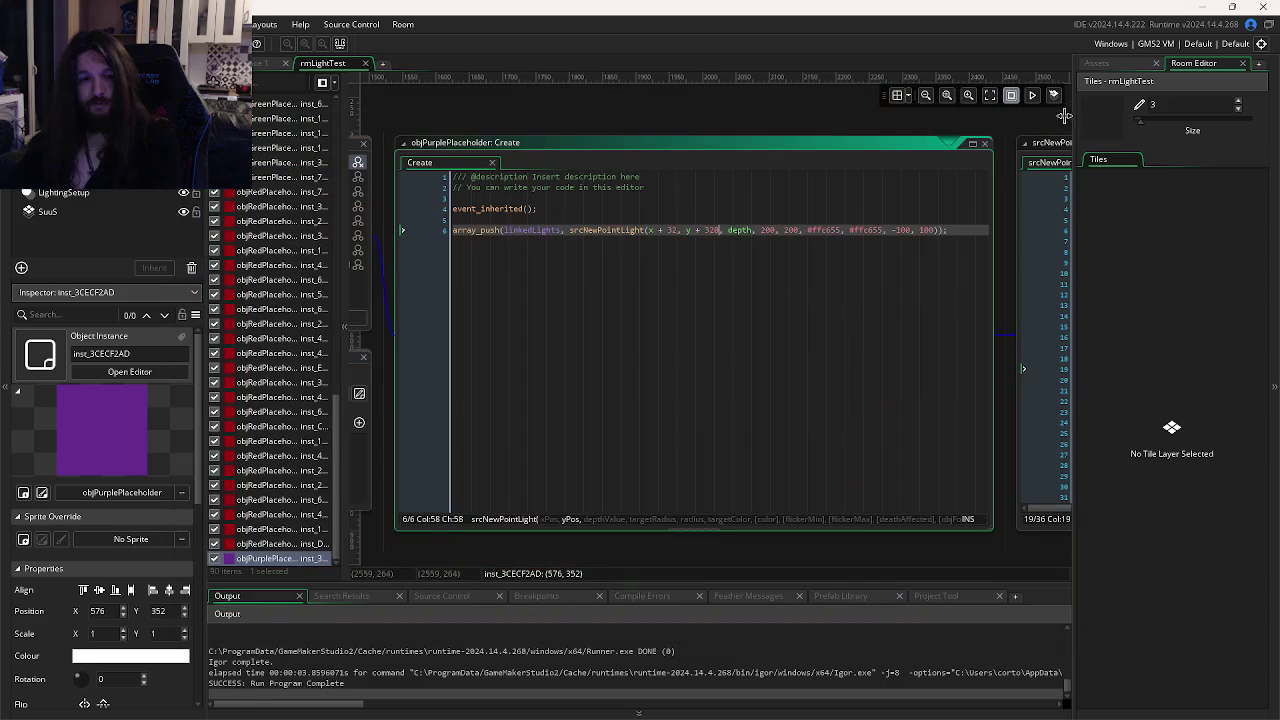
pyautogui.press('BackSpace')
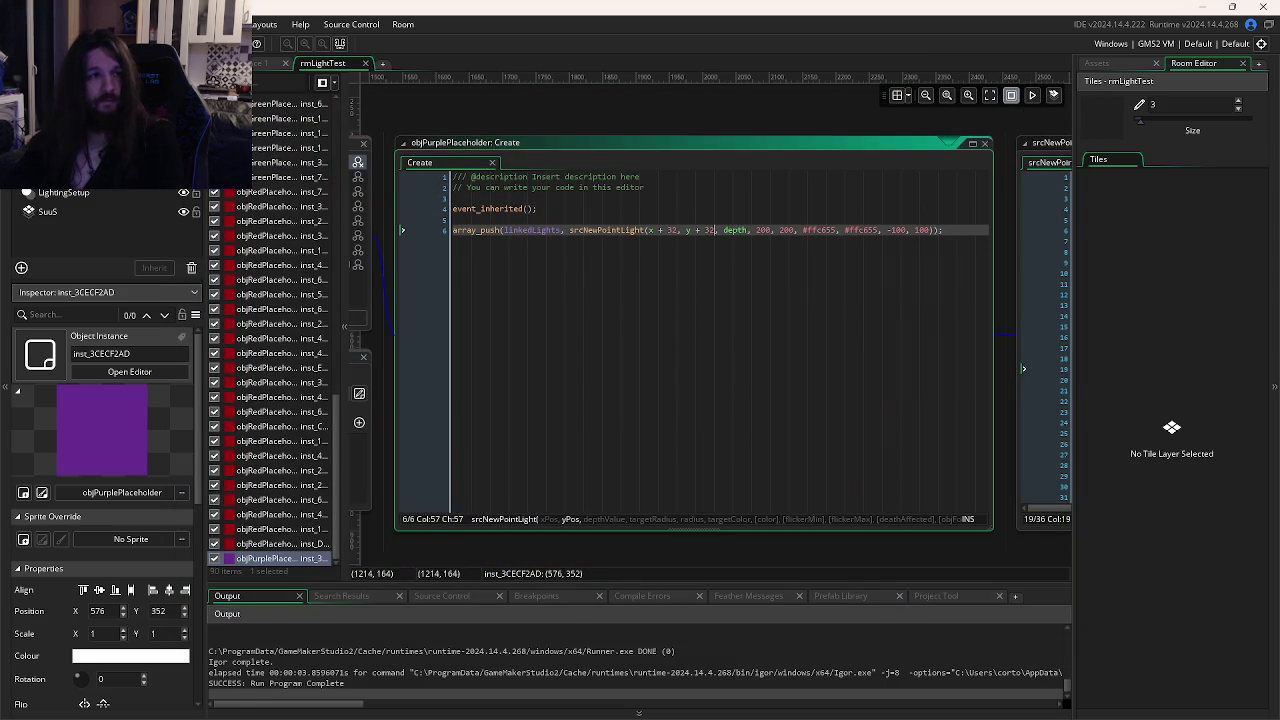
pyautogui.press('F5')
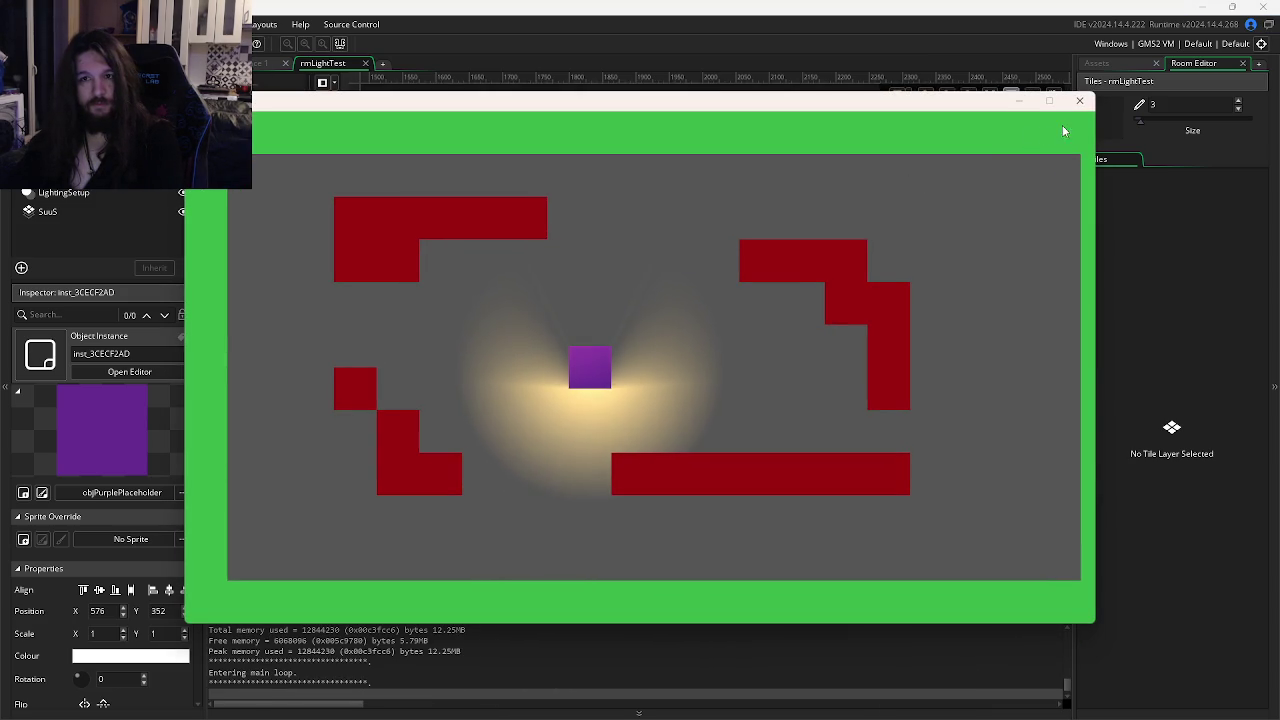
pyautogui.click(1080, 103)
# Test the light at depth - 1000 and review the point-light function's color parameters.
pyautogui.click(751, 230)
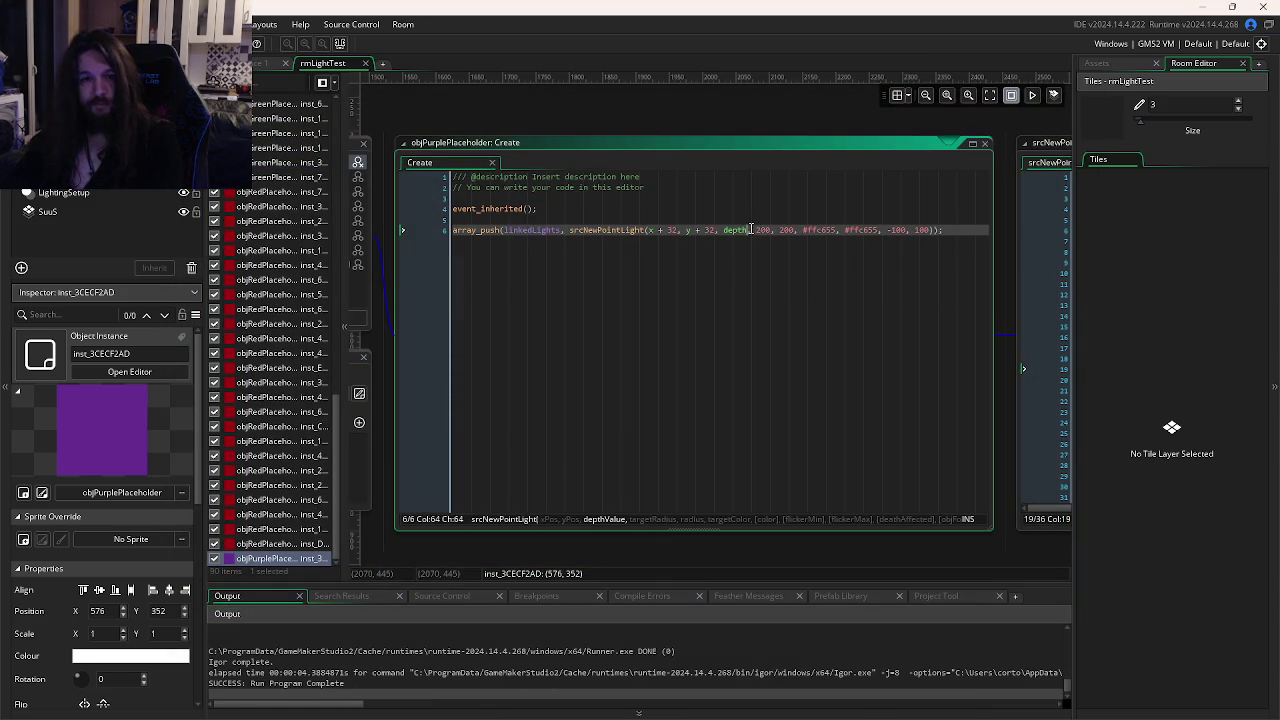
pyautogui.write('- 1000')
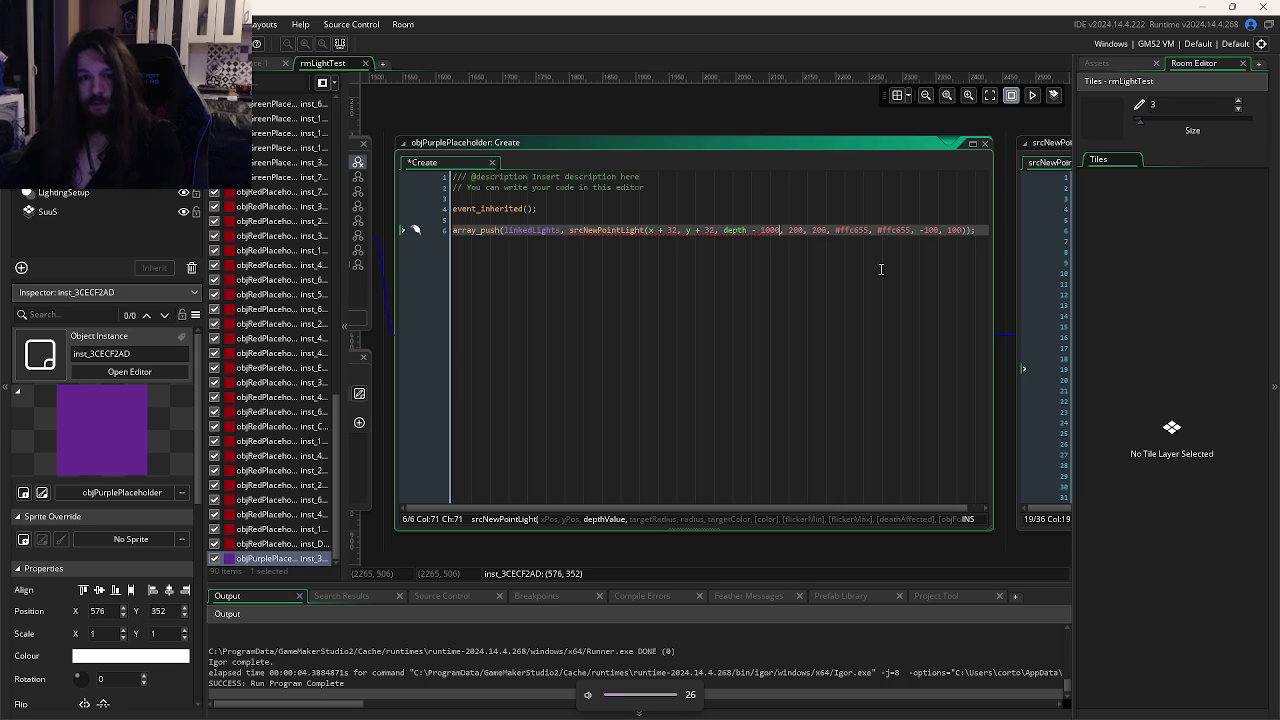
pyautogui.press('F5')
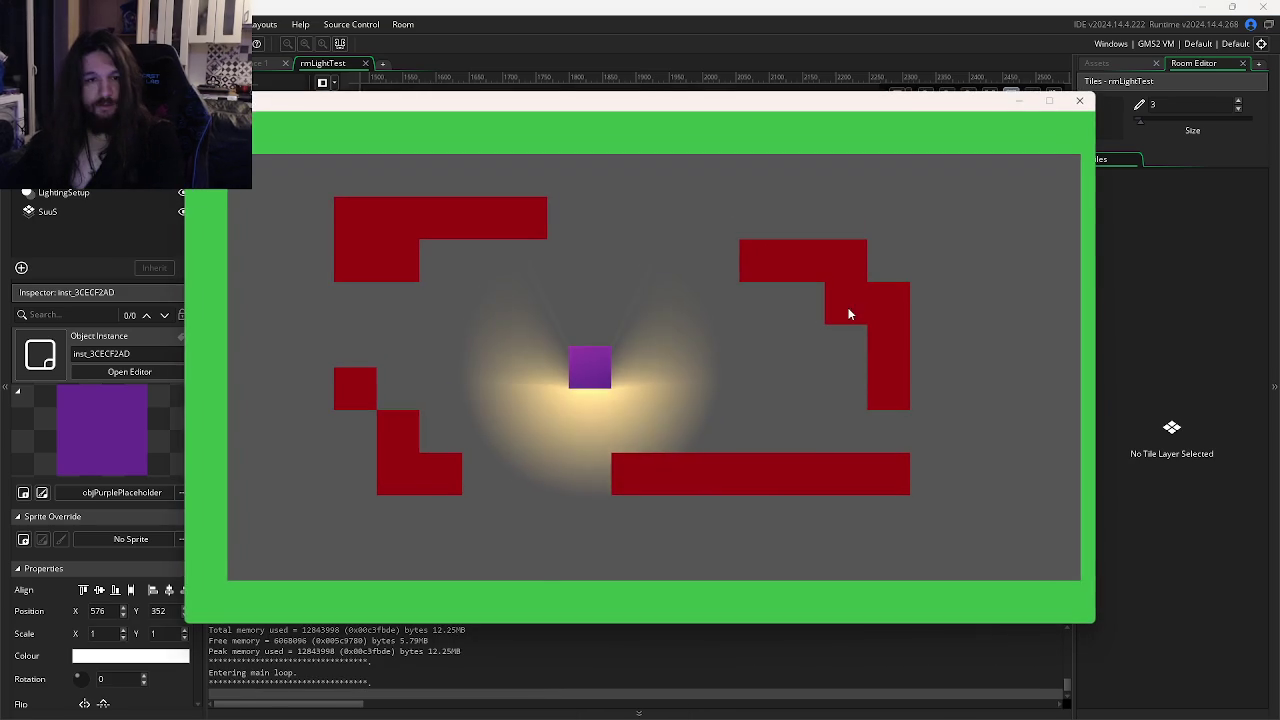
pyautogui.click(1079, 100)
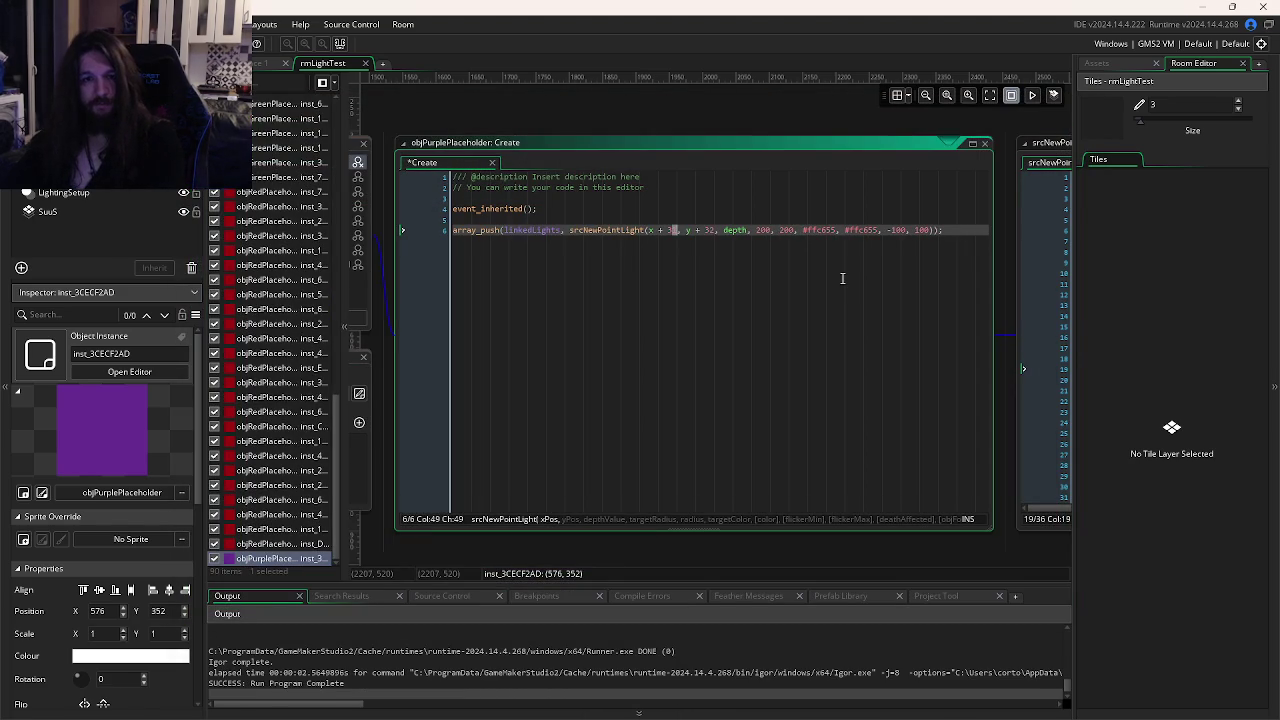
pyautogui.click(841, 230)
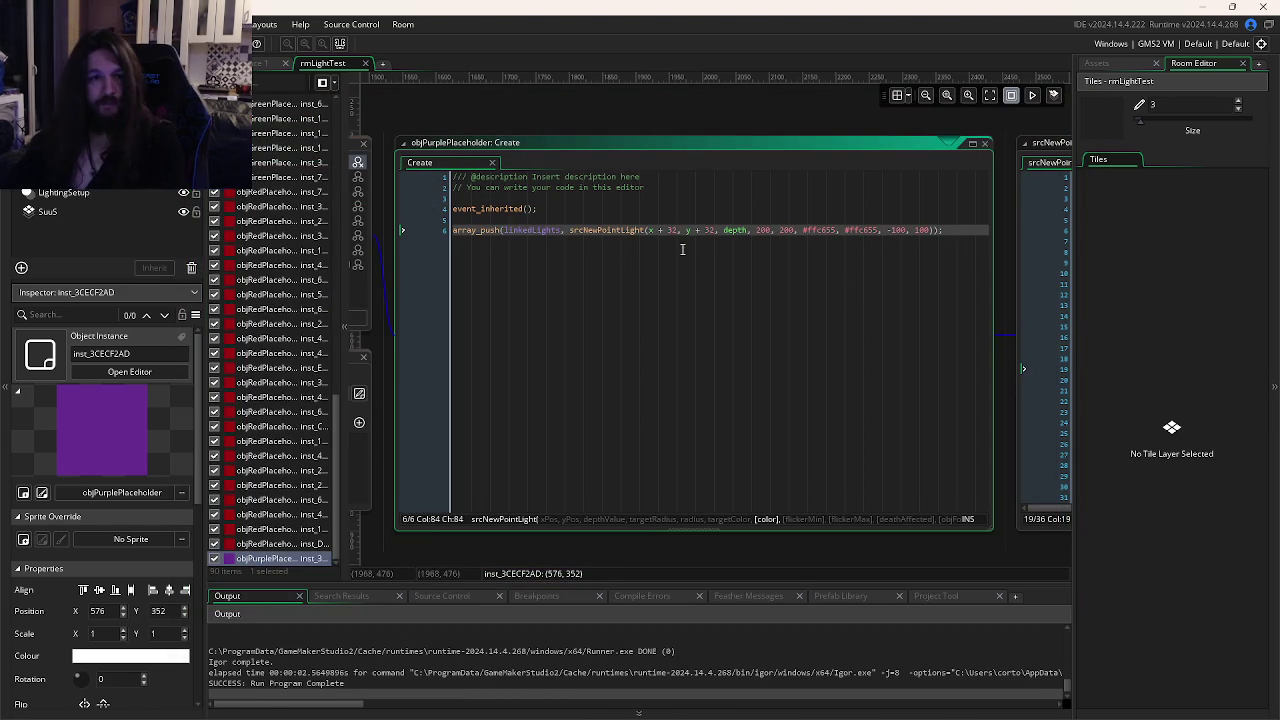
pyautogui.moveTo(610, 229)
pyautogui.click(872, 229)
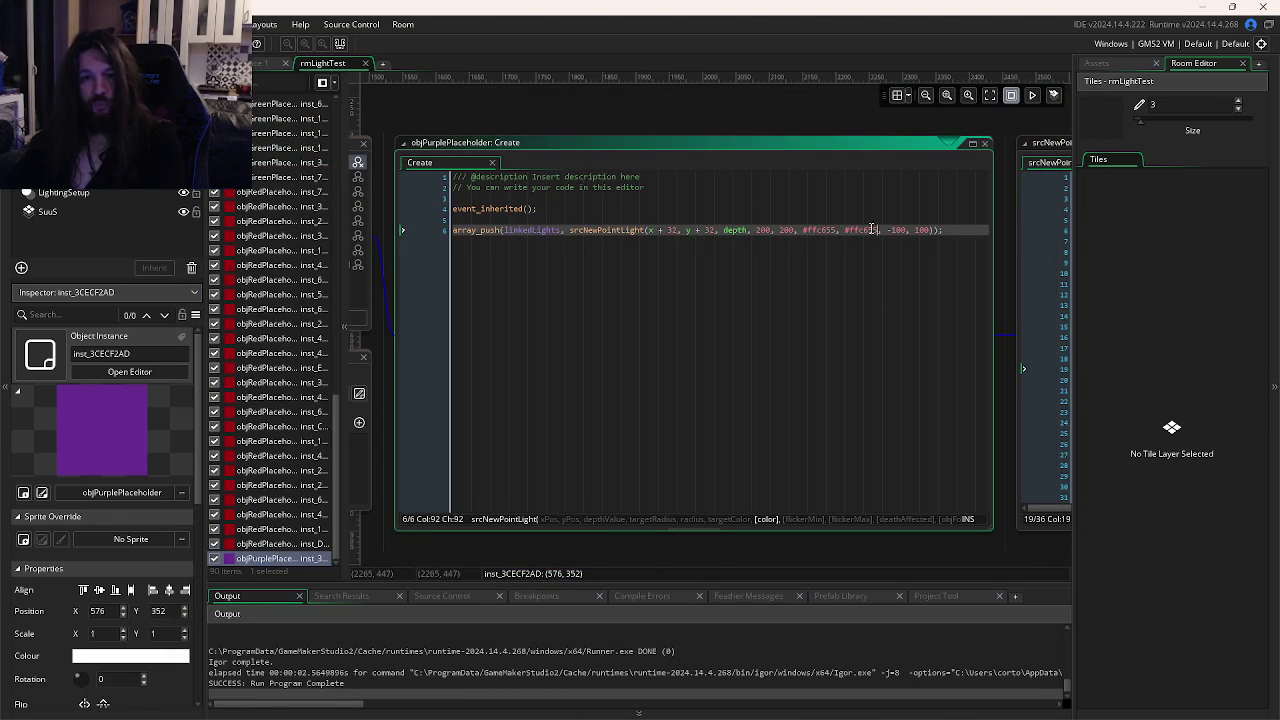
pyautogui.press('Escape')
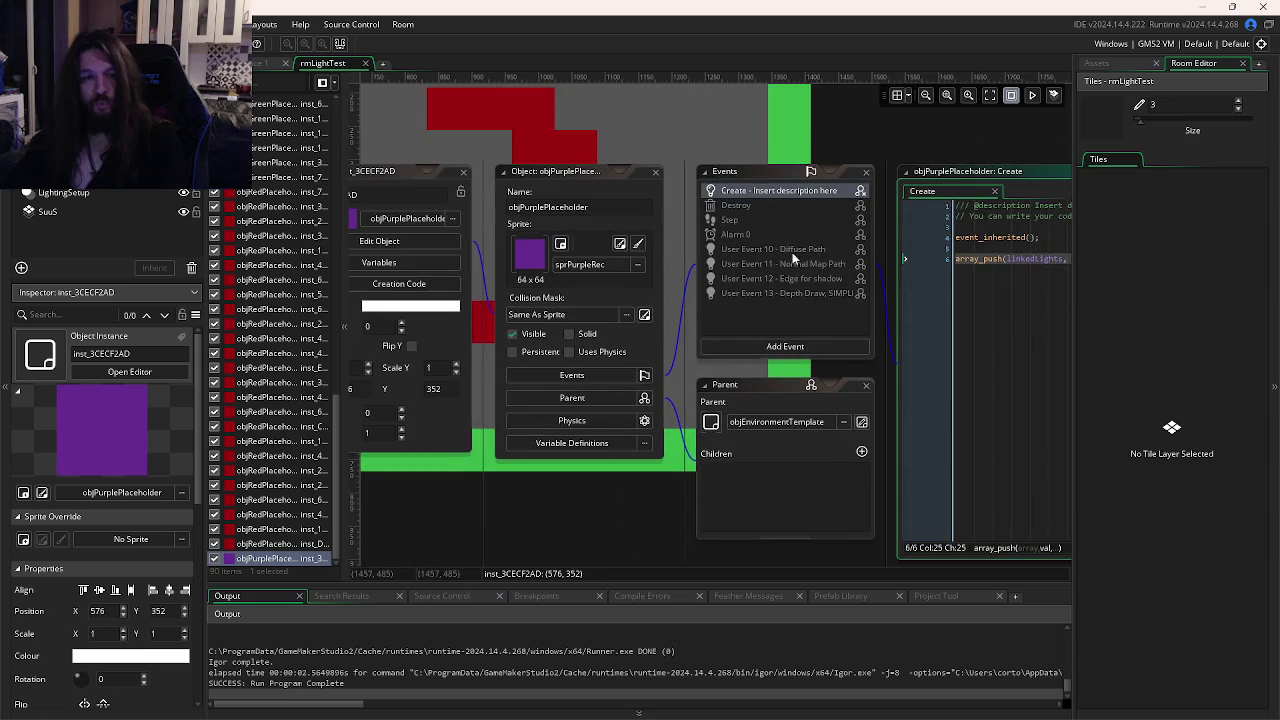
# Open the objRenderingCore instance's properties in rmLightTest and show its variable values.
pyautogui.press('Escape')
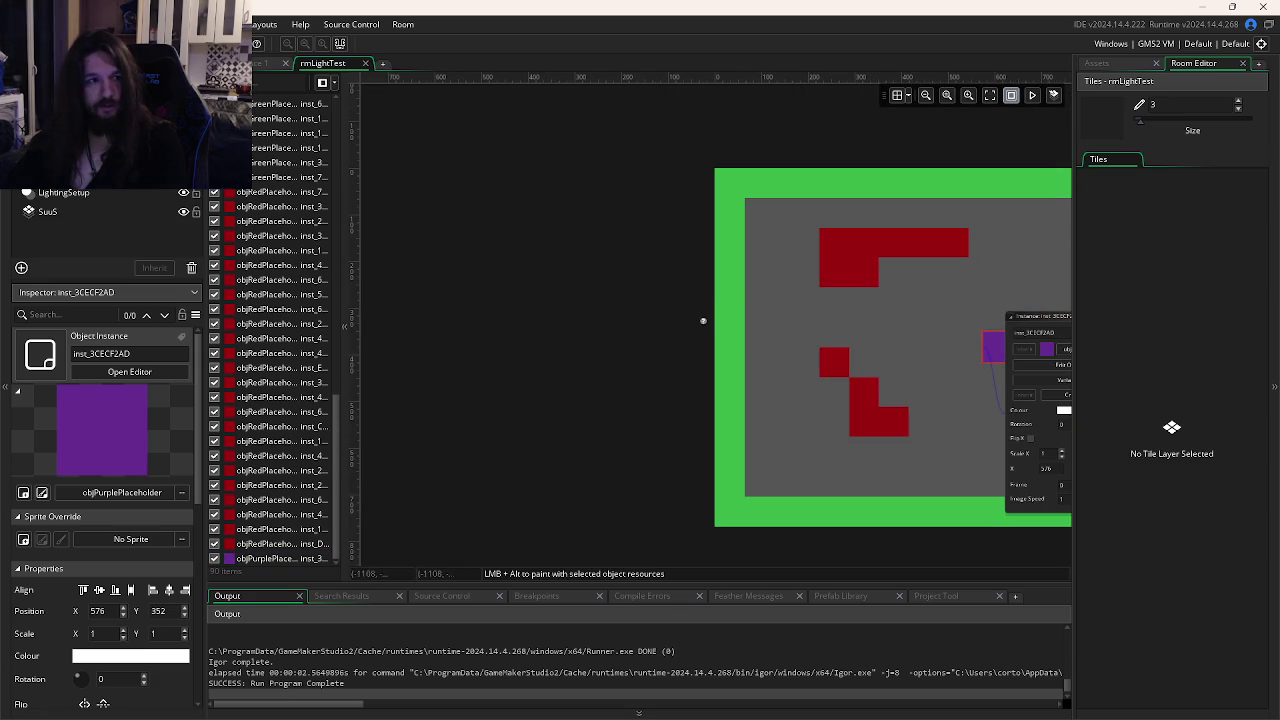
pyautogui.doubleClick(703, 321)
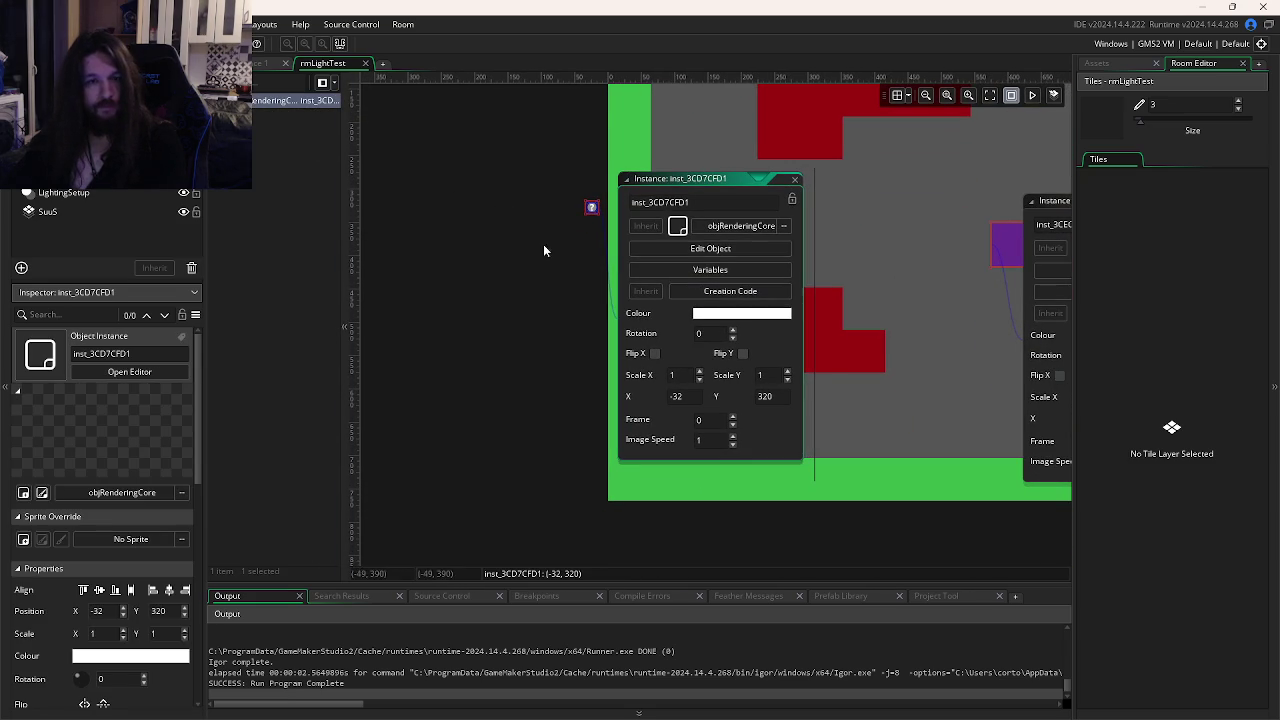
pyautogui.click(95, 196)
pyautogui.click(95, 174)
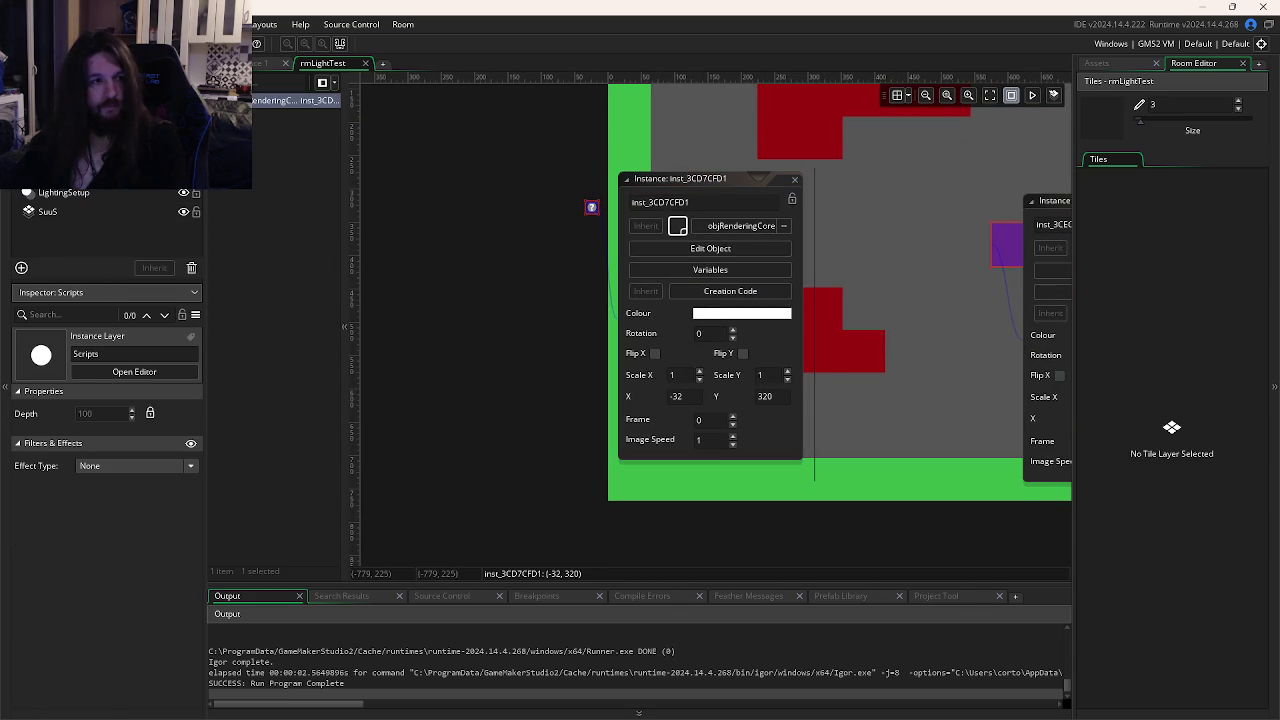
pyautogui.click(252, 100)
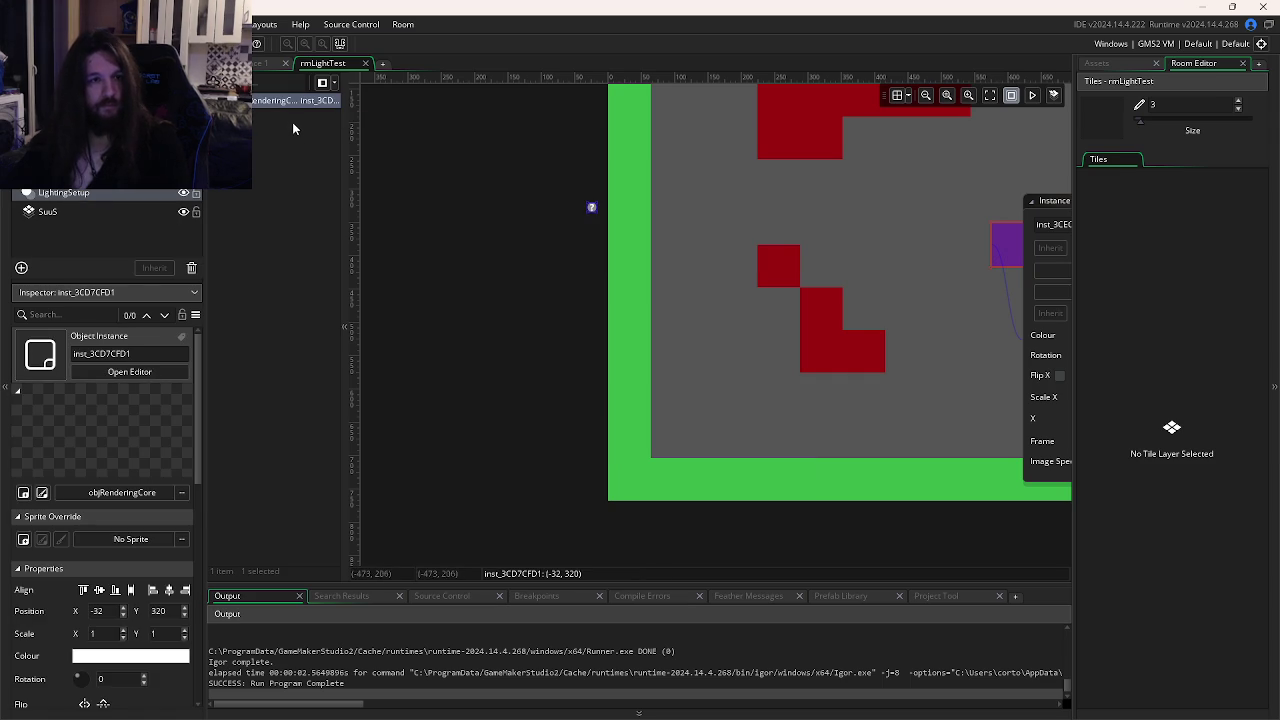
pyautogui.doubleClick(280, 106)
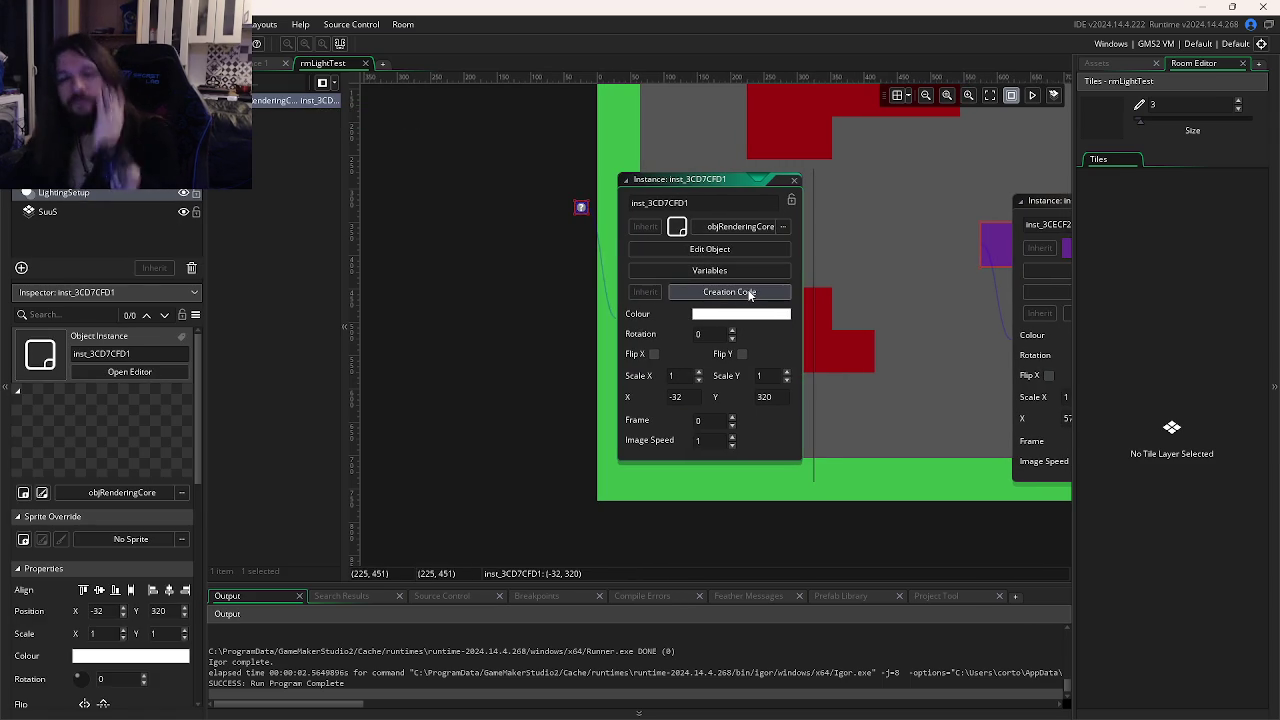
pyautogui.click(717, 272)
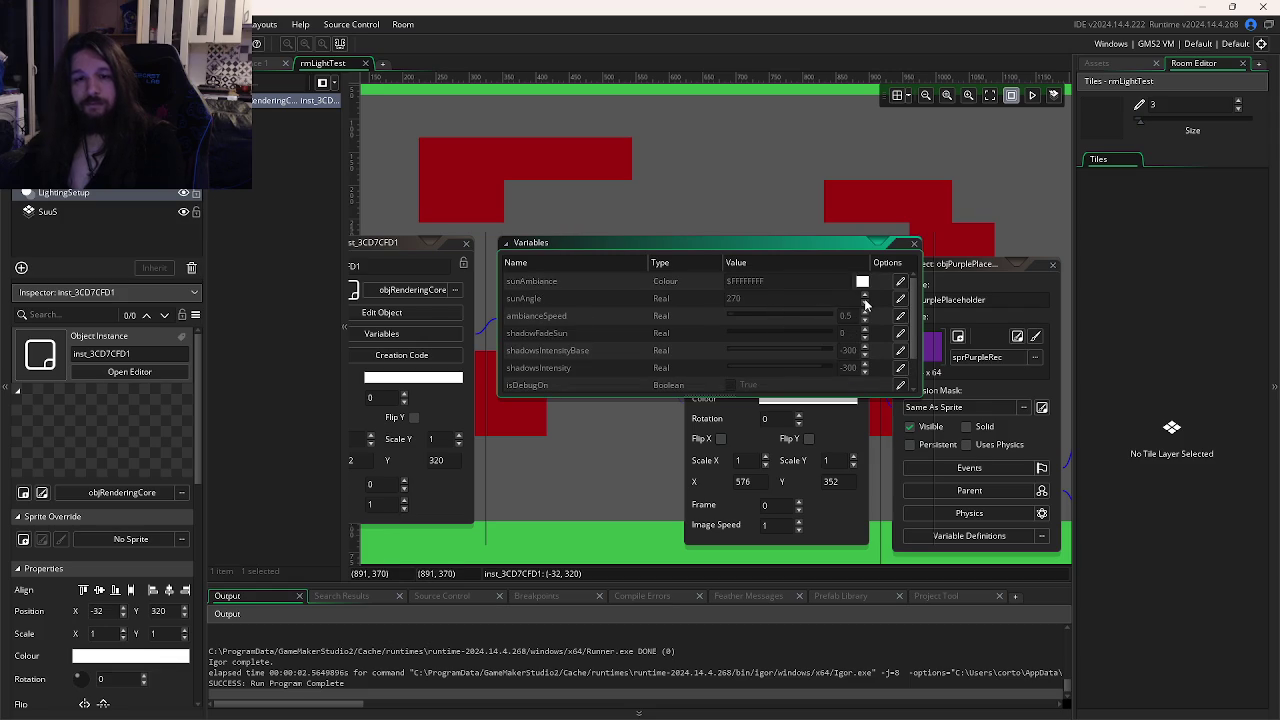
# Override sunAngle to 1, run the game twice and abort the drawOrder code error.
pyautogui.click(900, 300)
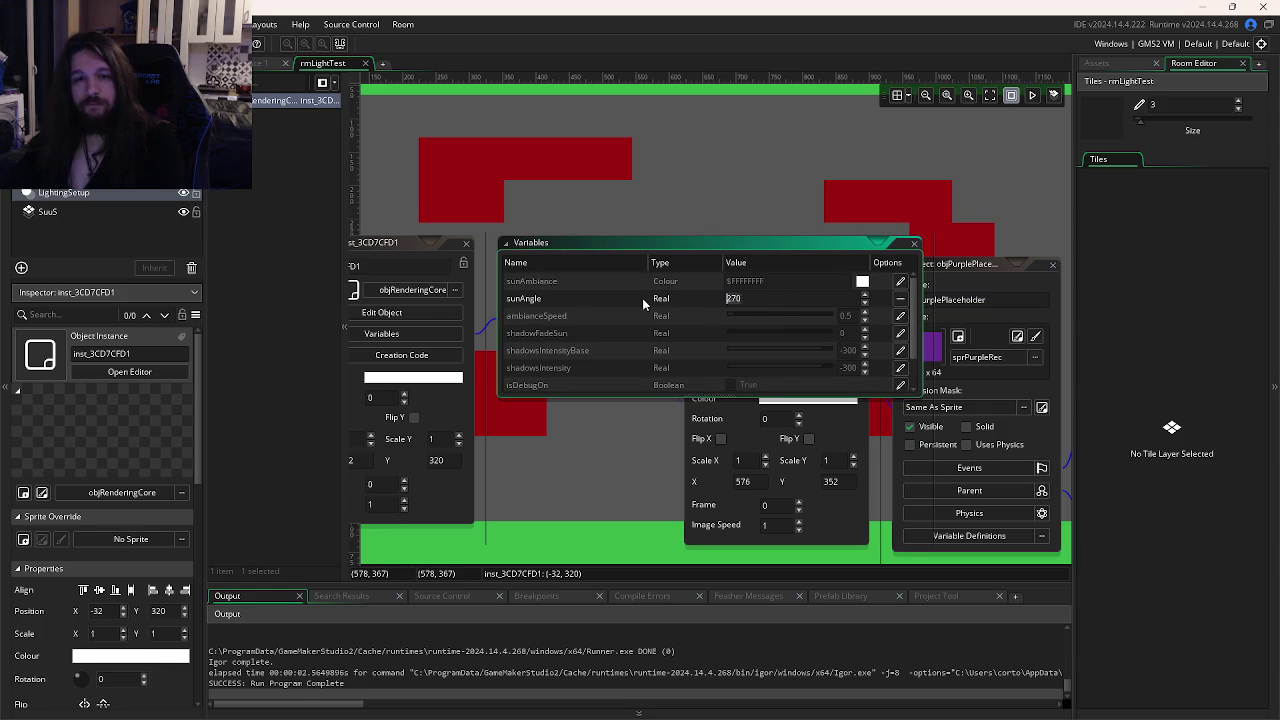
pyautogui.press('F5')
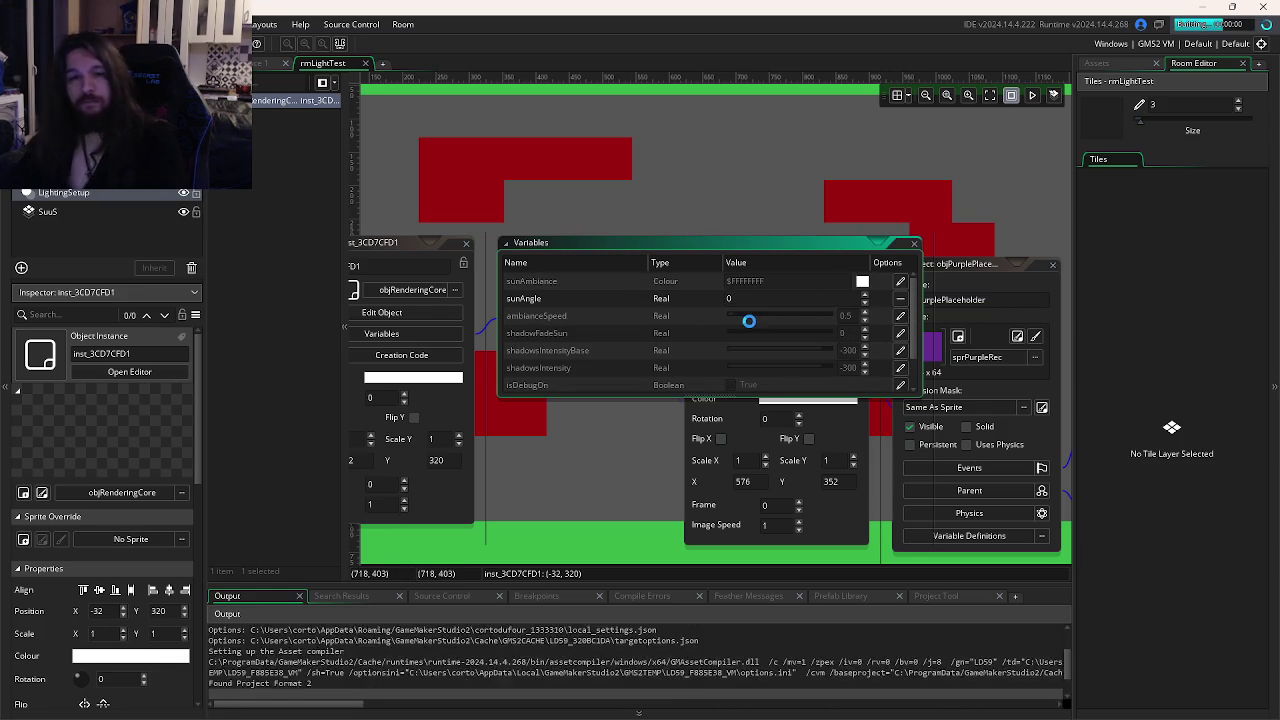
pyautogui.click(478, 519)
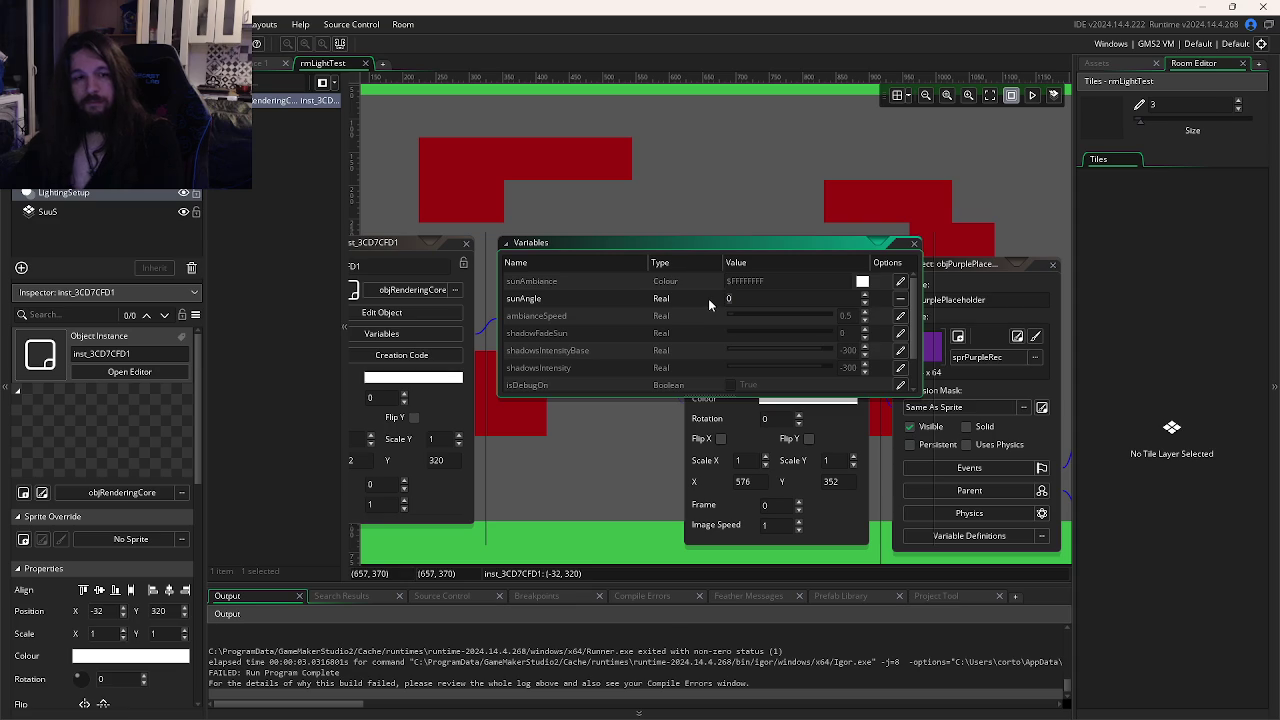
pyautogui.press('F5')
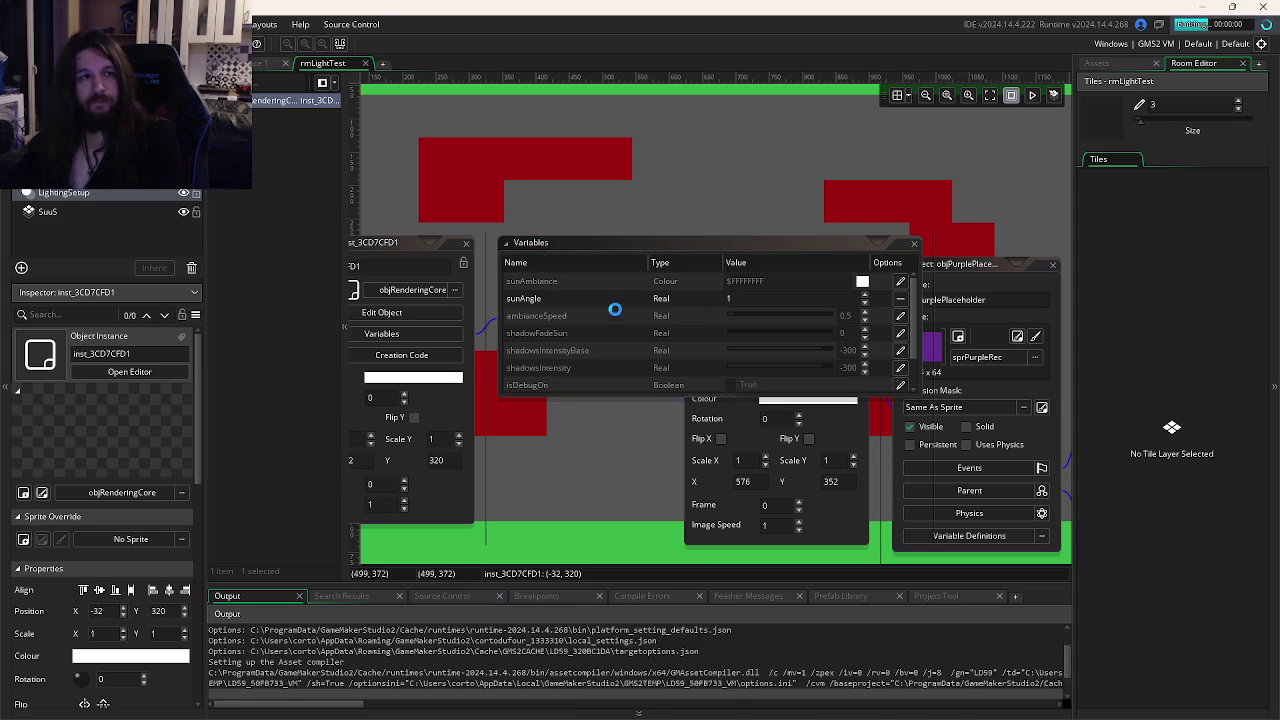
pyautogui.click(471, 519)
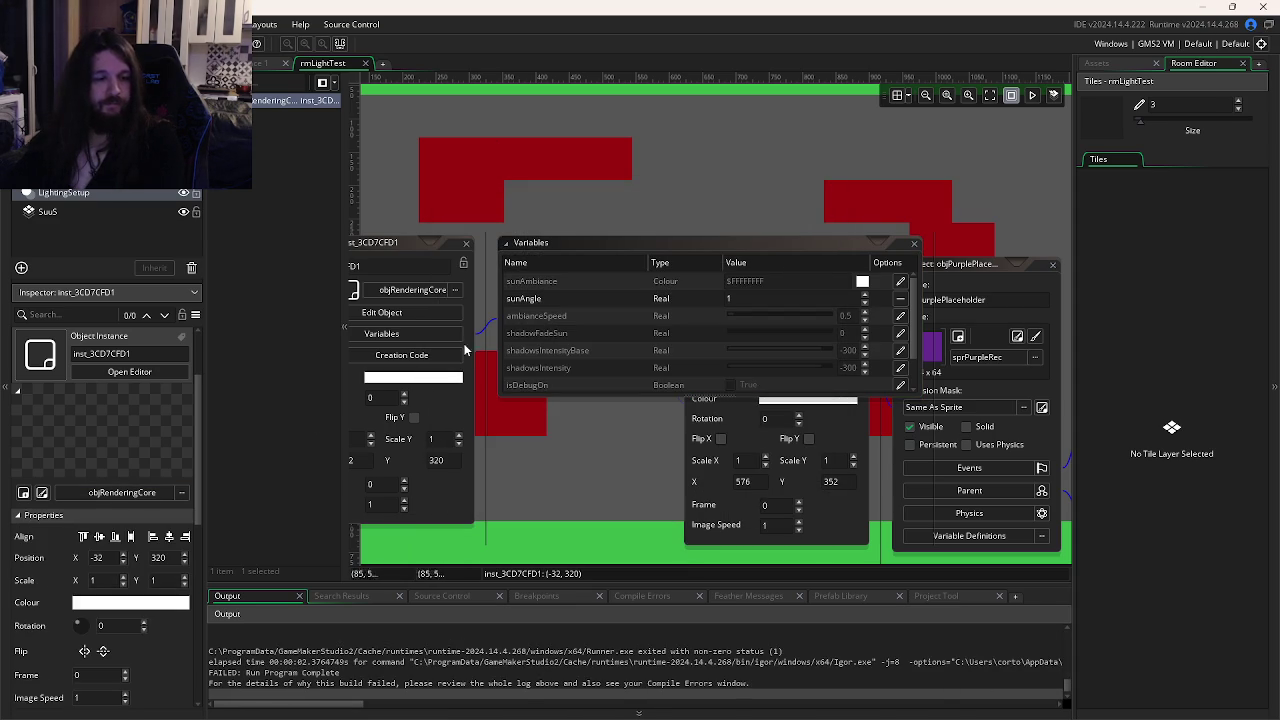
pyautogui.click(1097, 63)
# Move objRenderingCore to the top of rmLightTest's instance creation order.
pyautogui.click(1158, 180)
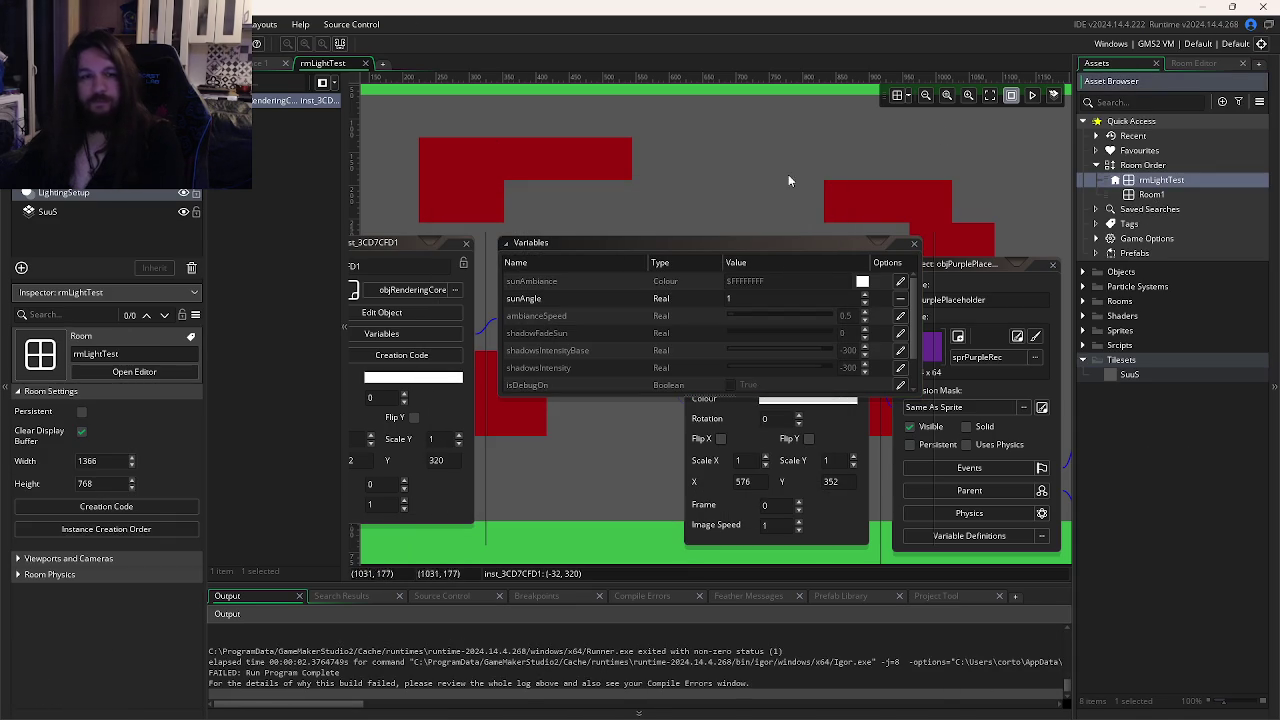
pyautogui.click(106, 529)
pyautogui.scroll(-10, 343, 453)
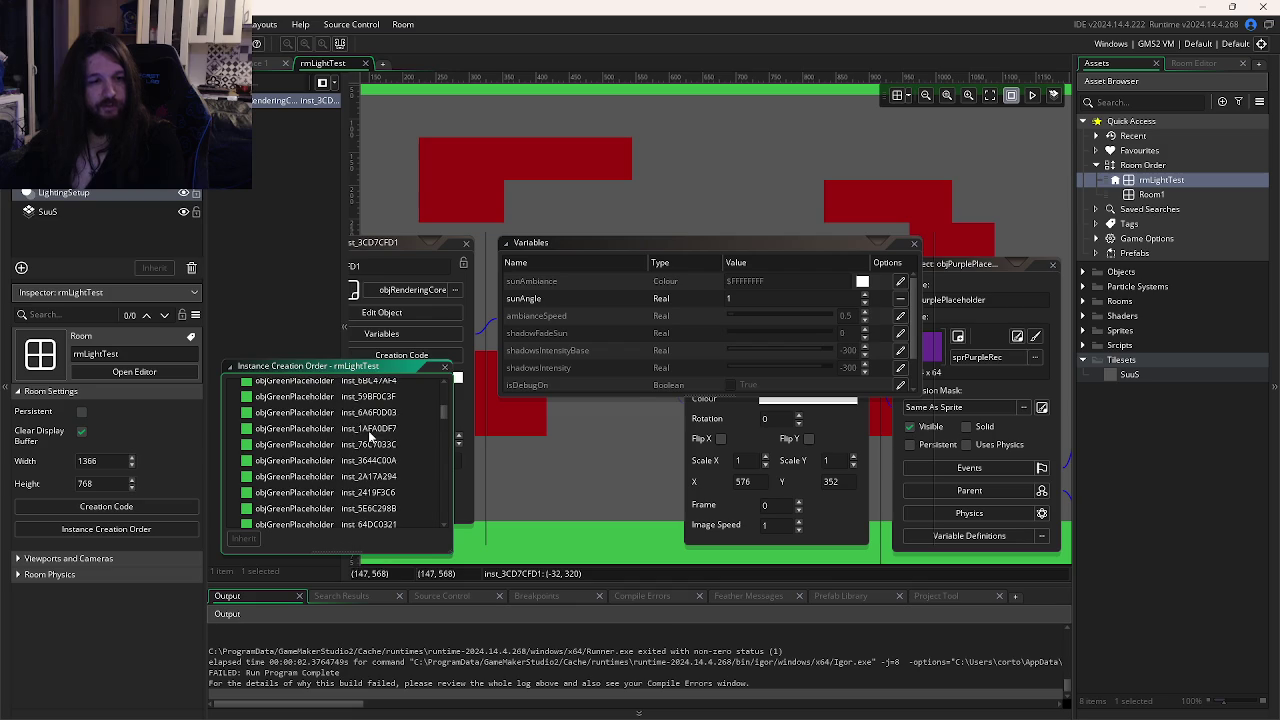
pyautogui.click(301, 521)
pyautogui.moveTo(301, 525)
pyautogui.mouseDown()
pyautogui.moveTo(340, 378)
pyautogui.moveTo(322, 383)
pyautogui.mouseUp()
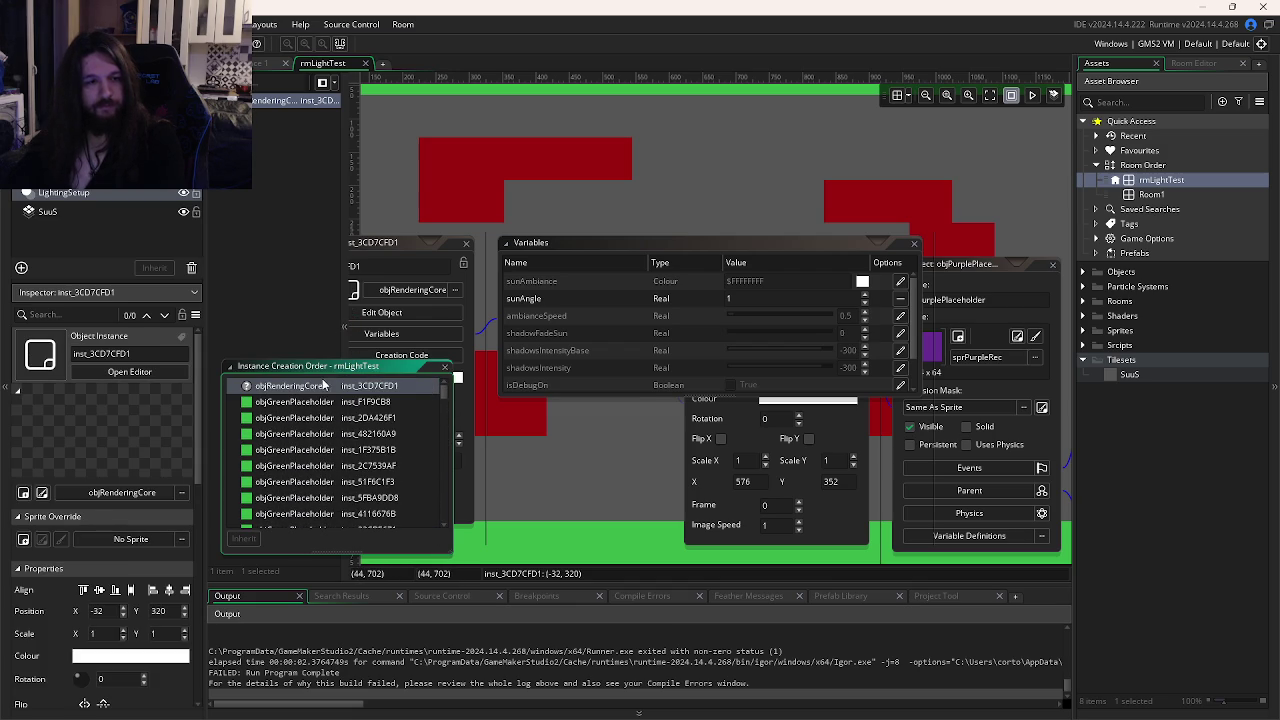
# Set the instance's sunAngle override to 0 and run the game.
pyautogui.click(740, 298)
pyautogui.write('0')
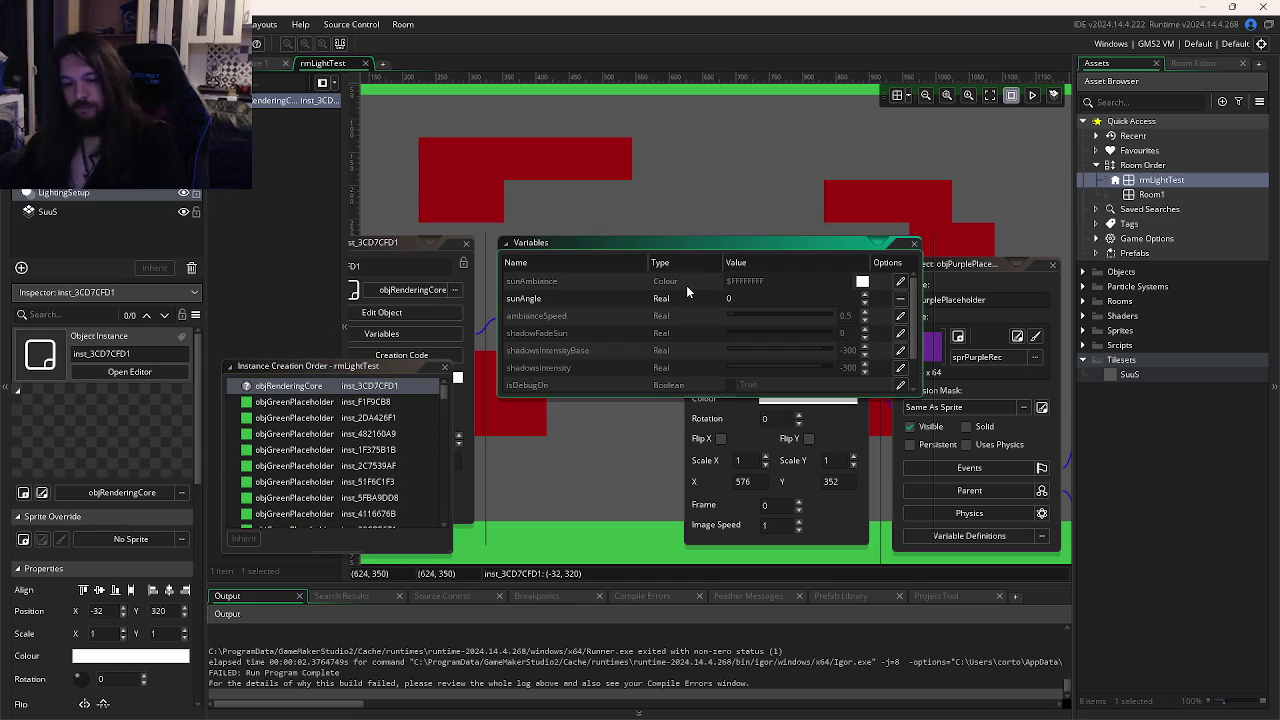
pyautogui.press('F5')
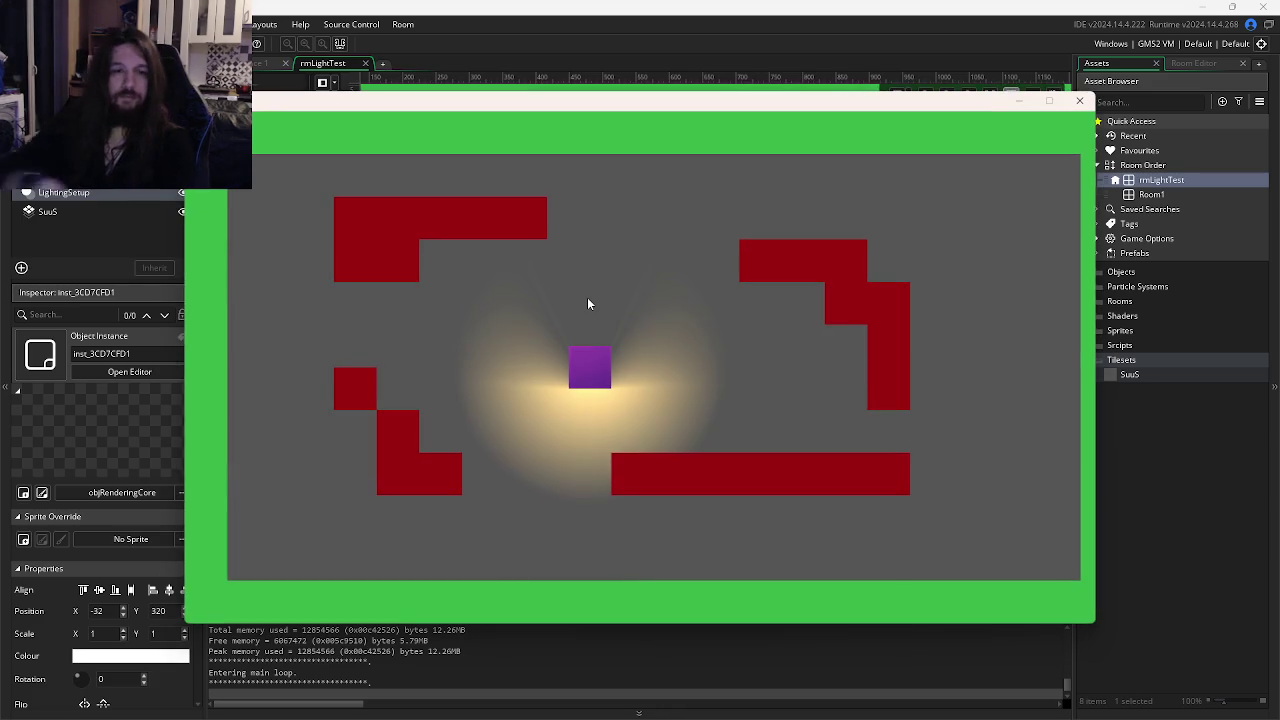
# Override shadowsIntensityBase and shadowsIntensity on the instance and test-run the game.
pyautogui.click(1079, 100)
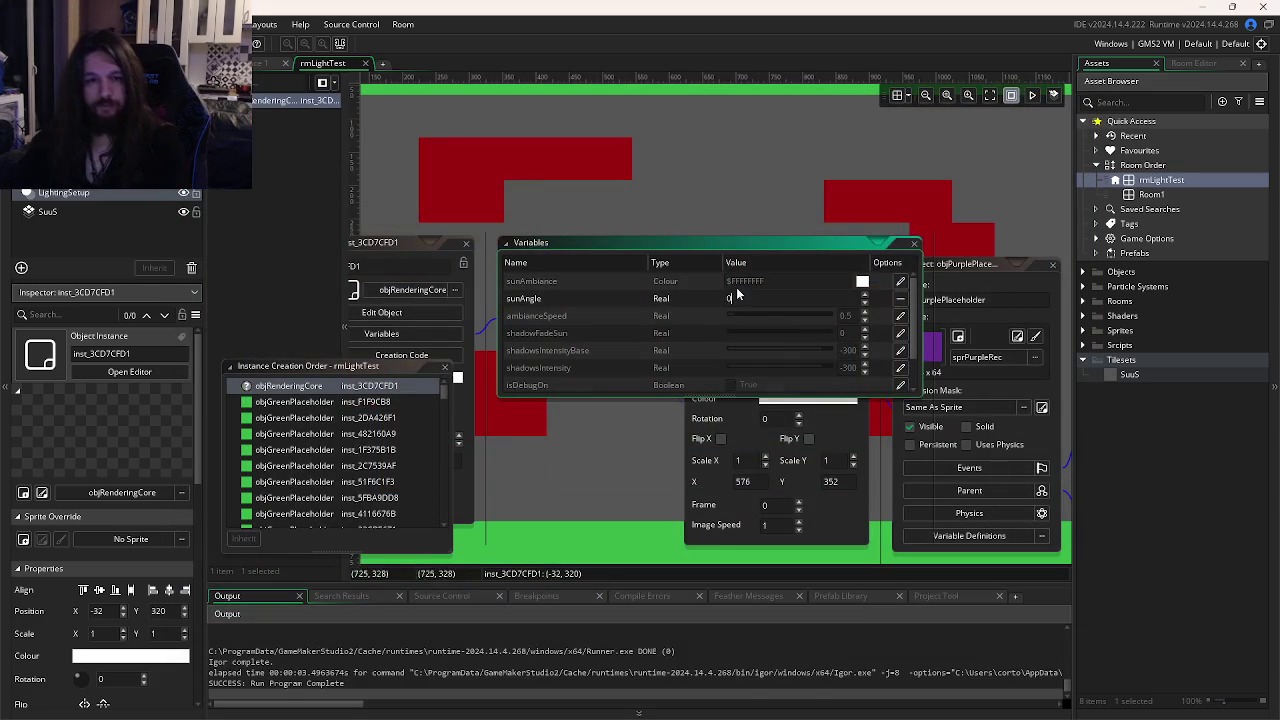
pyautogui.scroll(-1, 783, 326)
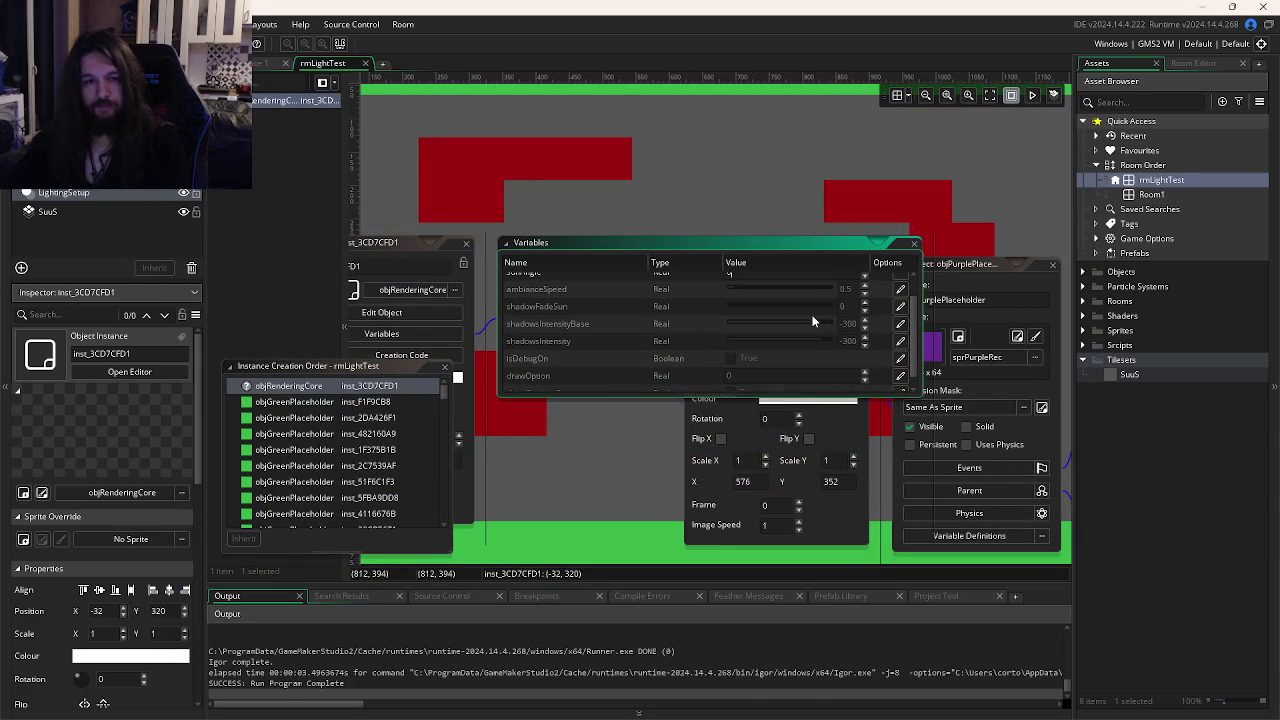
pyautogui.click(900, 325)
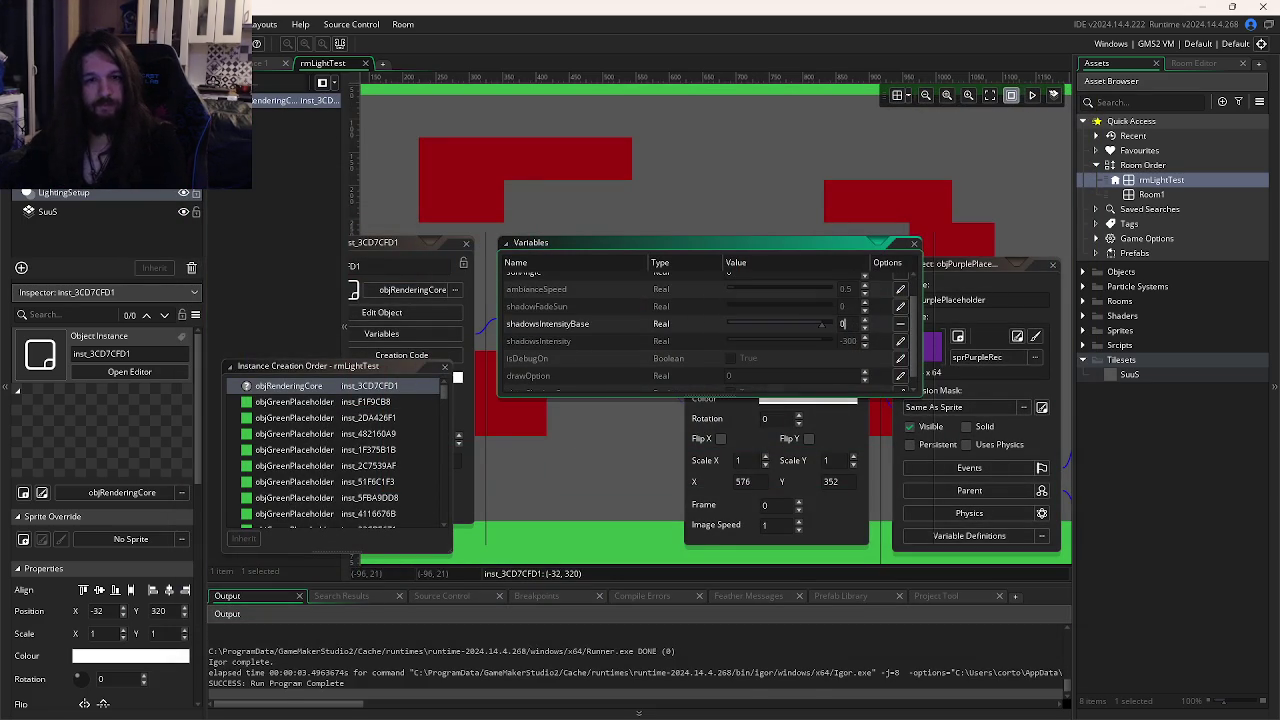
pyautogui.click(900, 343)
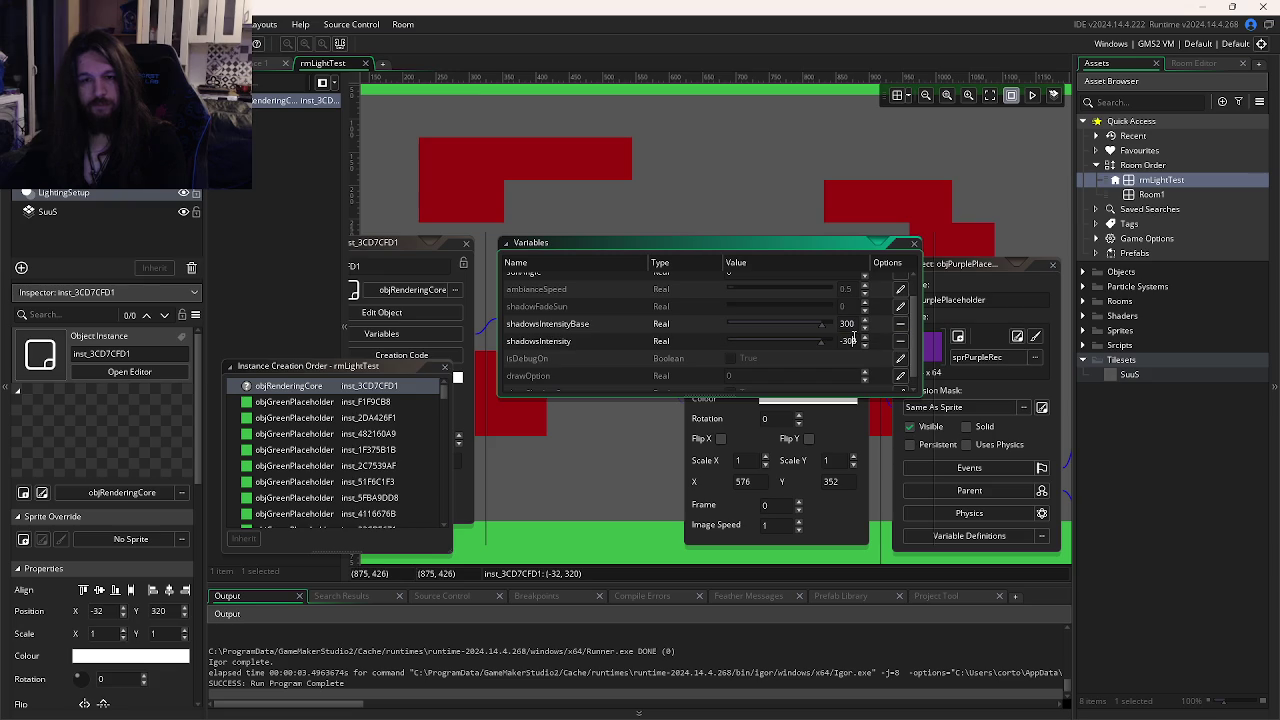
pyautogui.press('F5')
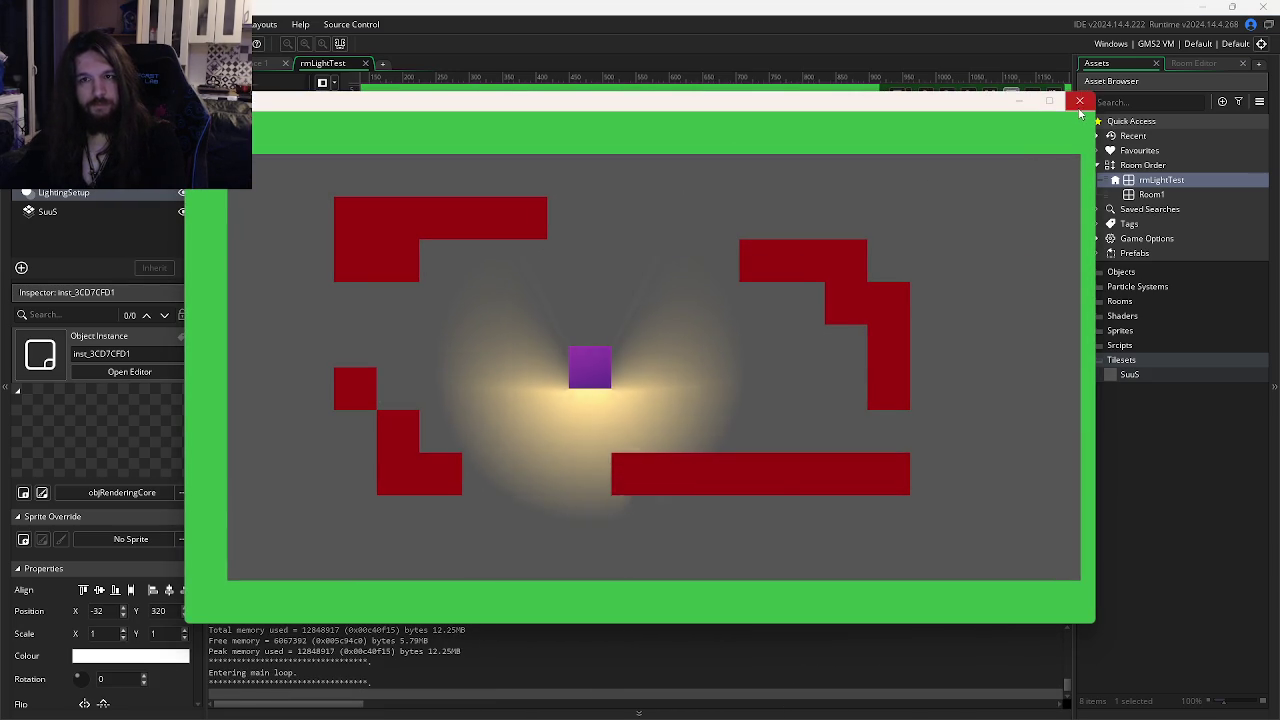
pyautogui.click(1079, 101)
# Set shadowsIntensityBase to 0 and shadowsIntensity to 10, testing with two runs.
pyautogui.click(850, 326)
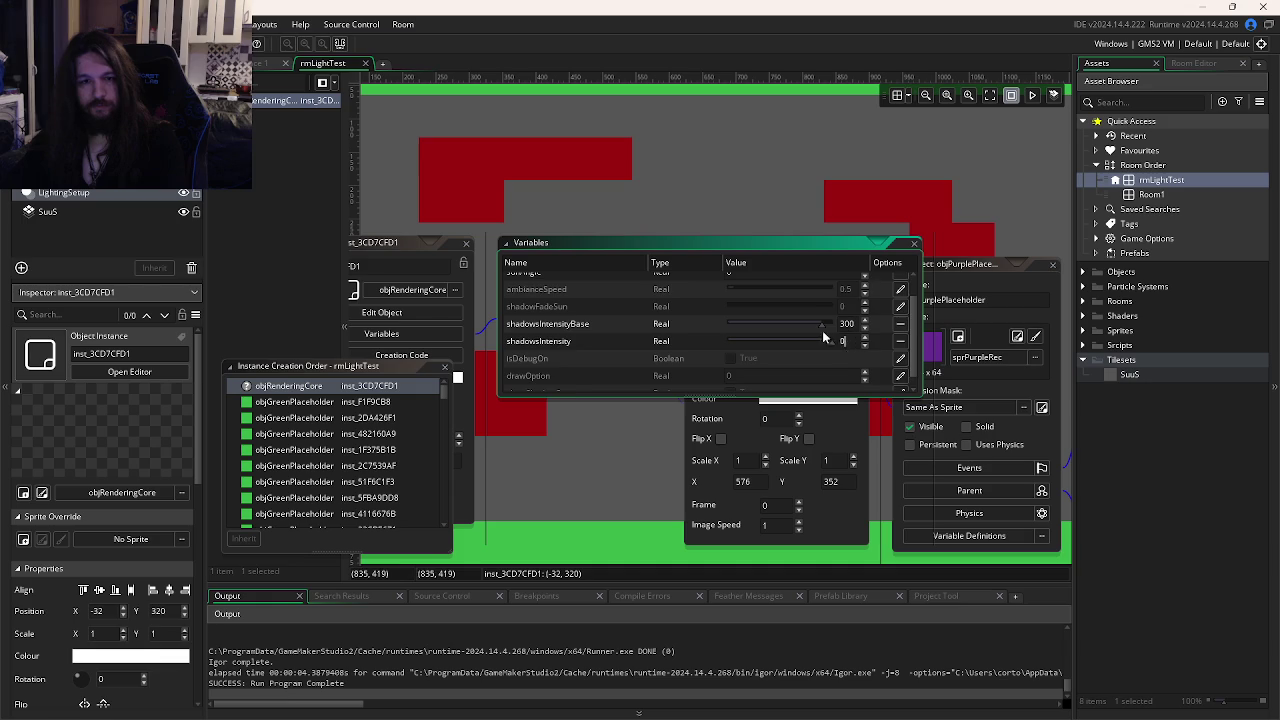
pyautogui.press('Return')
pyautogui.moveTo(833, 343); pyautogui.dragTo(629, 340)
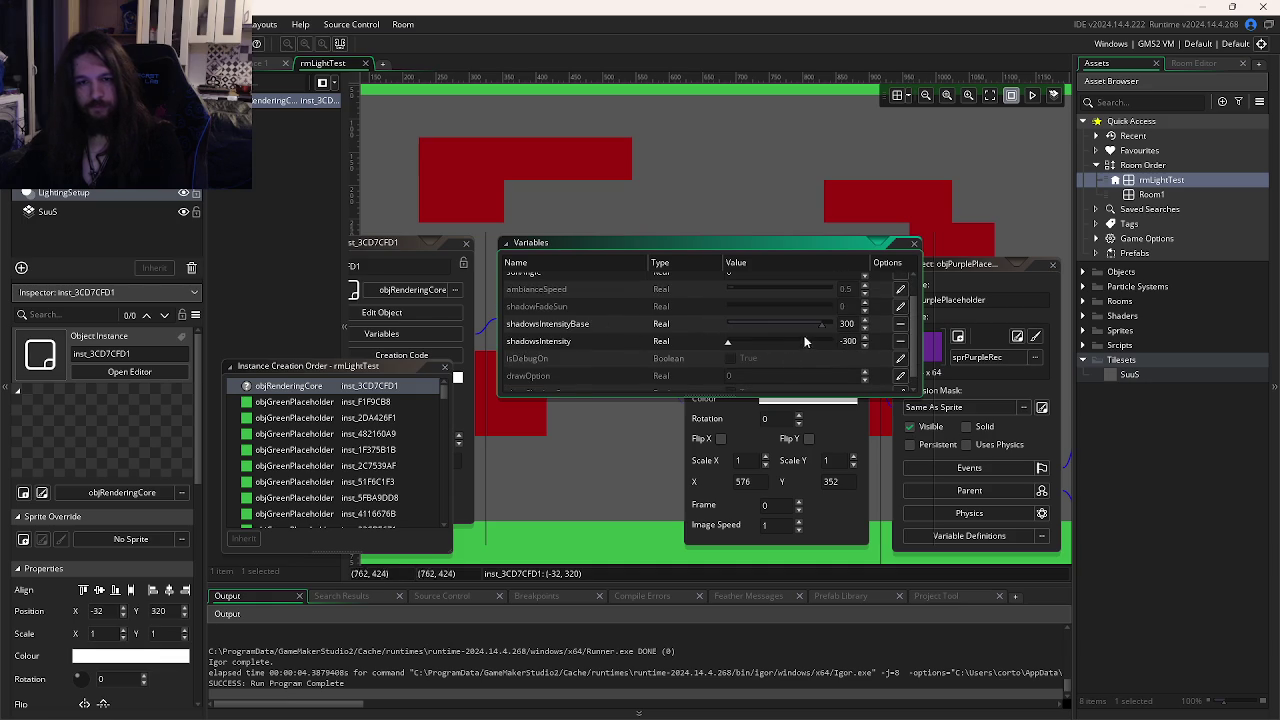
pyautogui.moveTo(808, 346); pyautogui.dragTo(850, 343)
pyautogui.press('F5')
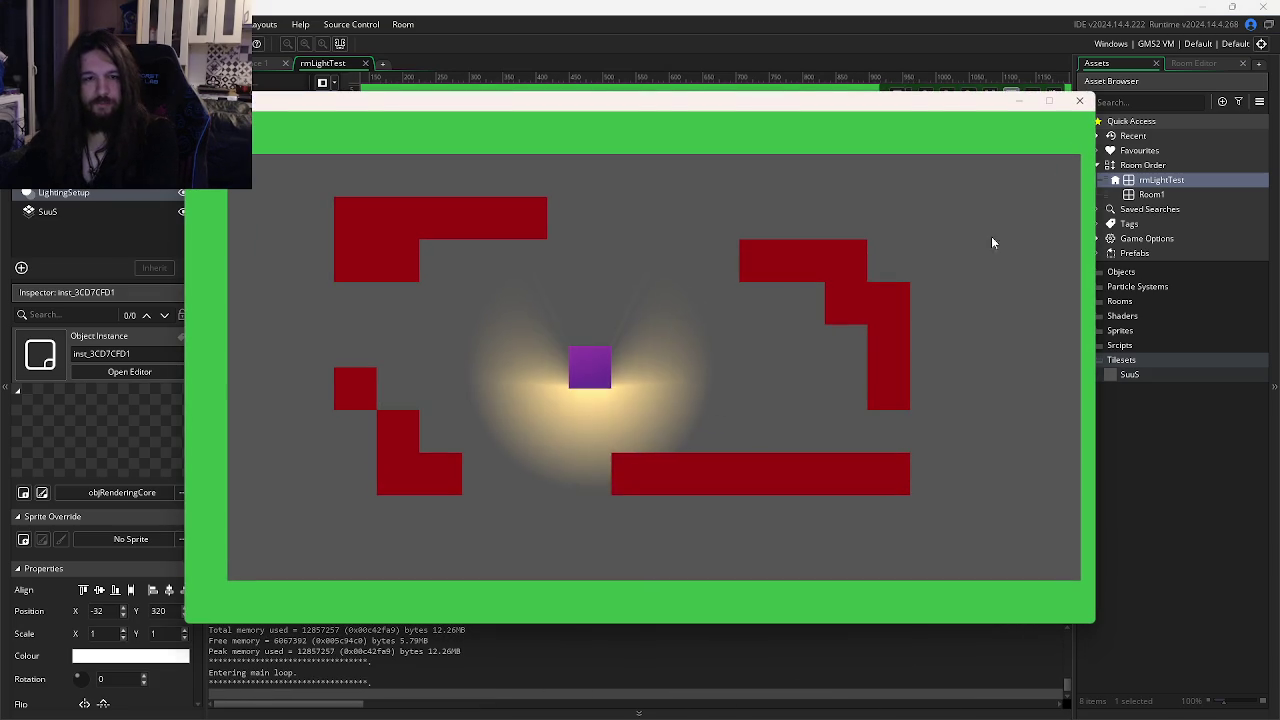
pyautogui.click(1079, 101)
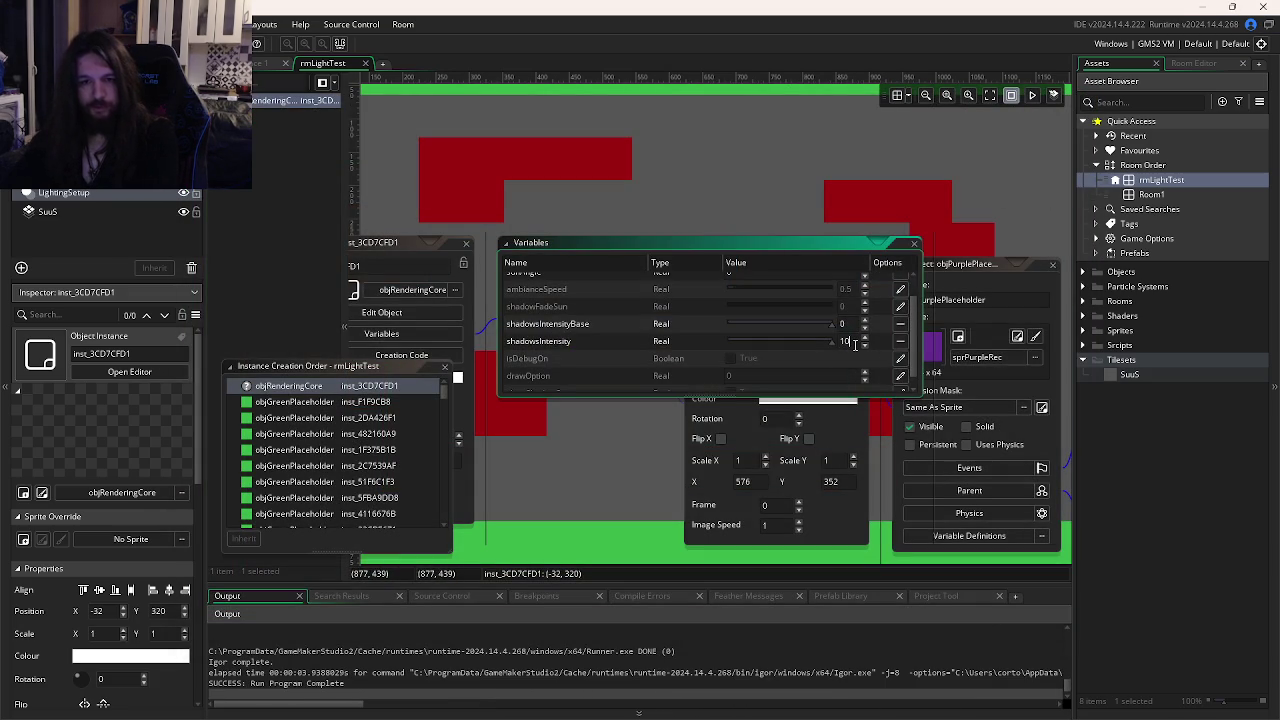
pyautogui.press('F5')
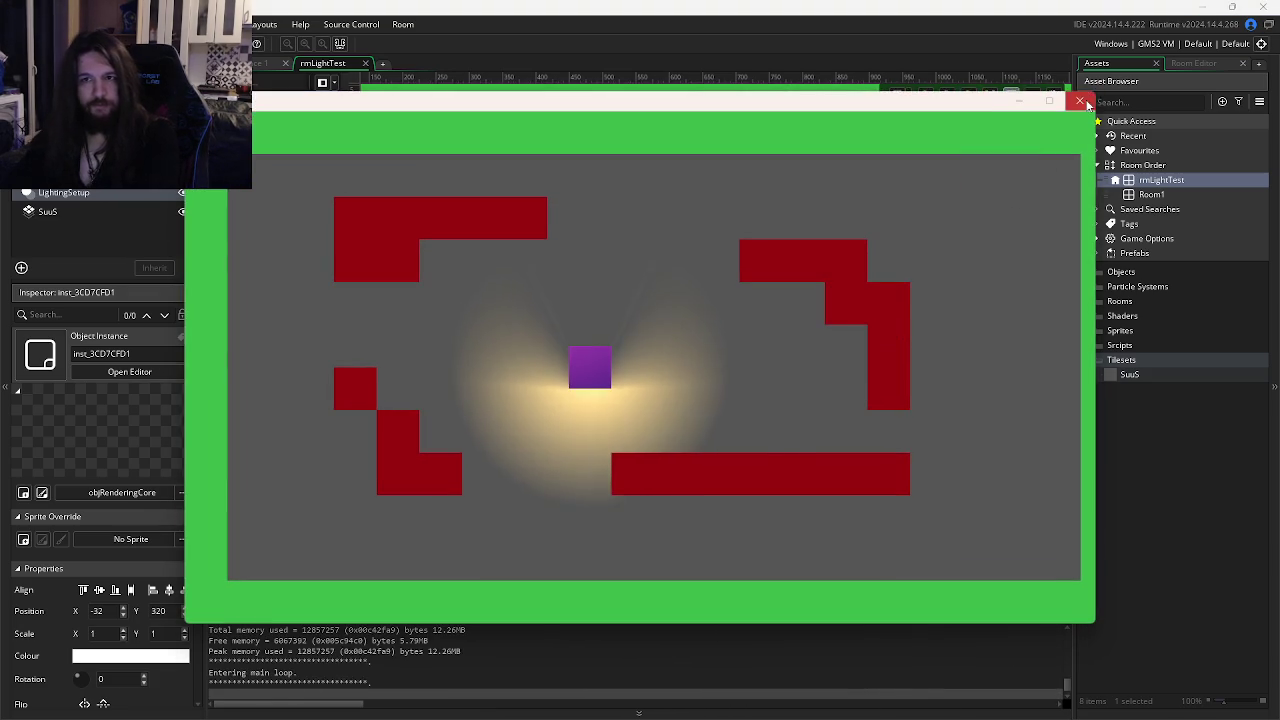
pyautogui.click(1066, 107)
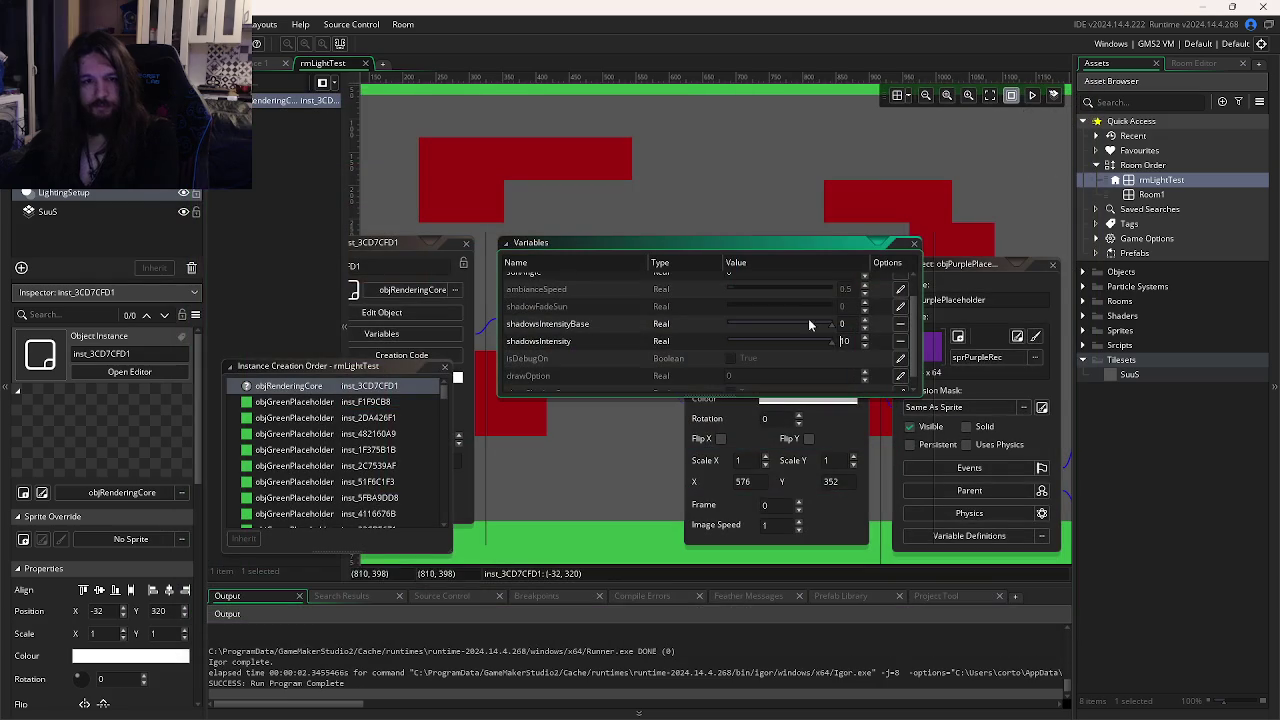
# Set sunAmbiance to black in the colour picker and run the darkened room.
pyautogui.scroll(2, 824, 368)
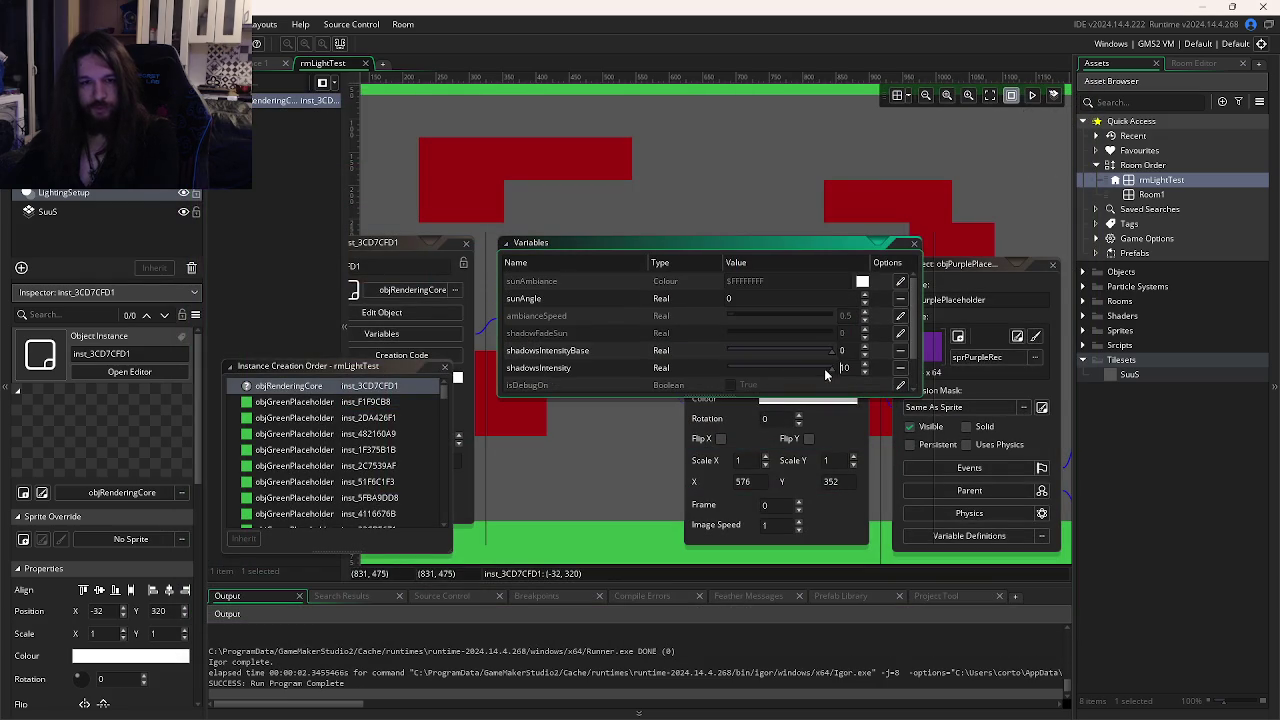
pyautogui.click(900, 284)
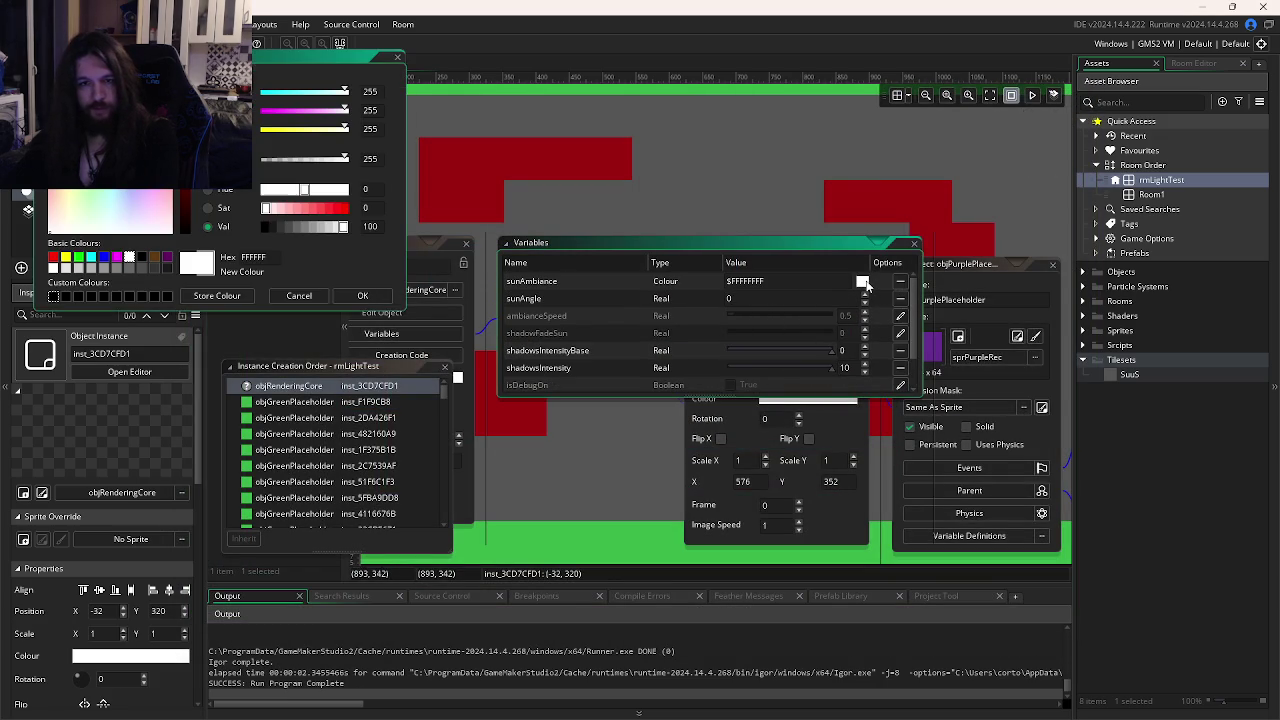
pyautogui.click(262, 228)
pyautogui.click(362, 295)
pyautogui.press('F5')
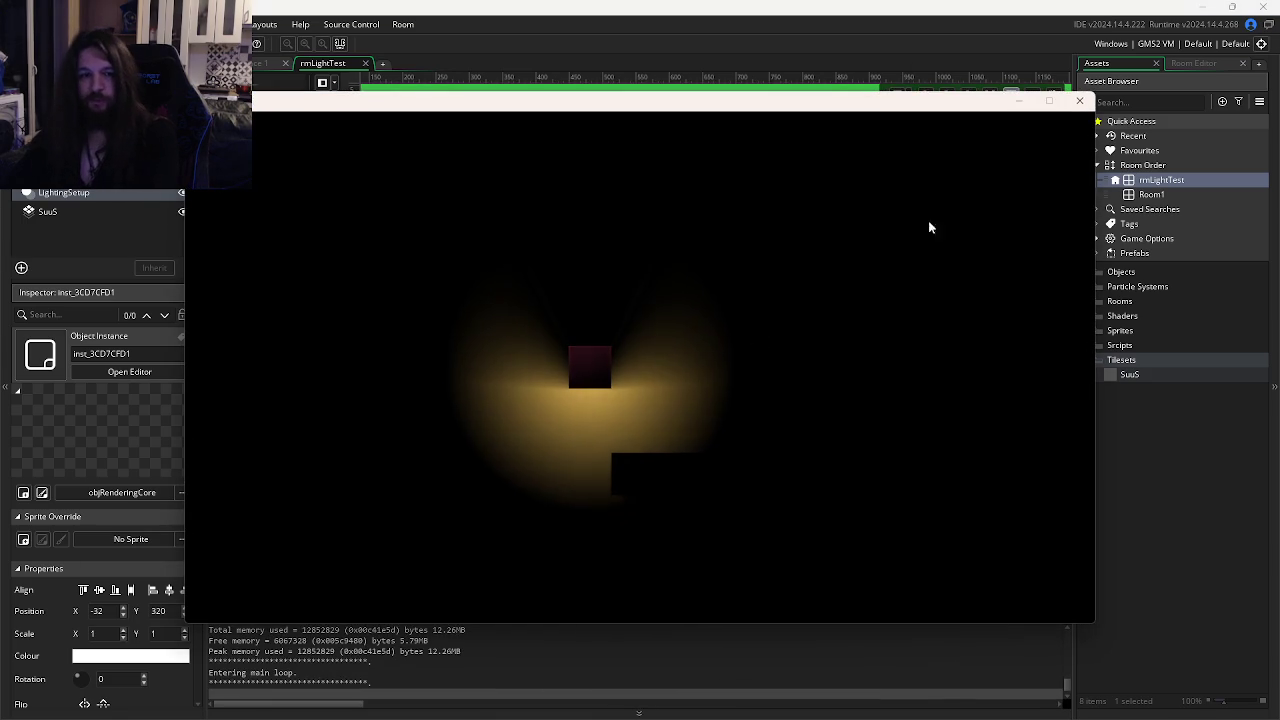
# Confirm shadowsIntensity at -300, test the shadows in a run, close it, and switch to GitKraken.
pyautogui.click(1079, 101)
pyautogui.scroll(-2, 830, 330)
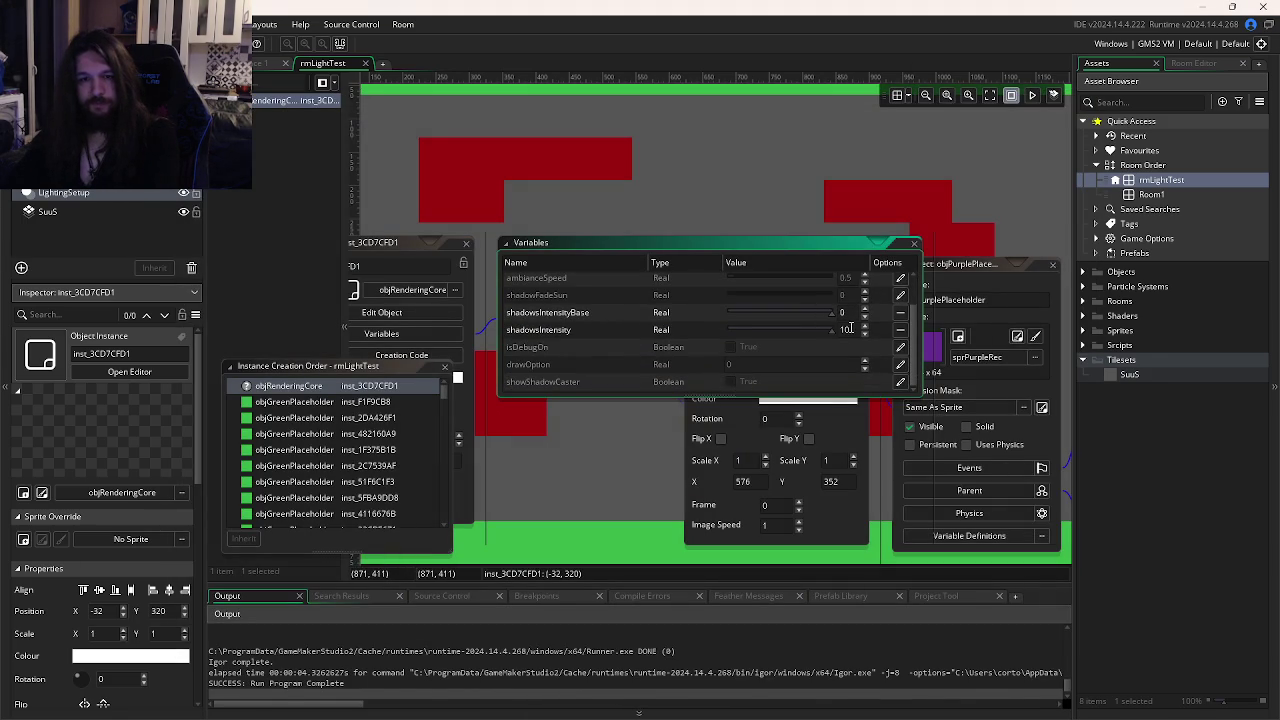
pyautogui.press('Return')
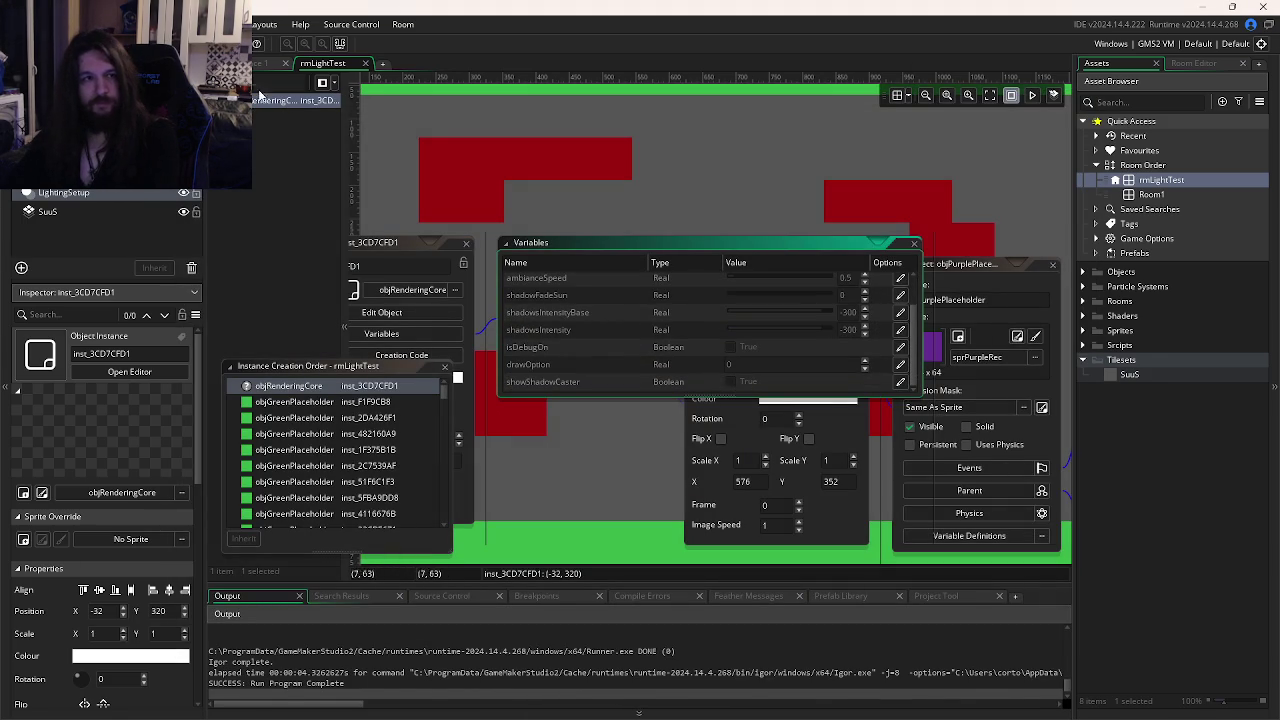
pyautogui.press('F5')
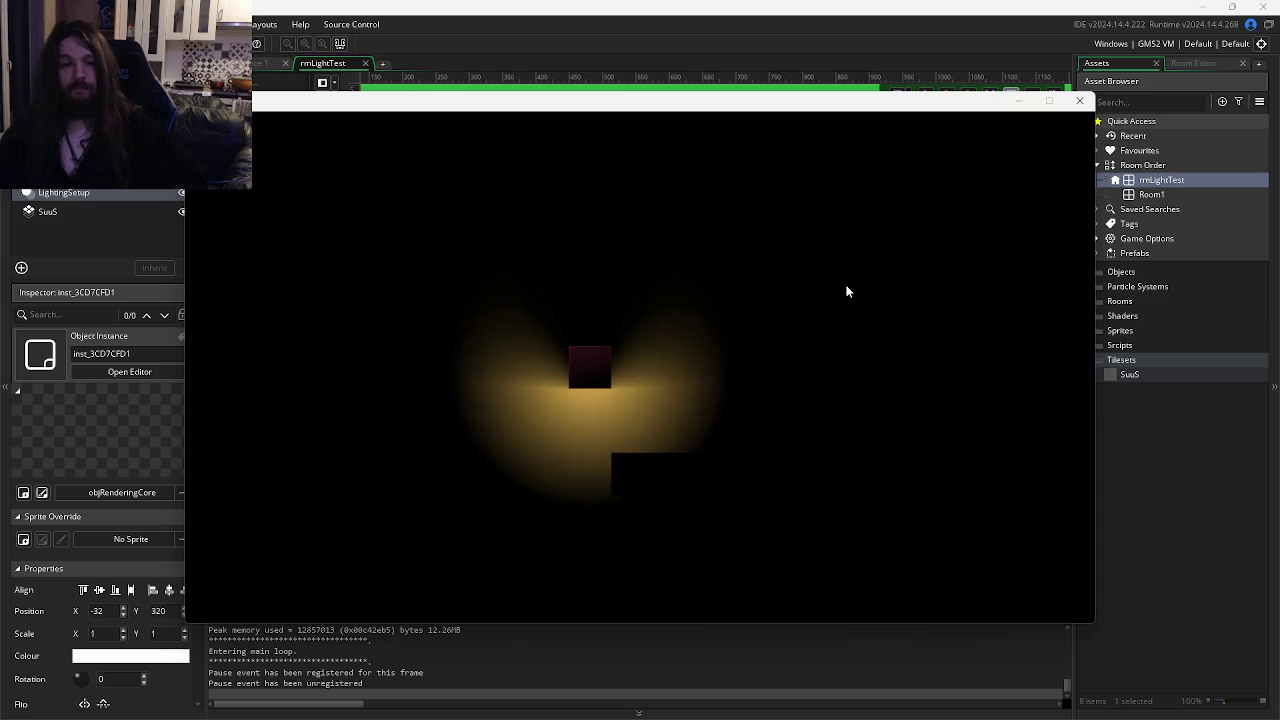
pyautogui.click(1079, 102)
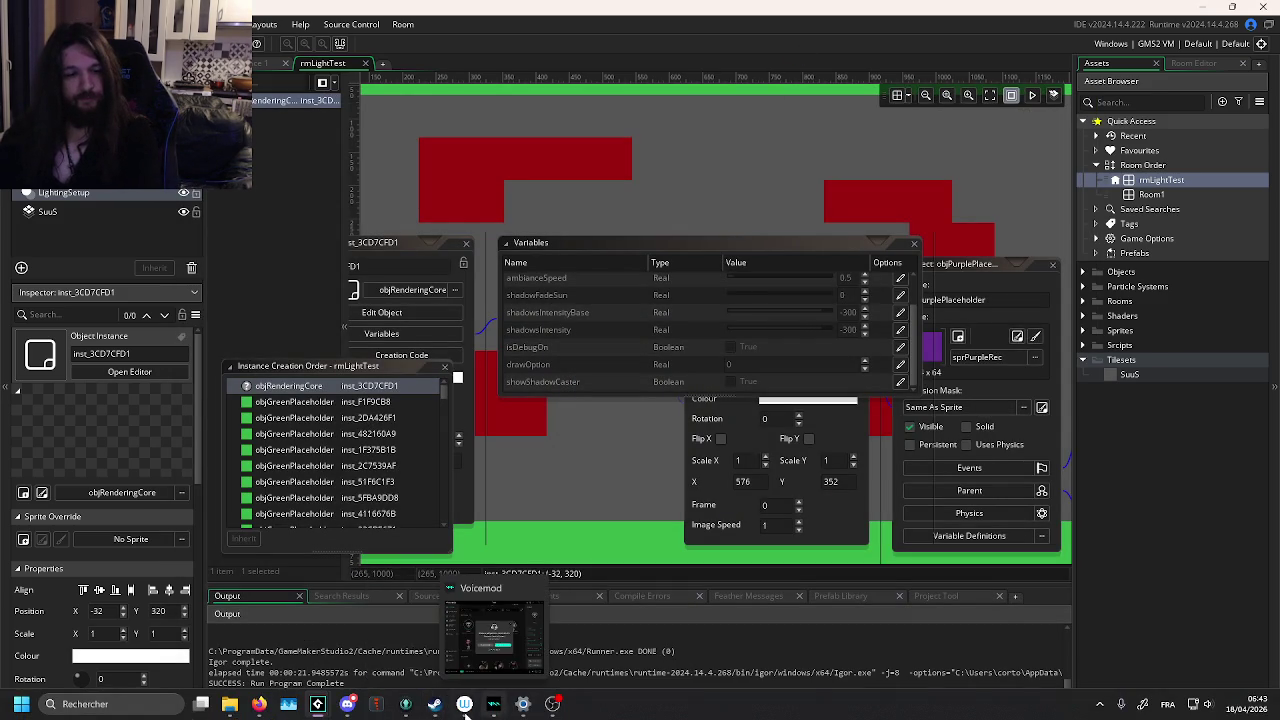
pyautogui.click(406, 712)
# Stage all 1755 changed files, commit them as 'Feature: Light System', and drag the branch onto PreProd.
pyautogui.click(465, 114)
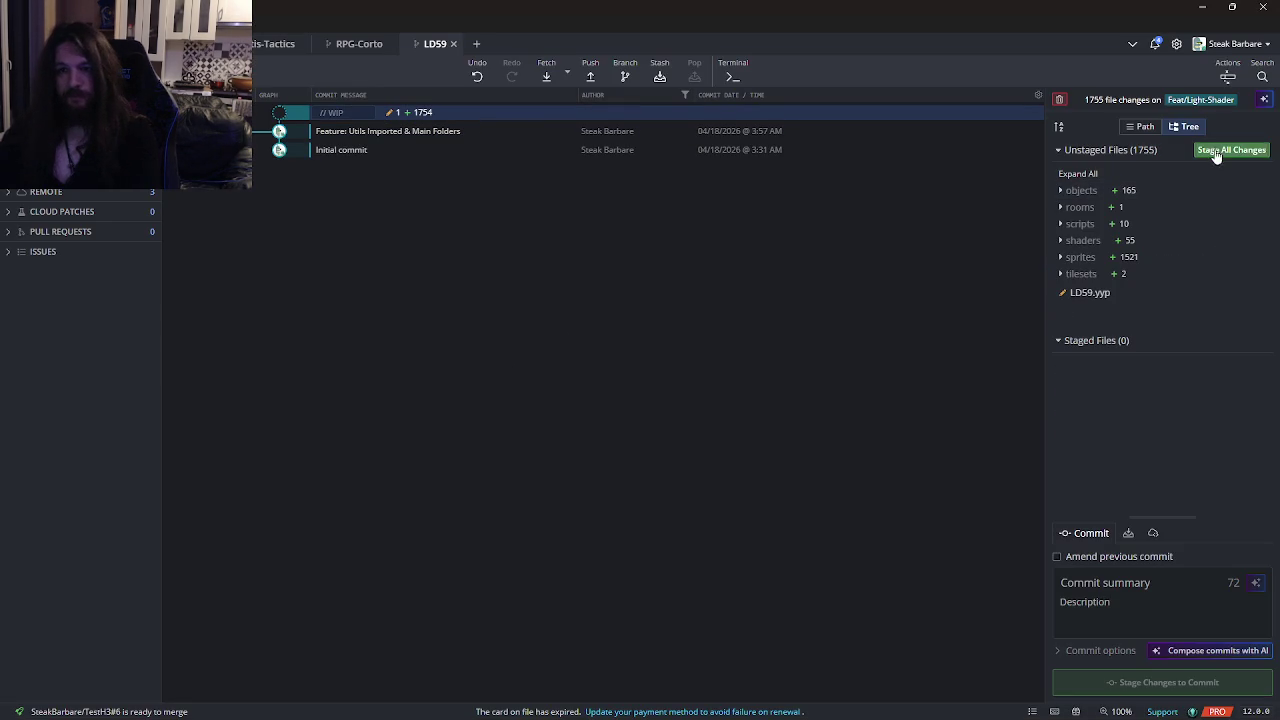
pyautogui.click(1097, 578)
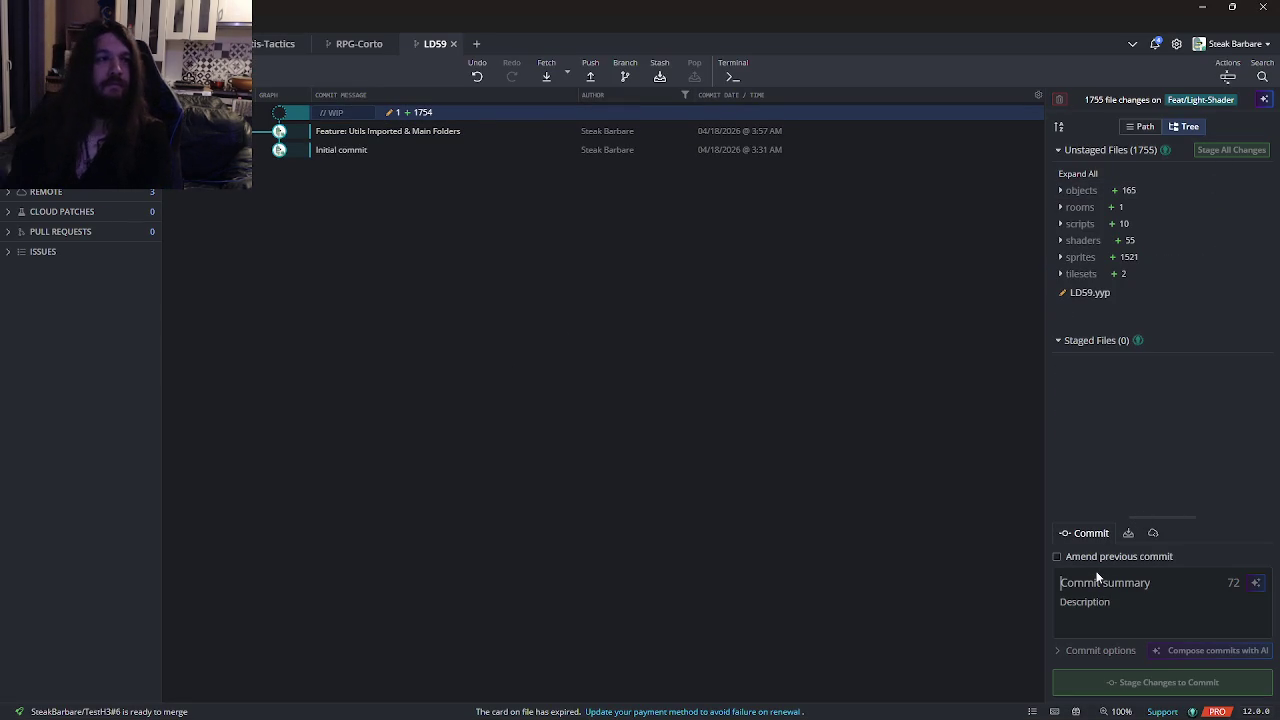
pyautogui.write('Feature:')
pyautogui.hotkey('ctrl', 'shift', 's')
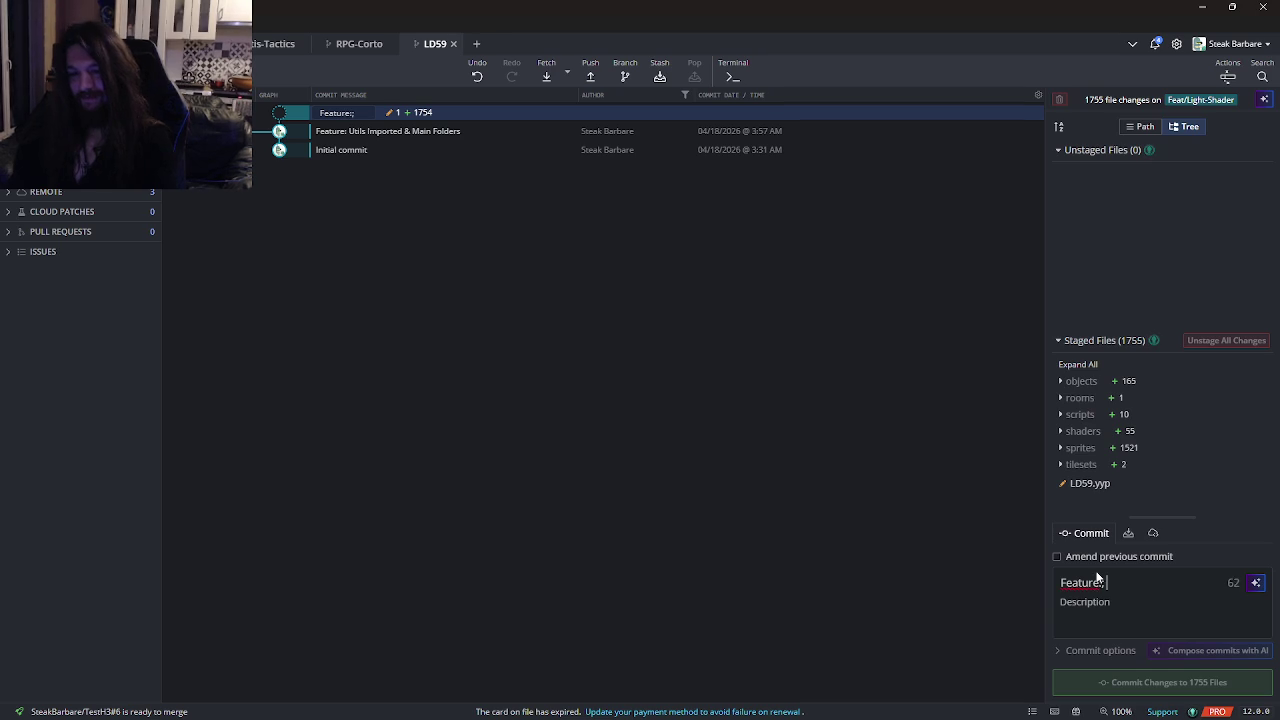
pyautogui.write(' Light System')
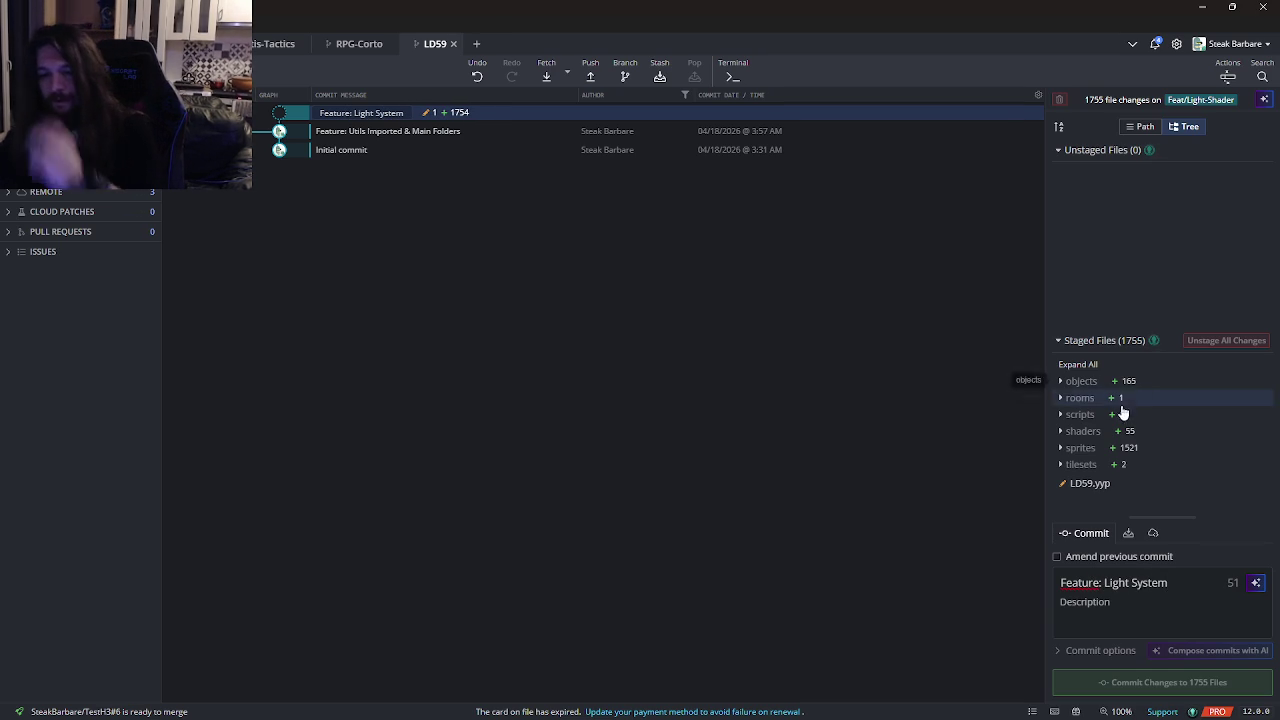
pyautogui.click(1160, 682)
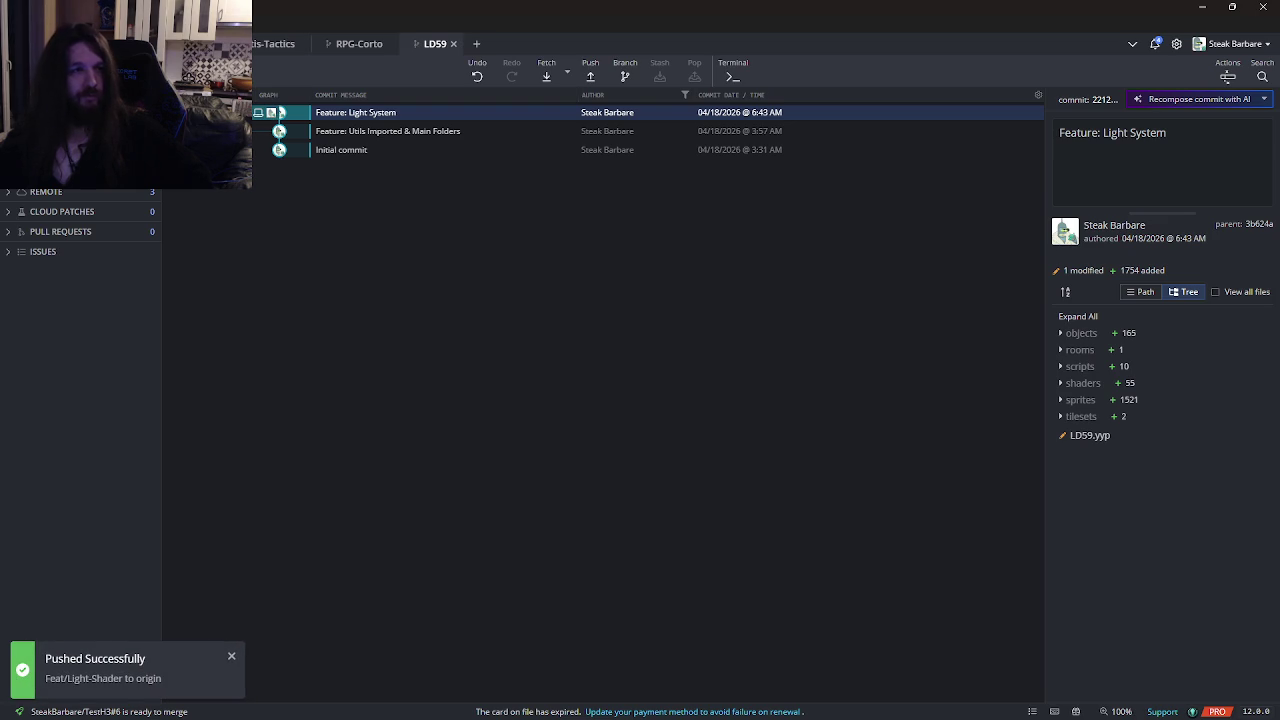
pyautogui.moveTo(280, 113); pyautogui.dragTo(271, 148)
# Merge Feat/Light-Shader into PreProd and push PreProd to origin.
pyautogui.click(255, 185)
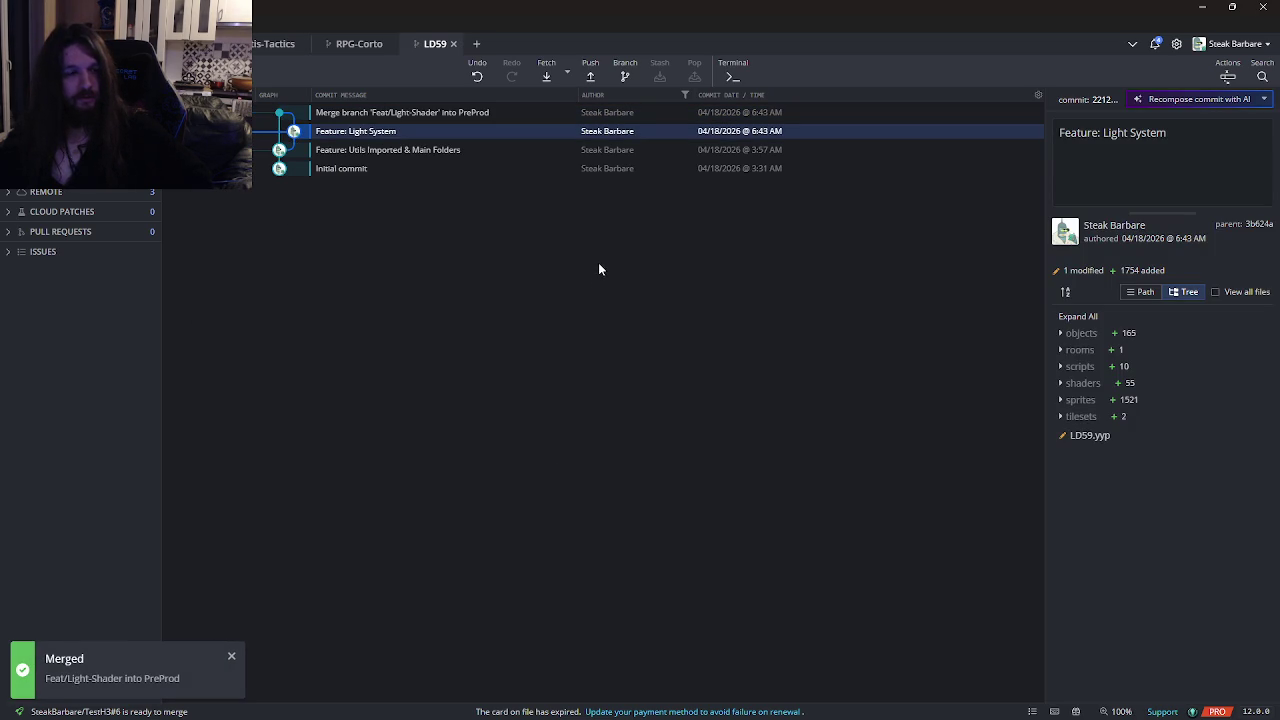
pyautogui.click(591, 79)
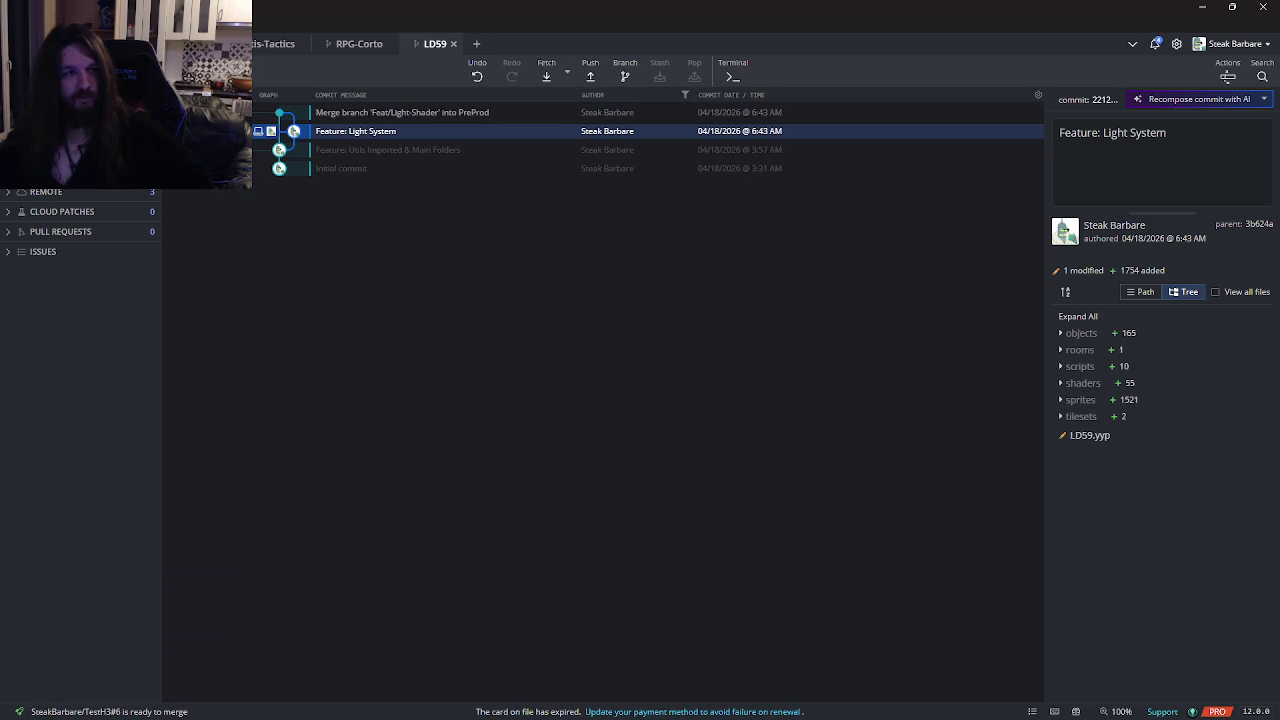
pyautogui.rightClick(220, 131)
pyautogui.click(490, 302)
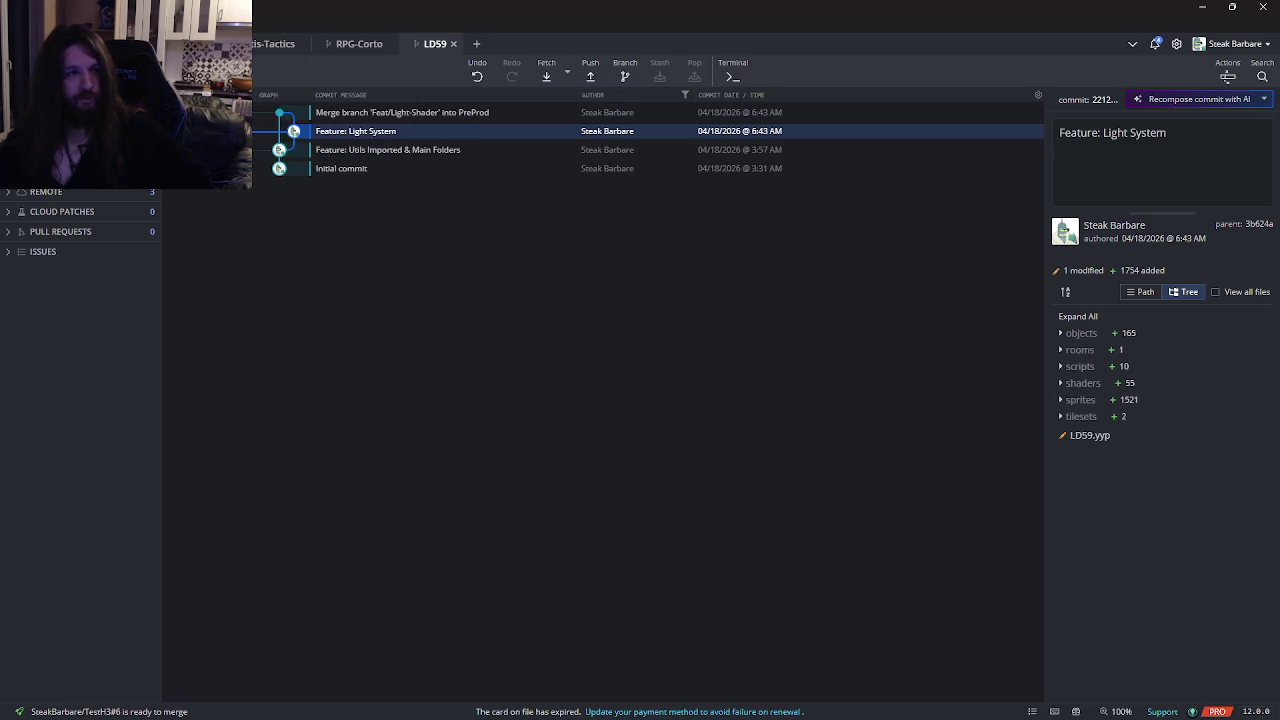
pyautogui.press('Up')
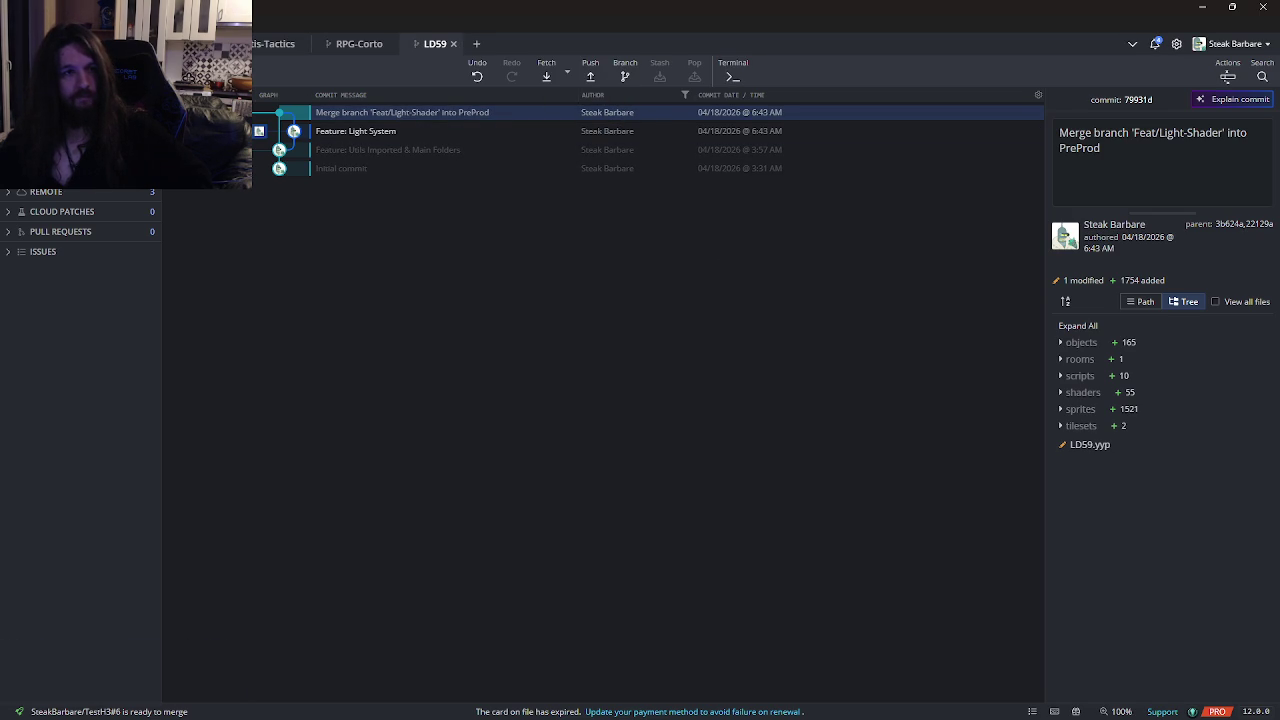
# Delete the remote origin/Feat/Light-Shader branch, keeping the local branch.
pyautogui.rightClick(204, 112)
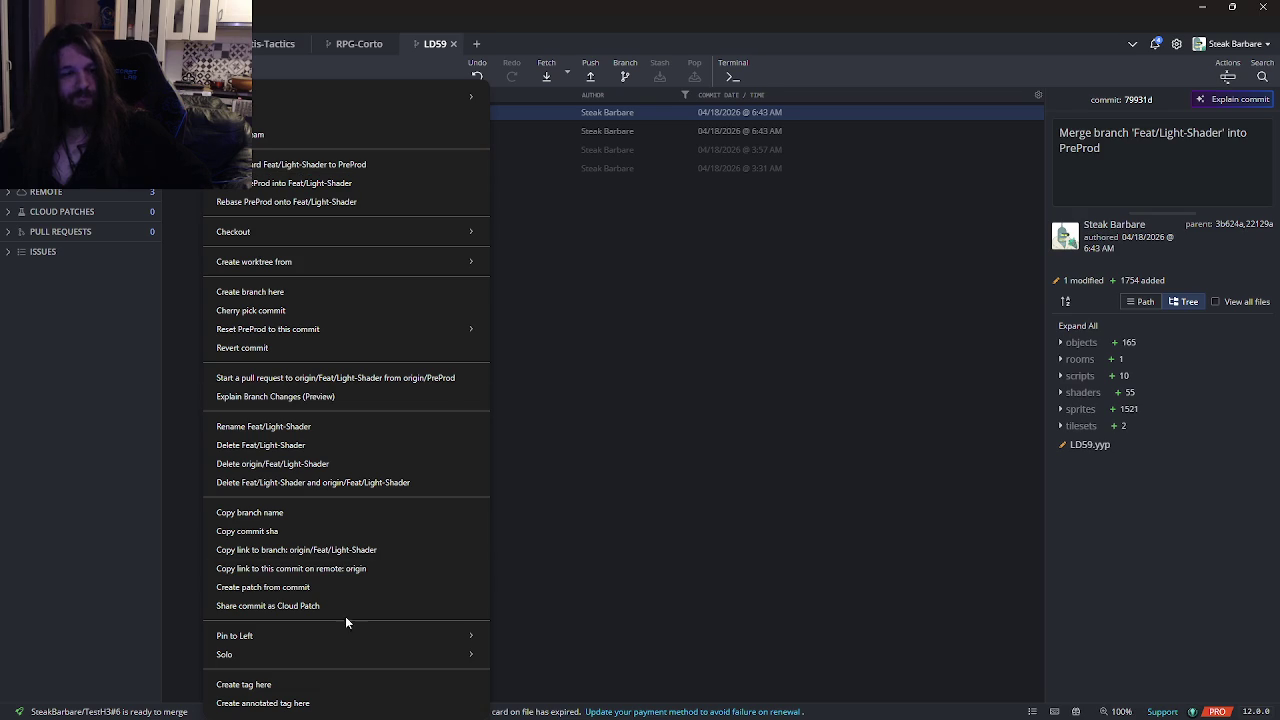
pyautogui.click(288, 447)
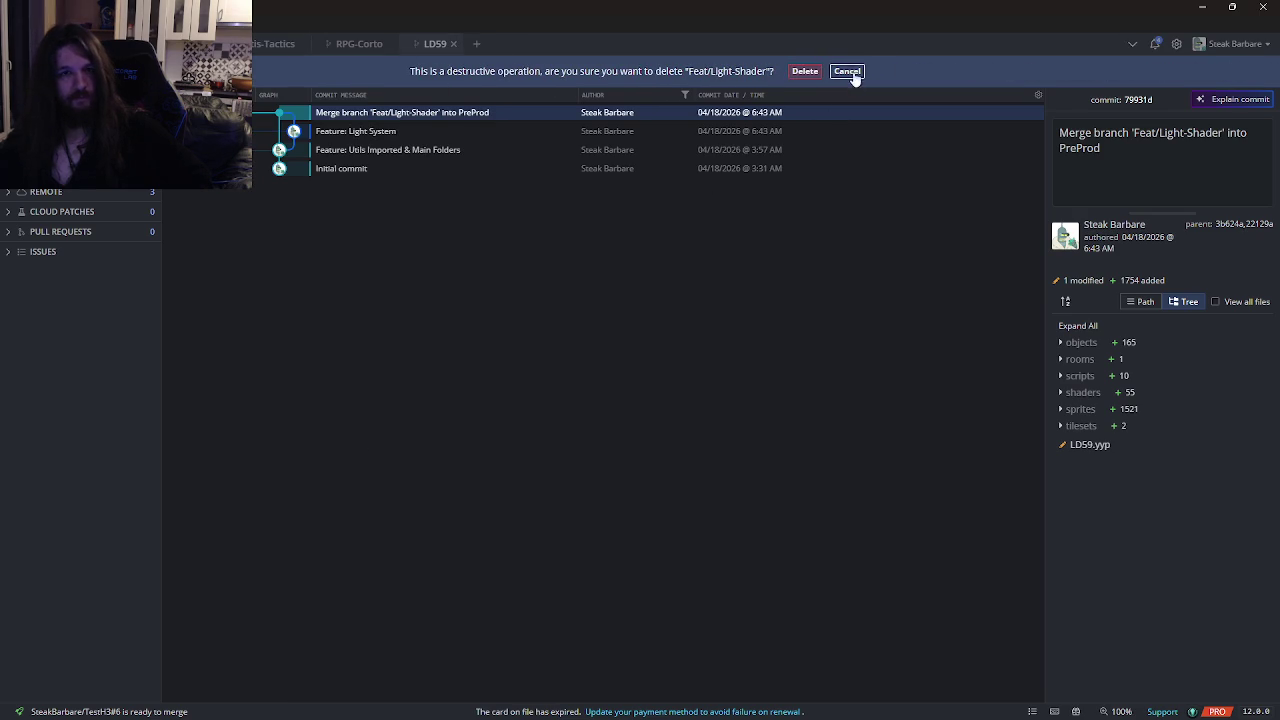
pyautogui.click(848, 72)
pyautogui.rightClick(210, 112)
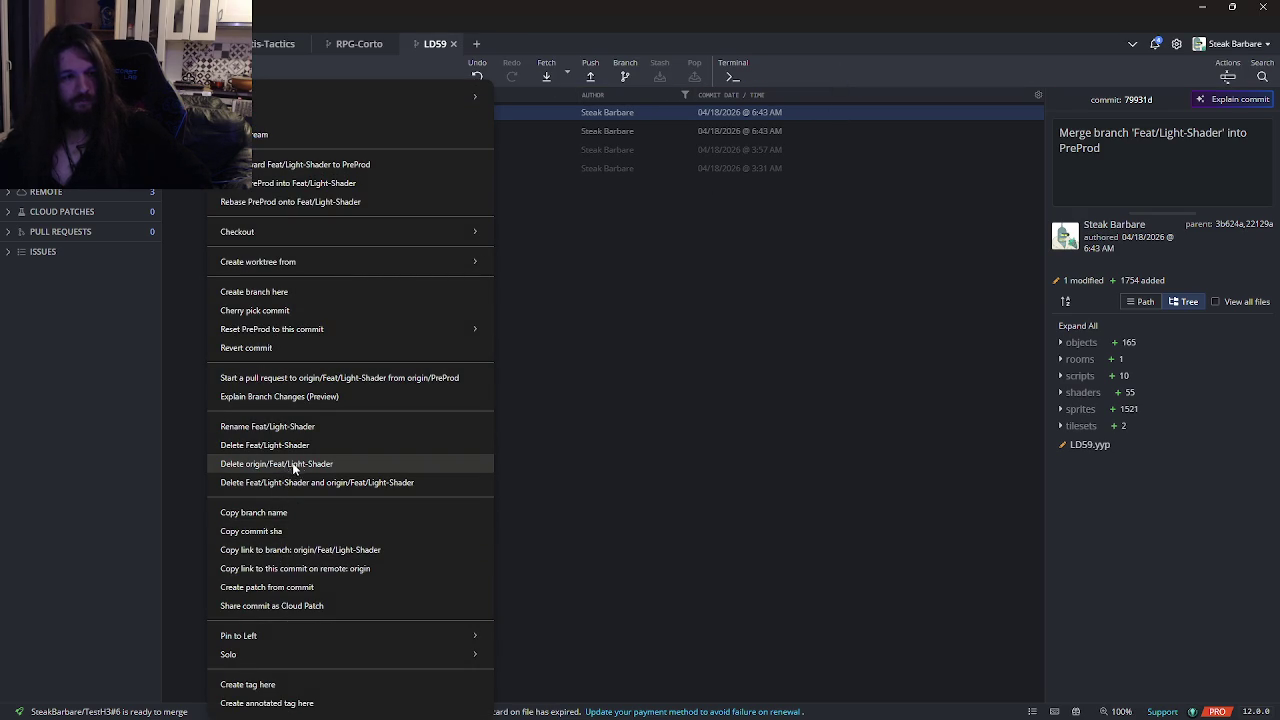
pyautogui.click(334, 463)
pyautogui.click(820, 72)
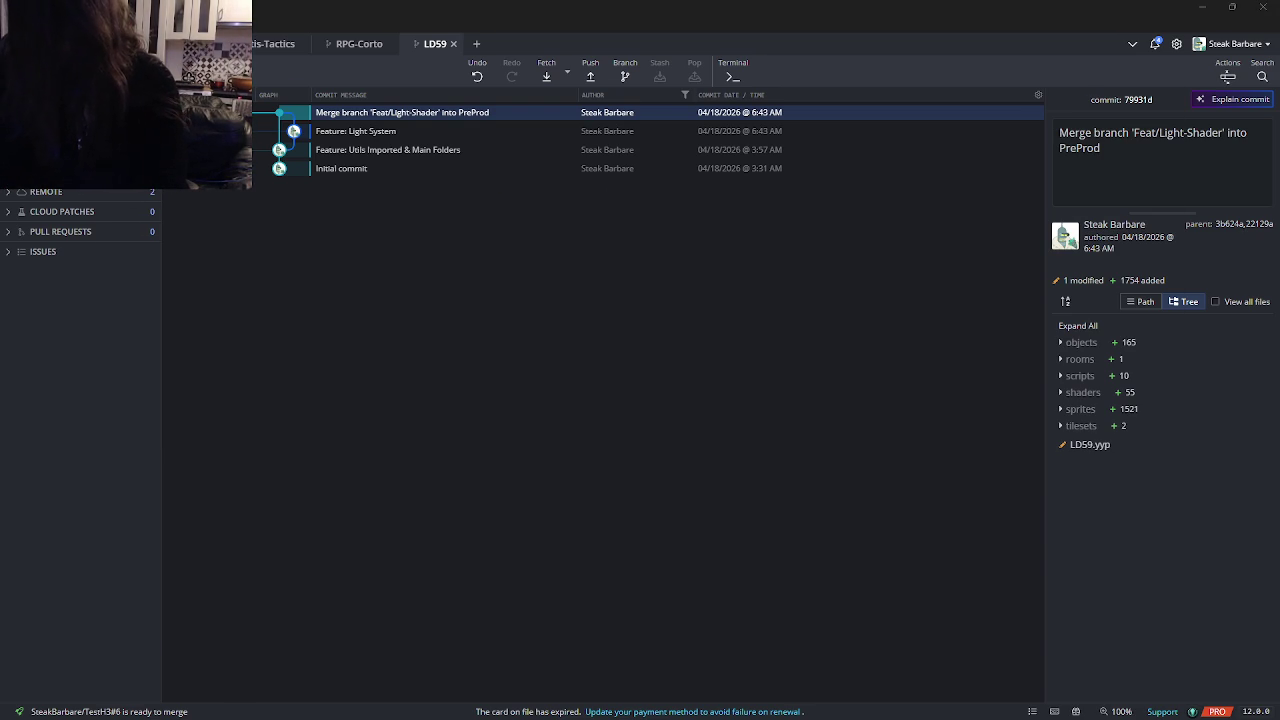
# Switch back to GameMaker, reload the project changed on disk, and reopen the rmLightTest room editor.
pyautogui.hotkey('alt', 'Tab')
pyautogui.press('Tab')
pyautogui.click(890, 275)
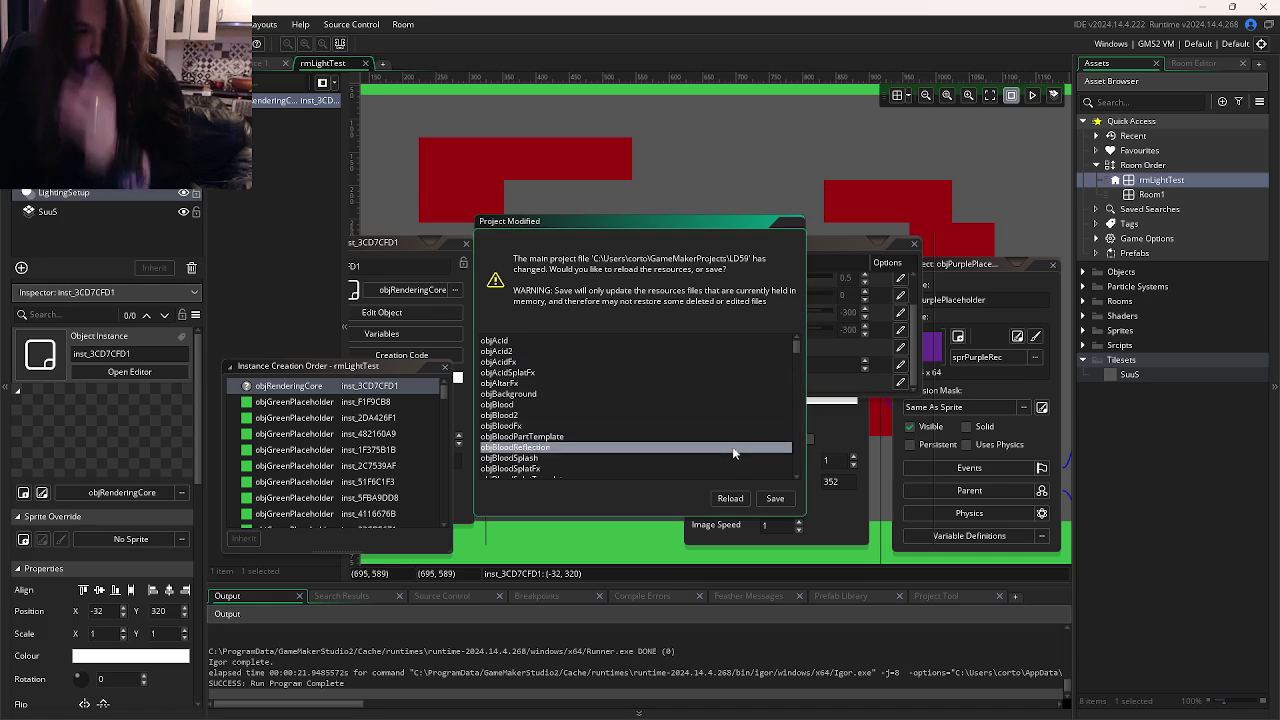
pyautogui.click(730, 498)
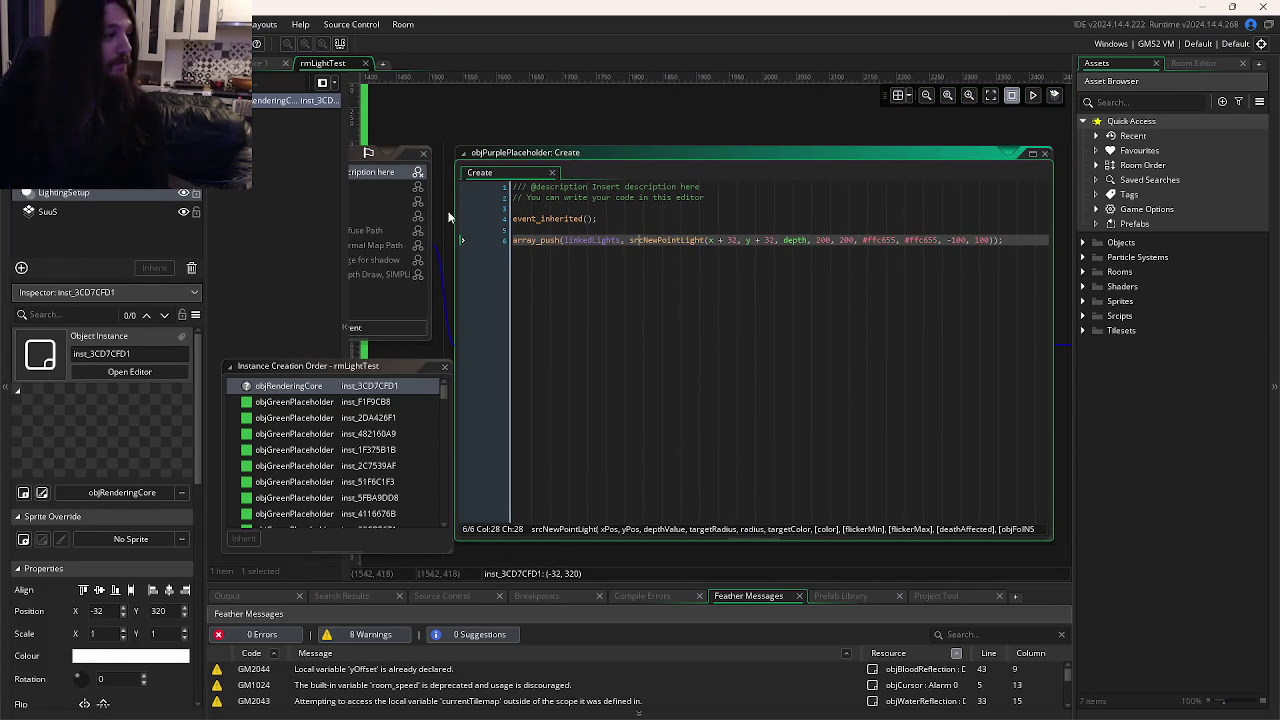
pyautogui.click(262, 63)
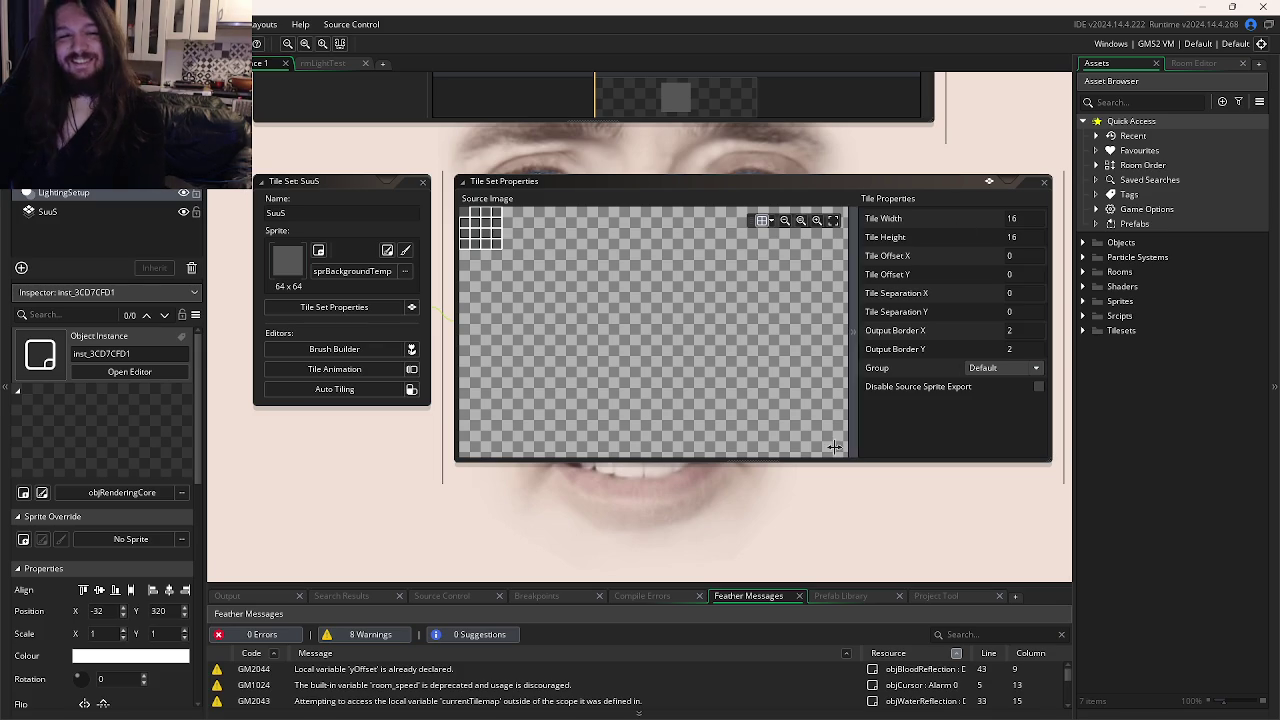
pyautogui.click(360, 63)
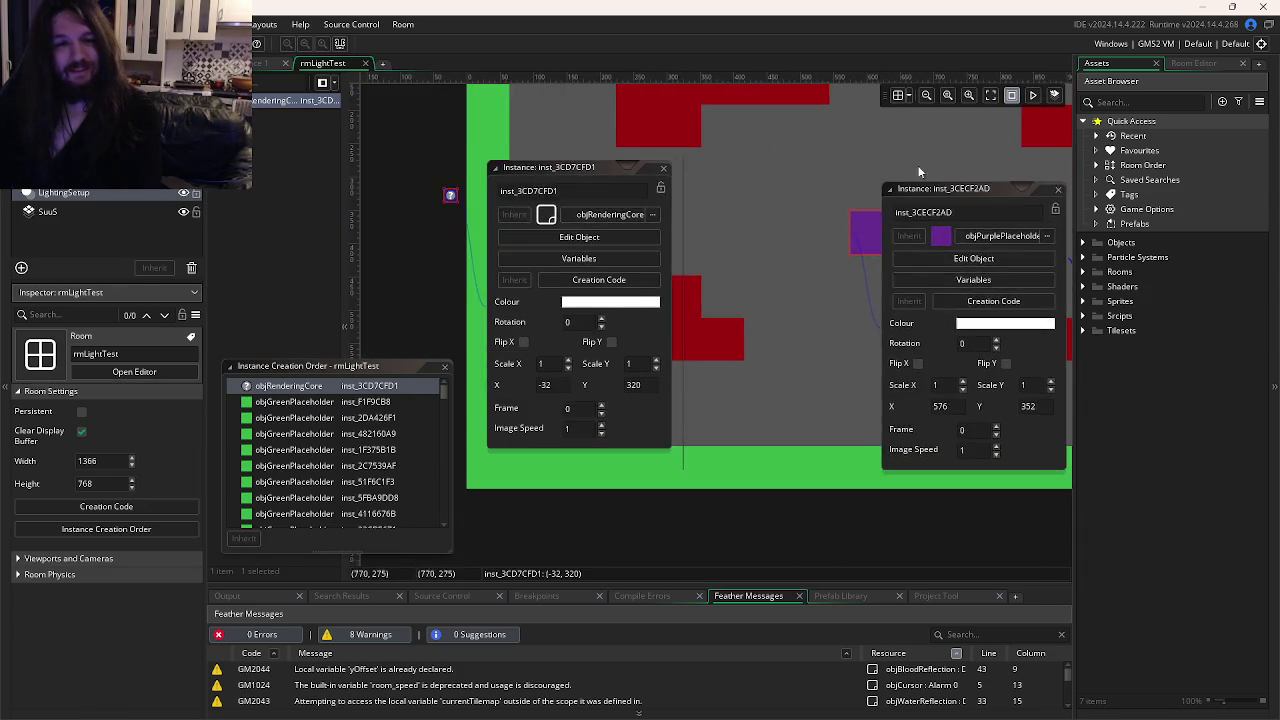
# Raise the objRenderingCore instance's shadowsIntensity to 10 and test-run the game.
pyautogui.click(445, 366)
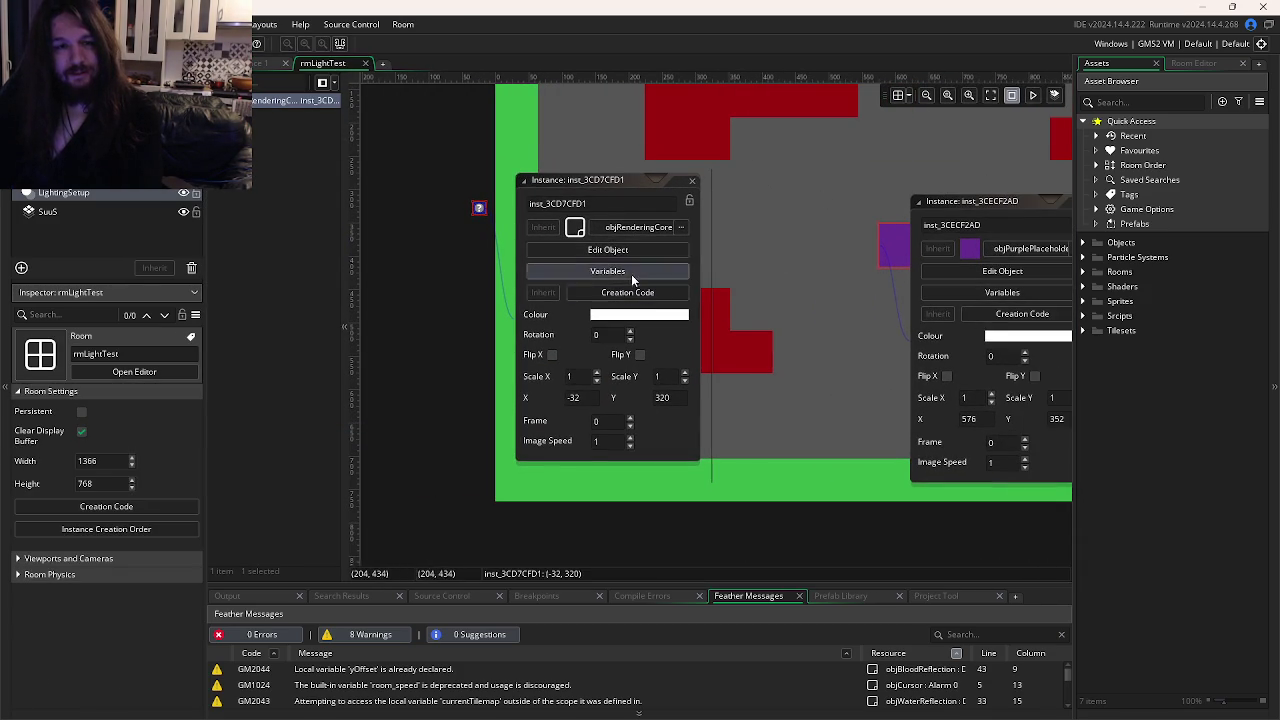
pyautogui.click(629, 272)
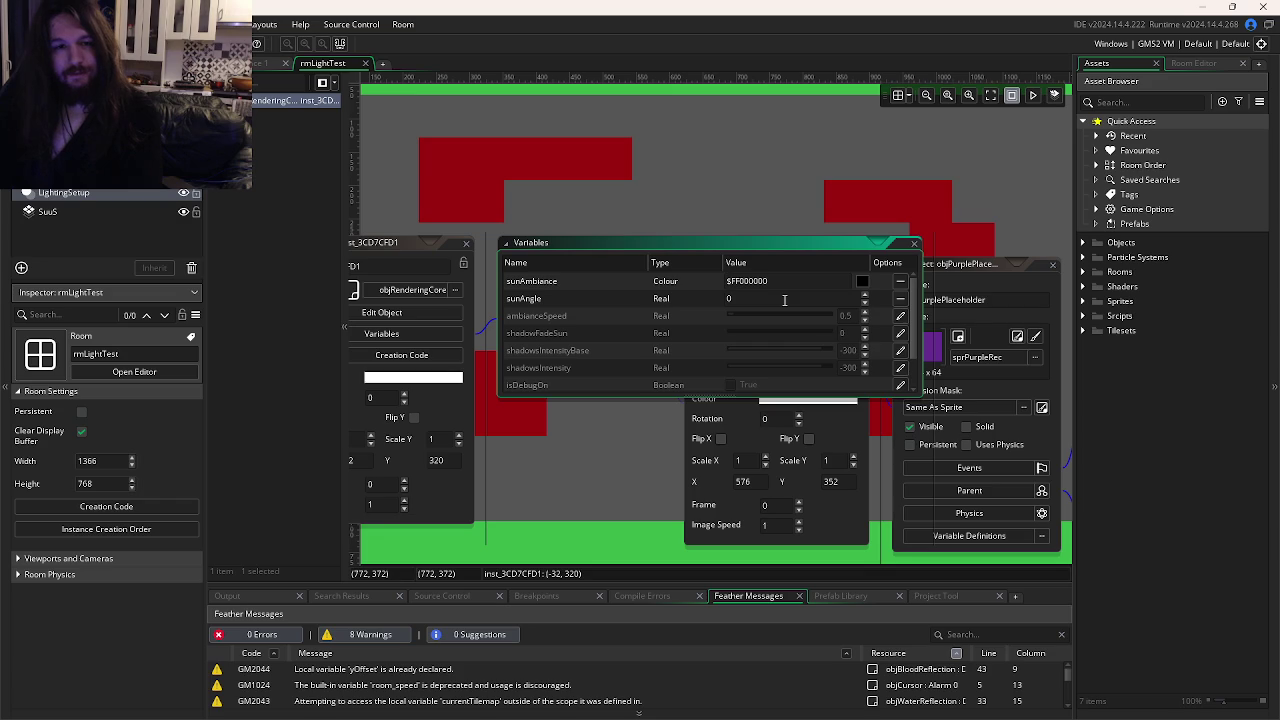
pyautogui.scroll(-1, 866, 328)
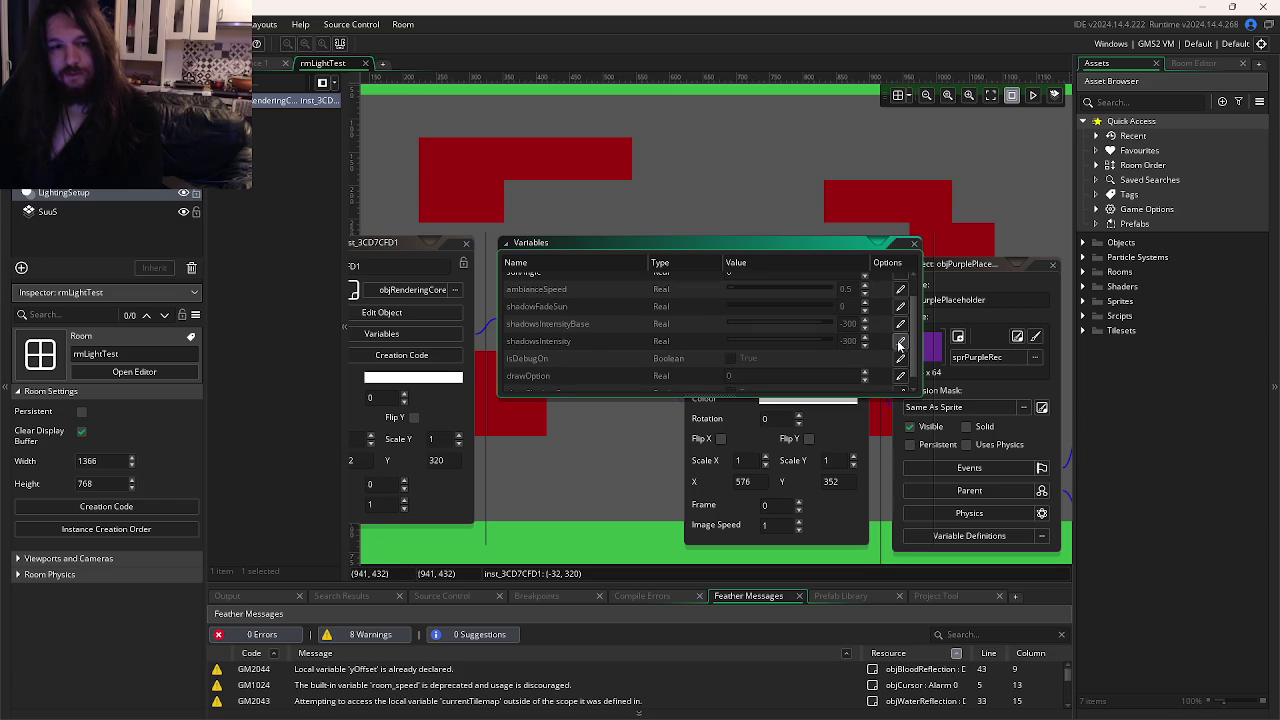
pyautogui.click(899, 345)
pyautogui.moveTo(821, 338); pyautogui.dragTo(674, 344)
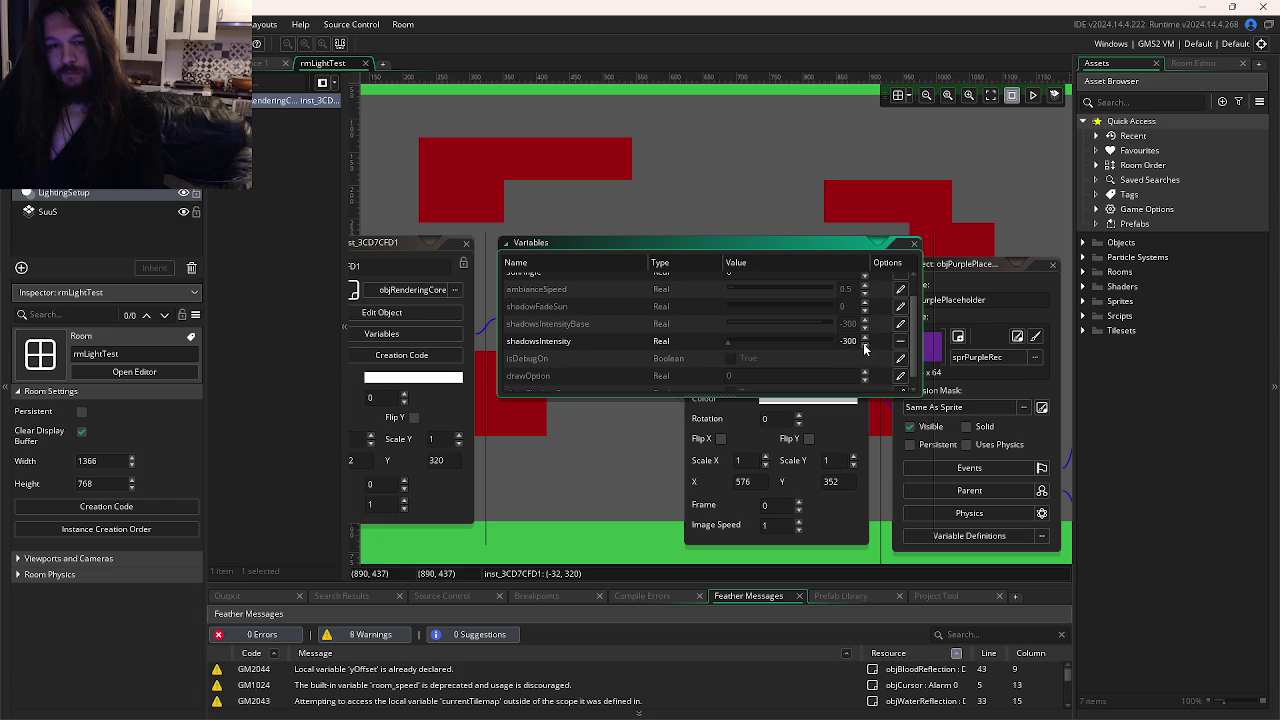
pyautogui.scroll(-1, 823, 350)
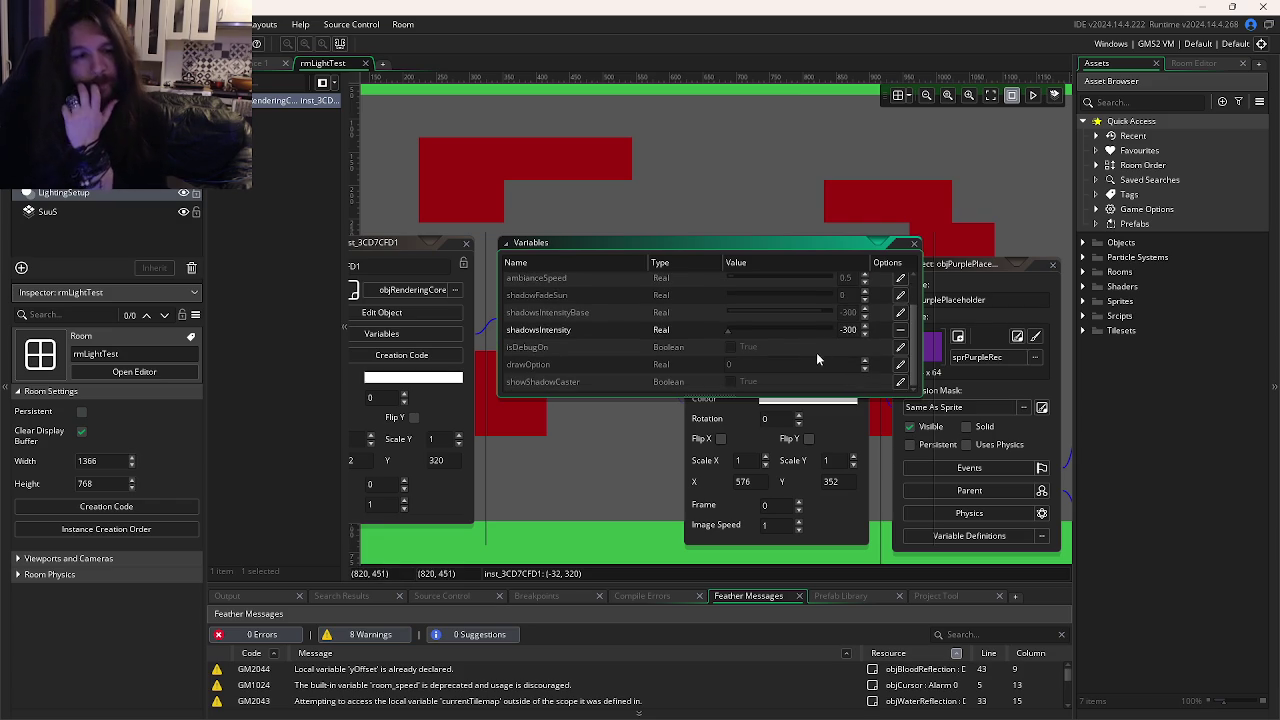
pyautogui.moveTo(727, 331); pyautogui.dragTo(879, 348)
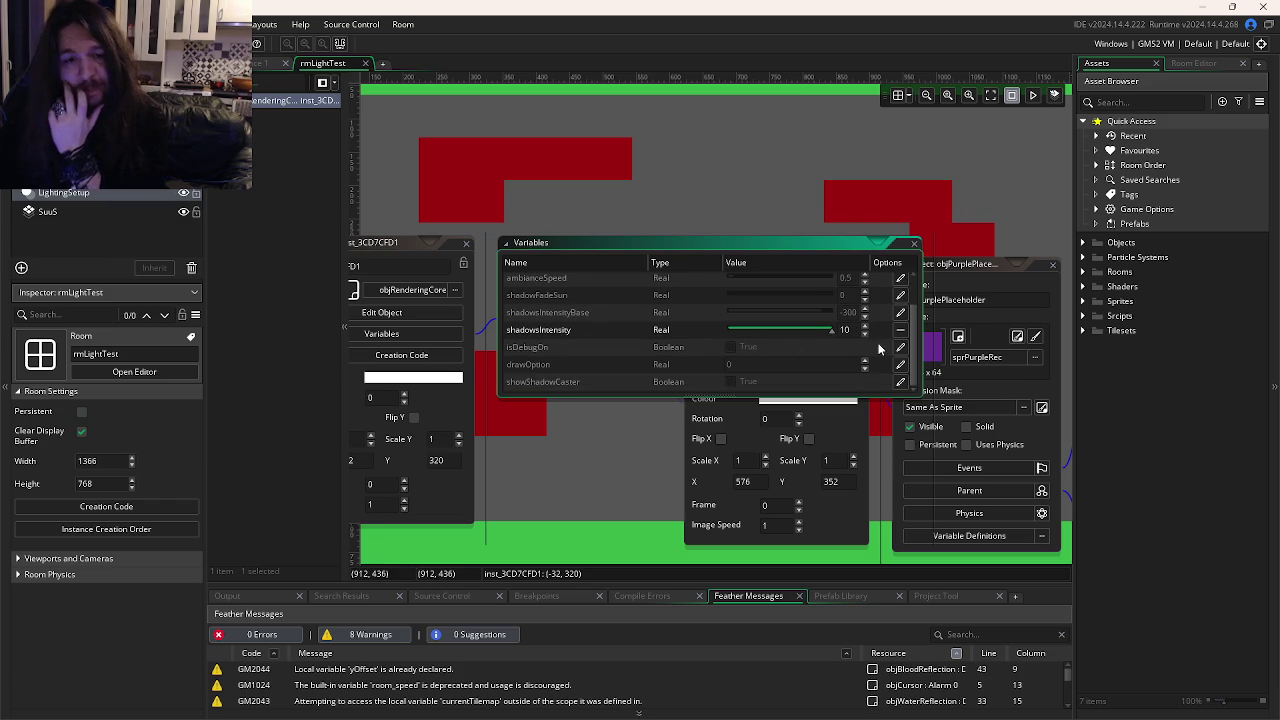
pyautogui.press('F5')
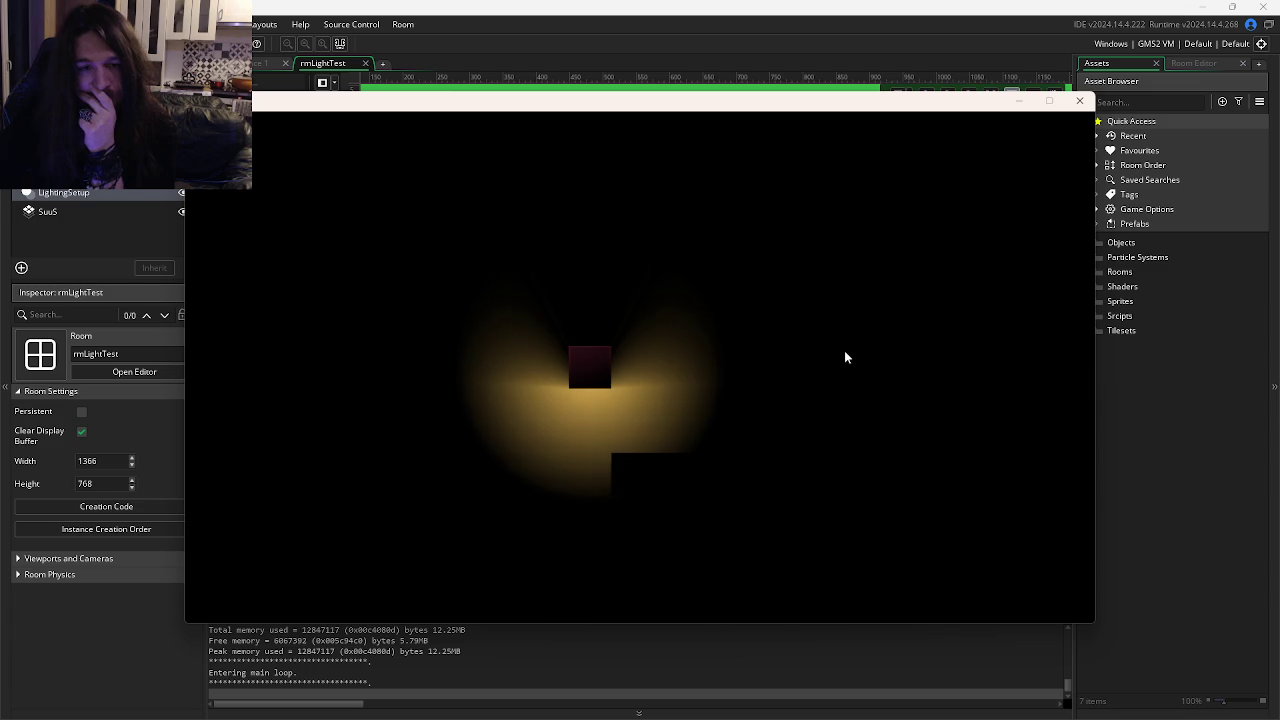
pyautogui.click(1079, 100)
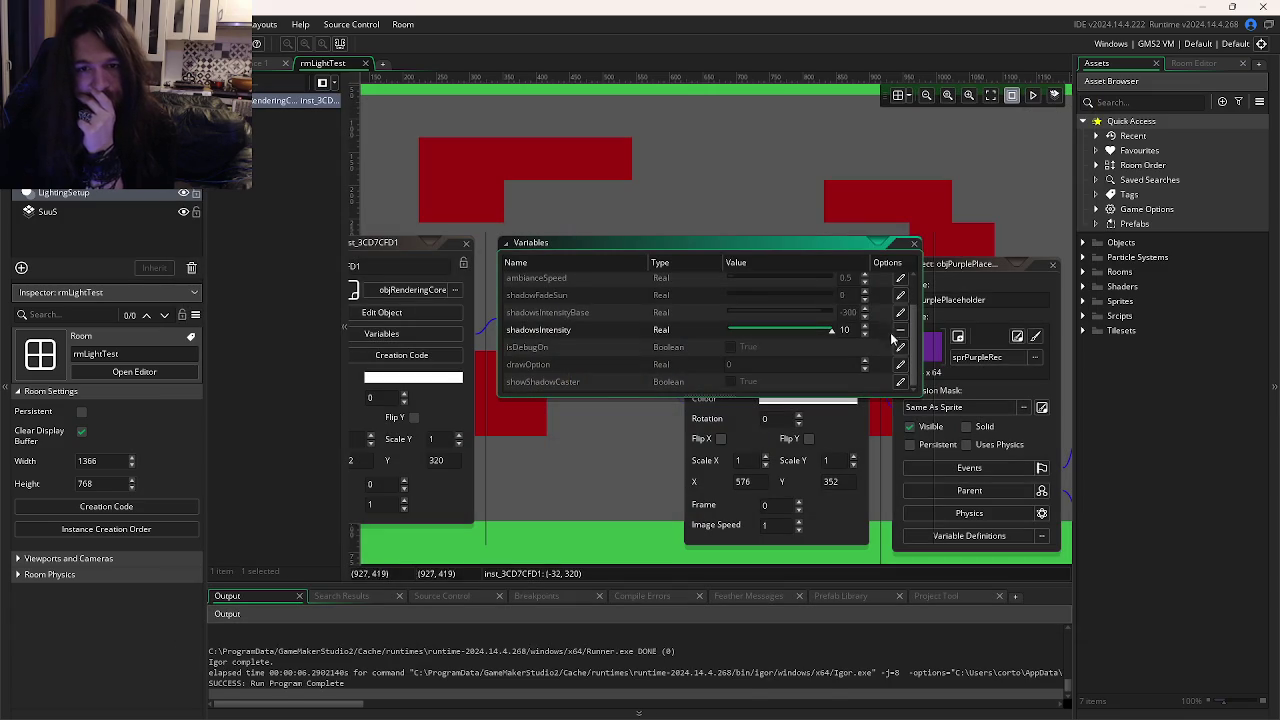
# Override sunAngle to 90 and run the game again to check the lighting.
pyautogui.scroll(2, 873, 340)
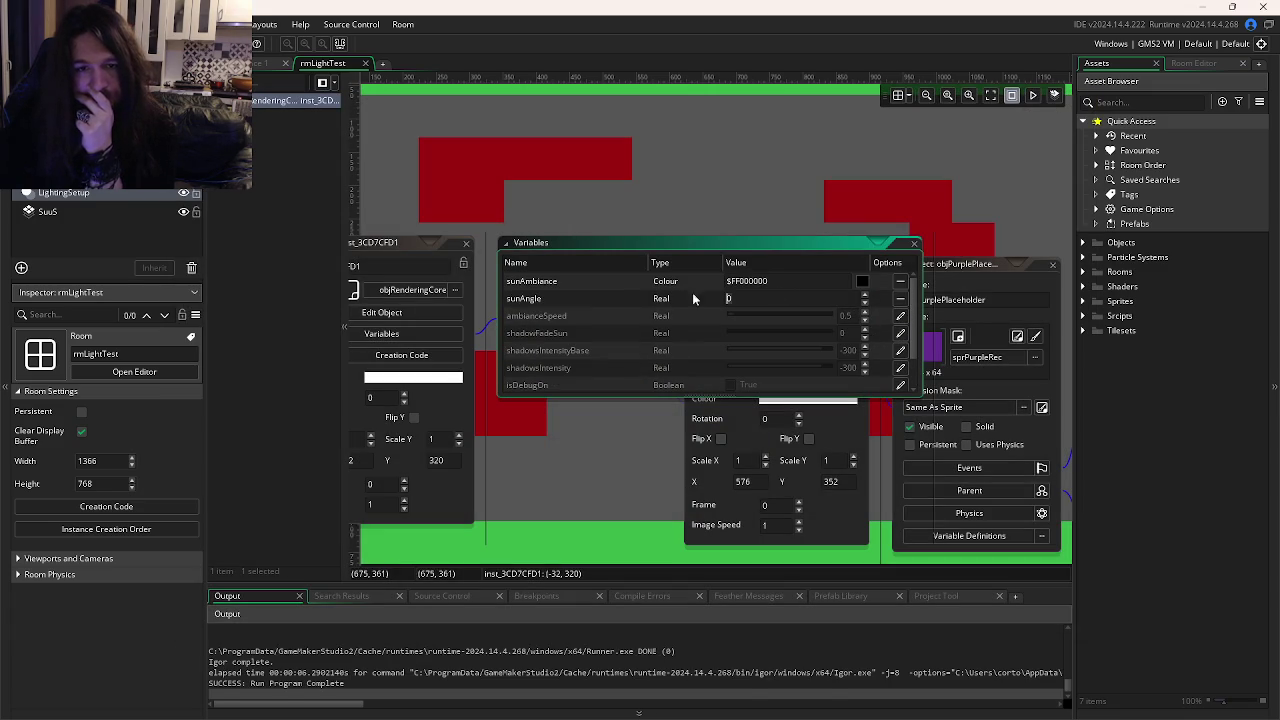
pyautogui.write('90')
pyautogui.press('F5')
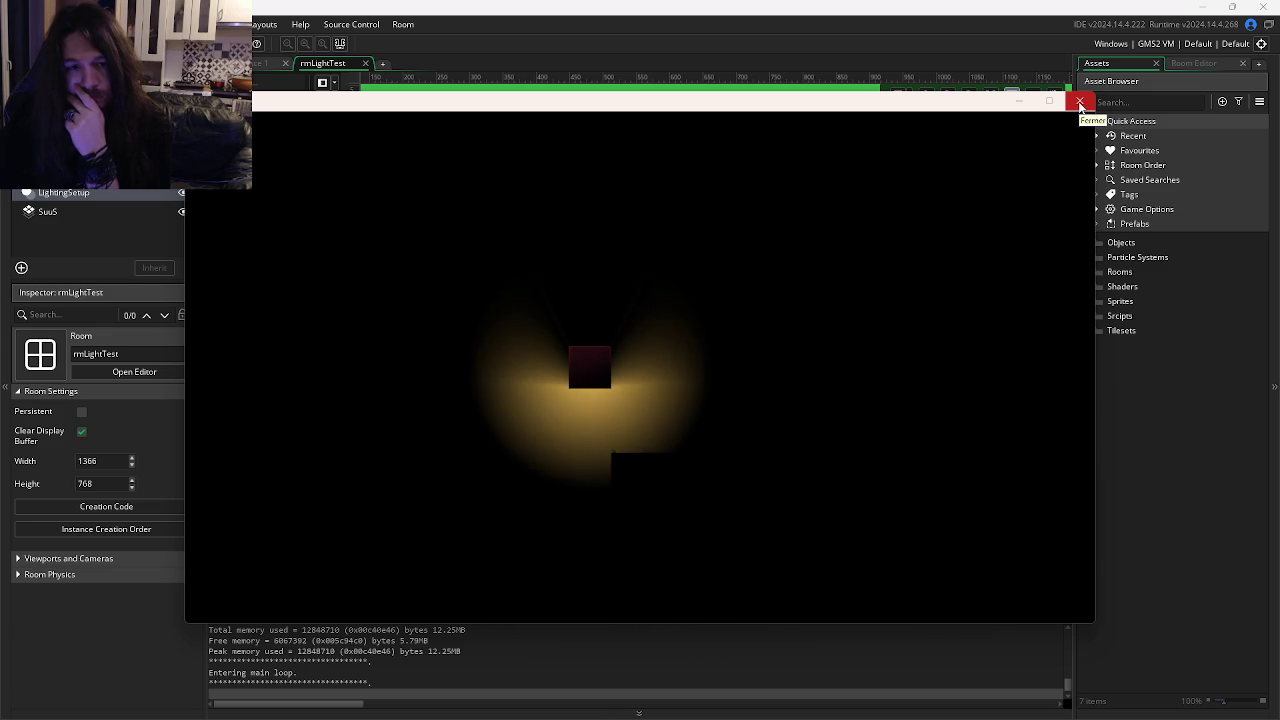
pyautogui.click(1080, 103)
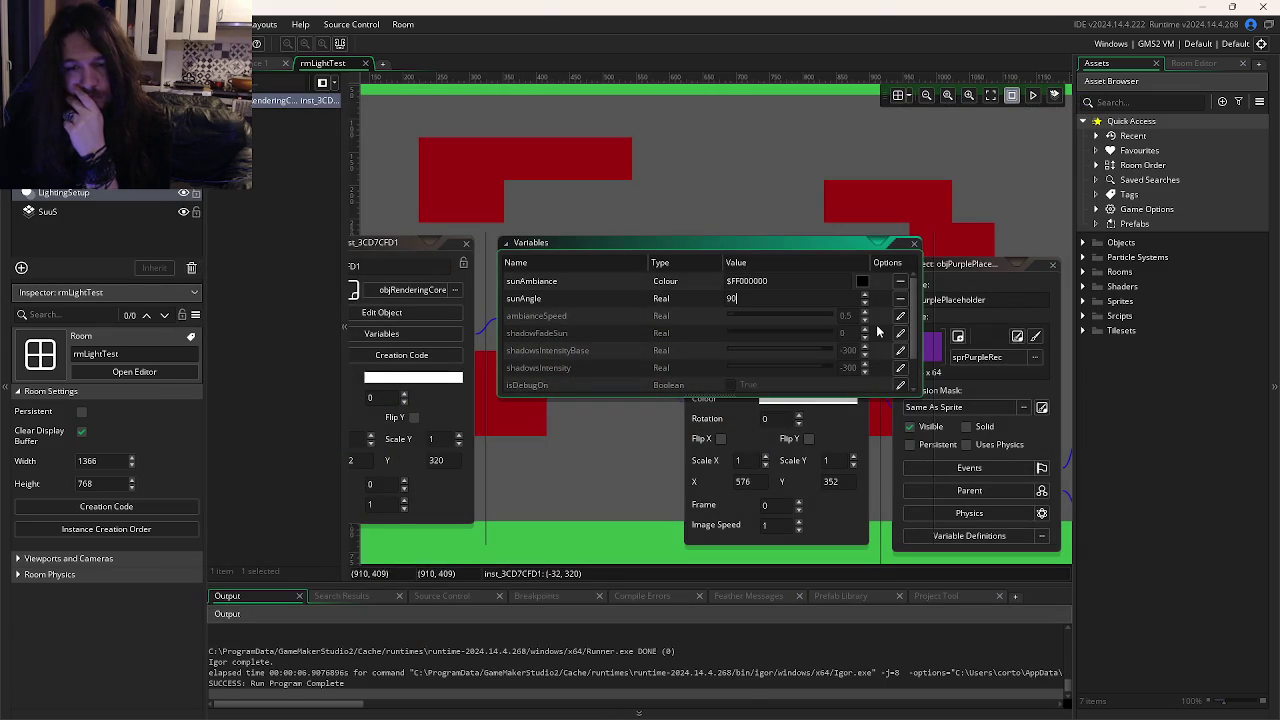
# Set sunAmbiance to dim grey $FF191919 and preview the room.
pyautogui.scroll(-2, 870, 332)
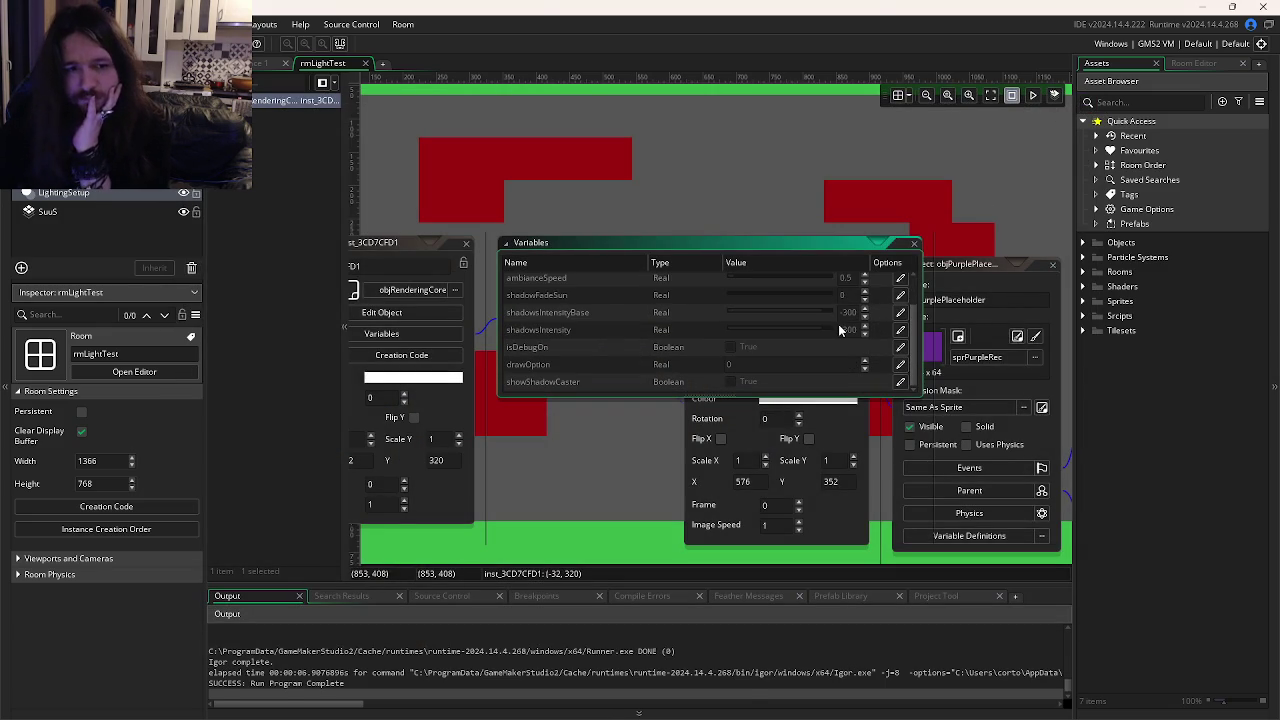
pyautogui.scroll(2, 840, 328)
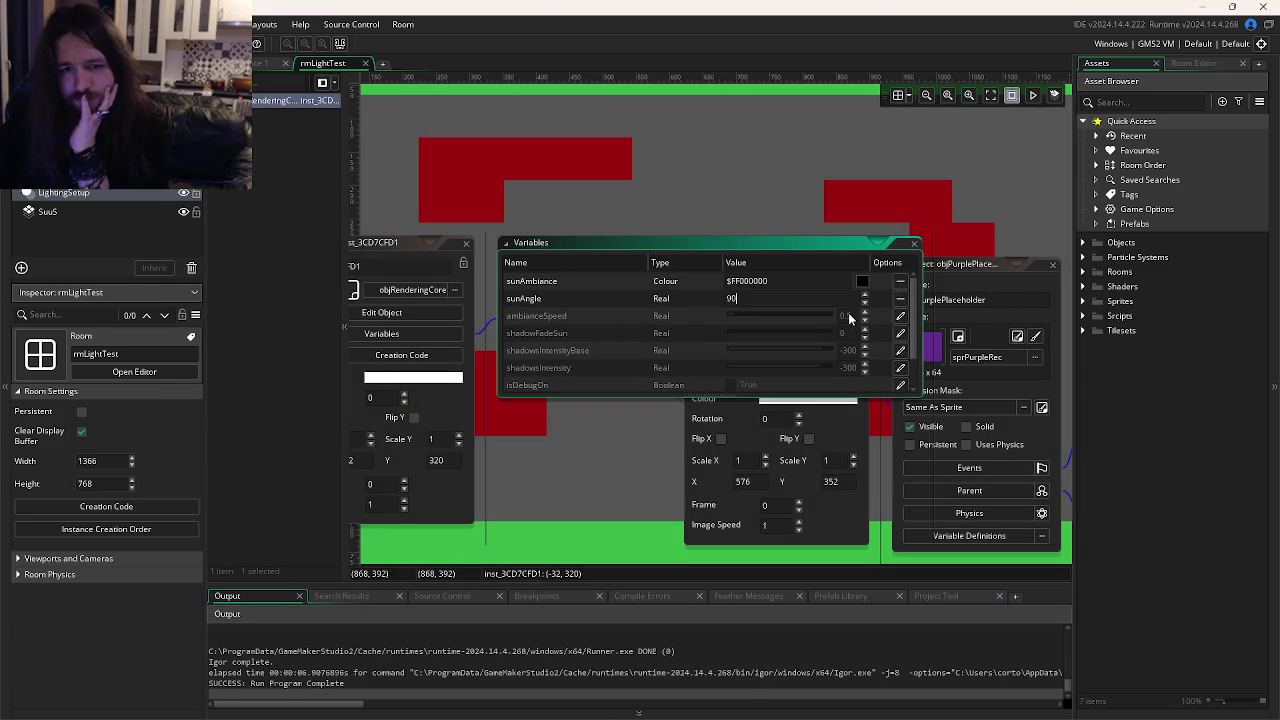
pyautogui.moveTo(596, 232)
pyautogui.mouseDown()
pyautogui.moveTo(787, 230)
pyautogui.moveTo(729, 206)
pyautogui.moveTo(691, 252)
pyautogui.moveTo(624, 262)
pyautogui.mouseUp()
pyautogui.click(889, 309)
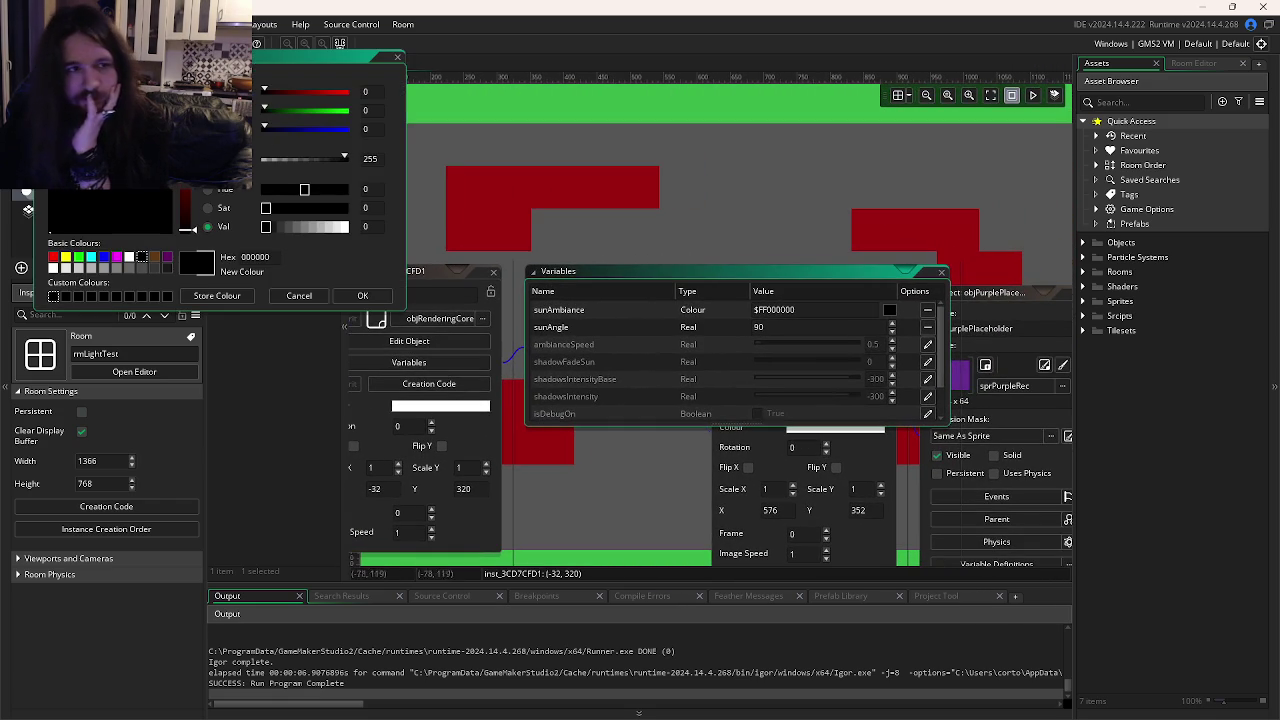
pyautogui.click(273, 228)
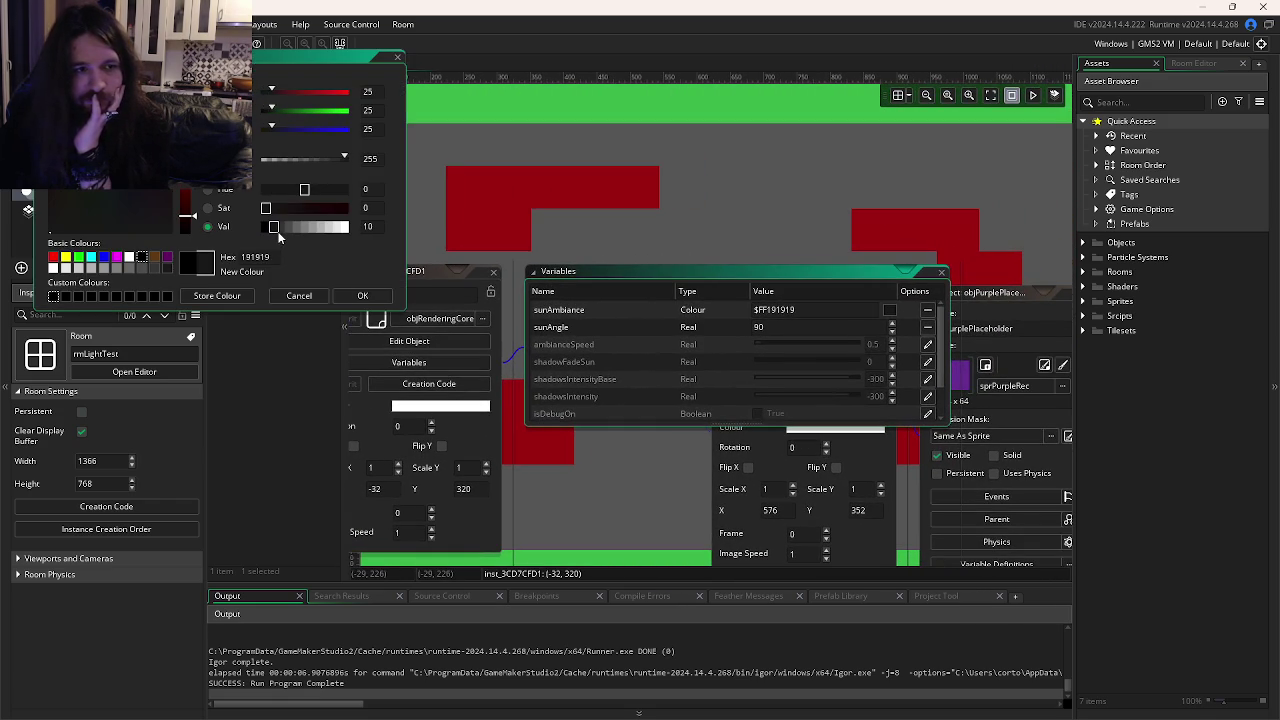
pyautogui.click(363, 295)
pyautogui.press('F5')
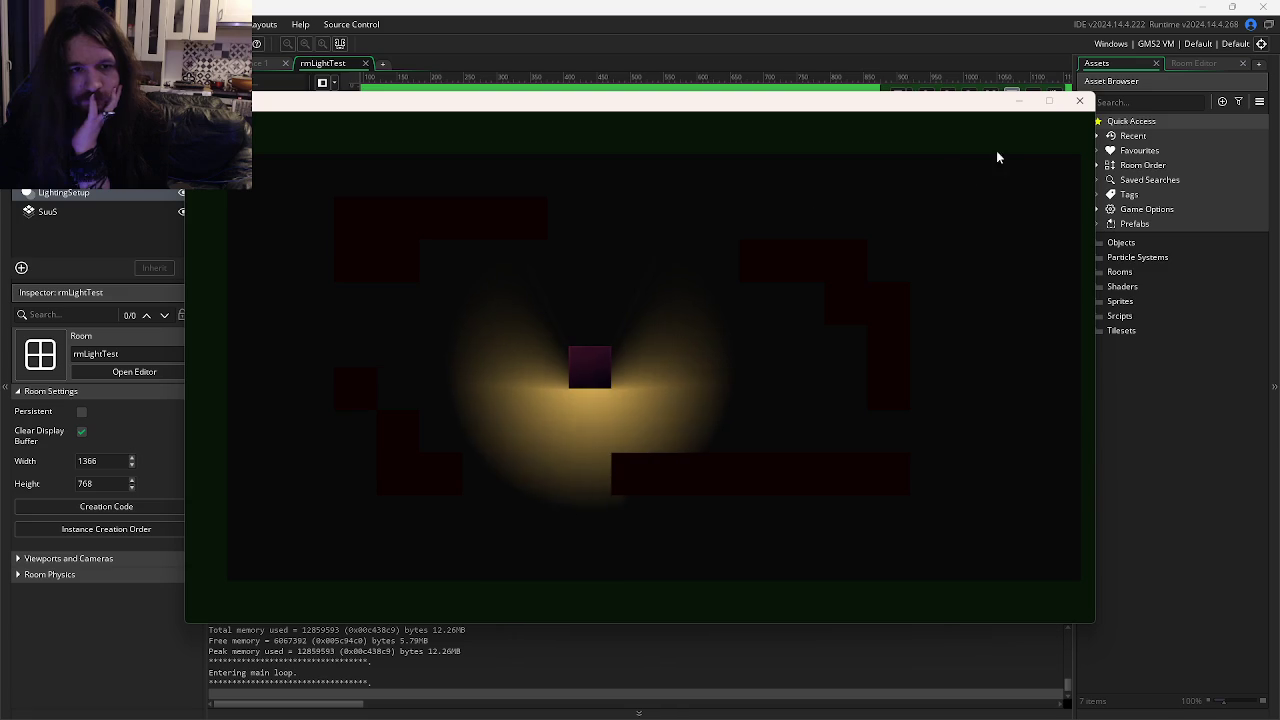
pyautogui.click(1079, 100)
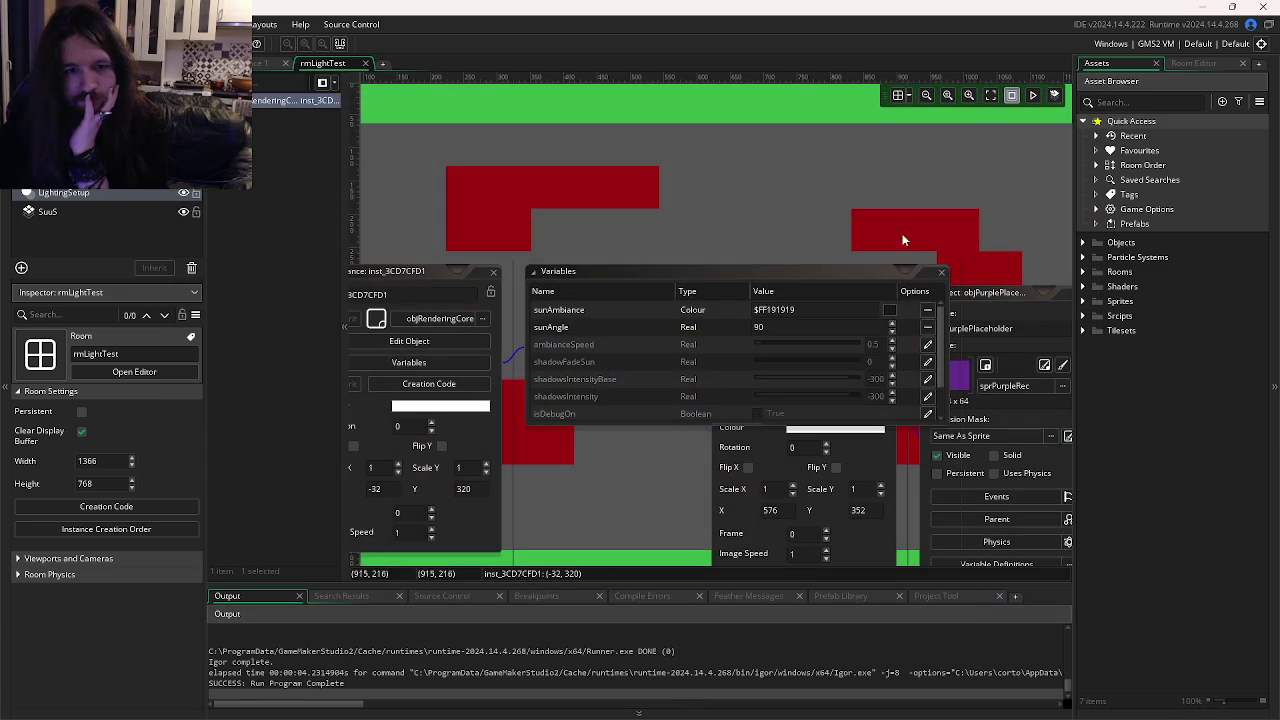
# Return sunAmbiance to black $FF000000 and preview the room again.
pyautogui.click(889, 309)
pyautogui.moveTo(274, 228); pyautogui.dragTo(247, 230)
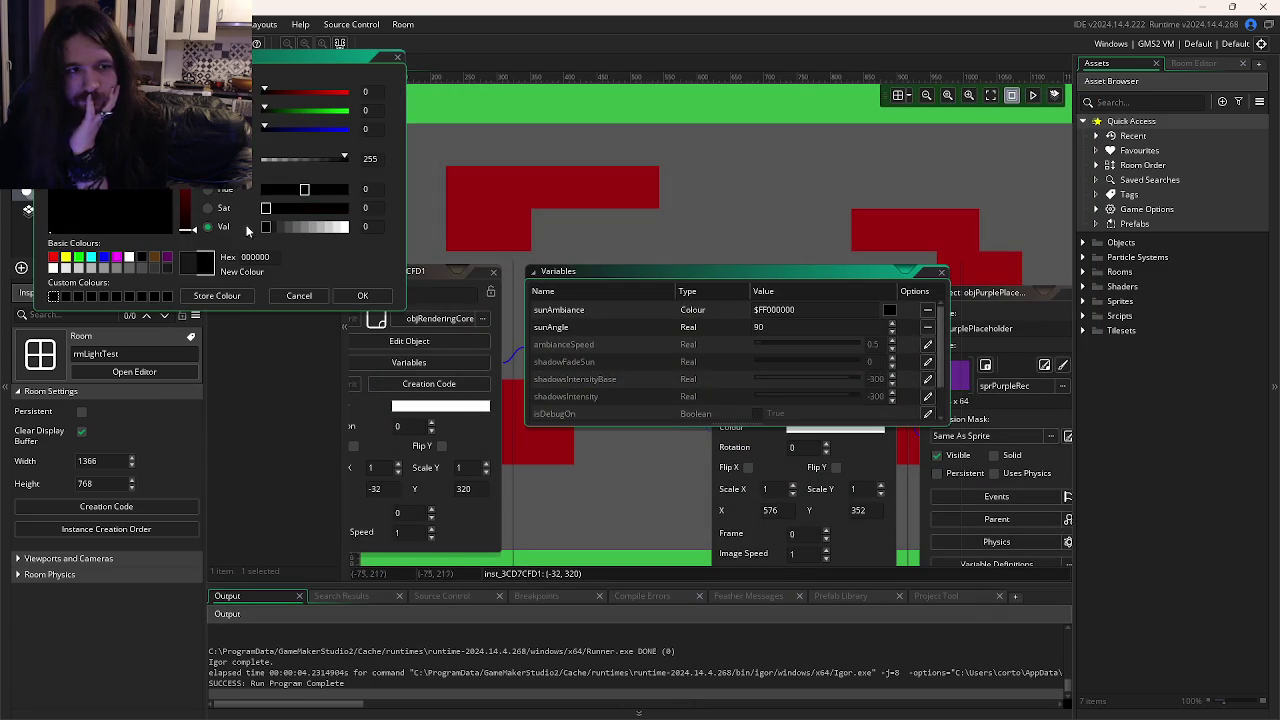
pyautogui.click(362, 295)
pyautogui.press('F5')
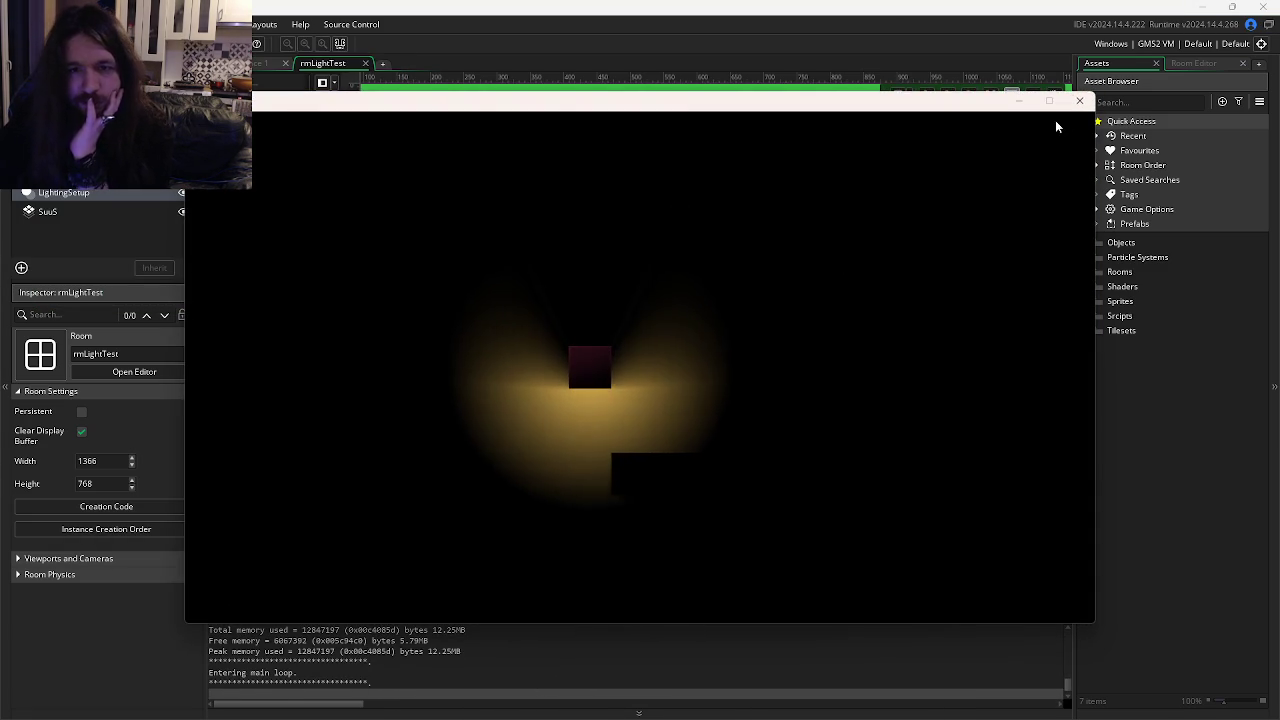
pyautogui.click(1079, 101)
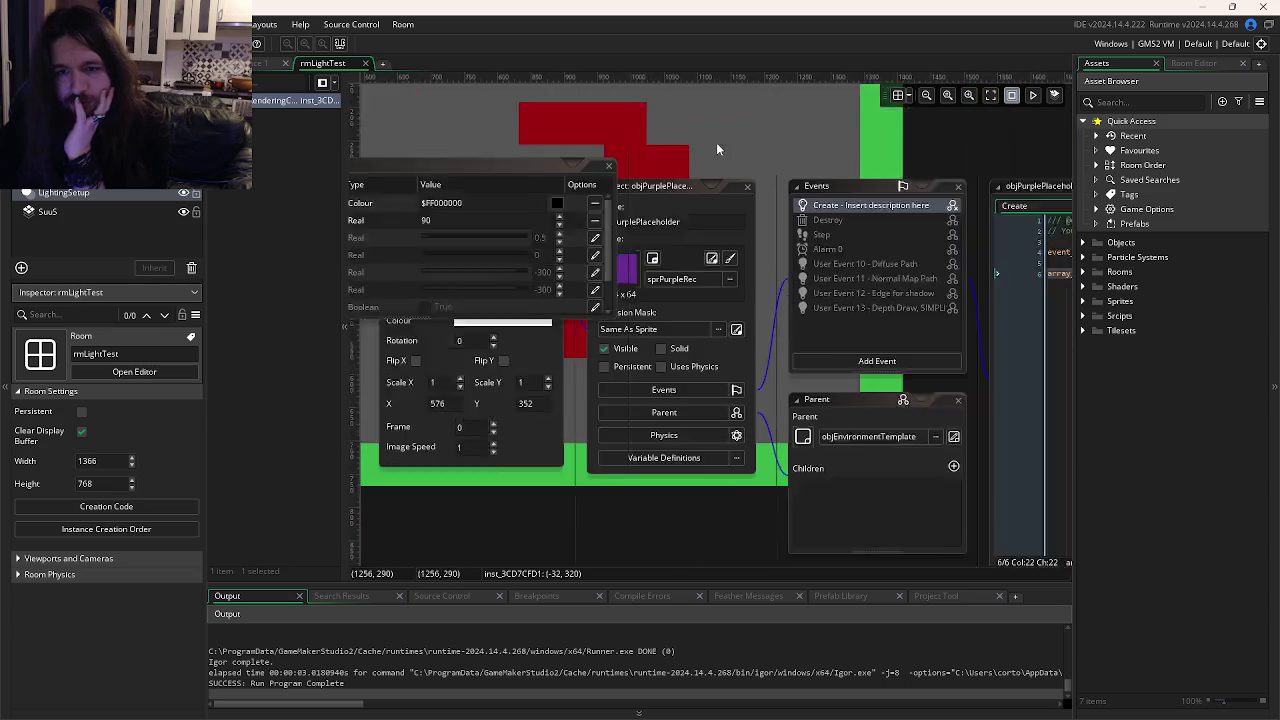
# Change the light's depth to 'depth - 100' in objPurplePlaceholder's Create event and test-run.
pyautogui.click(870, 205)
pyautogui.click(781, 283)
pyautogui.write('-')
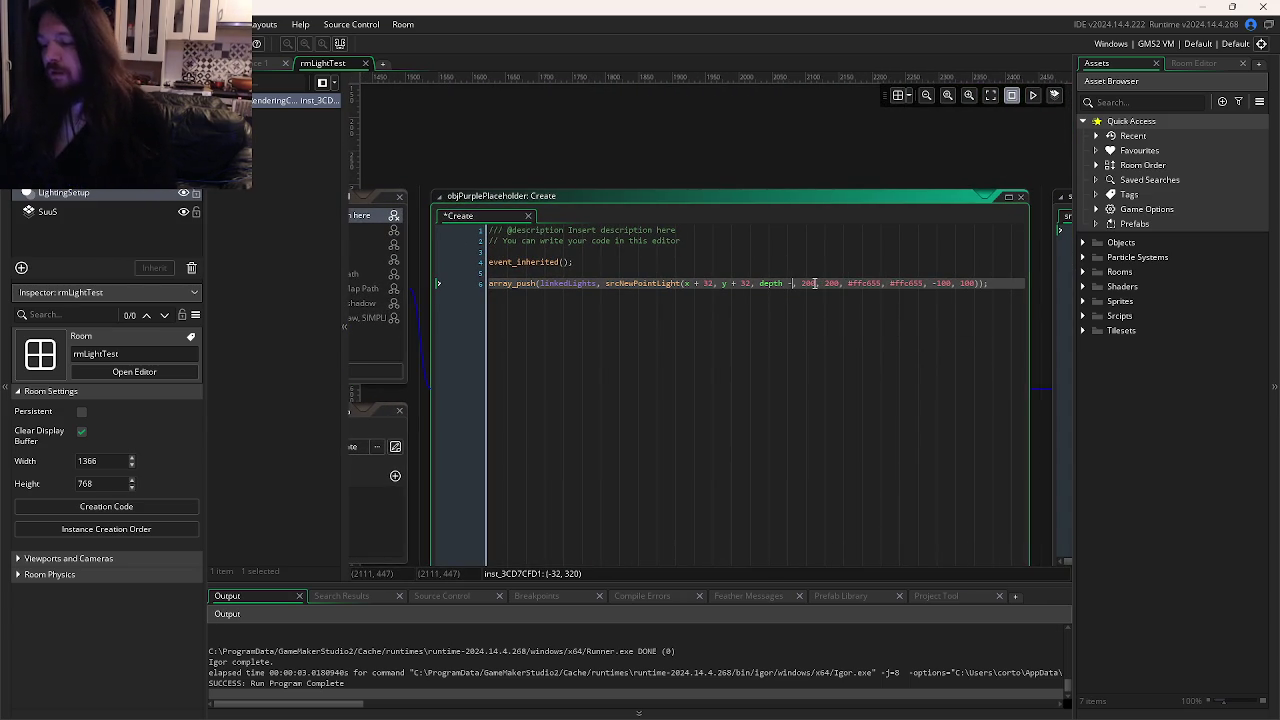
pyautogui.write(' 100')
pyautogui.press('F5')
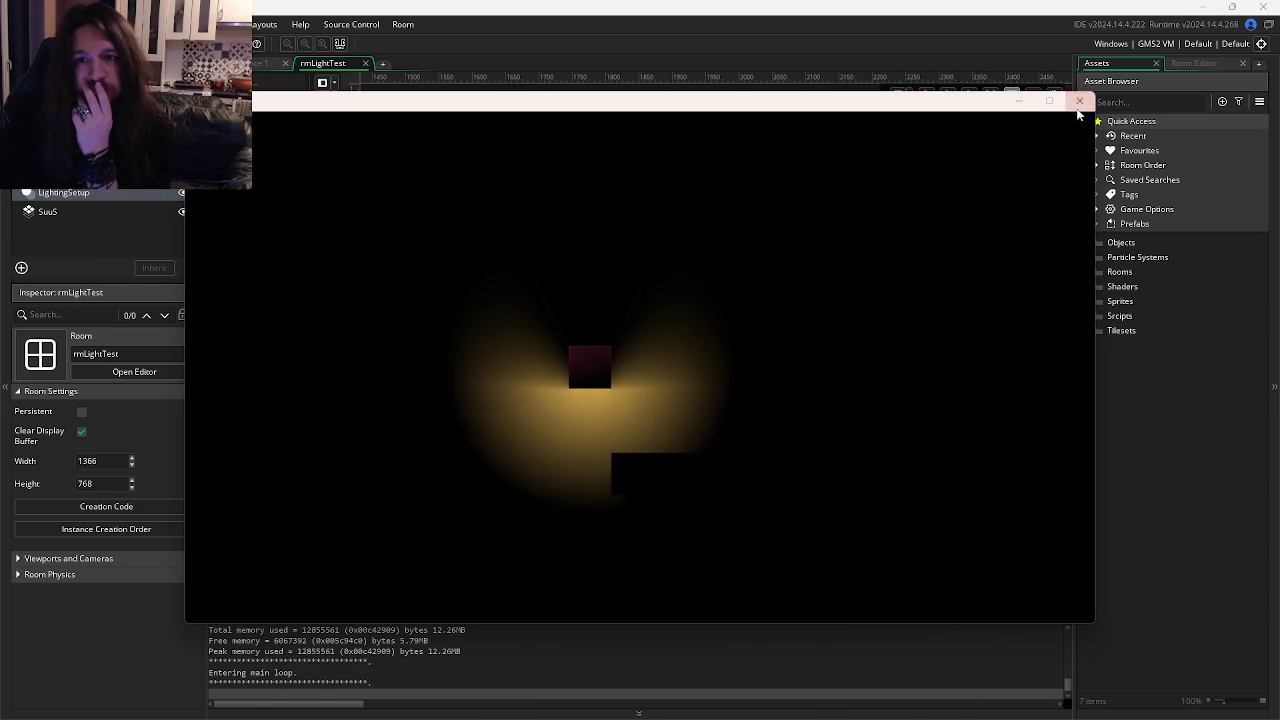
pyautogui.click(1079, 100)
# Follow scrNewPointLight to objPointLight and open its inherited Create code.
pyautogui.middleClick(660, 284)
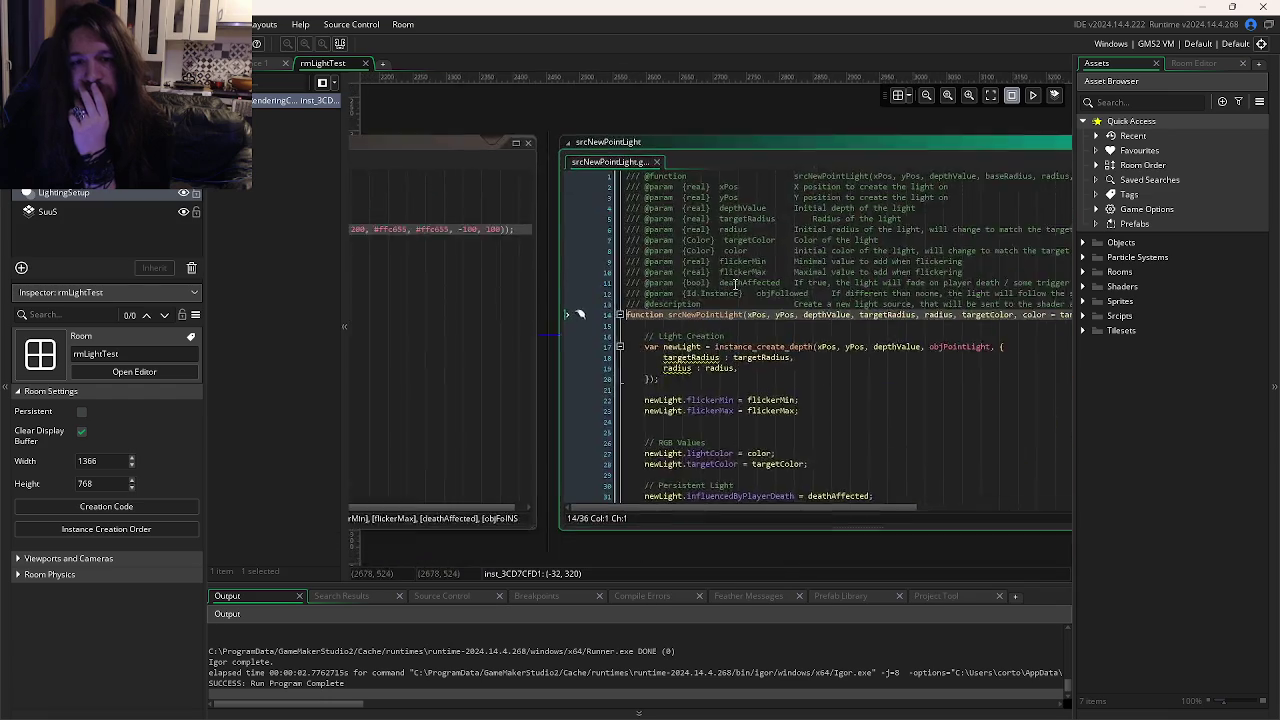
pyautogui.click(781, 250)
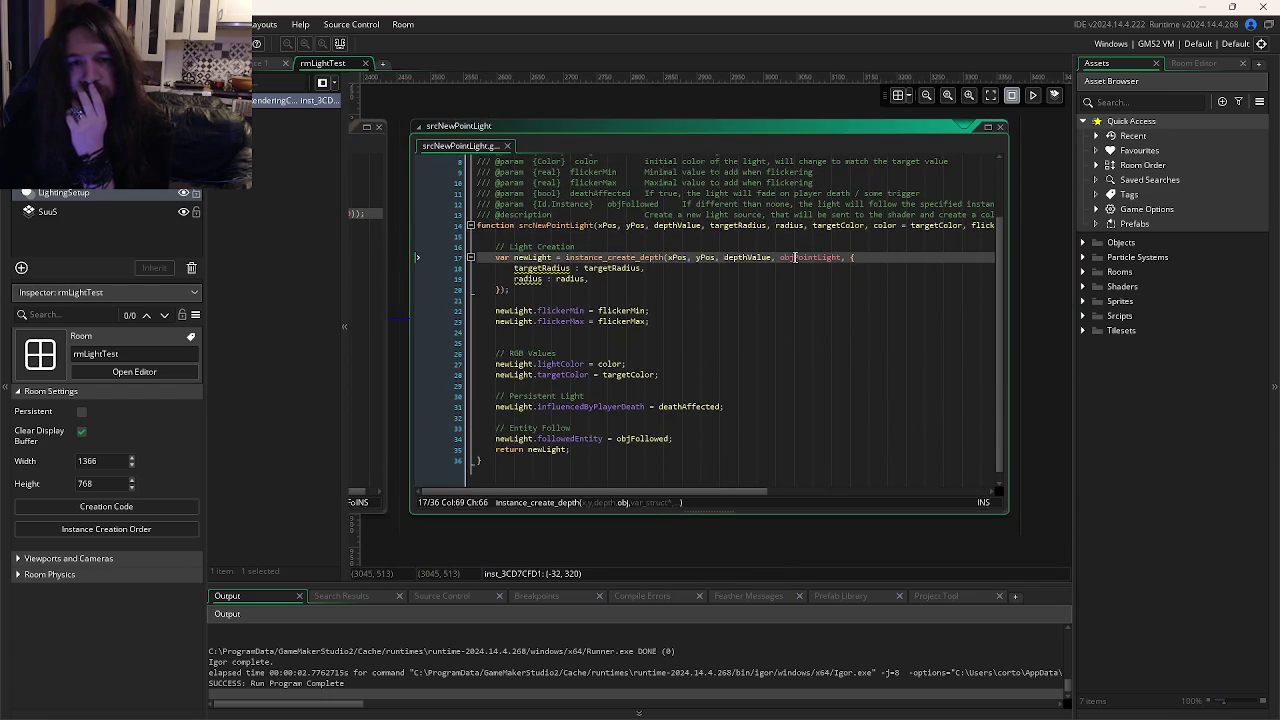
pyautogui.middleClick(795, 257)
pyautogui.click(486, 158)
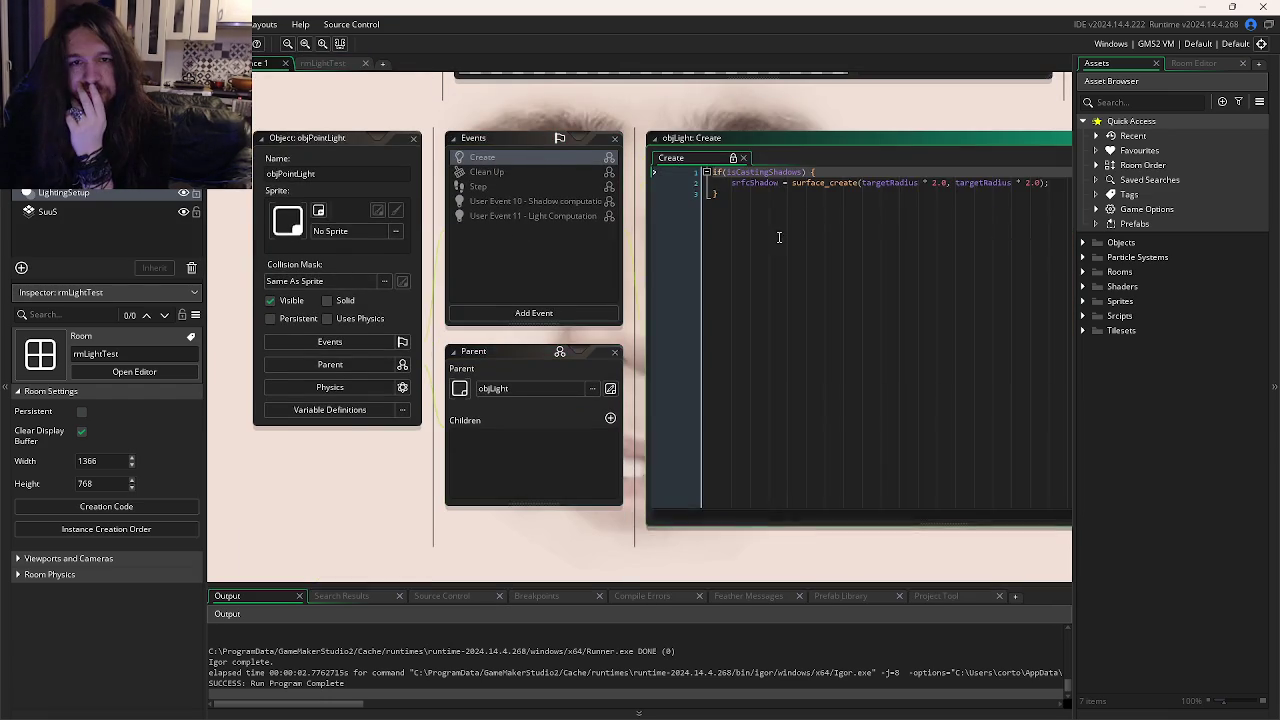
# Read through the point light's Step event code, then open its parent objLight object.
pyautogui.click(448, 198)
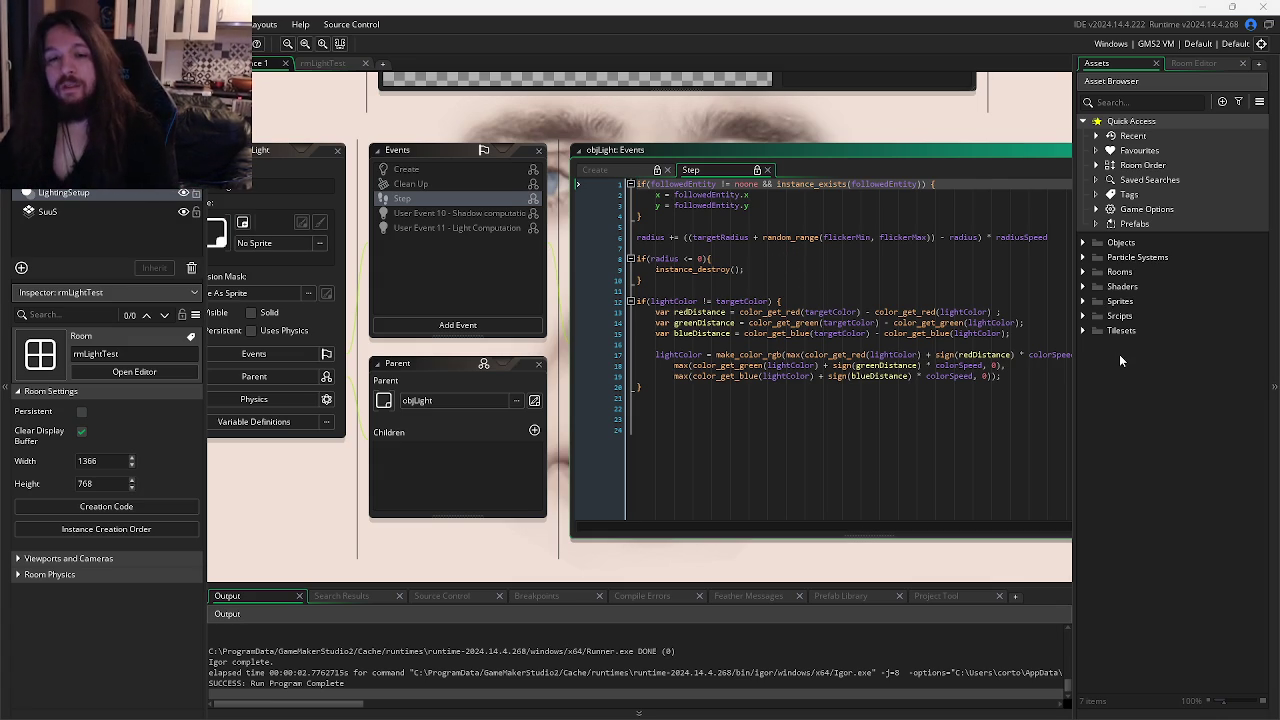
pyautogui.click(932, 334)
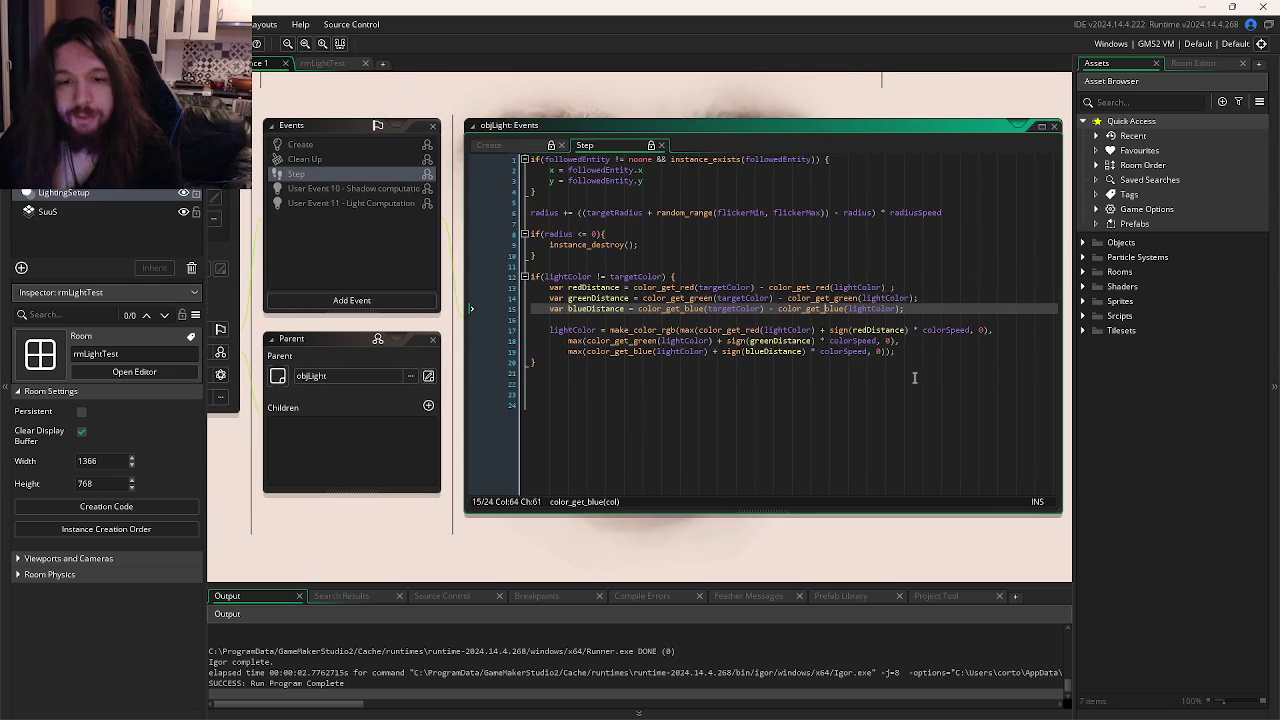
pyautogui.click(666, 396)
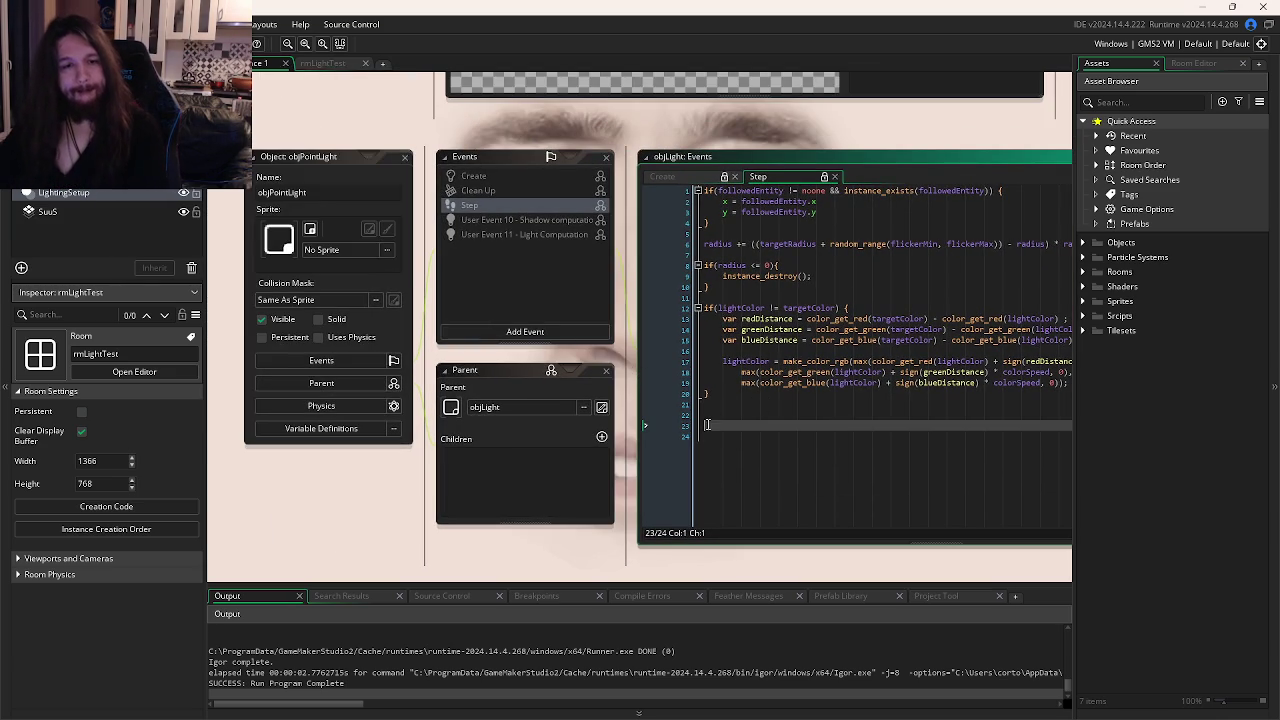
pyautogui.click(775, 414)
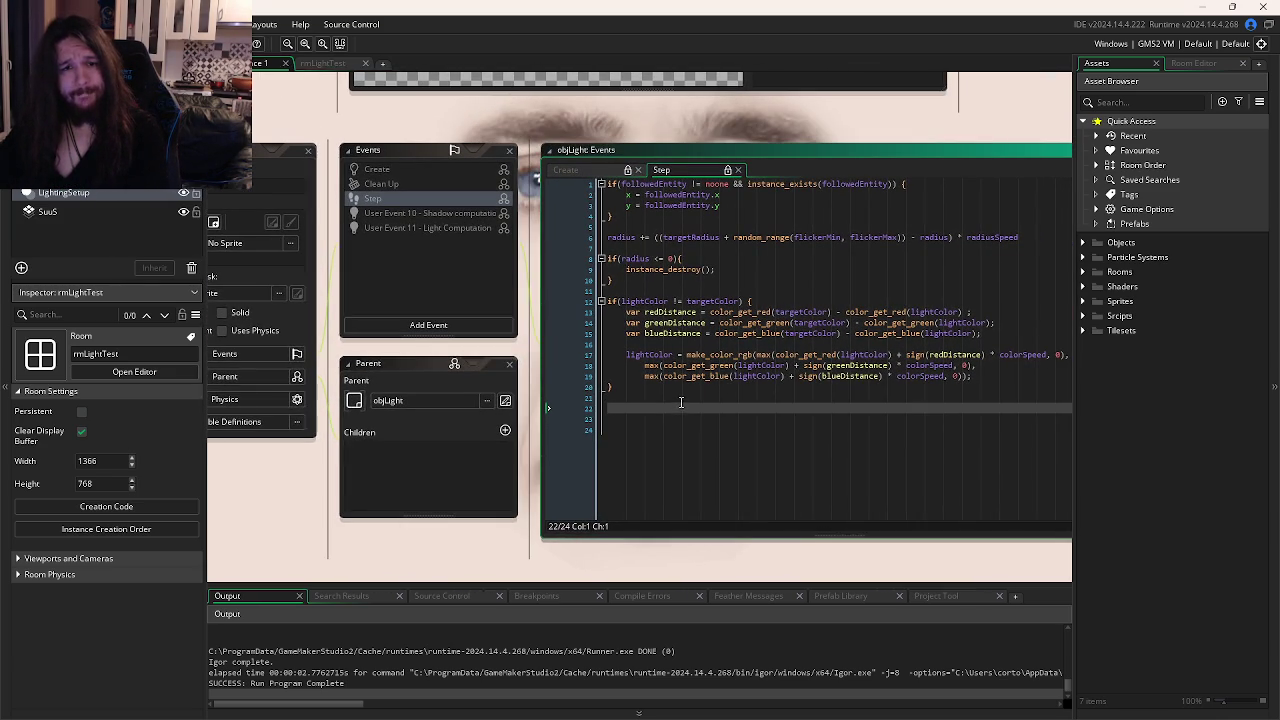
pyautogui.click(500, 400)
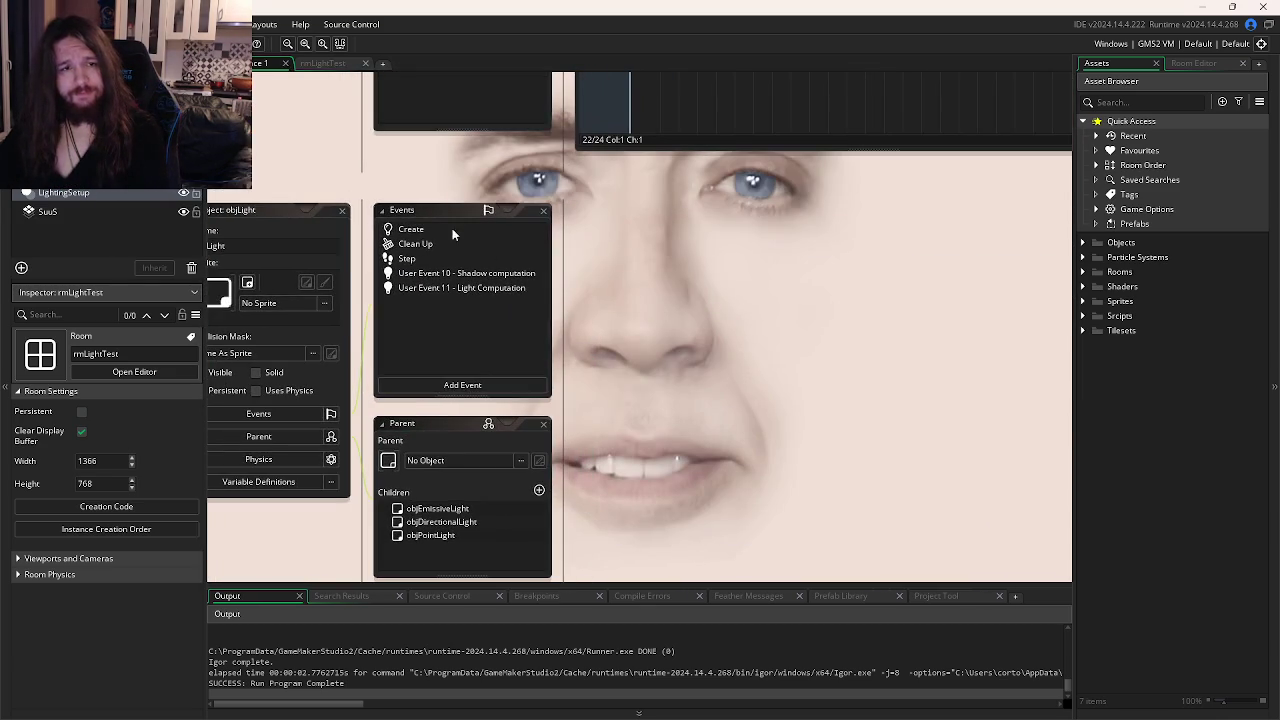
# Browse objLight's Create, Clean Up, Step, and shadow and light computation user events.
pyautogui.click(440, 229)
pyautogui.click(420, 243)
pyautogui.click(432, 256)
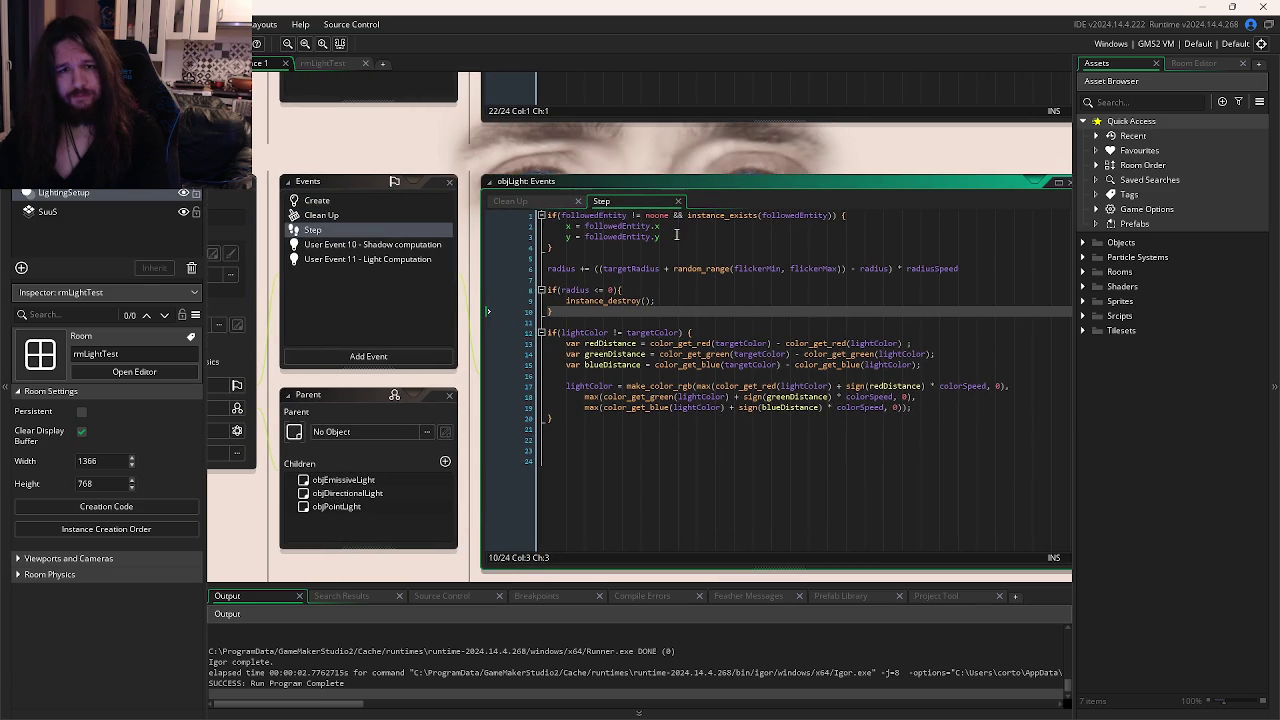
pyautogui.click(357, 245)
pyautogui.click(351, 261)
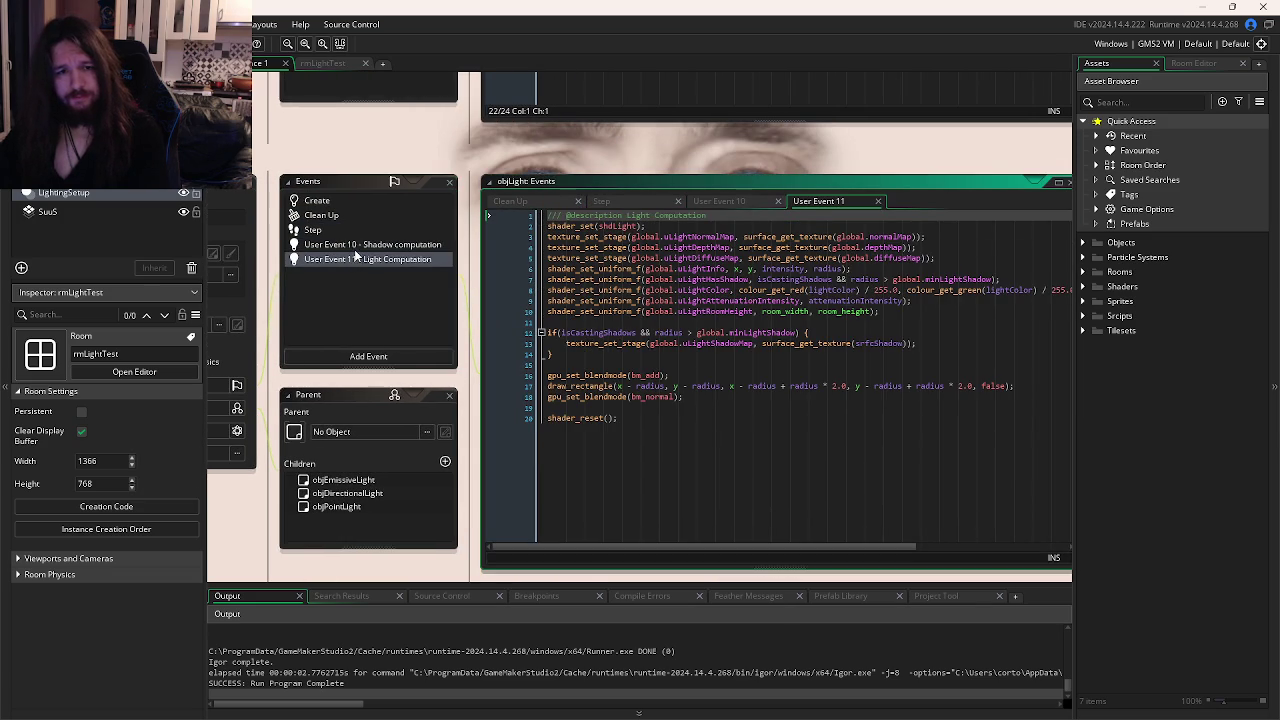
pyautogui.click(357, 246)
pyautogui.click(335, 218)
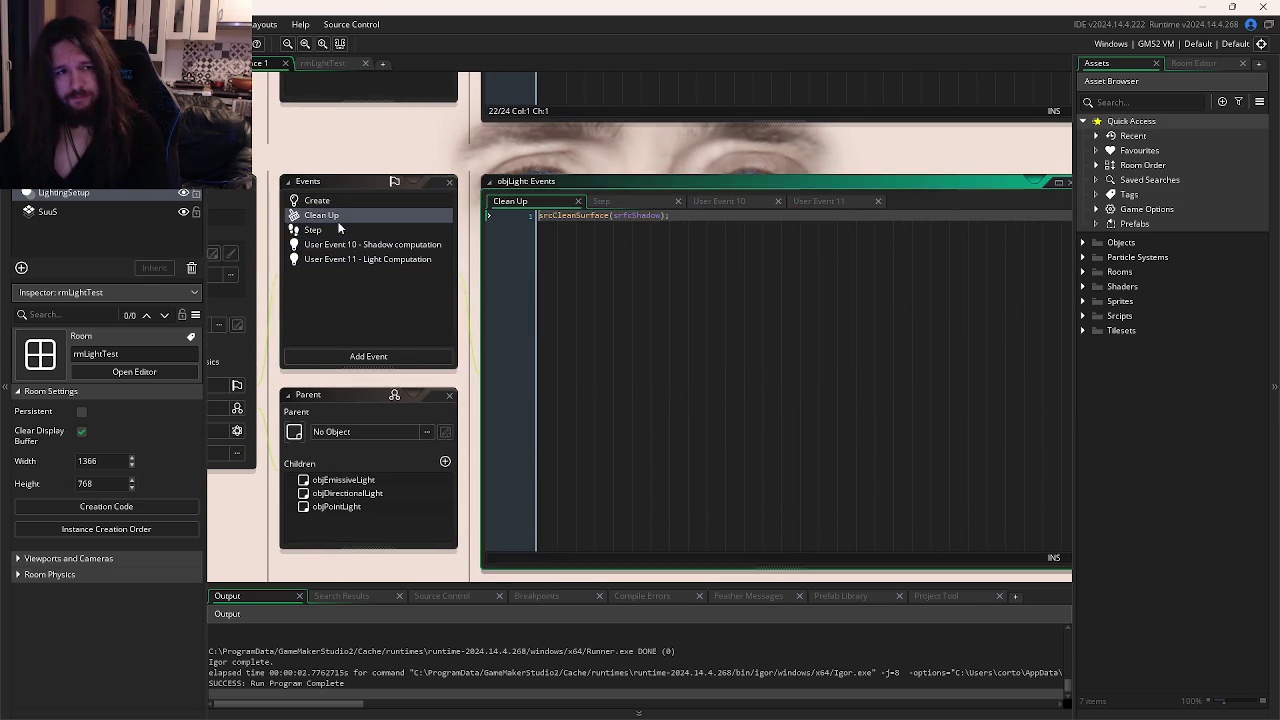
pyautogui.click(313, 231)
pyautogui.click(317, 201)
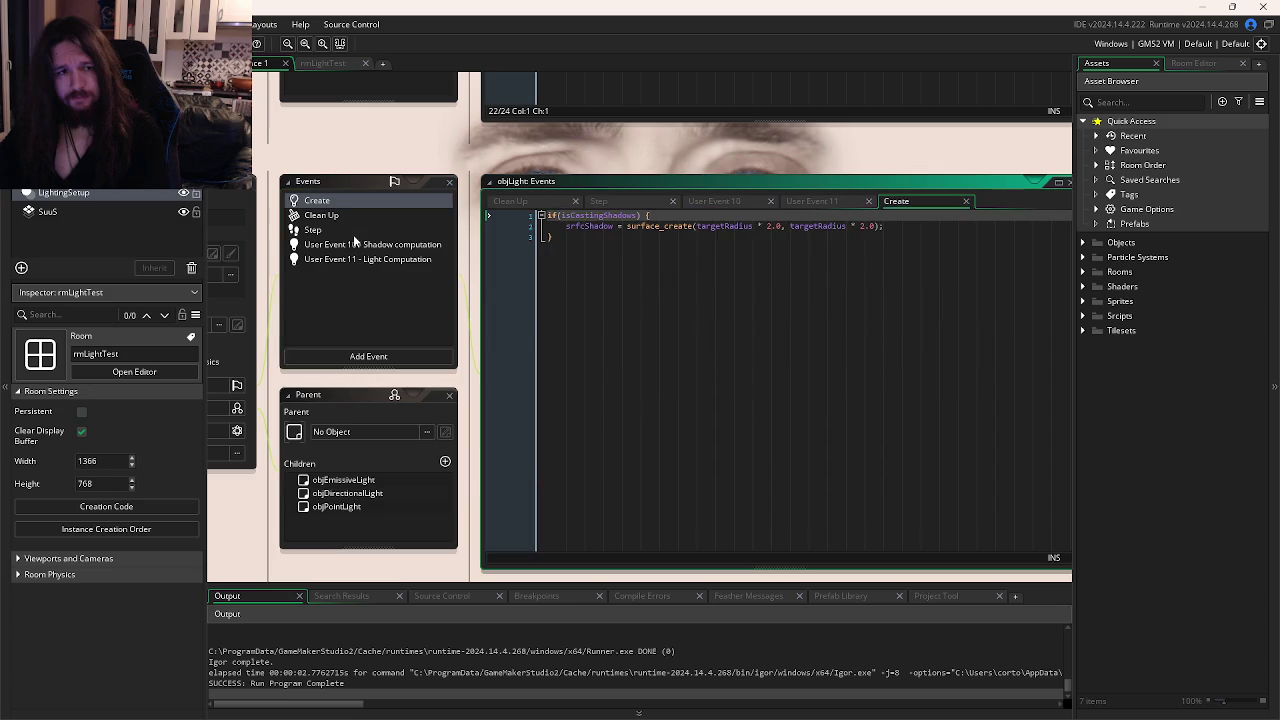
pyautogui.click(349, 229)
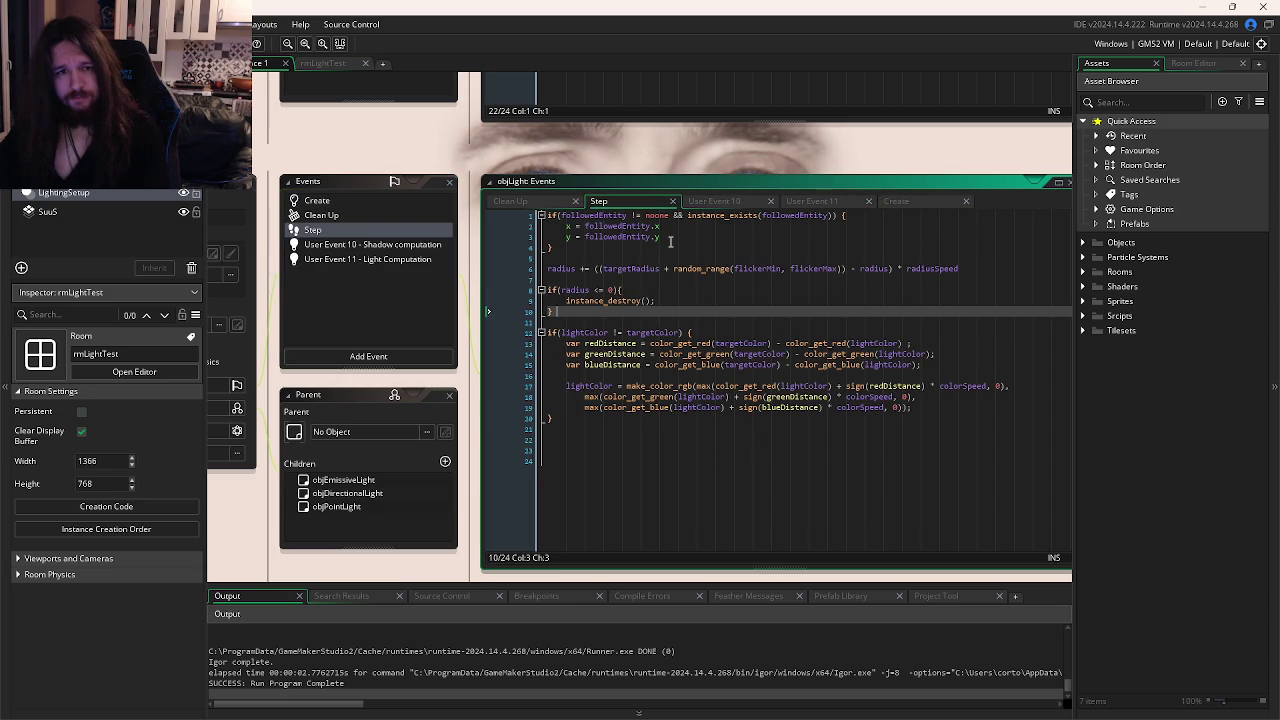
pyautogui.click(622, 300)
# Search the shadow and Light Computation code for 'depth' and step through its matches.
pyautogui.hotkey('ctrl', 'f')
pyautogui.moveTo(732, 270)
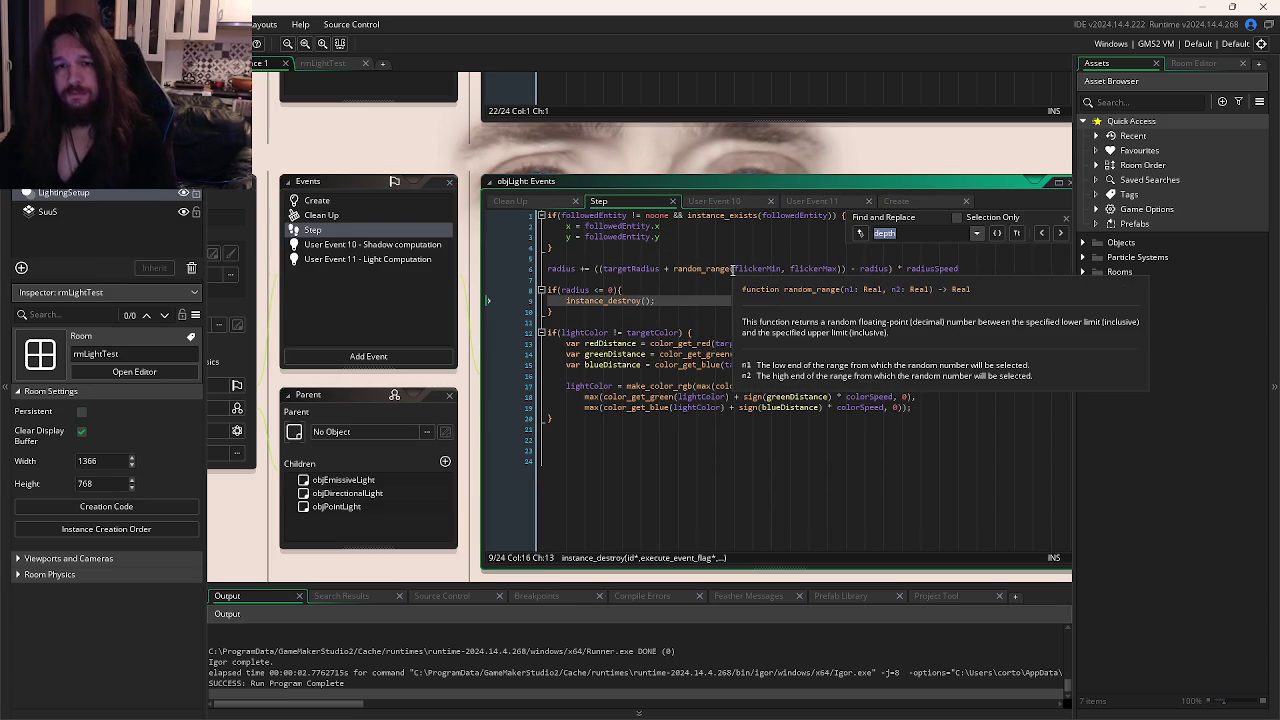
pyautogui.hotkey('ctrl', 'f')
pyautogui.click(348, 216)
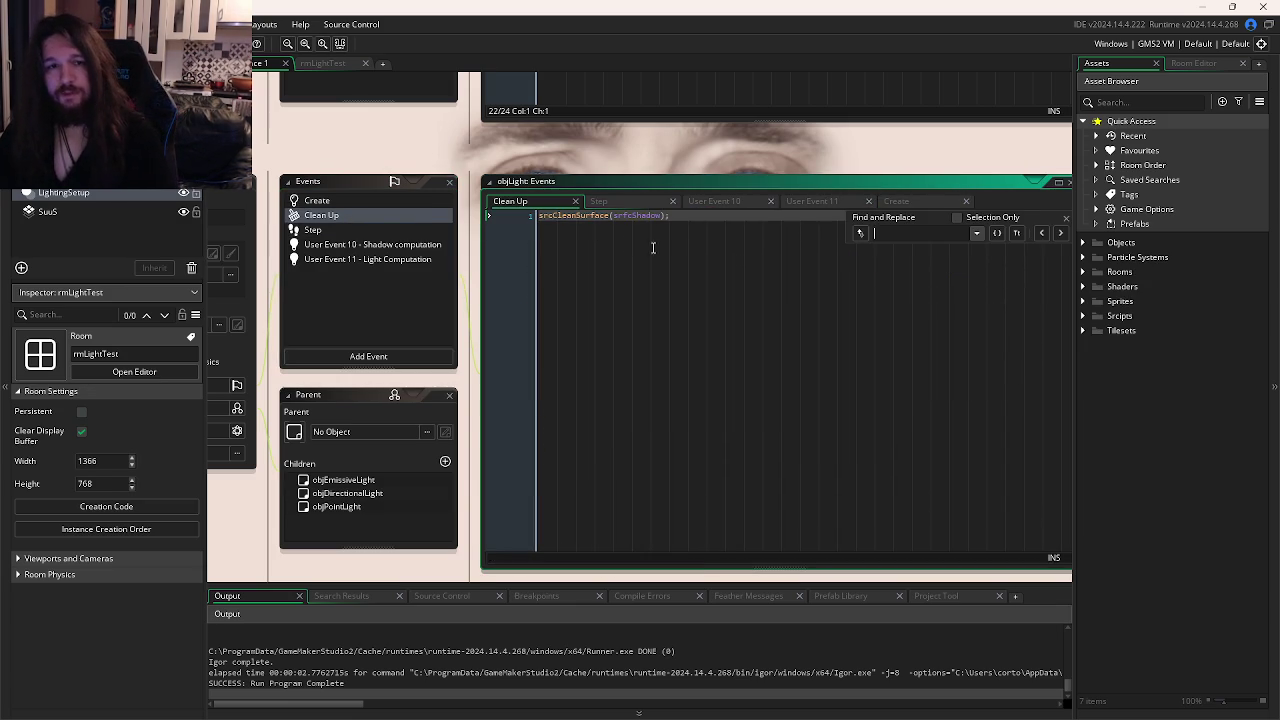
pyautogui.click(369, 200)
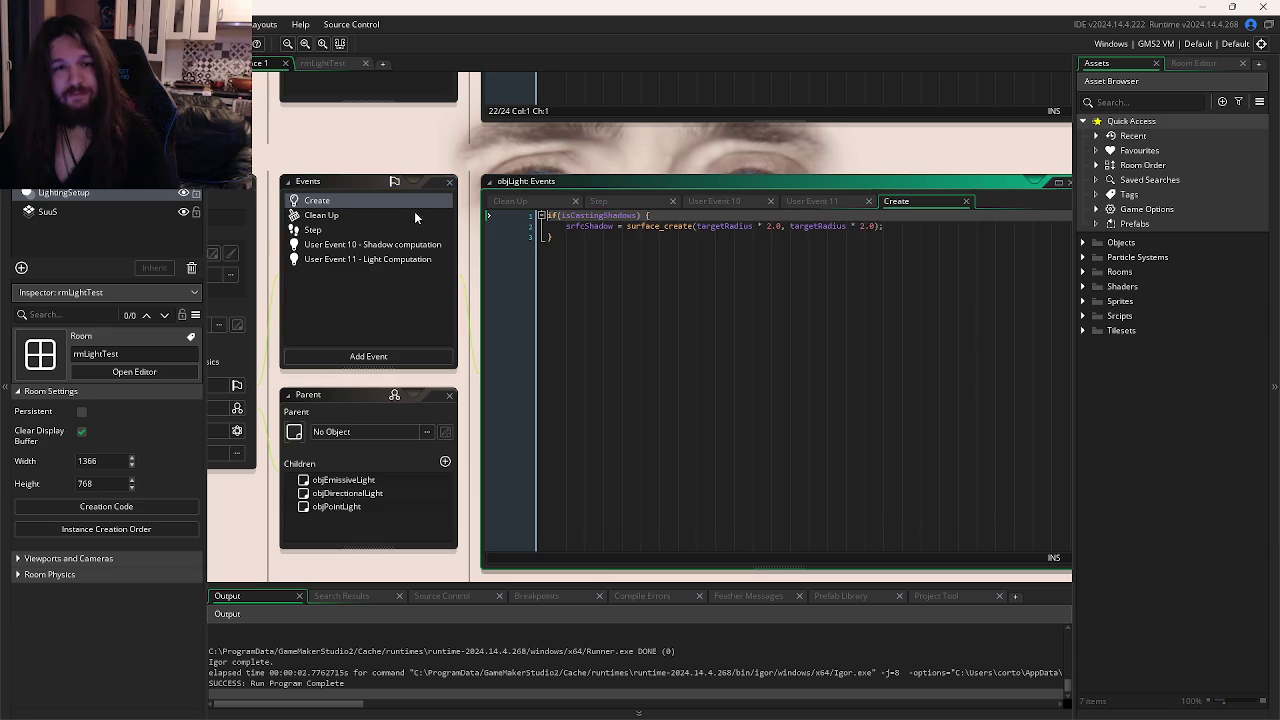
pyautogui.click(326, 244)
pyautogui.hotkey('ctrl', 'f')
pyautogui.write('depth')
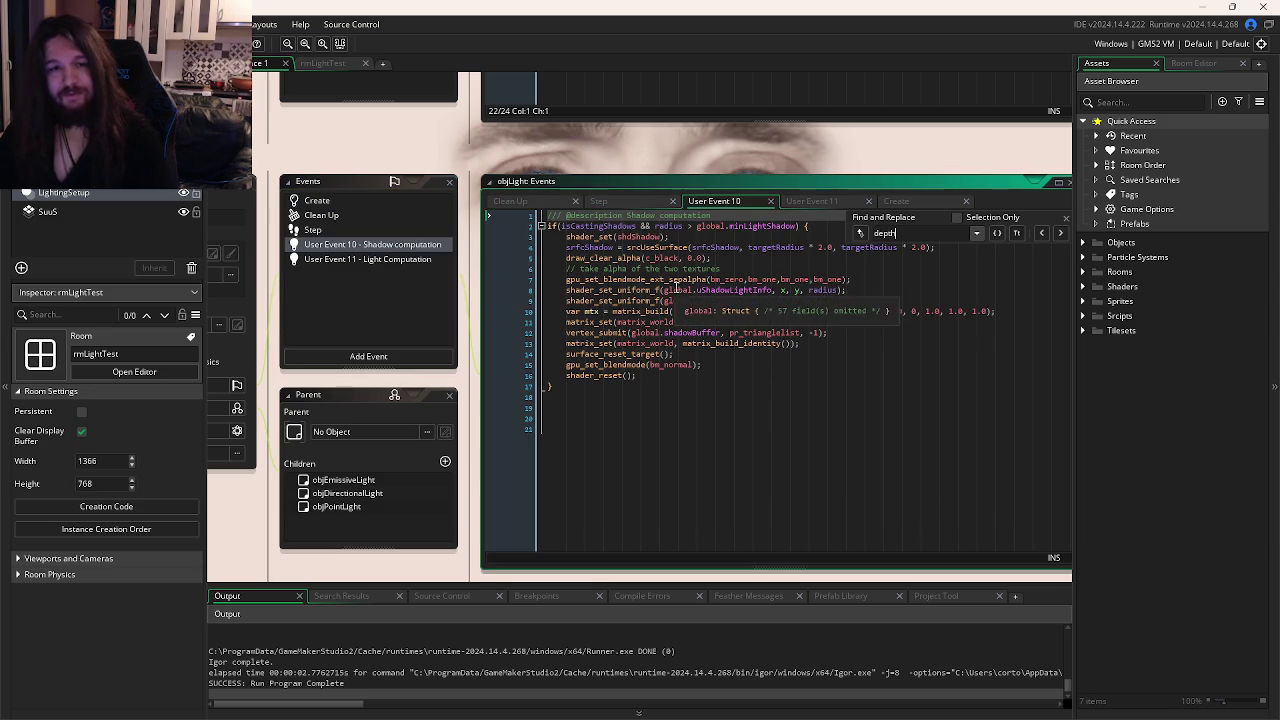
pyautogui.click(318, 259)
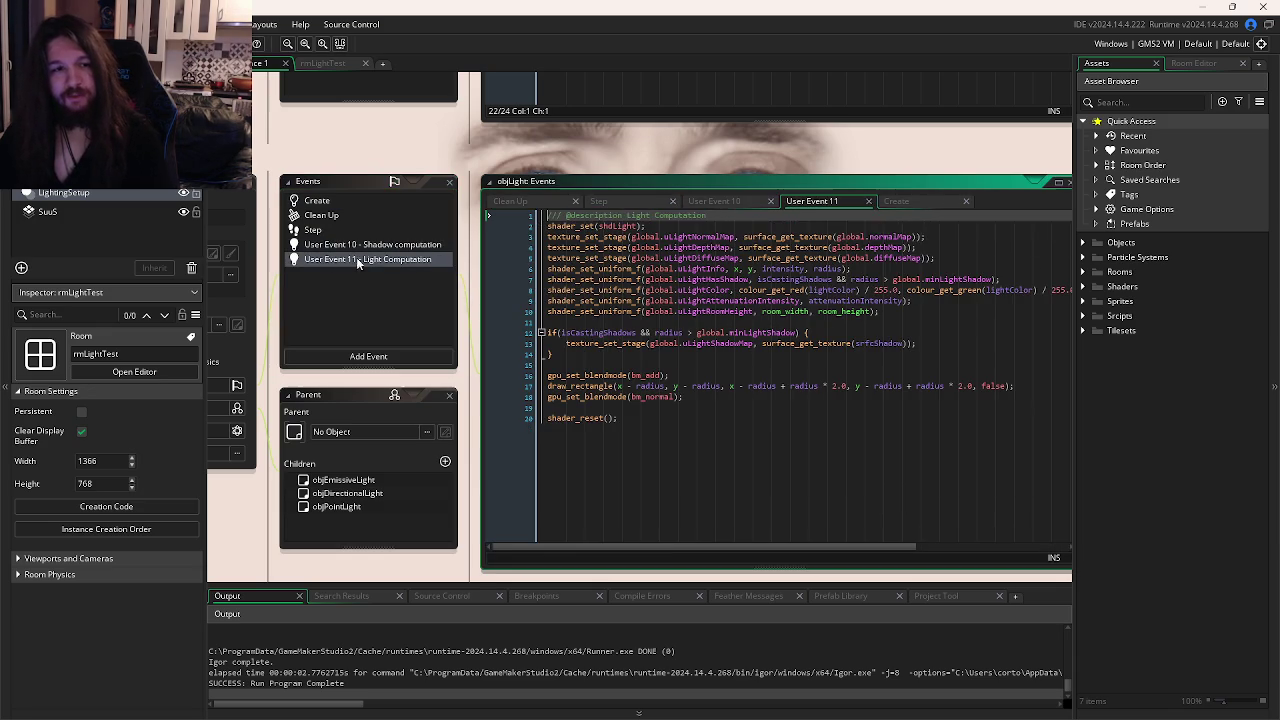
pyautogui.write('depth')
pyautogui.click(1060, 234)
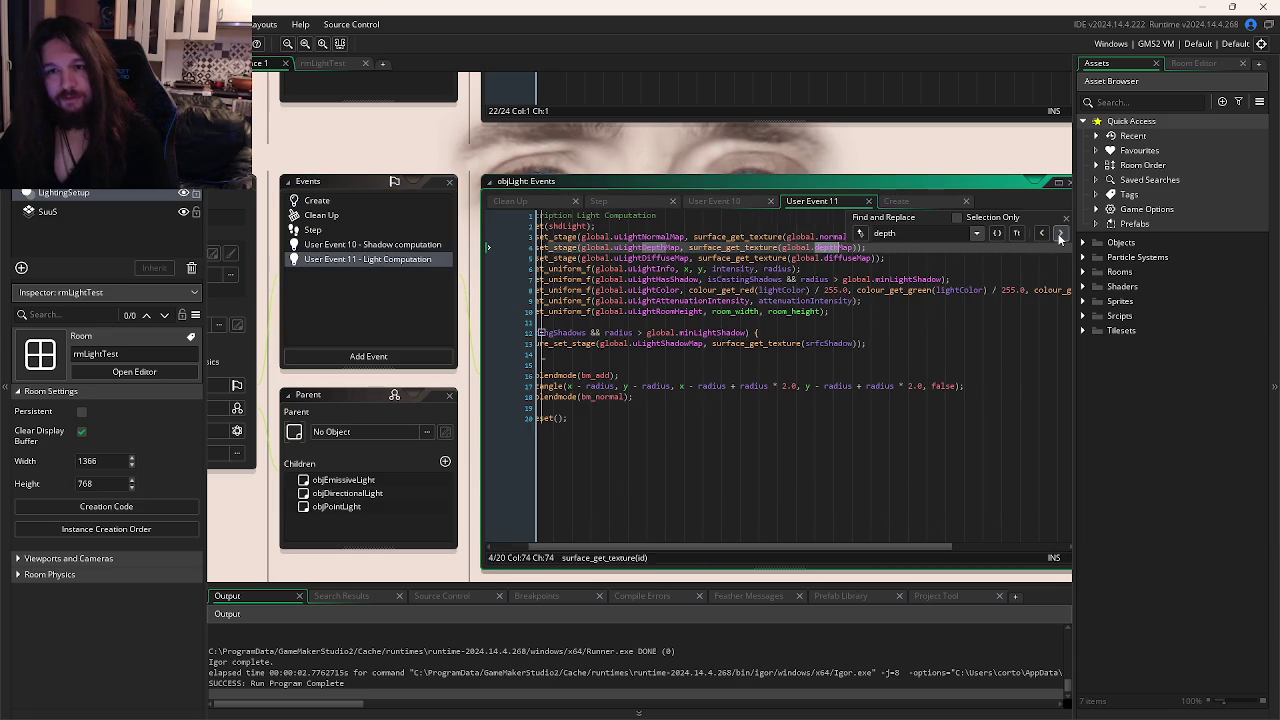
pyautogui.click(1060, 234)
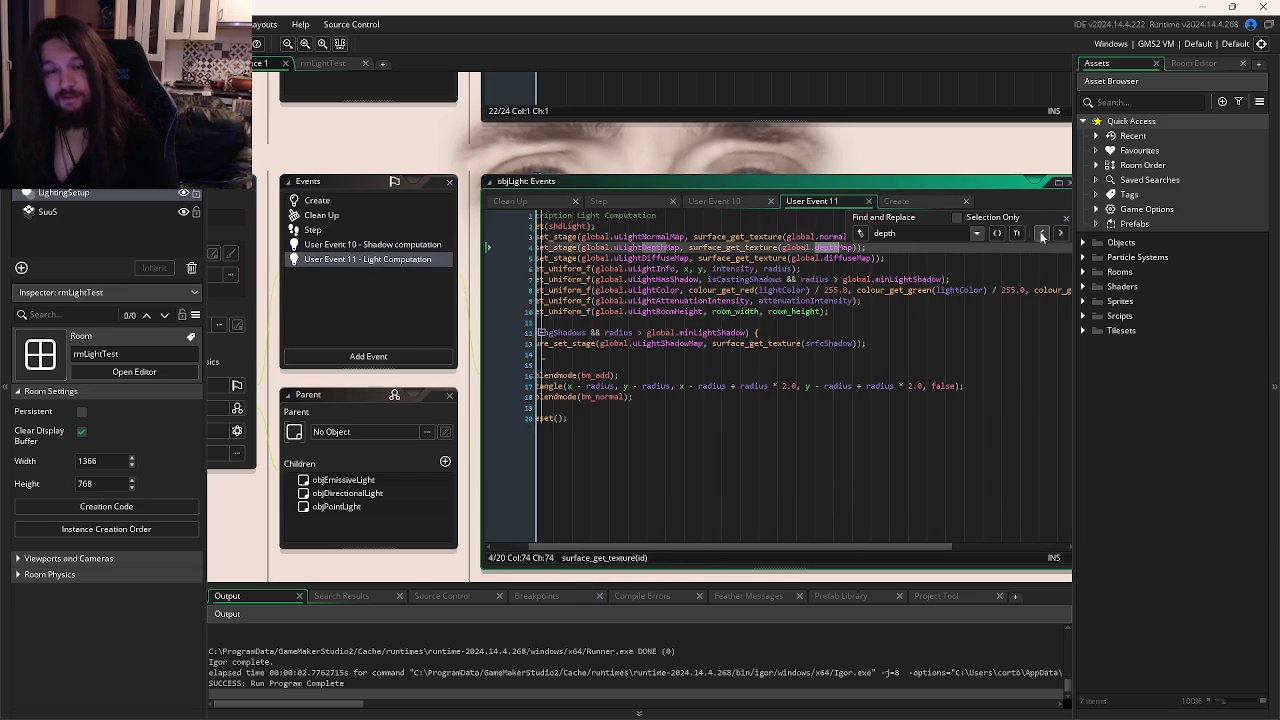
pyautogui.hotkey('alt', 'Tab')
pyautogui.hotkey('alt', 'Tab')
pyautogui.hotkey('alt', 'Tab')
pyautogui.click(525, 360)
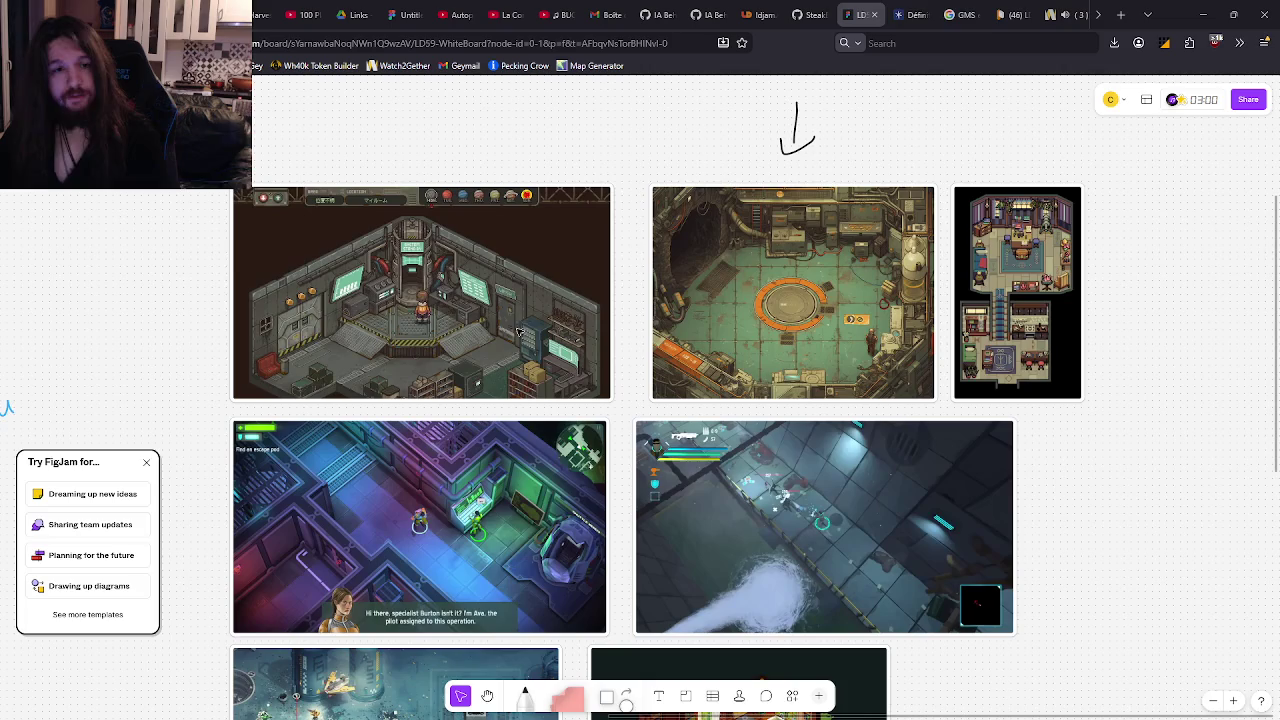
# Resume the BUG MUSIC video and scroll through its comments.
pyautogui.click(1052, 14)
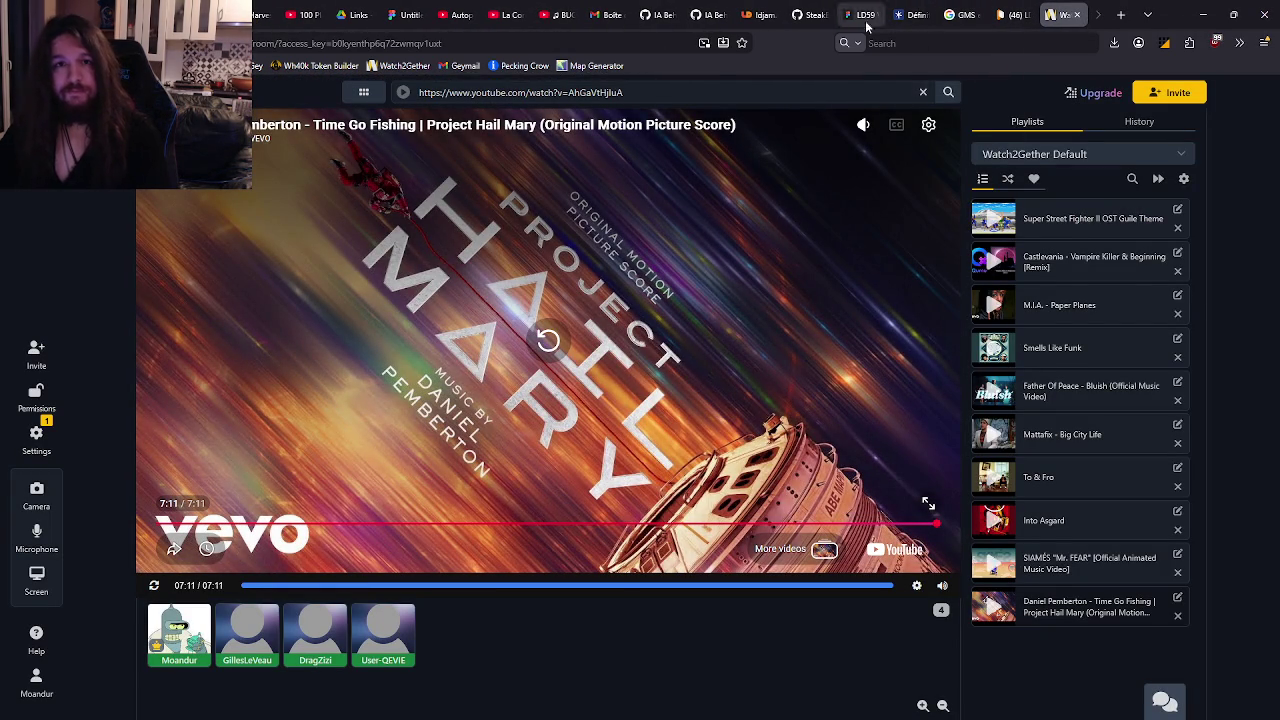
pyautogui.click(562, 14)
pyautogui.scroll(-3, 1130, 264)
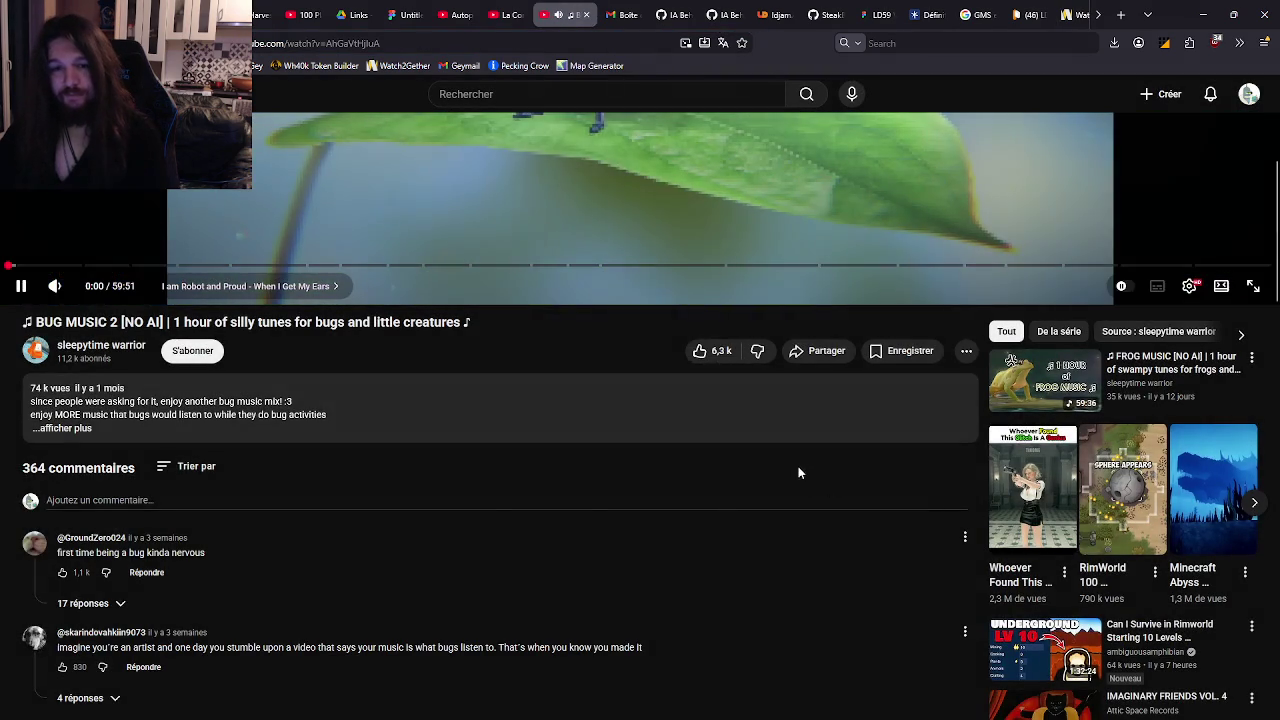
pyautogui.scroll(2, 760, 380)
pyautogui.click(721, 290)
pyautogui.scroll(-2, 792, 340)
pyautogui.scroll(-3, 792, 340)
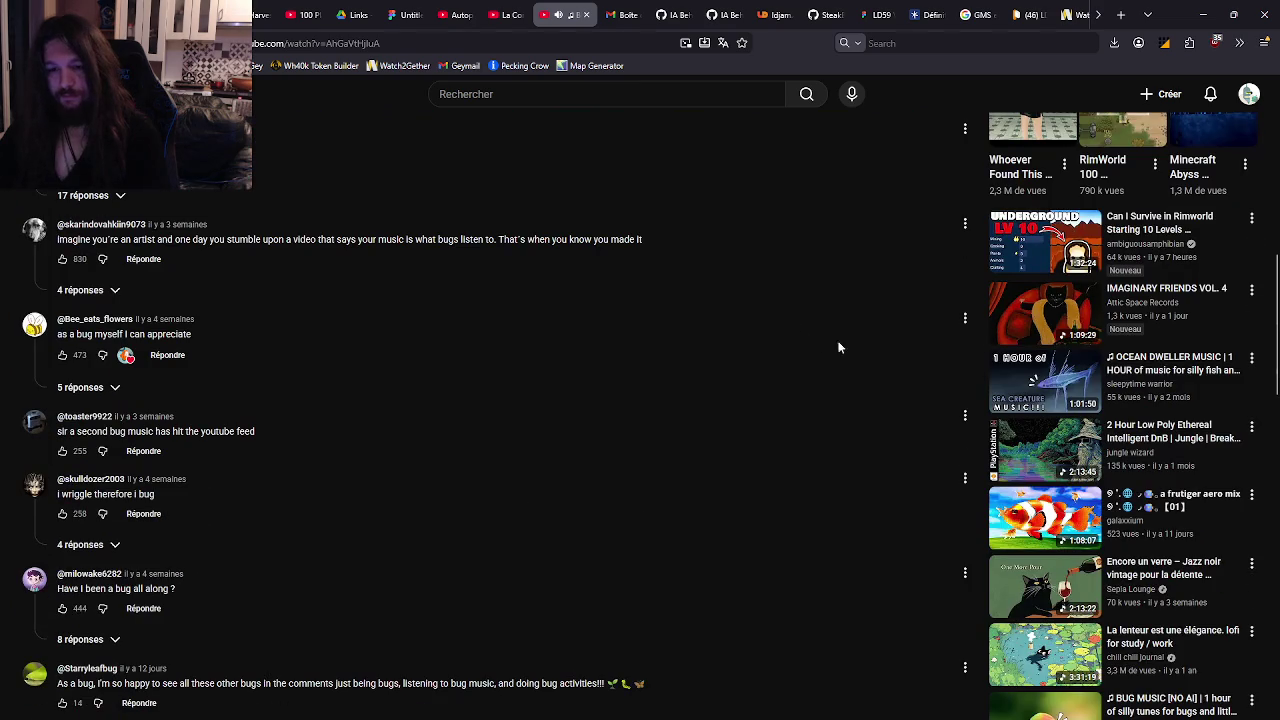
pyautogui.scroll(-3, 858, 348)
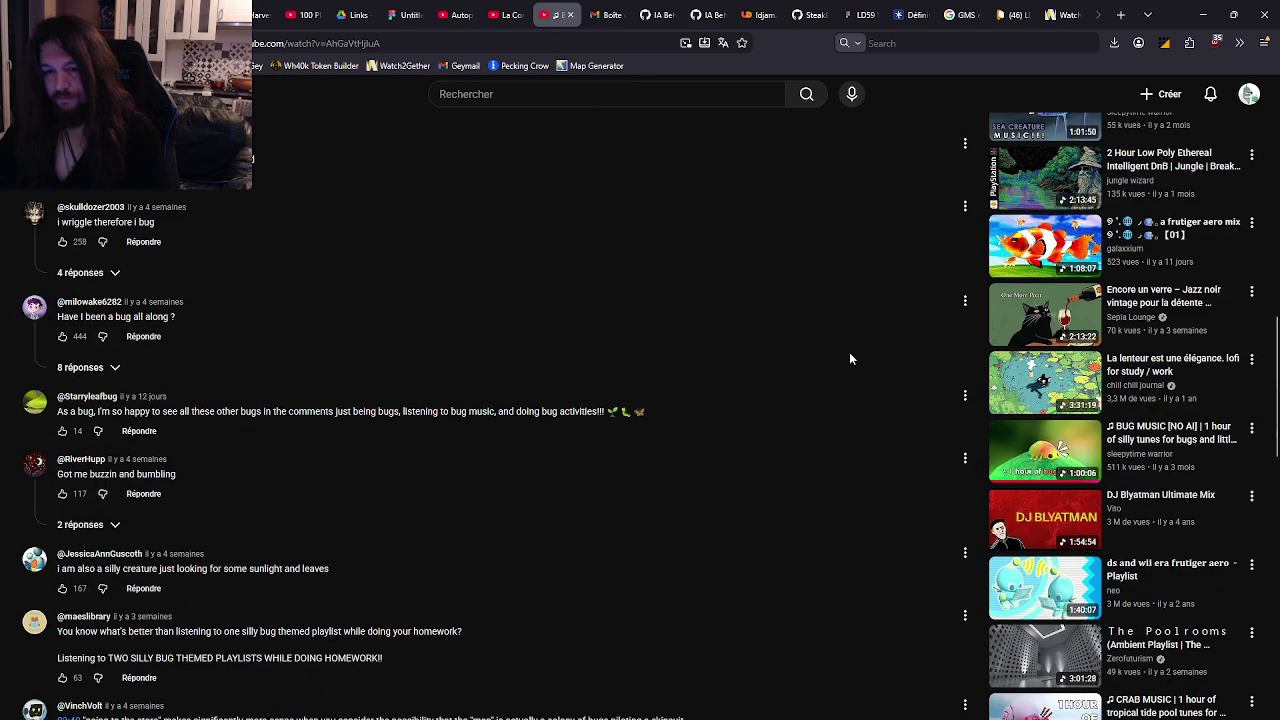
pyautogui.scroll(-2, 843, 365)
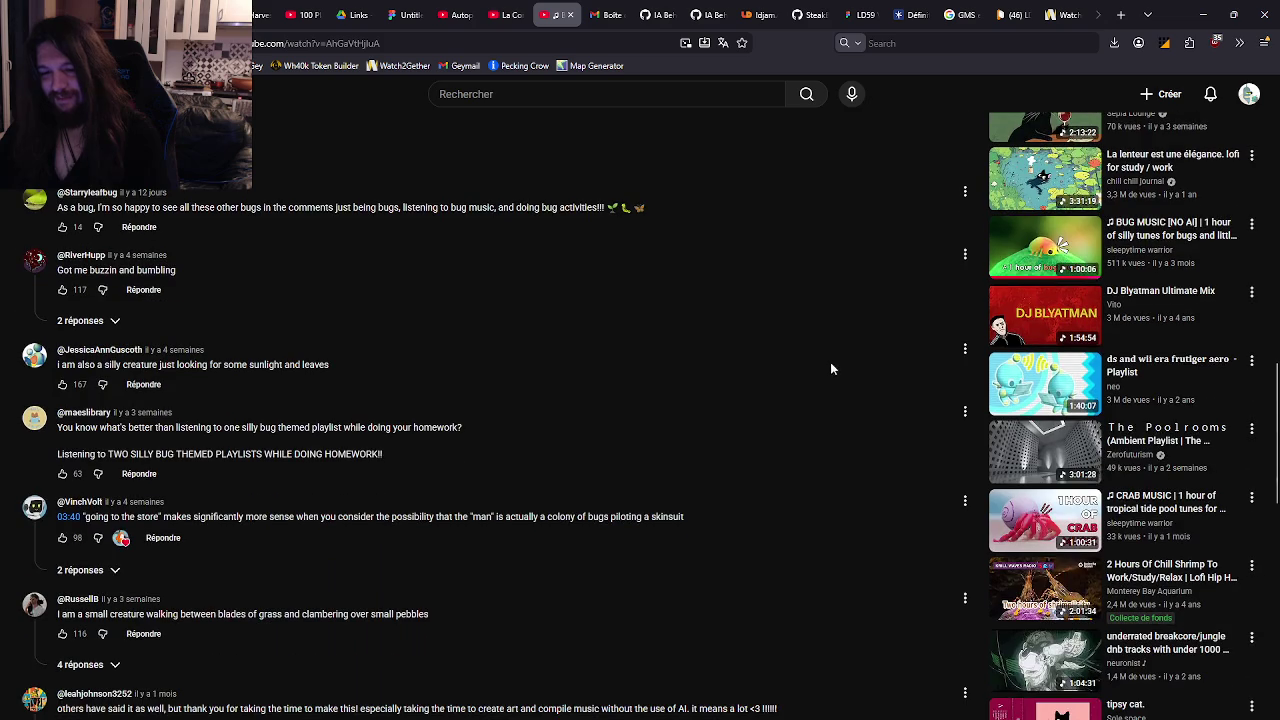
pyautogui.scroll(-4, 828, 365)
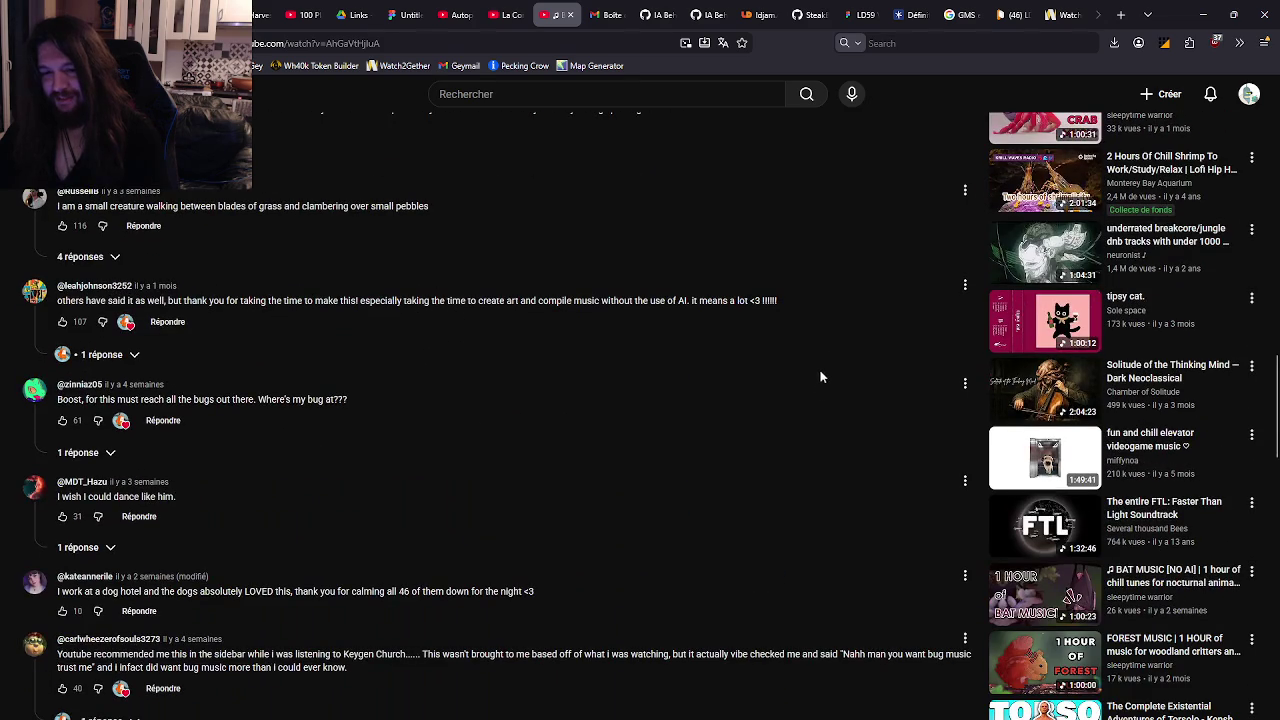
pyautogui.scroll(-2, 816, 395)
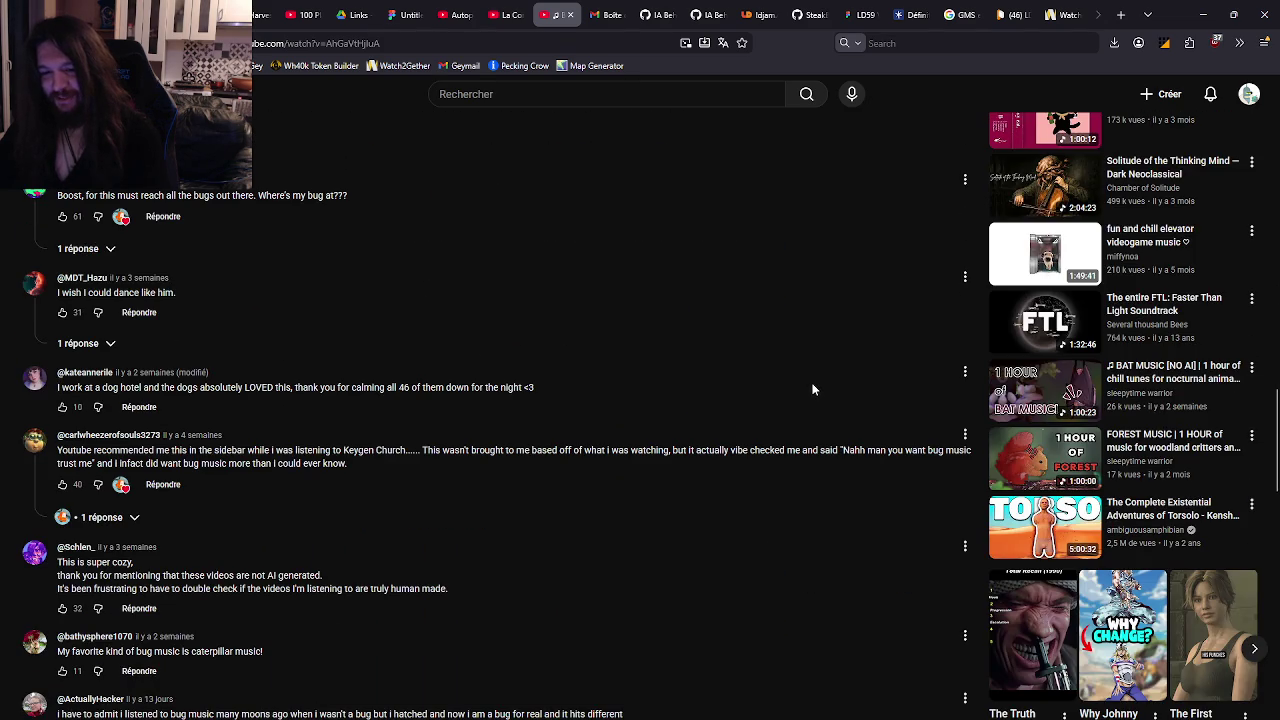
pyautogui.scroll(-7, 812, 385)
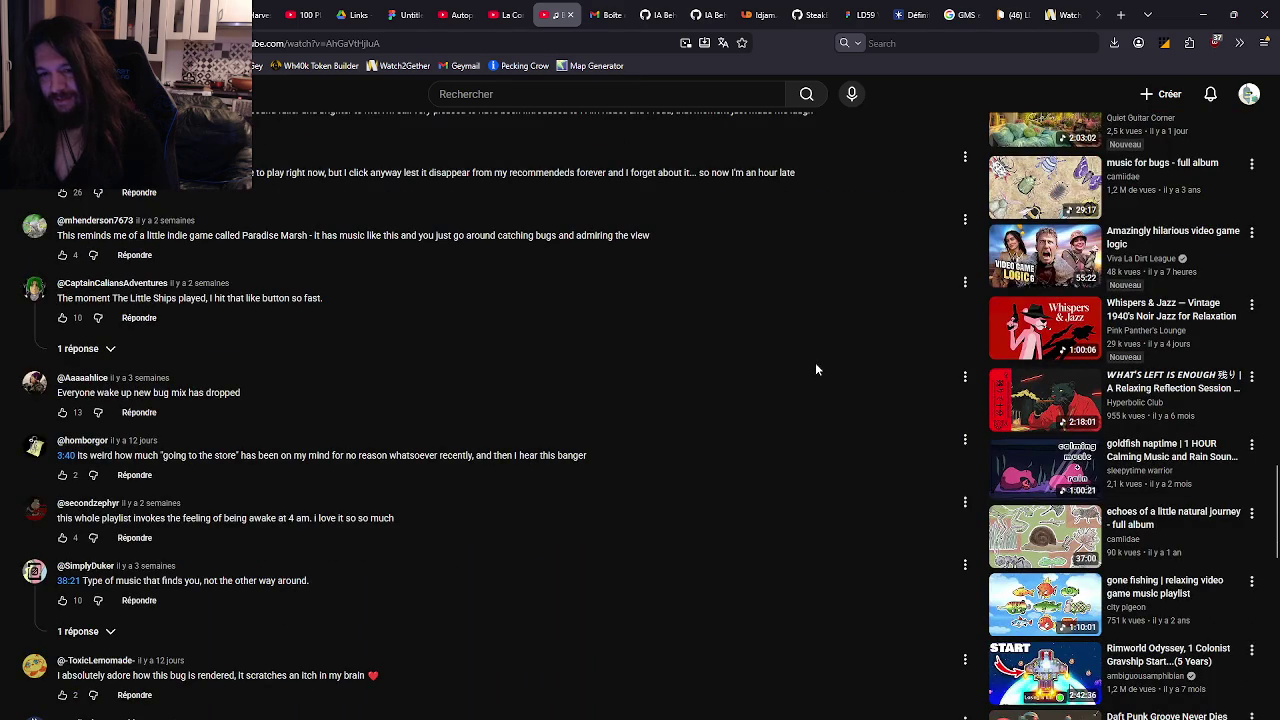
pyautogui.scroll(-3, 815, 369)
pyautogui.scroll(-4, 815, 369)
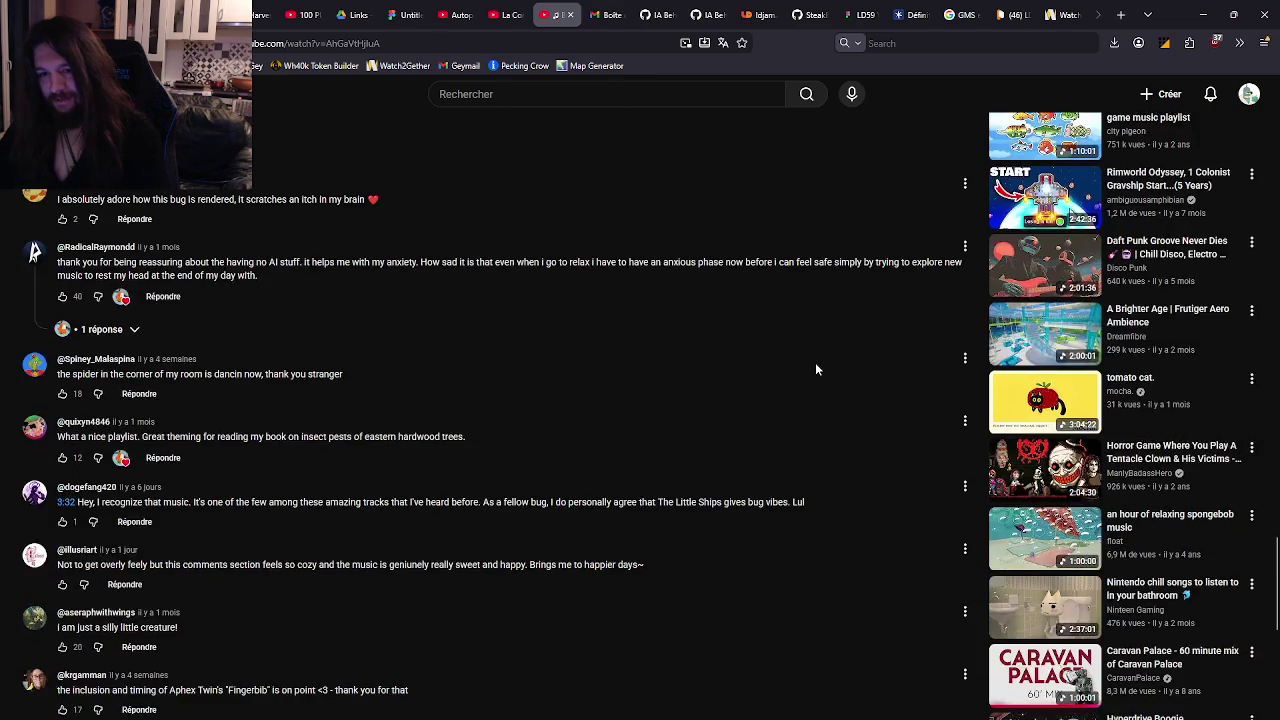
pyautogui.scroll(20, 840, 430)
pyautogui.scroll(-2, 820, 250)
pyautogui.scroll(2, 799, 293)
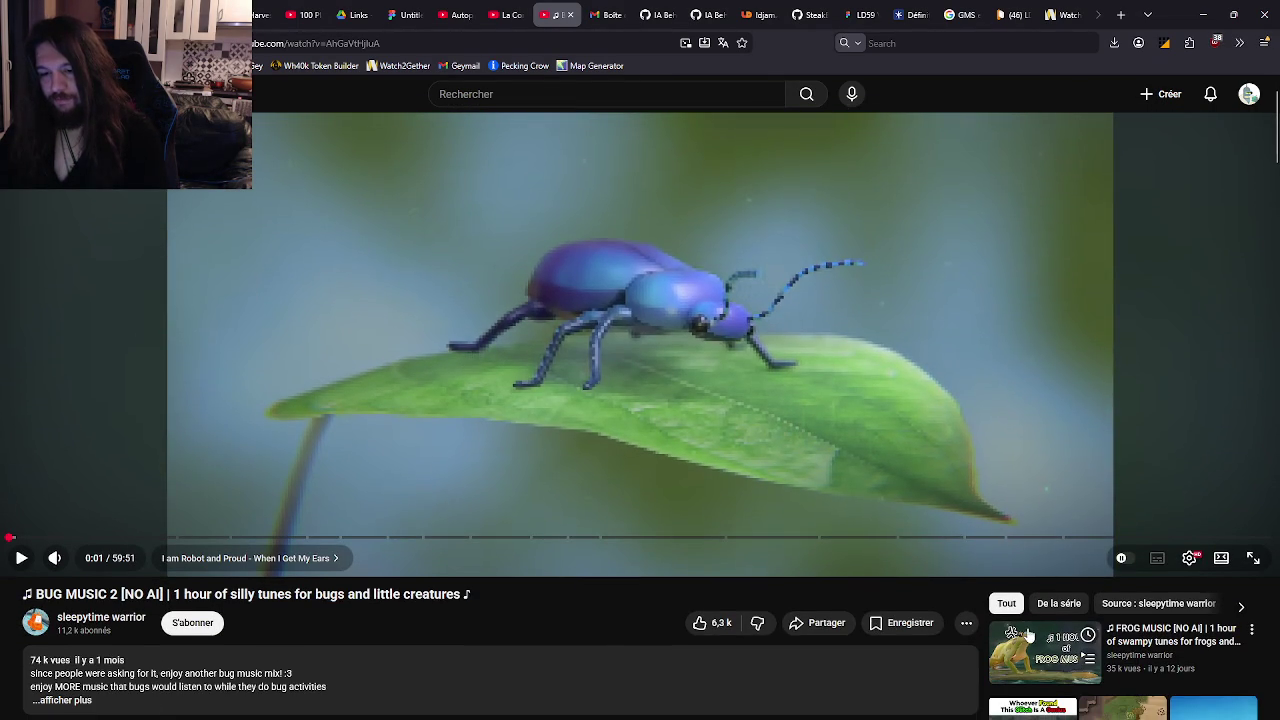
# Open the FROG MUSIC video in a new tab, copy its URL, and return to Watch2Gether.
pyautogui.middleClick(1030, 640)
pyautogui.click(590, 20)
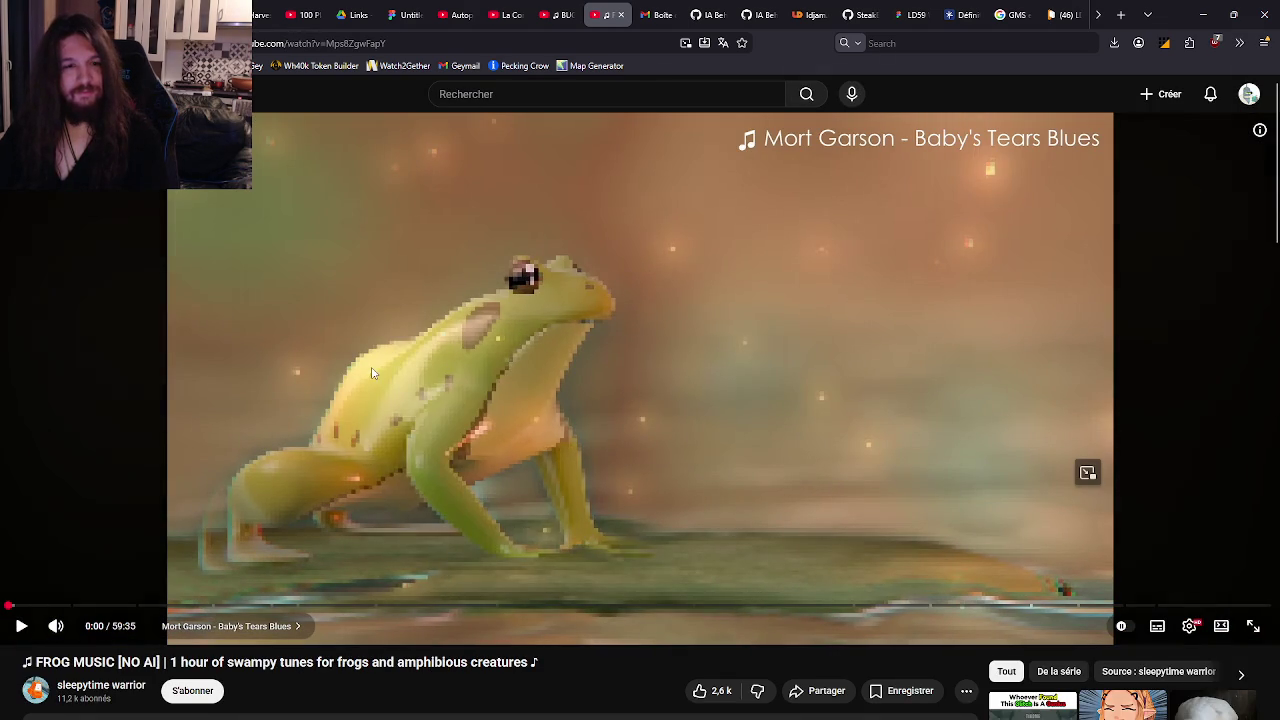
pyautogui.rightClick(373, 369)
pyautogui.click(450, 441)
pyautogui.click(1062, 14)
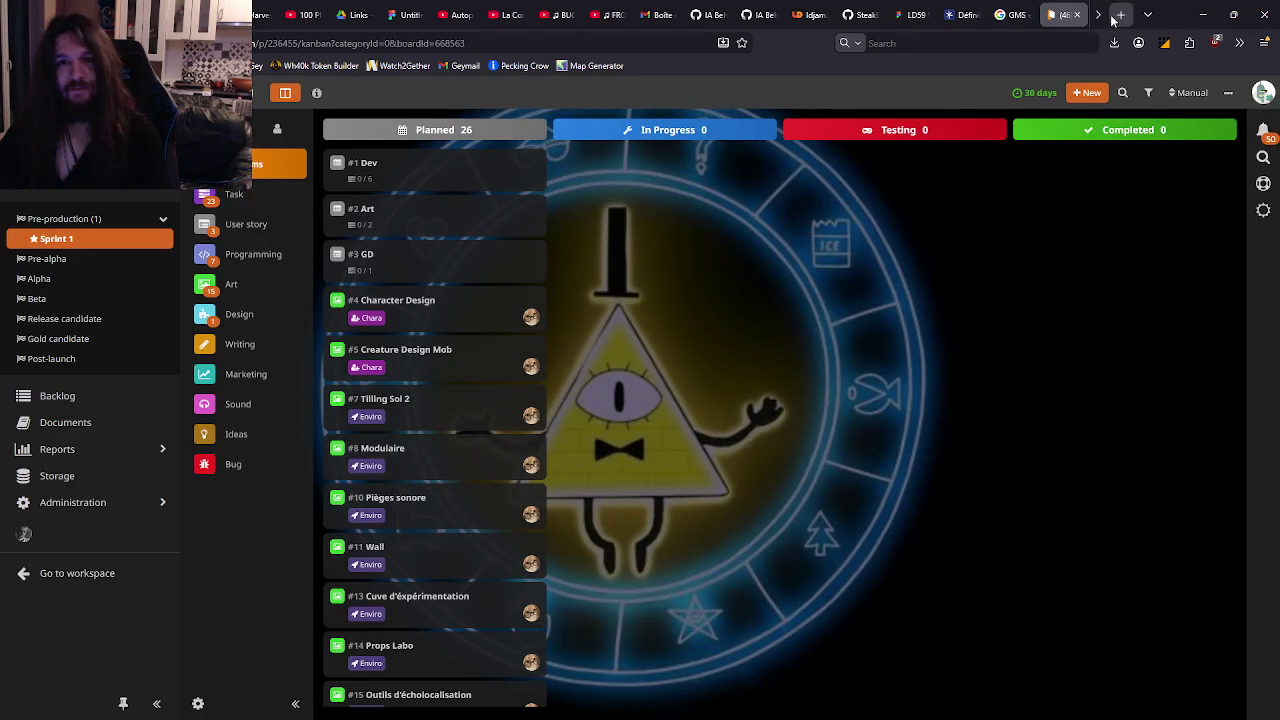
pyautogui.click(1068, 14)
pyautogui.click(524, 96)
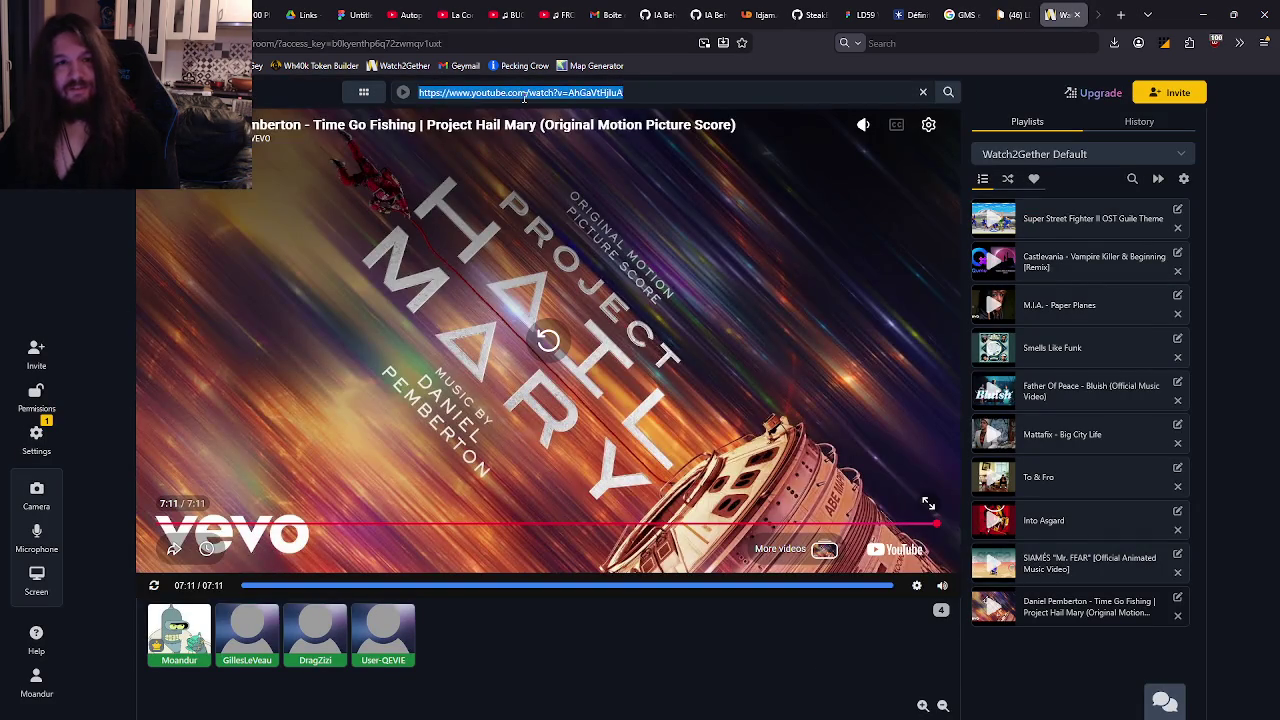
# Add the FROG MUSIC link to the Watch2Gether playlist, lower the volume, and return to GameMaker.
pyautogui.write('https://youtu.be/Mps8ZgwFapY')
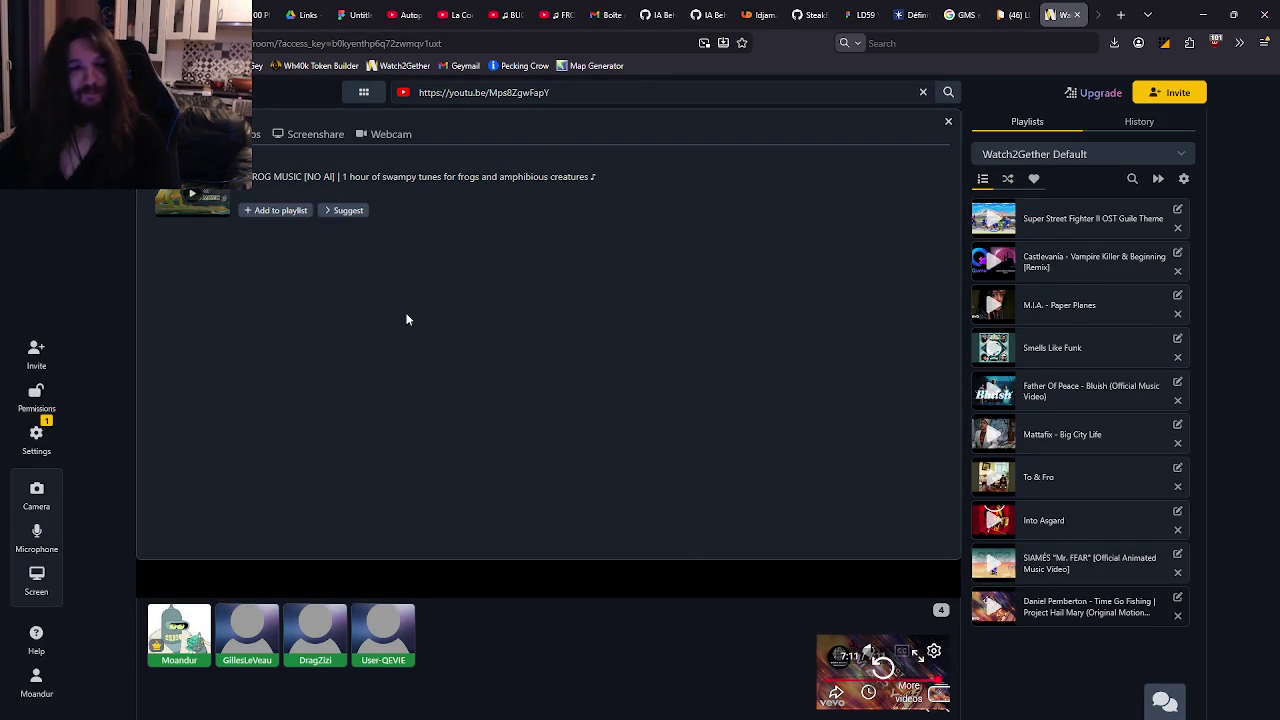
pyautogui.click(278, 210)
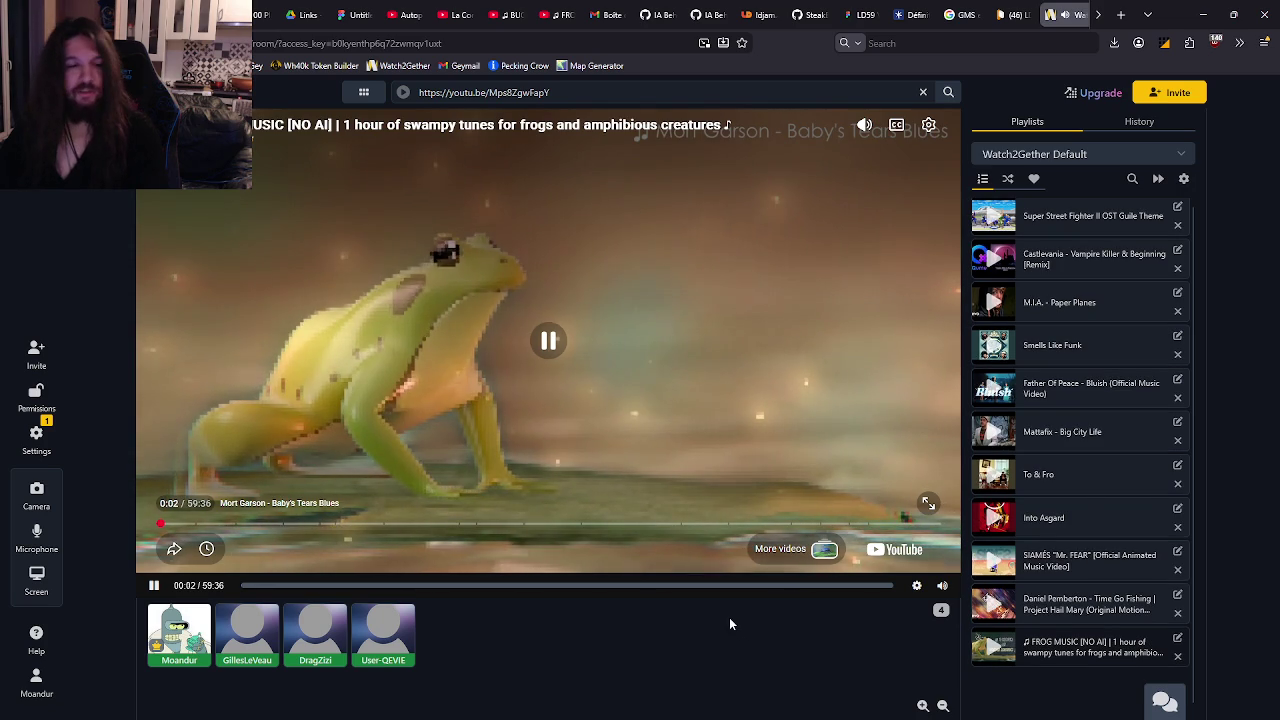
pyautogui.hotkey('alt', 'Tab')
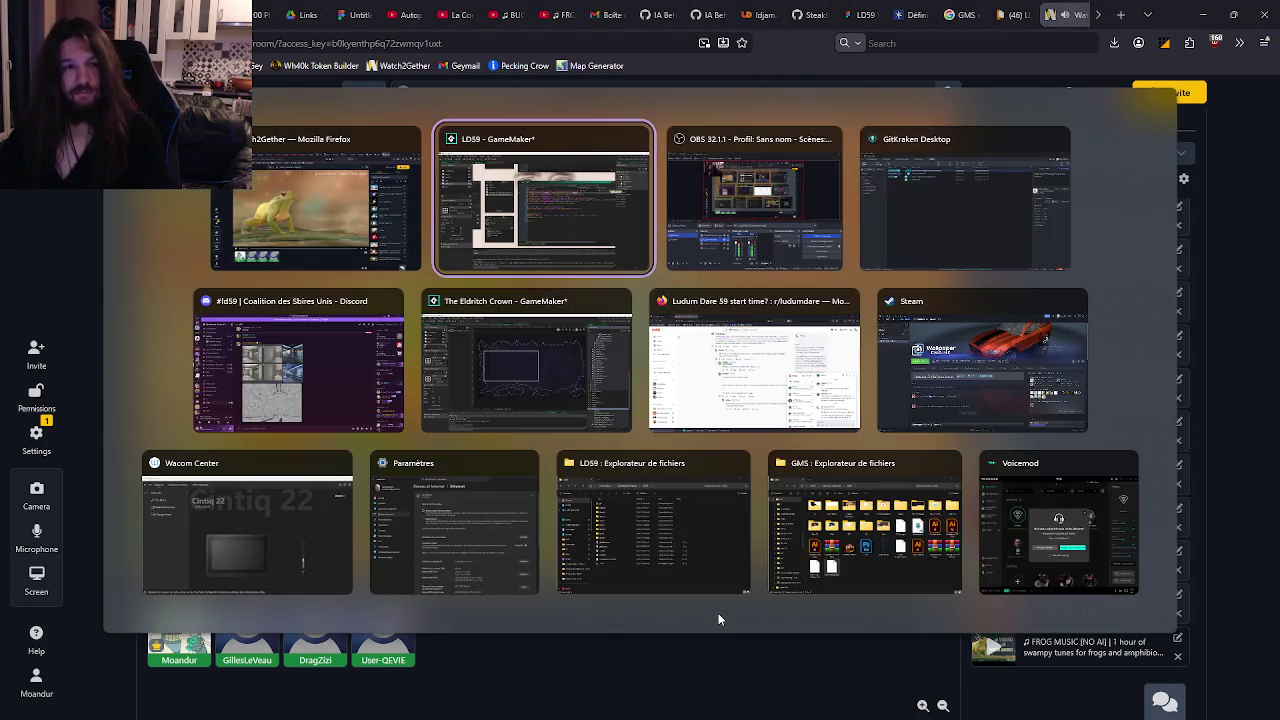
pyautogui.hotkey('alt', 'Tab')
pyautogui.moveTo(865, 161); pyautogui.dragTo(865, 221)
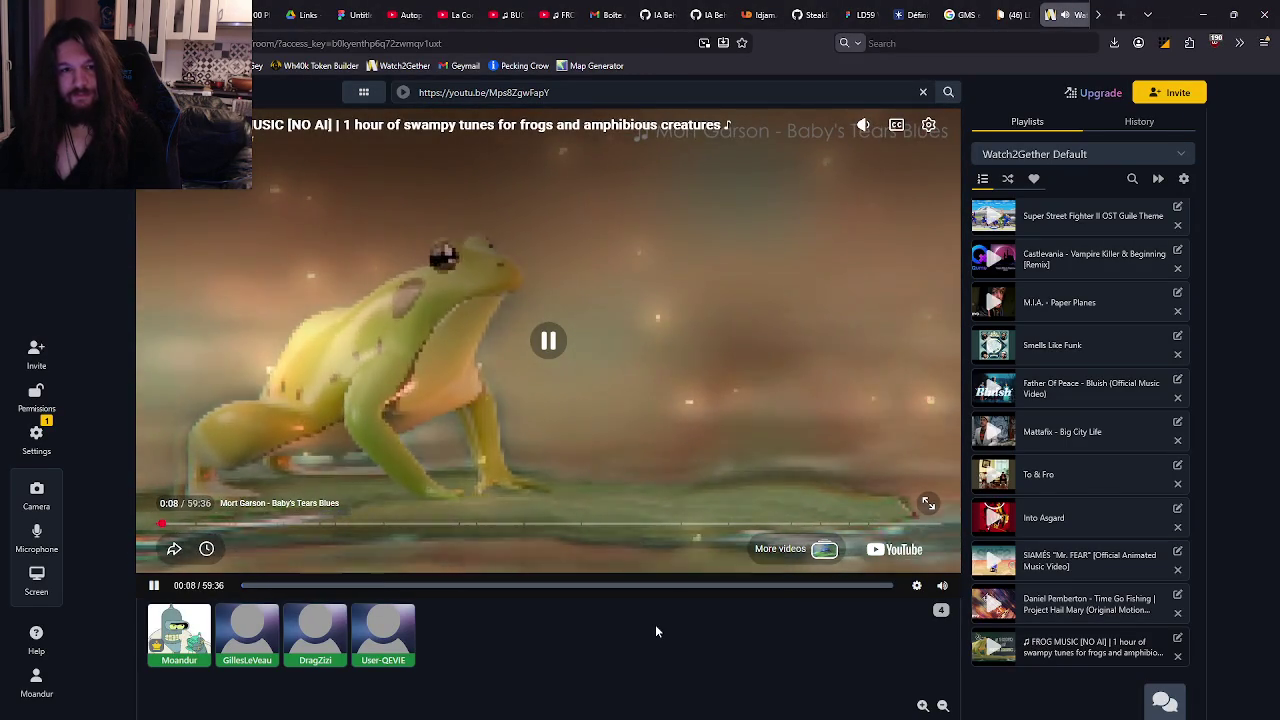
pyautogui.hotkey('alt', 'Tab')
pyautogui.moveTo(764, 421)
pyautogui.mouseDown()
pyautogui.moveTo(727, 413)
pyautogui.moveTo(790, 392)
pyautogui.mouseUp()
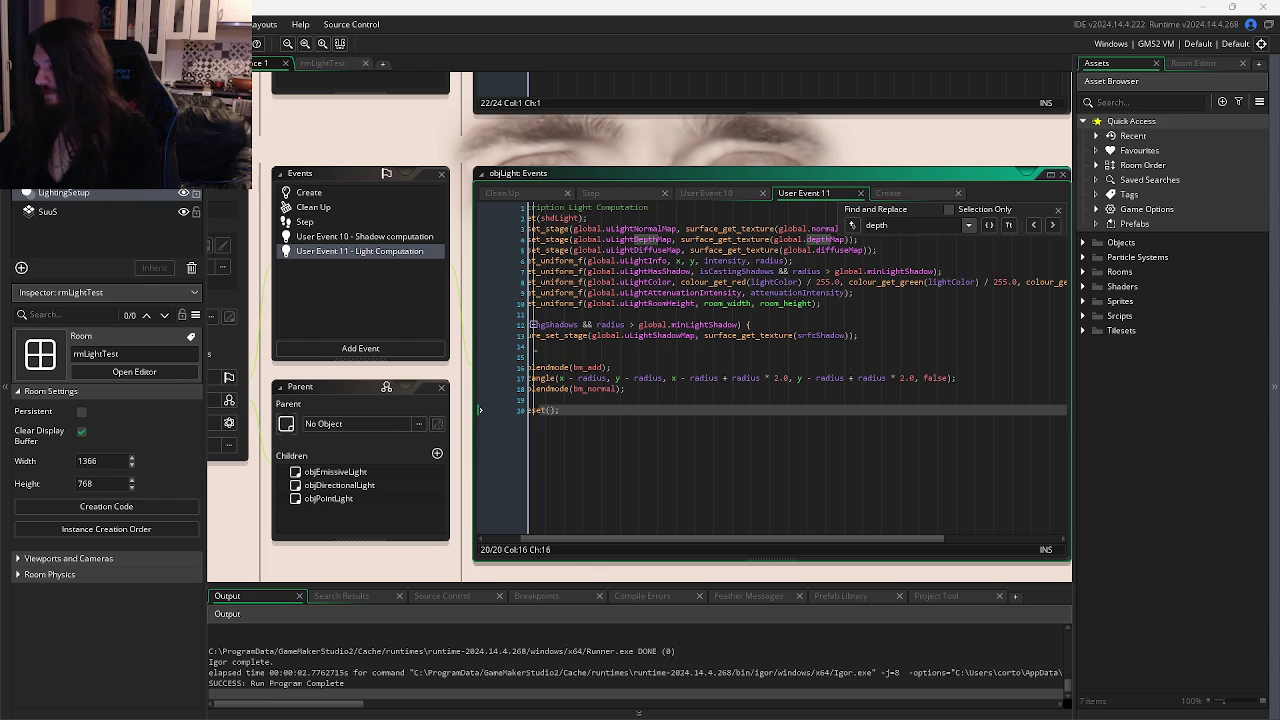
# Open objLight's Step event and begin typing a depth assignment on an empty line.
pyautogui.click(901, 369)
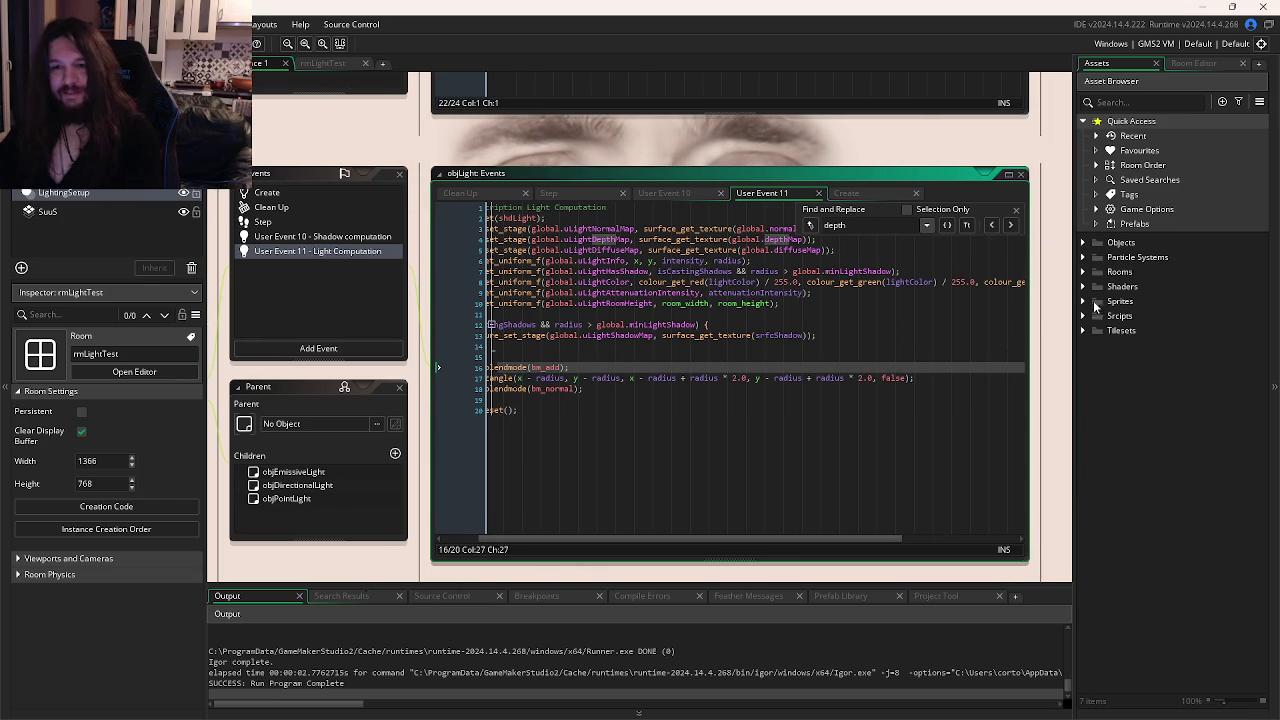
pyautogui.scroll(2, 757, 335)
pyautogui.click(580, 313)
pyautogui.click(620, 390)
pyautogui.click(592, 497)
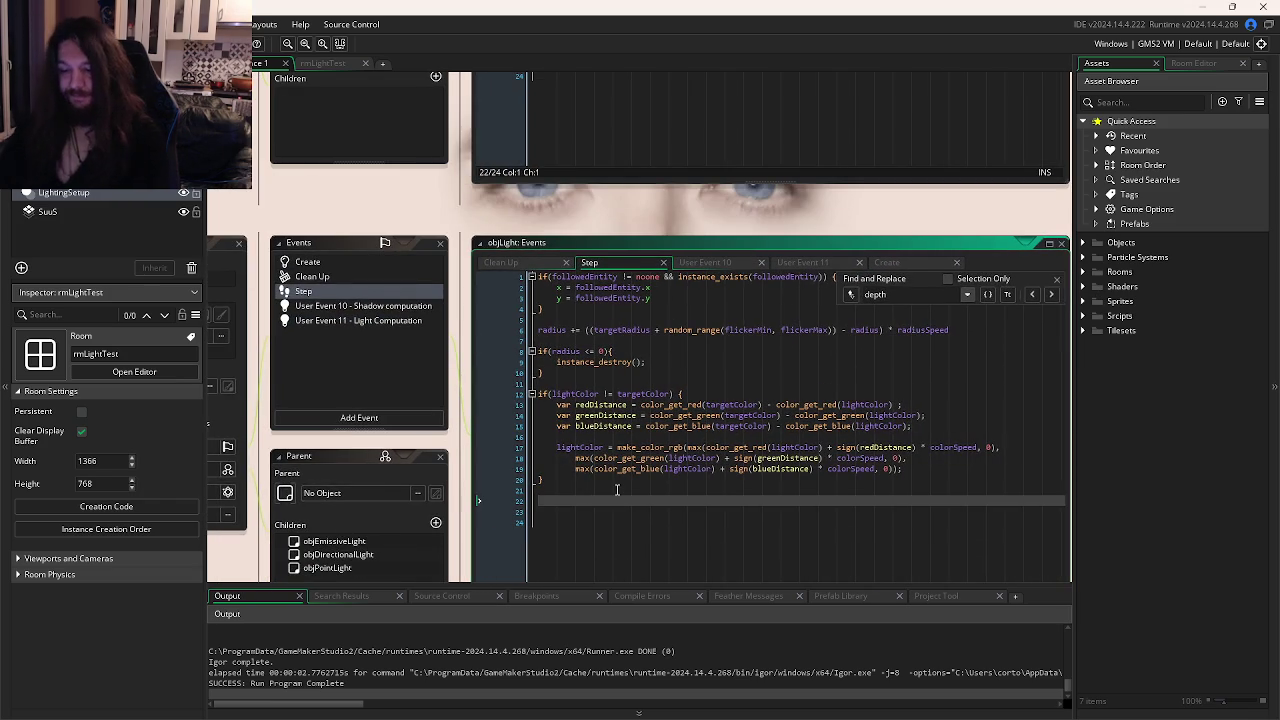
pyautogui.write('depth = ')
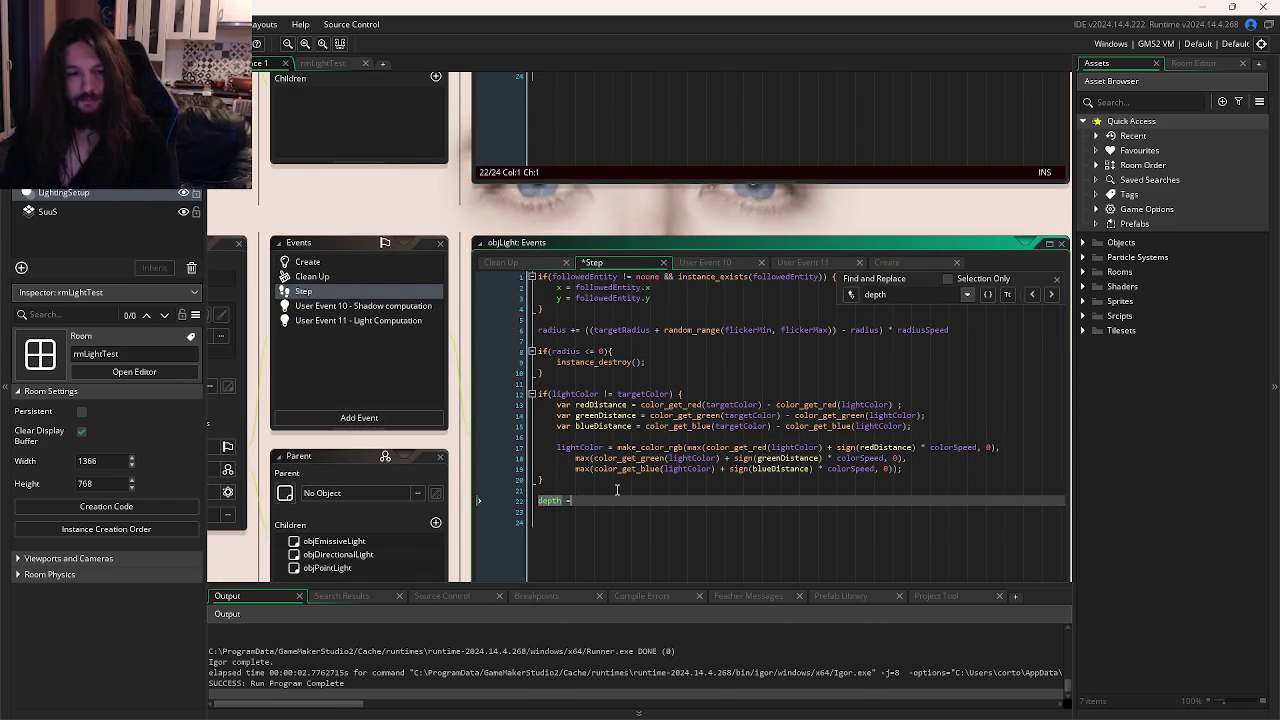
pyautogui.write('foll')
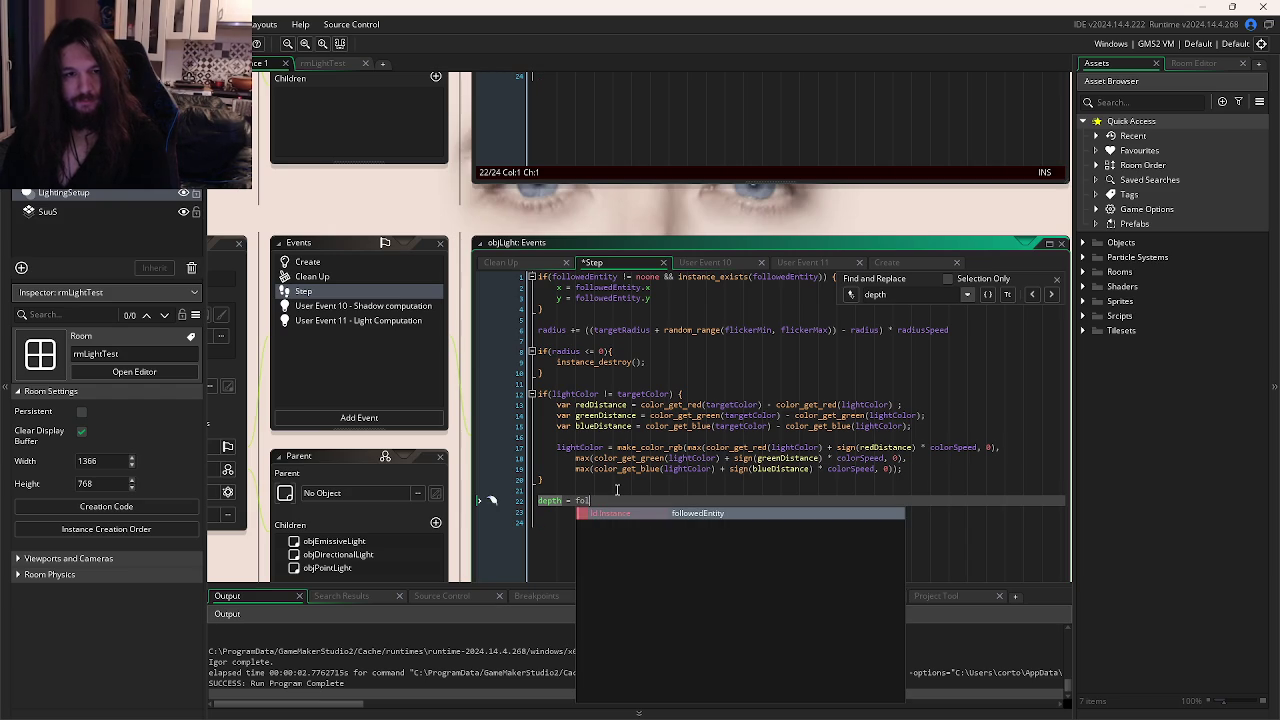
# Turn the Watch2Gether video volume down further, then return to GameMaker.
pyautogui.hotkey('alt', 'Tab')
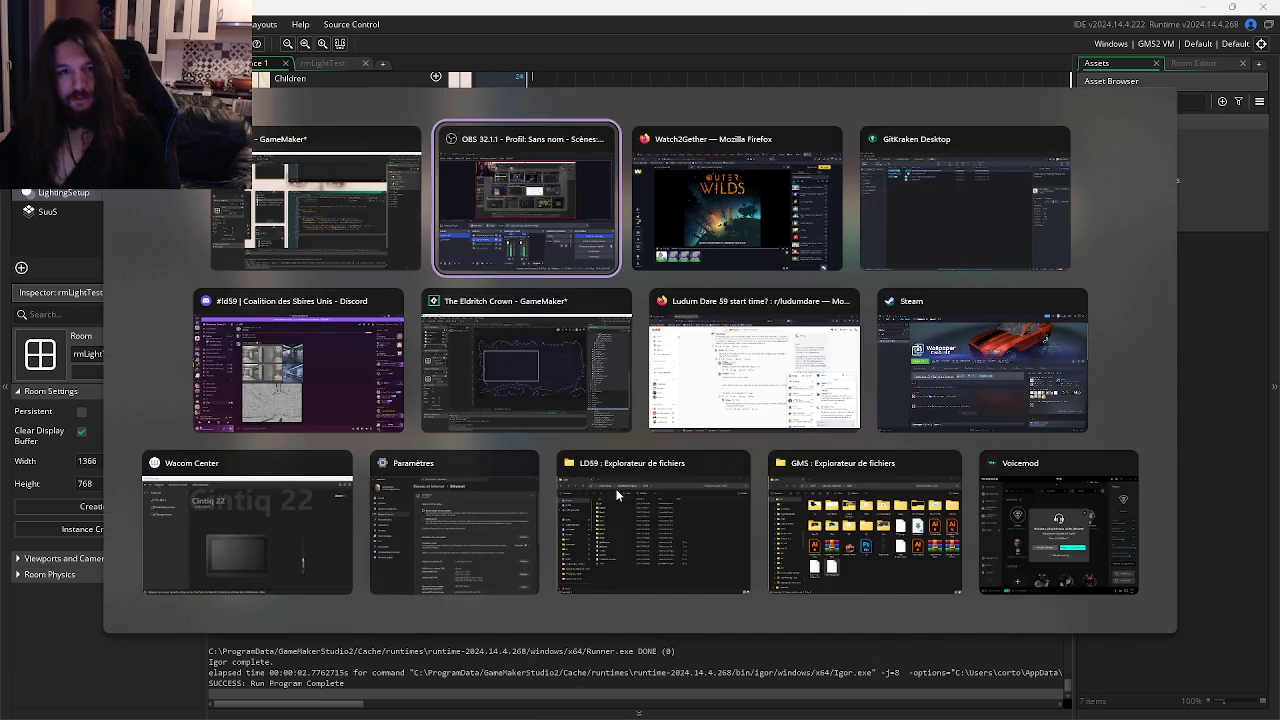
pyautogui.hotkey('alt', 'Tab')
pyautogui.moveTo(864, 160); pyautogui.dragTo(866, 230)
pyautogui.hotkey('alt', 'Tab')
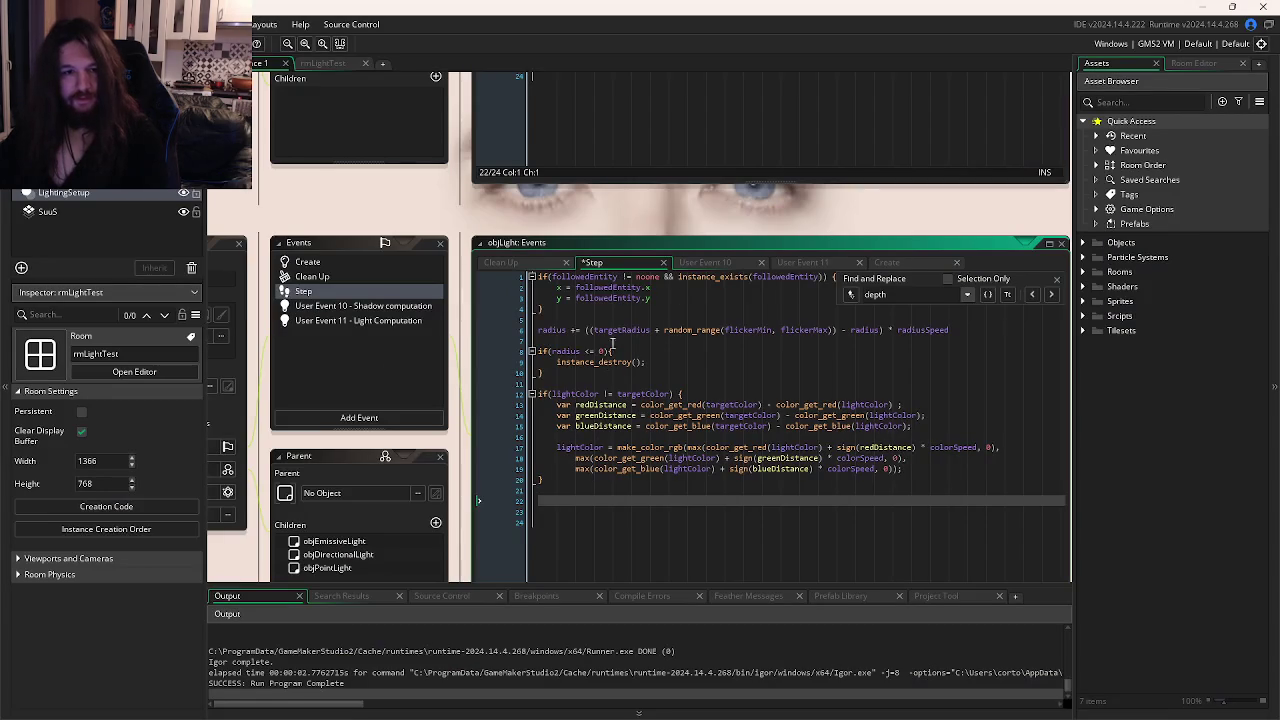
# Add 'depth = followedEntity.depth - 100;' below the y position update and save.
pyautogui.click(688, 297)
pyautogui.press('Return')
pyautogui.write('depth')
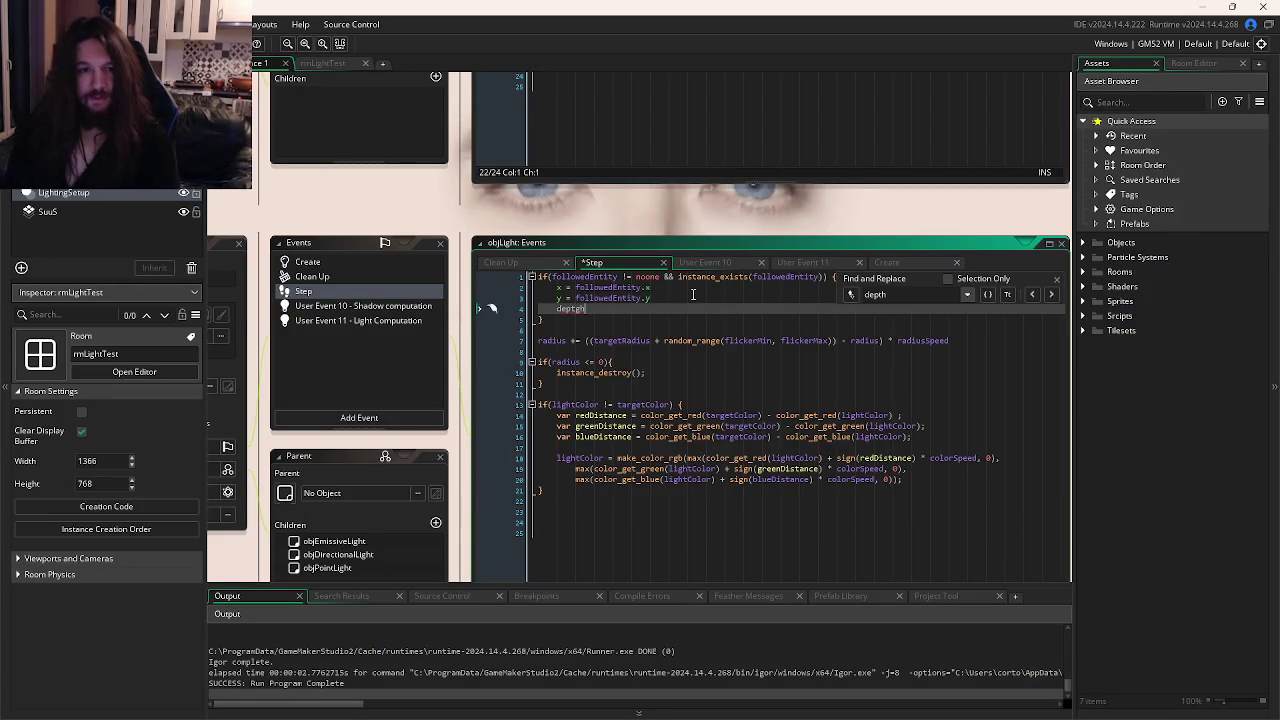
pyautogui.write(' = followedEntity.')
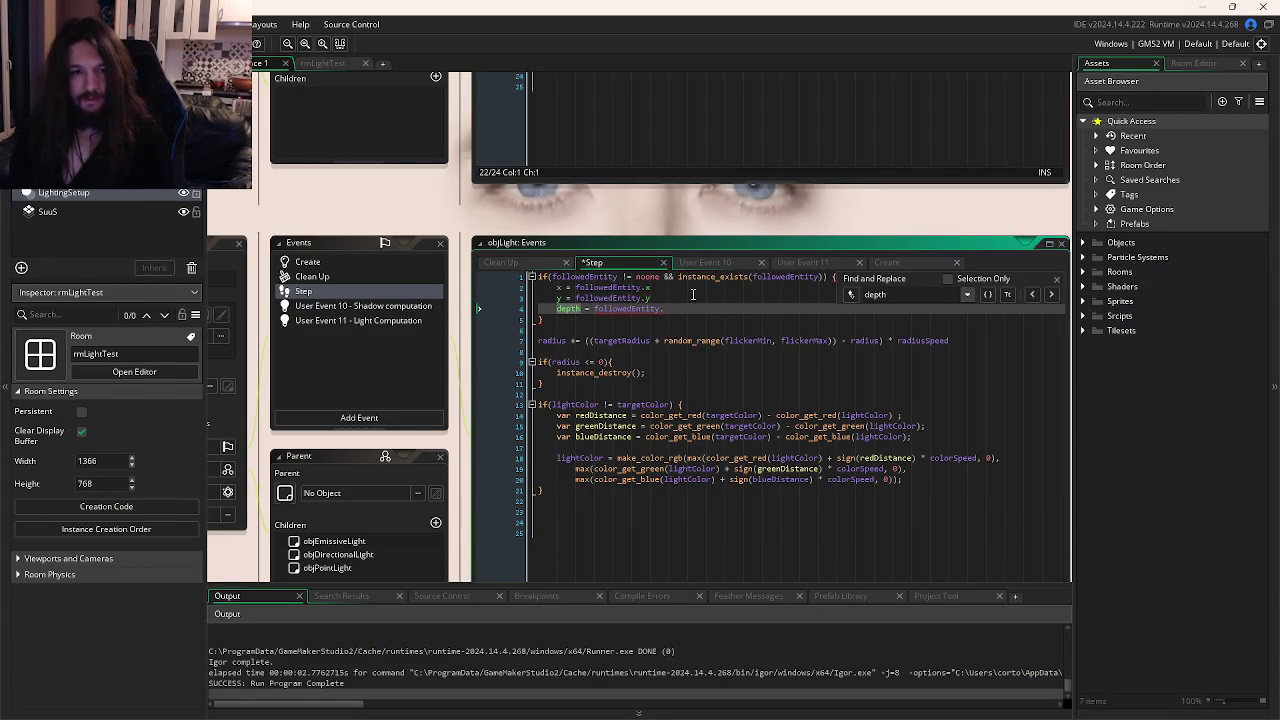
pyautogui.write('depth - 100;')
pyautogui.hotkey('ctrl', 's')
# Reduce the depth offset to 10 and test-run the lit scene.
pyautogui.press('BackSpace')
pyautogui.press('BackSpace')
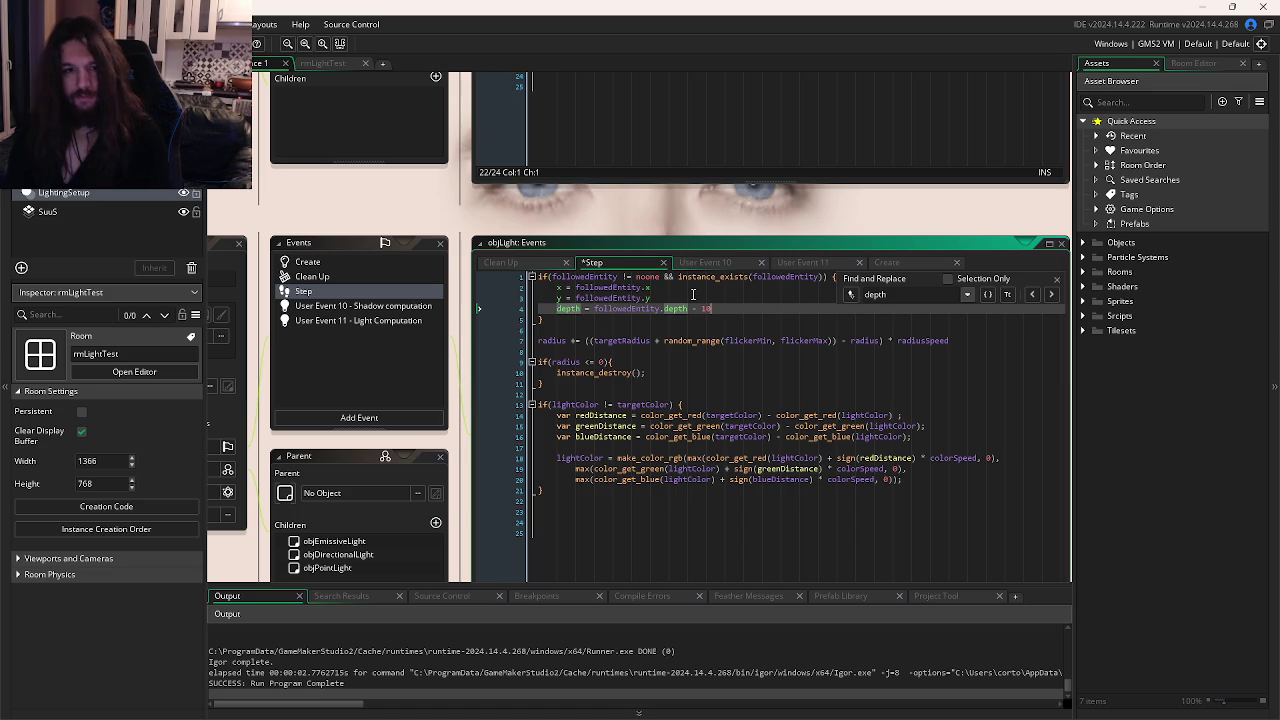
pyautogui.press('F5')
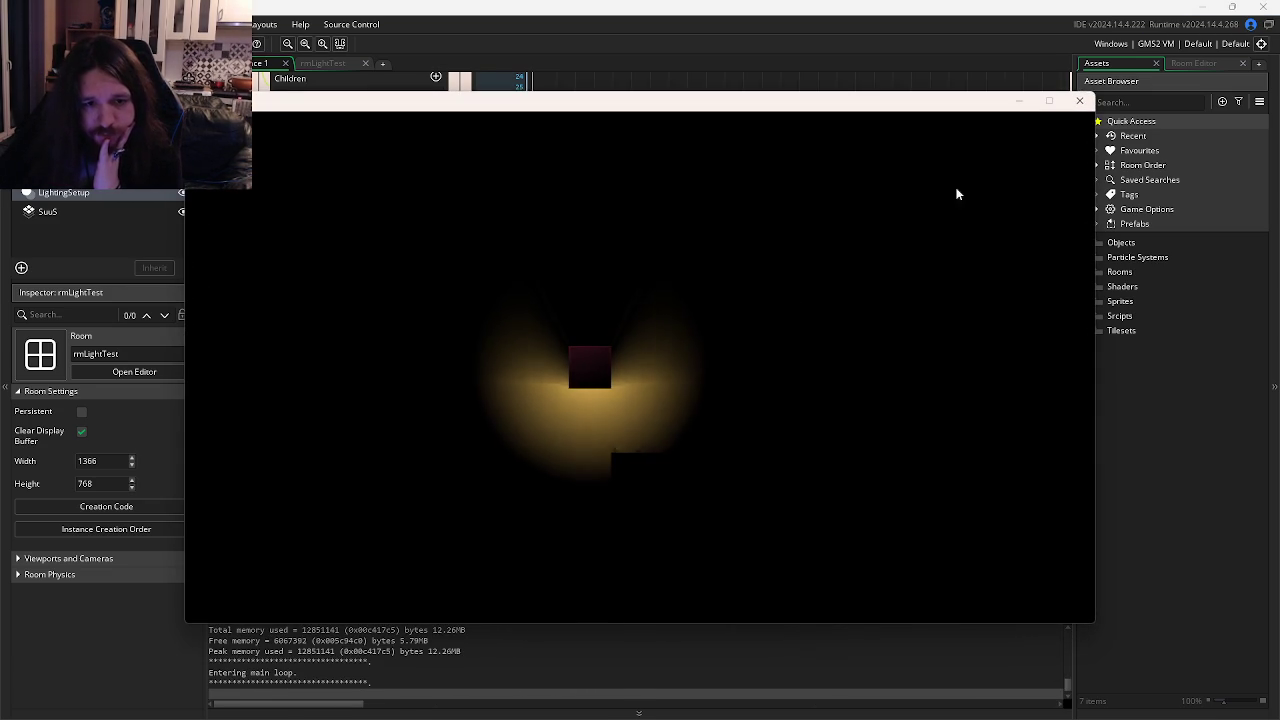
pyautogui.click(1079, 100)
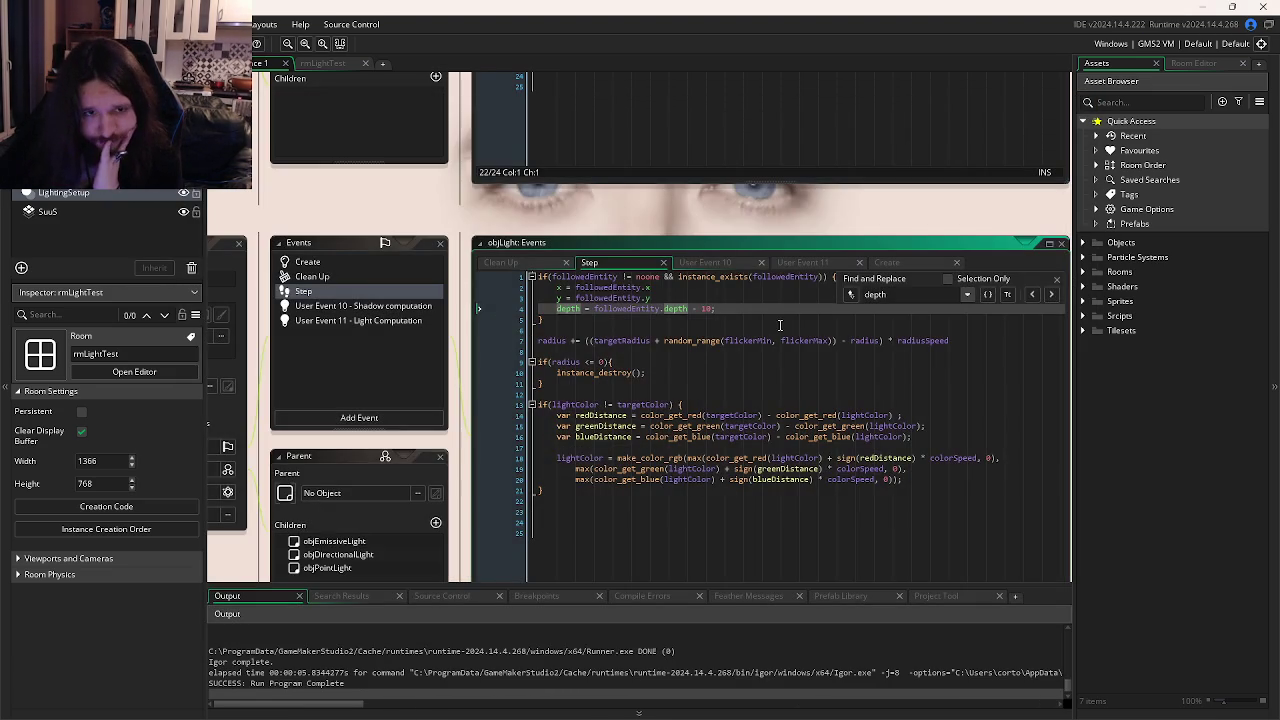
pyautogui.click(784, 361)
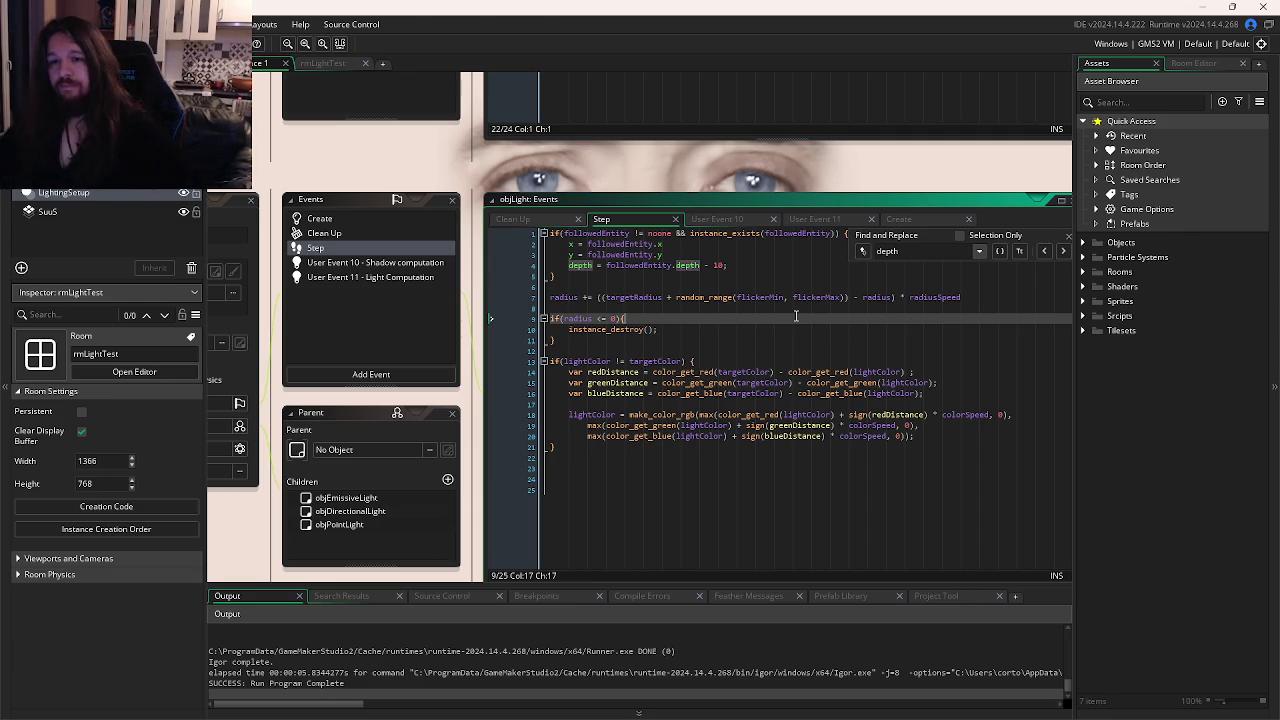
# Open the sprPurpleRec sprite from Sprites > Placeholders.
pyautogui.click(1084, 301)
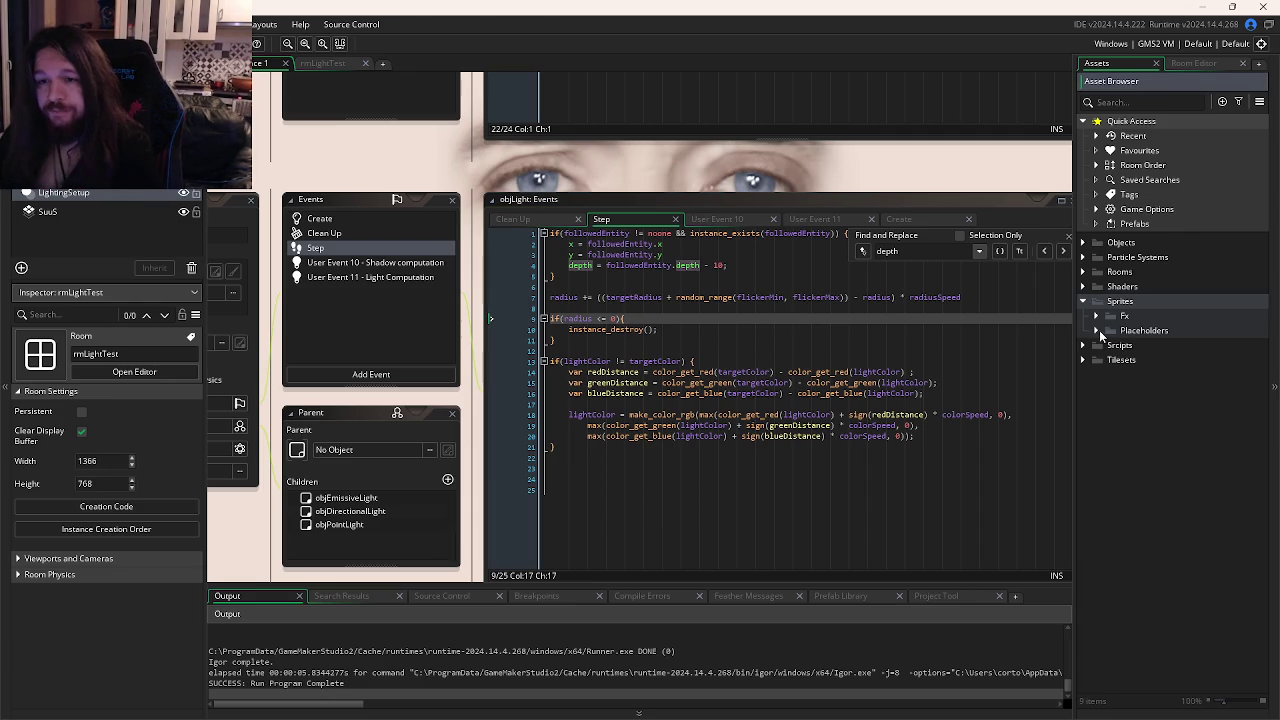
pyautogui.click(1096, 330)
pyautogui.doubleClick(1150, 375)
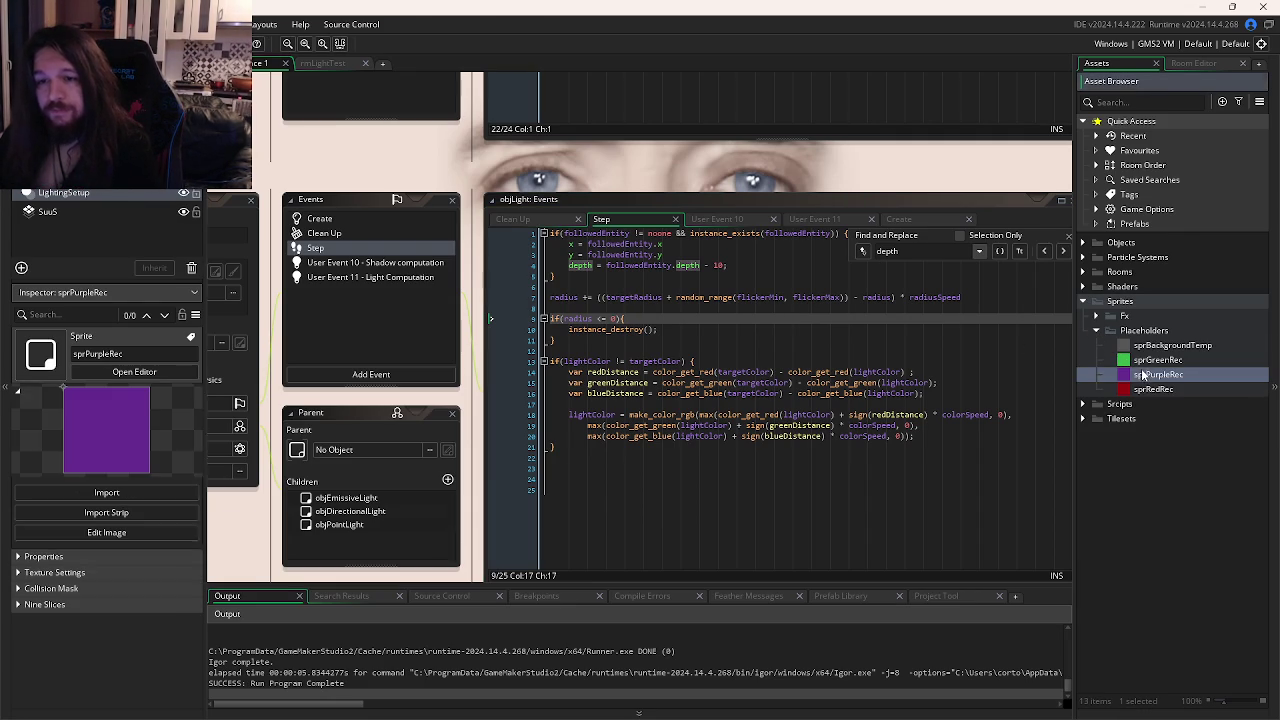
# Make the collision mask a Manual rectangle, shrink it to 29–35 by 31–36, and run the game.
pyautogui.click(328, 291)
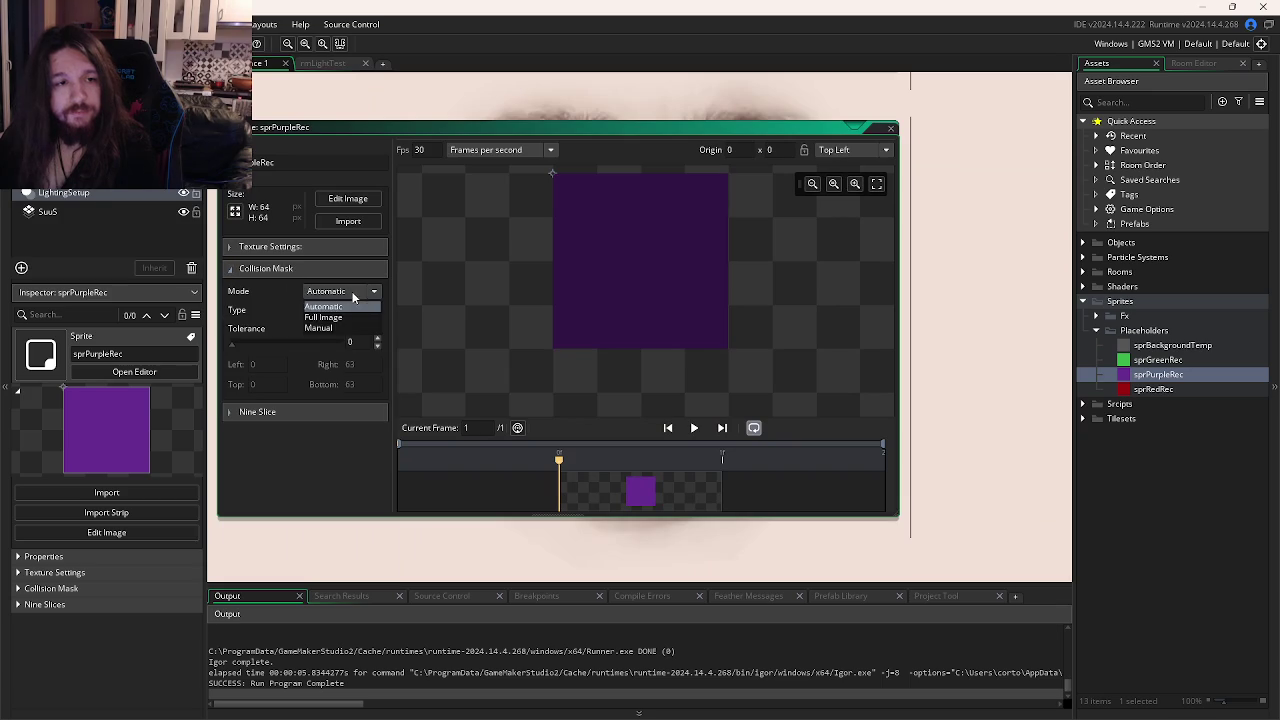
pyautogui.click(338, 296)
pyautogui.click(338, 310)
pyautogui.click(325, 325)
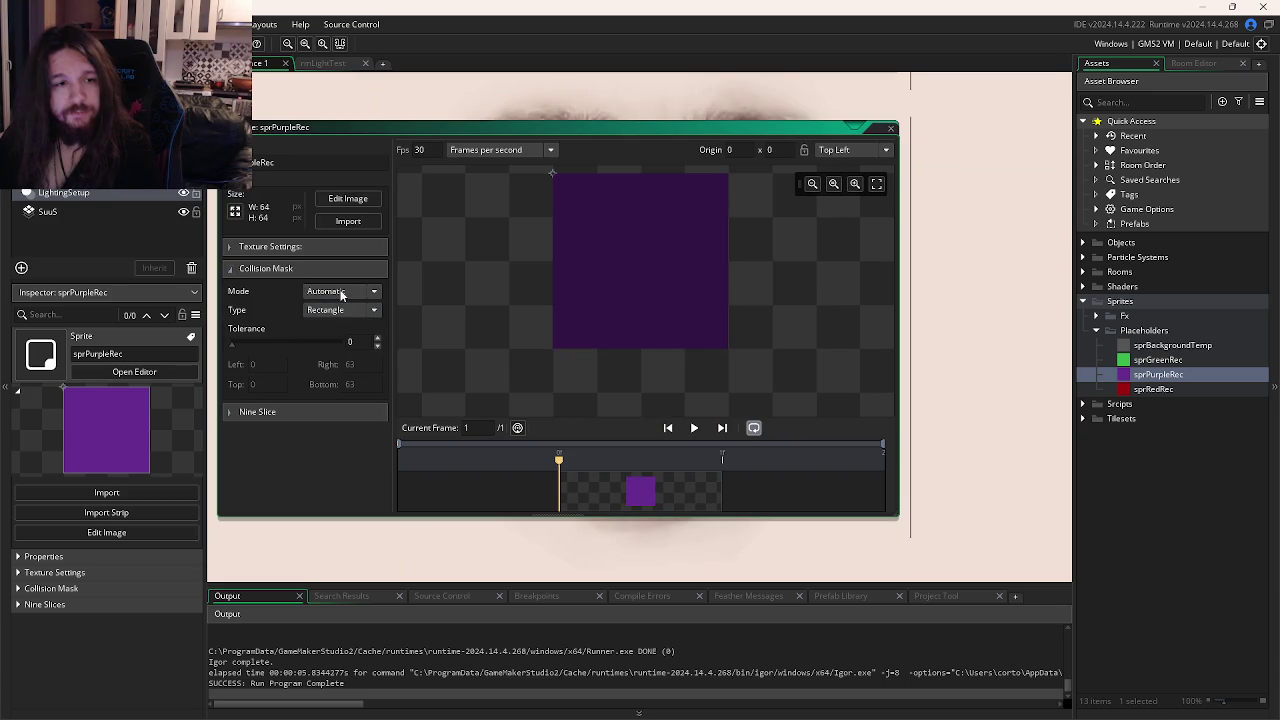
pyautogui.click(340, 291)
pyautogui.click(328, 334)
pyautogui.moveTo(553, 175)
pyautogui.mouseDown()
pyautogui.moveTo(723, 350)
pyautogui.moveTo(657, 291)
pyautogui.moveTo(704, 323)
pyautogui.moveTo(642, 252)
pyautogui.moveTo(641, 271)
pyautogui.mouseUp()
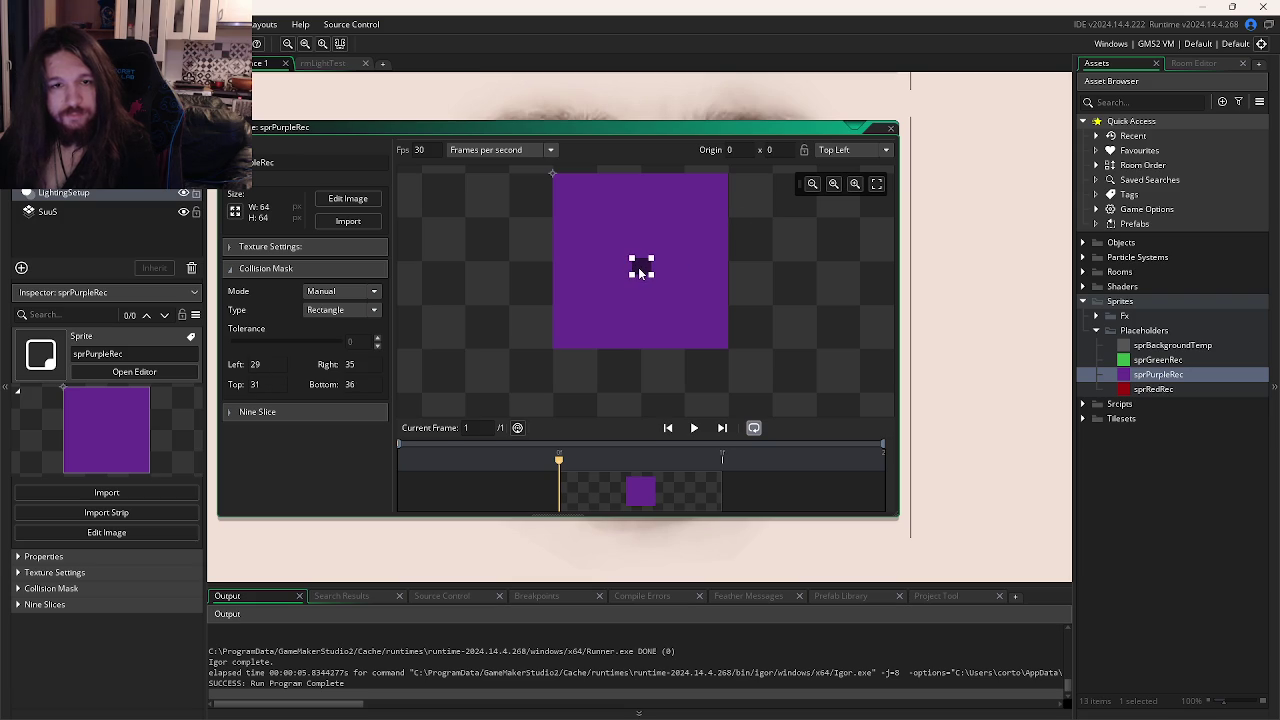
pyautogui.press('F5')
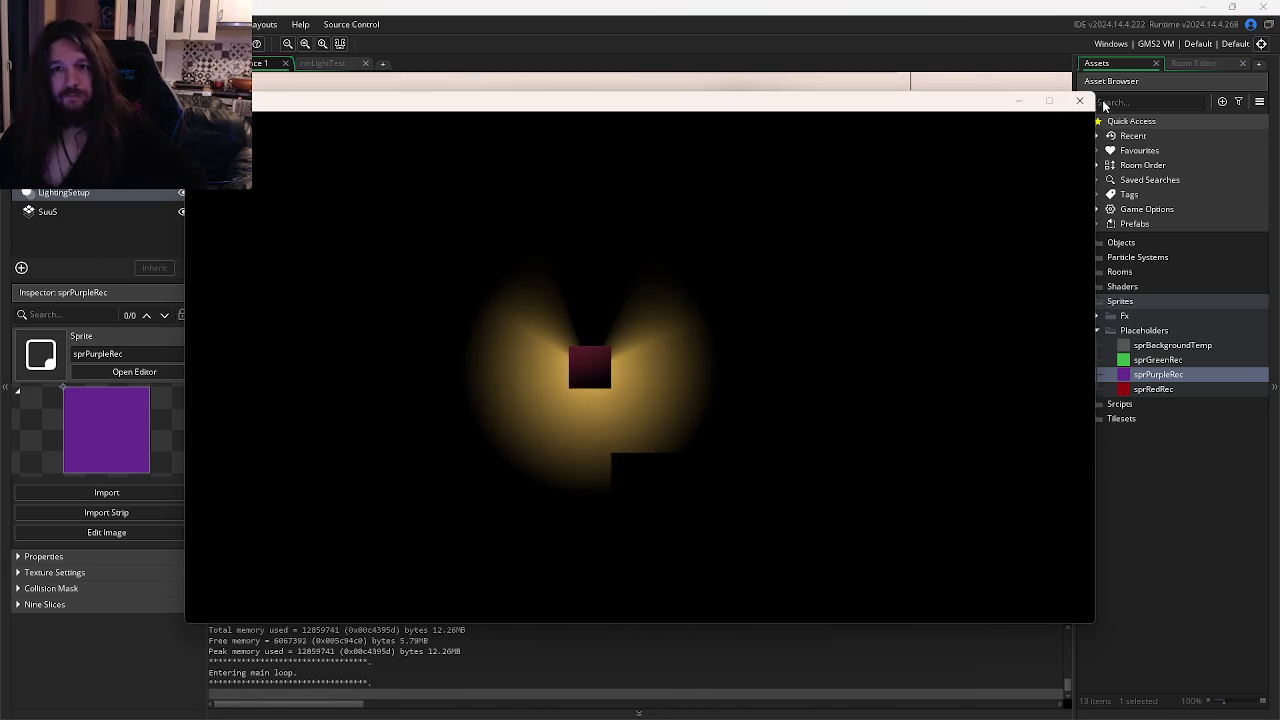
# Close the game and drag the manual collision mask down to a tiny square.
pyautogui.click(1080, 100)
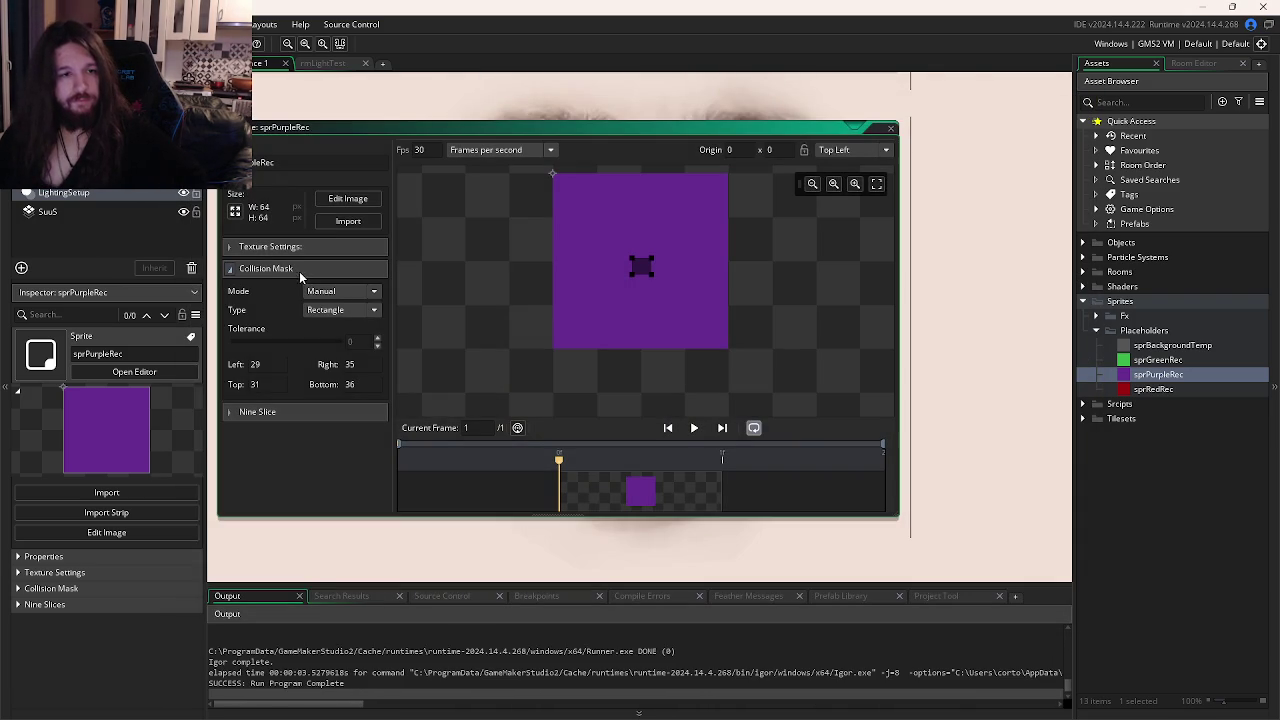
pyautogui.click(328, 292)
pyautogui.click(345, 293)
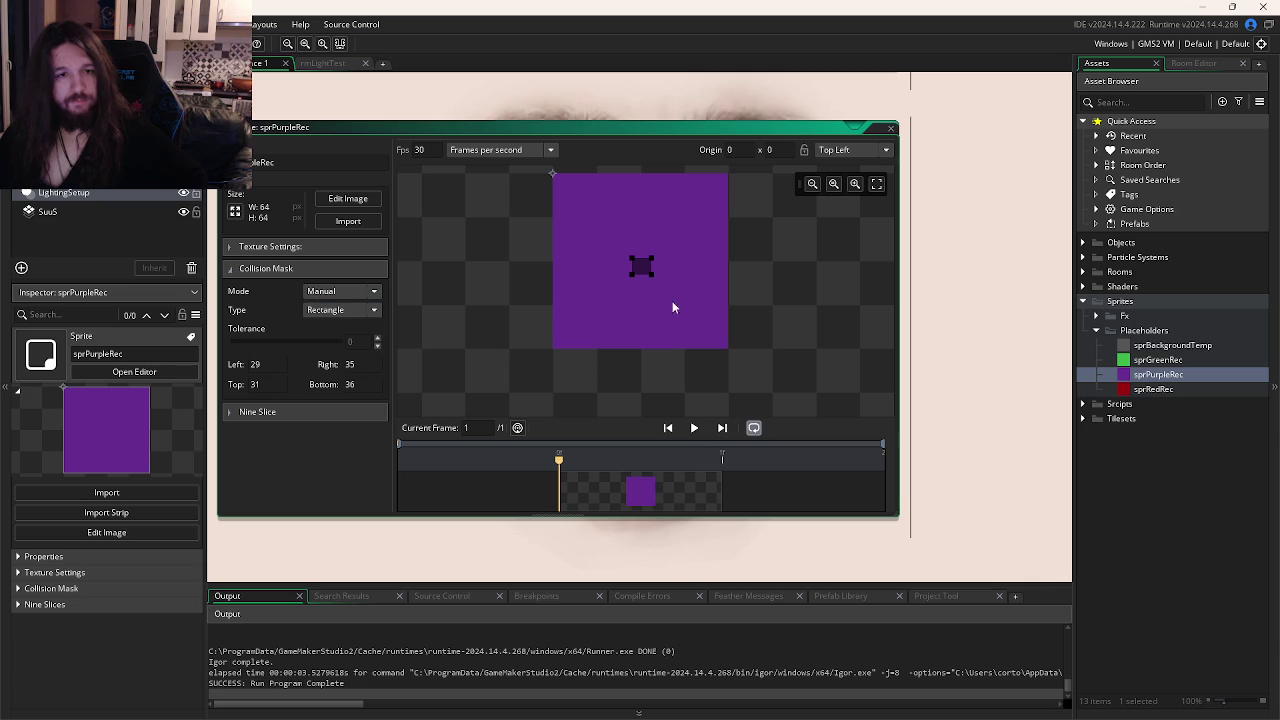
pyautogui.moveTo(654, 276); pyautogui.dragTo(633, 259)
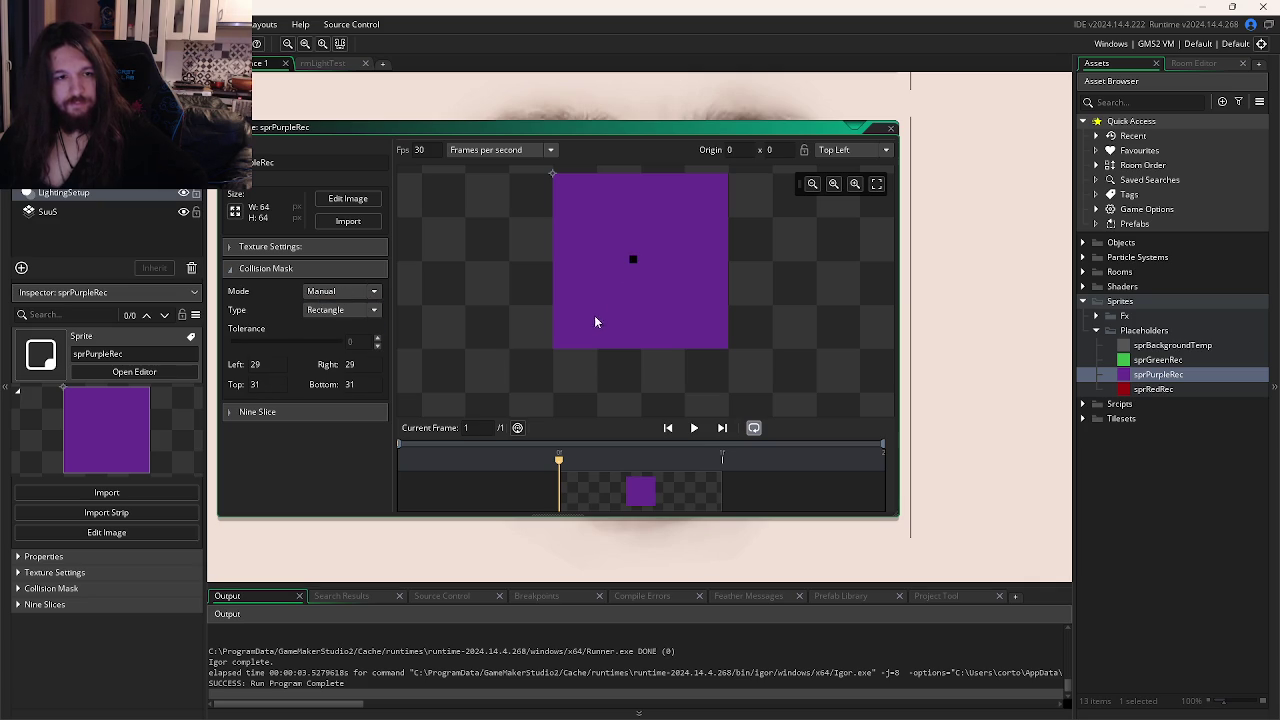
pyautogui.scroll(4, 628, 262)
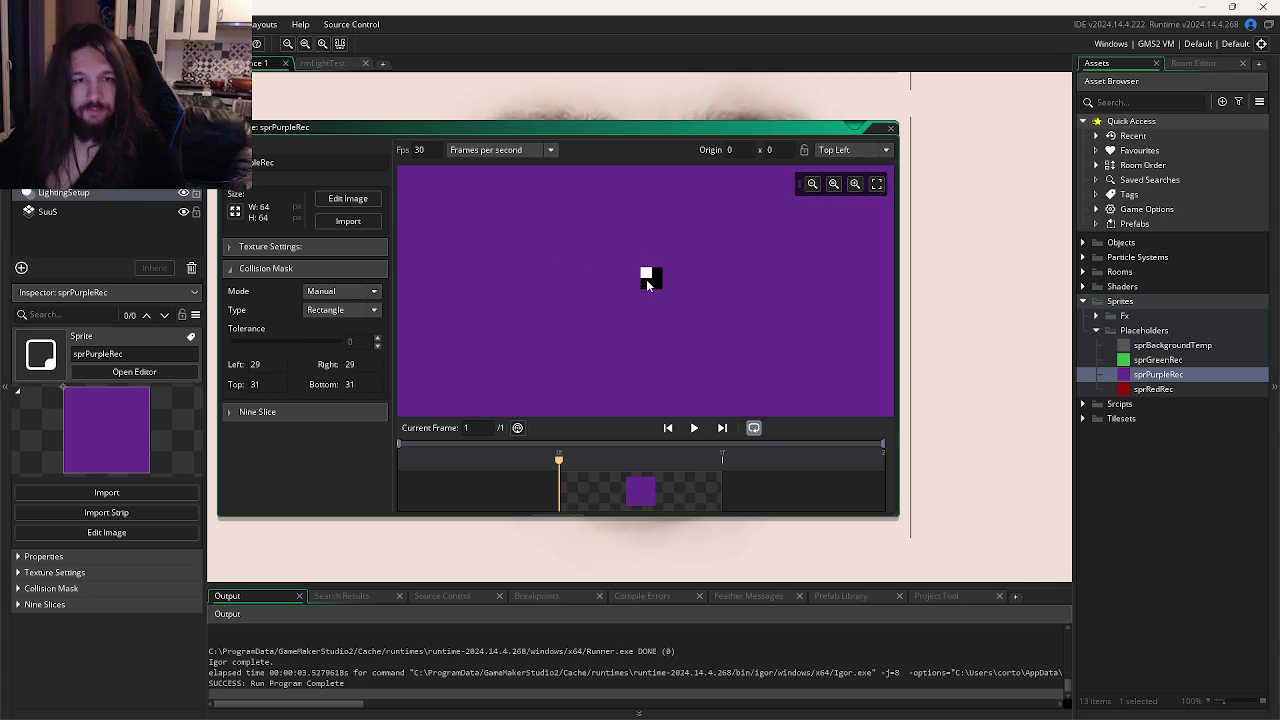
pyautogui.scroll(-4, 630, 315)
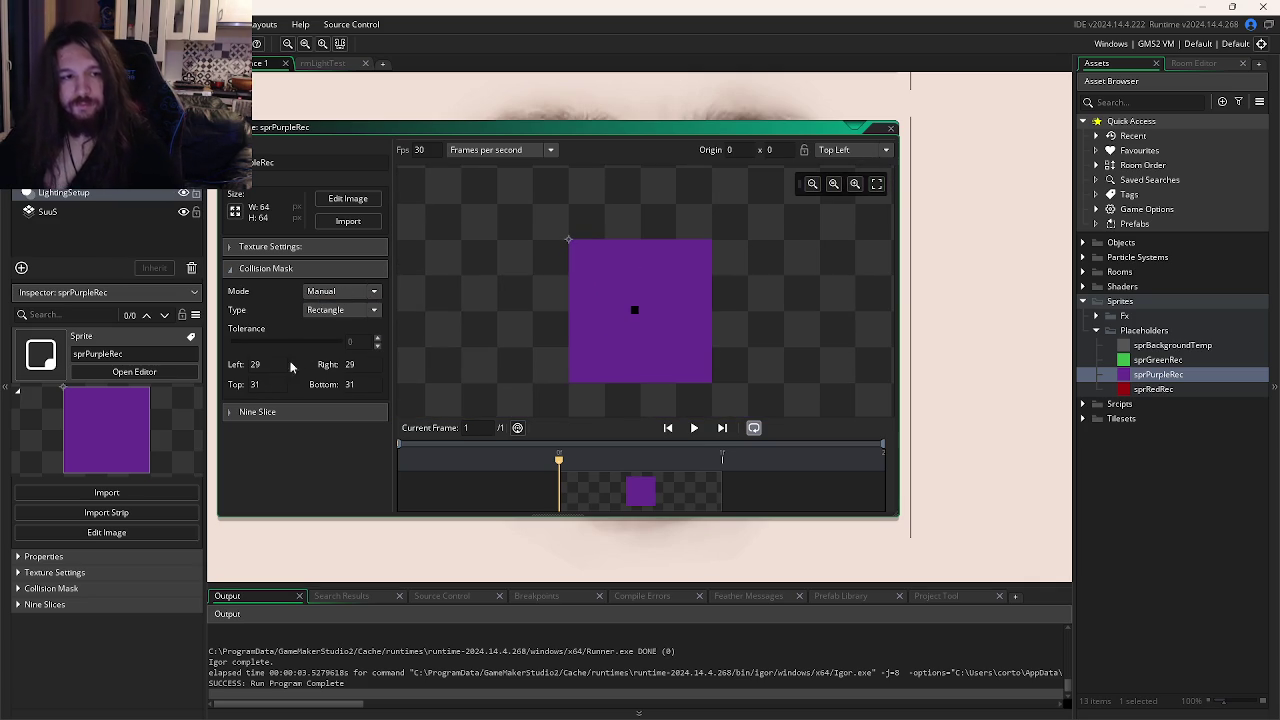
# Enter 32 for every collision mask edge value.
pyautogui.write('32')
pyautogui.press('Tab')
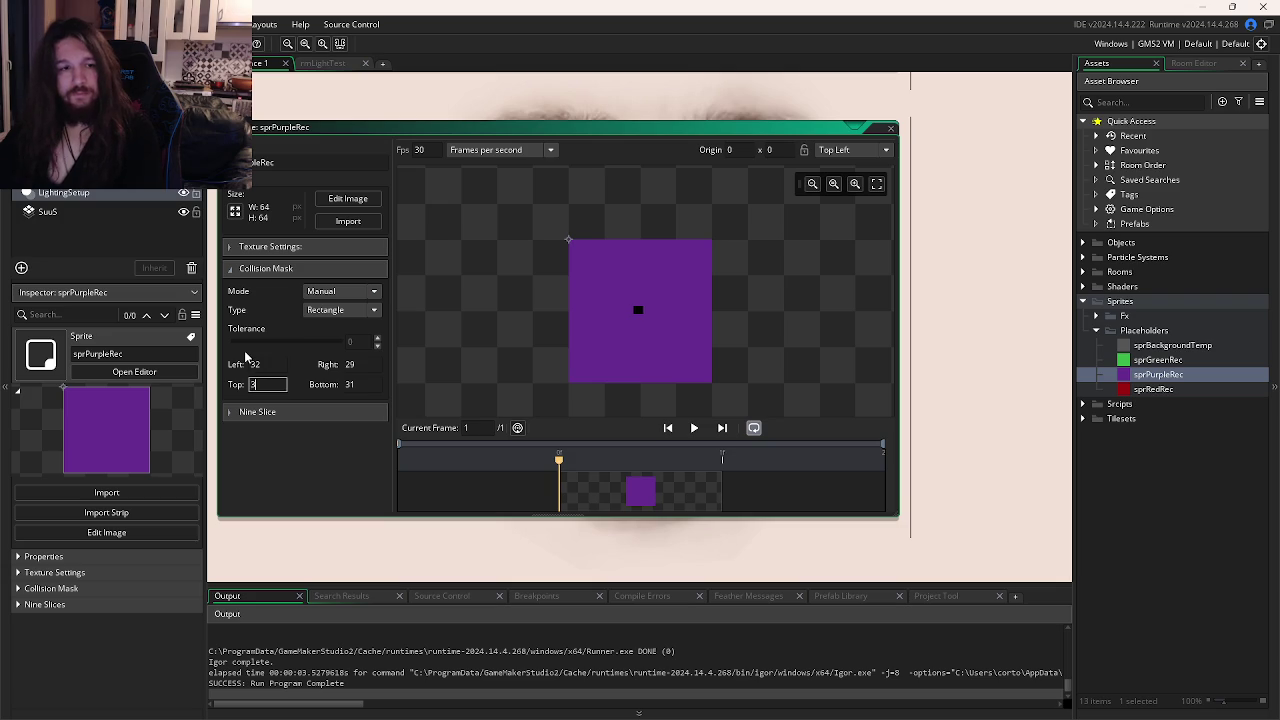
pyautogui.press('Tab')
pyautogui.write('32')
pyautogui.press('Tab')
pyautogui.write('32')
pyautogui.press('Return')
# Test-run the point mask, then close the game and the sprite editor.
pyautogui.press('F5')
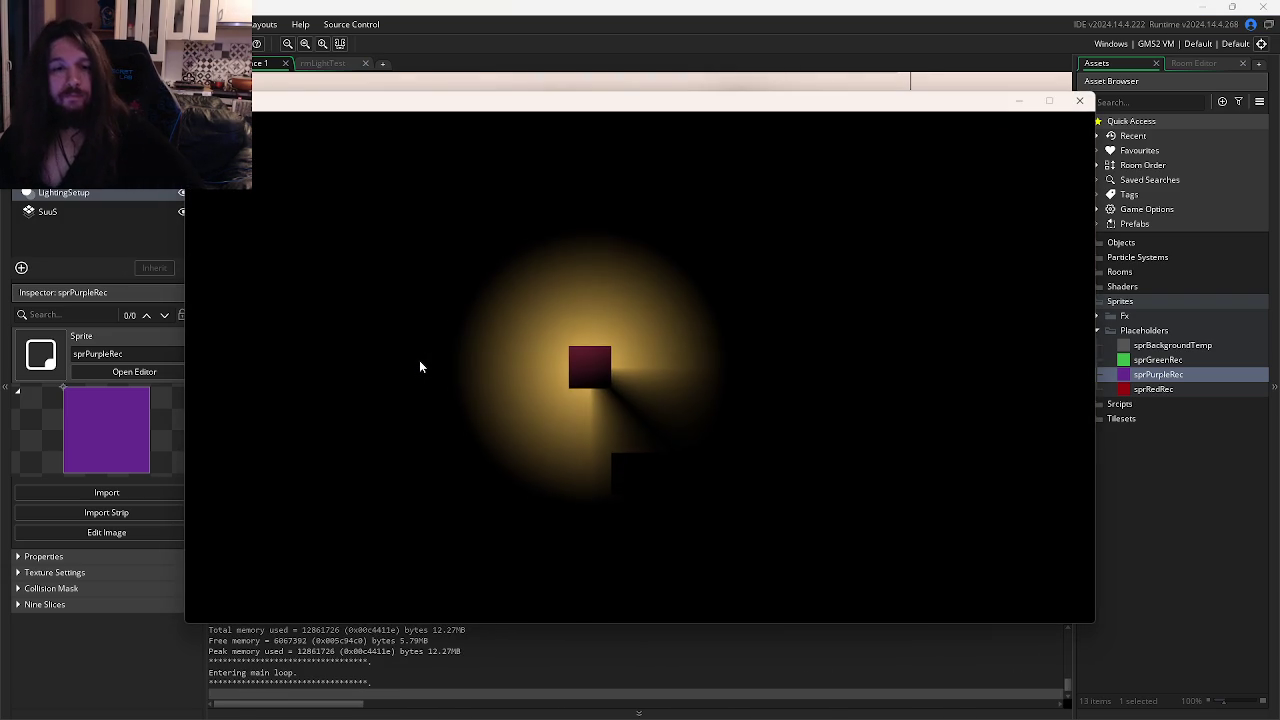
pyautogui.click(1079, 101)
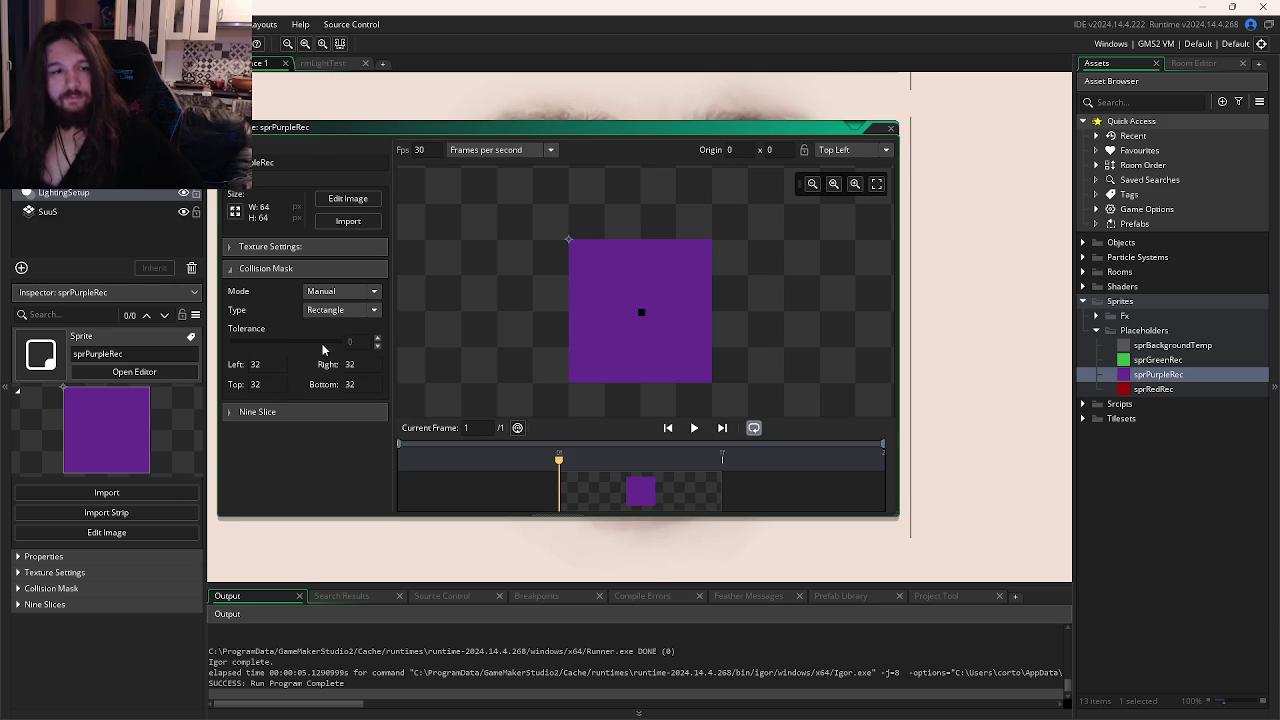
pyautogui.click(952, 303)
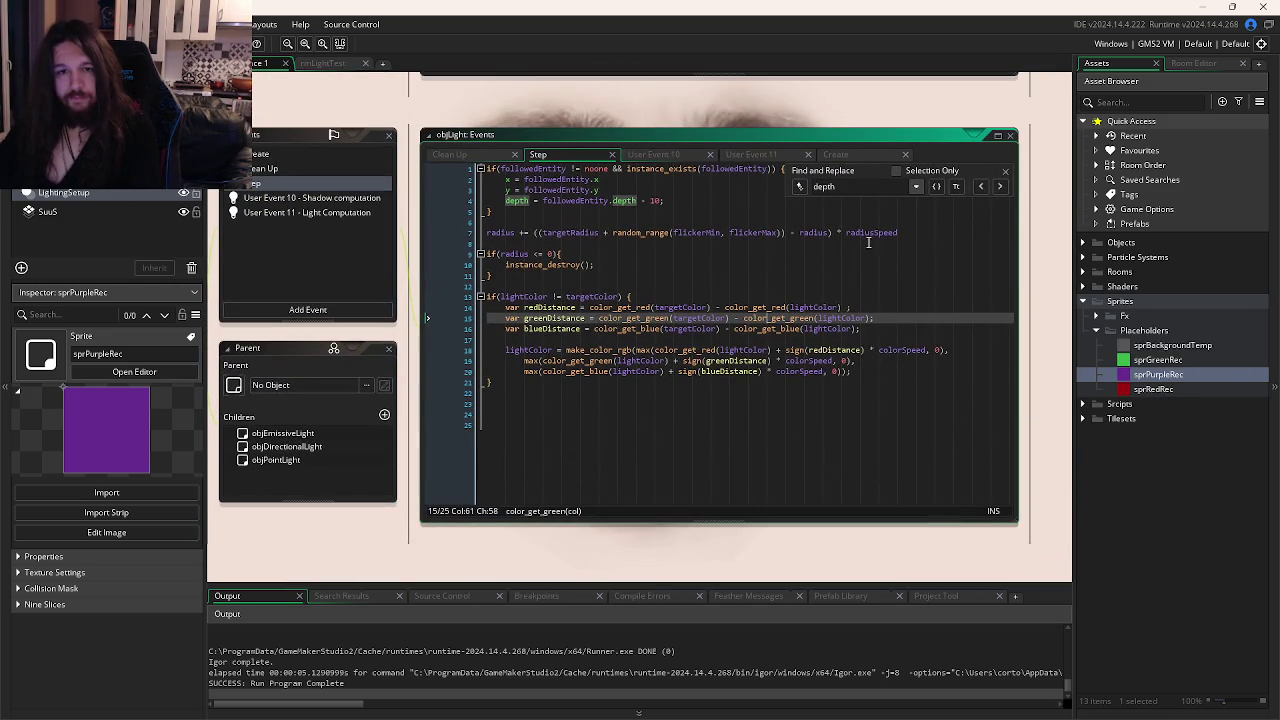
# Delete the 'depth = followedEntity.depth - 10;' line from objLight's Step event.
pyautogui.click(828, 278)
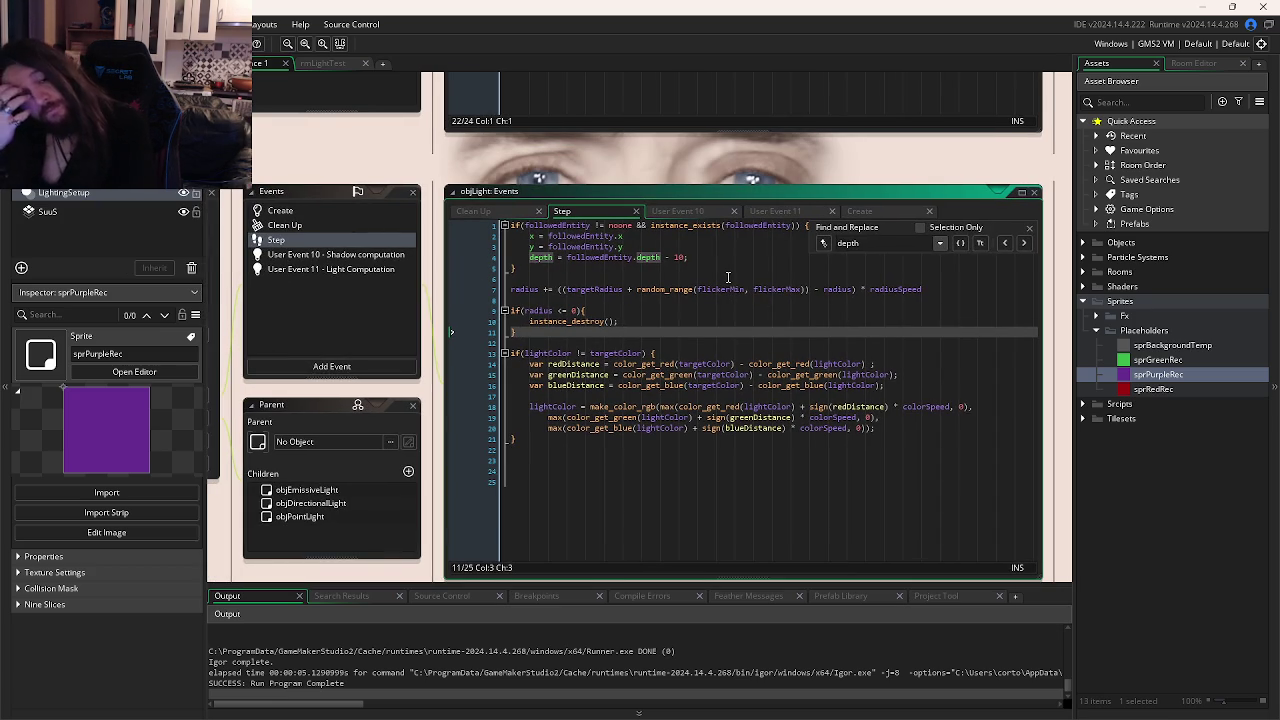
pyautogui.moveTo(717, 264); pyautogui.dragTo(646, 248)
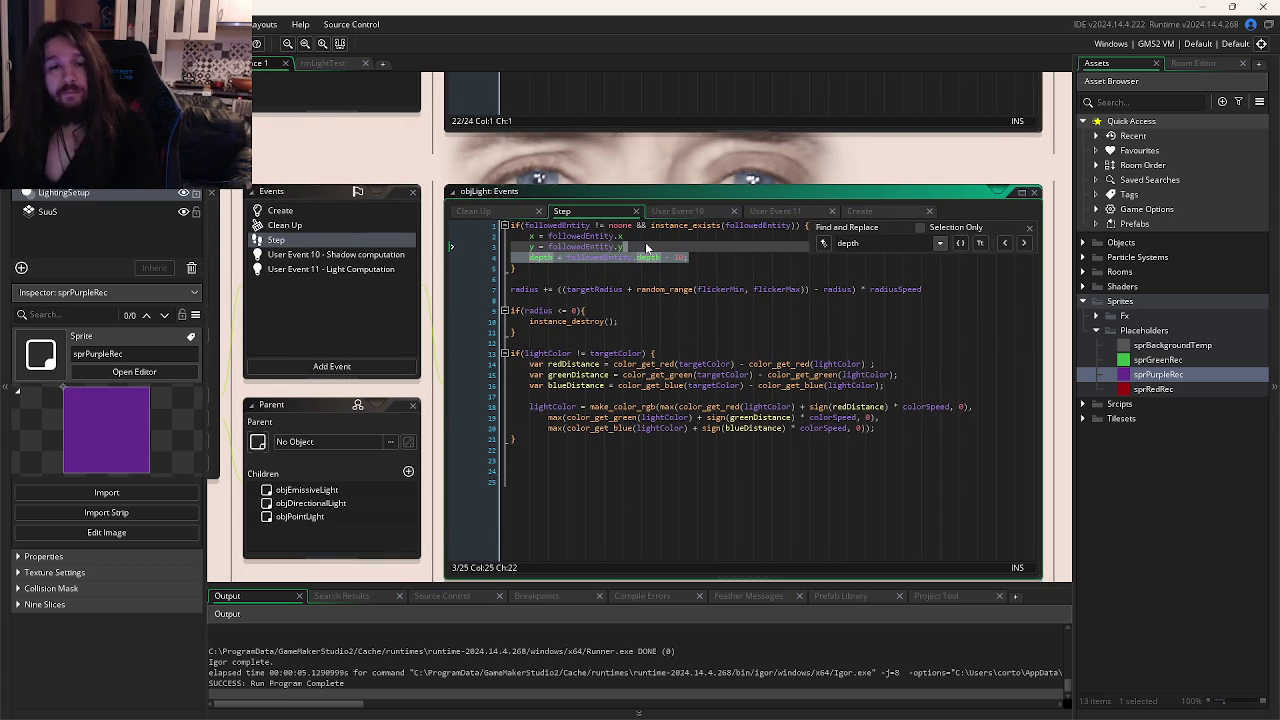
pyautogui.press('BackSpace')
# Test-run the game without the depth line, then view User Event 10's shadow computation code.
pyautogui.press('F5')
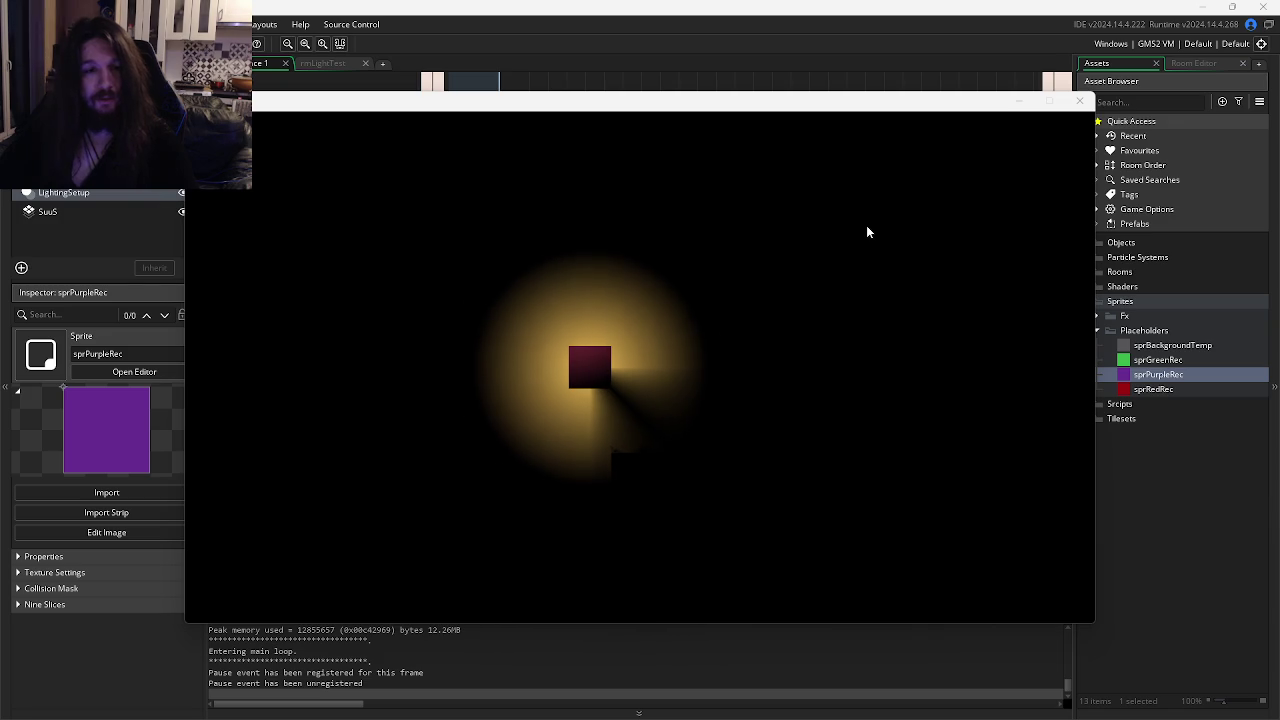
pyautogui.click(1079, 101)
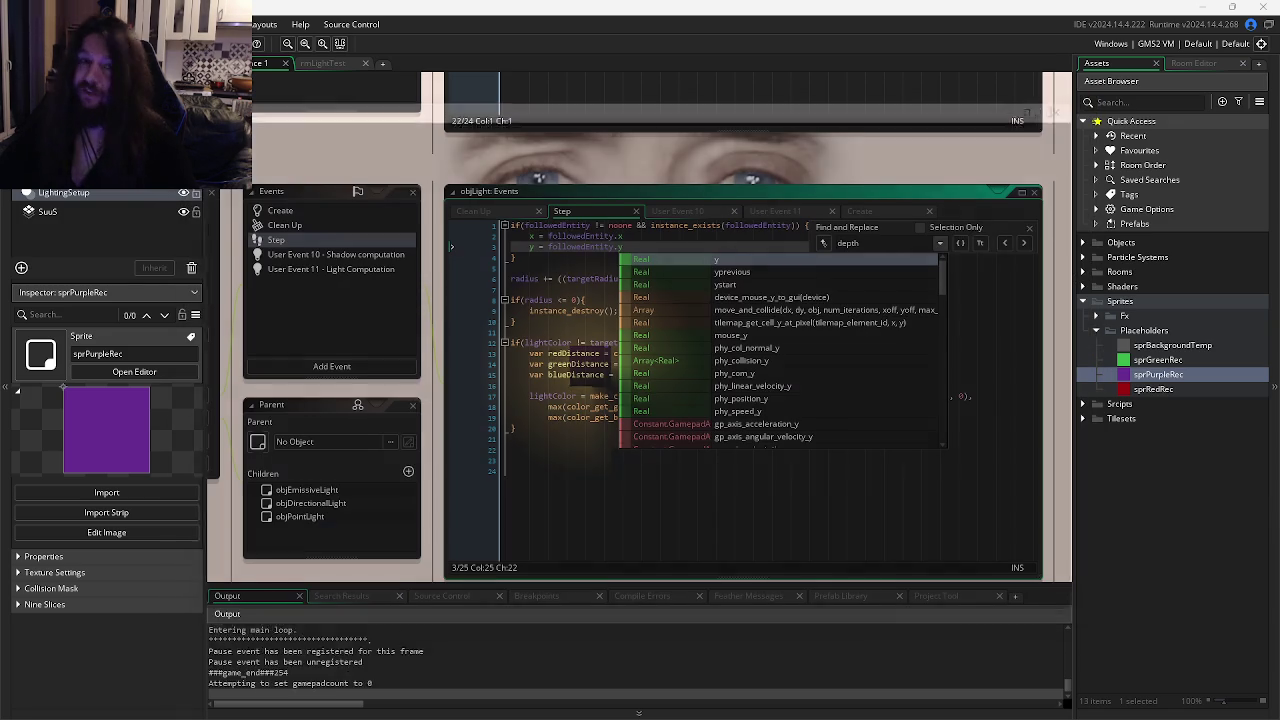
pyautogui.click(787, 470)
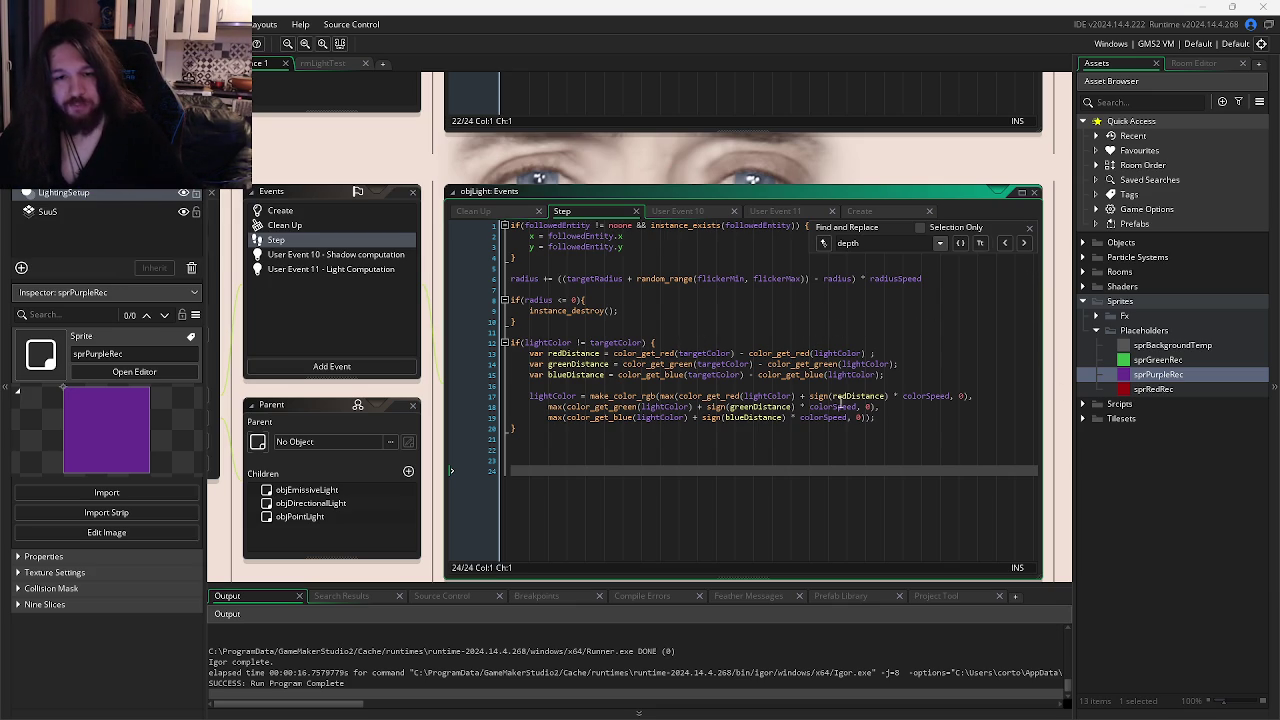
pyautogui.click(314, 257)
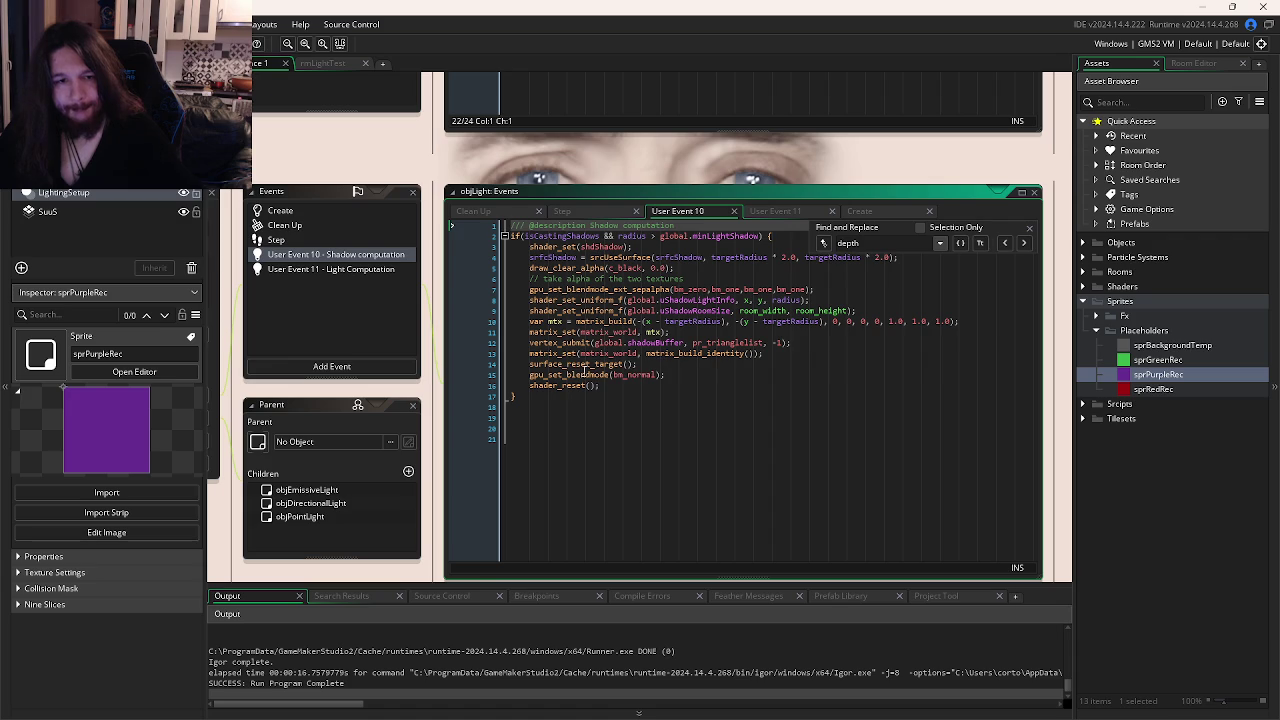
# Show objLight's User Event 11 Light Computation code with its shdLight texture binding, then bring up the window switcher.
pyautogui.scroll(2, 627, 246)
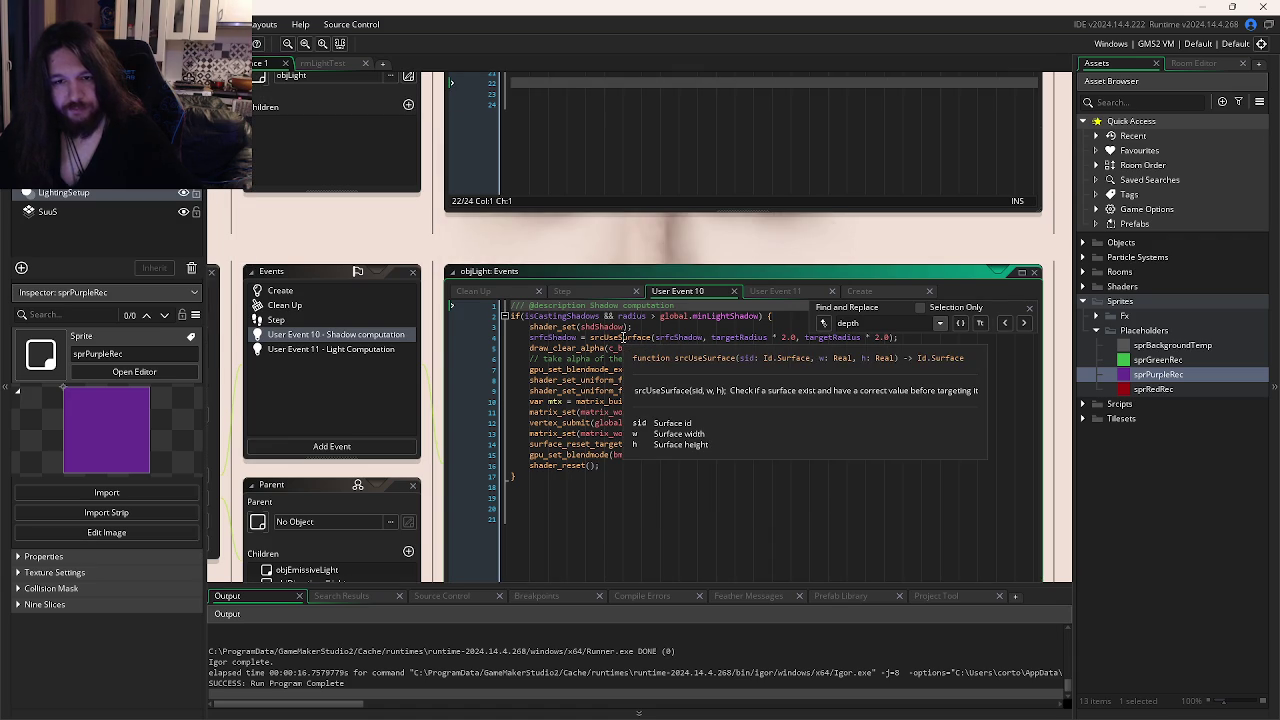
pyautogui.press('Escape')
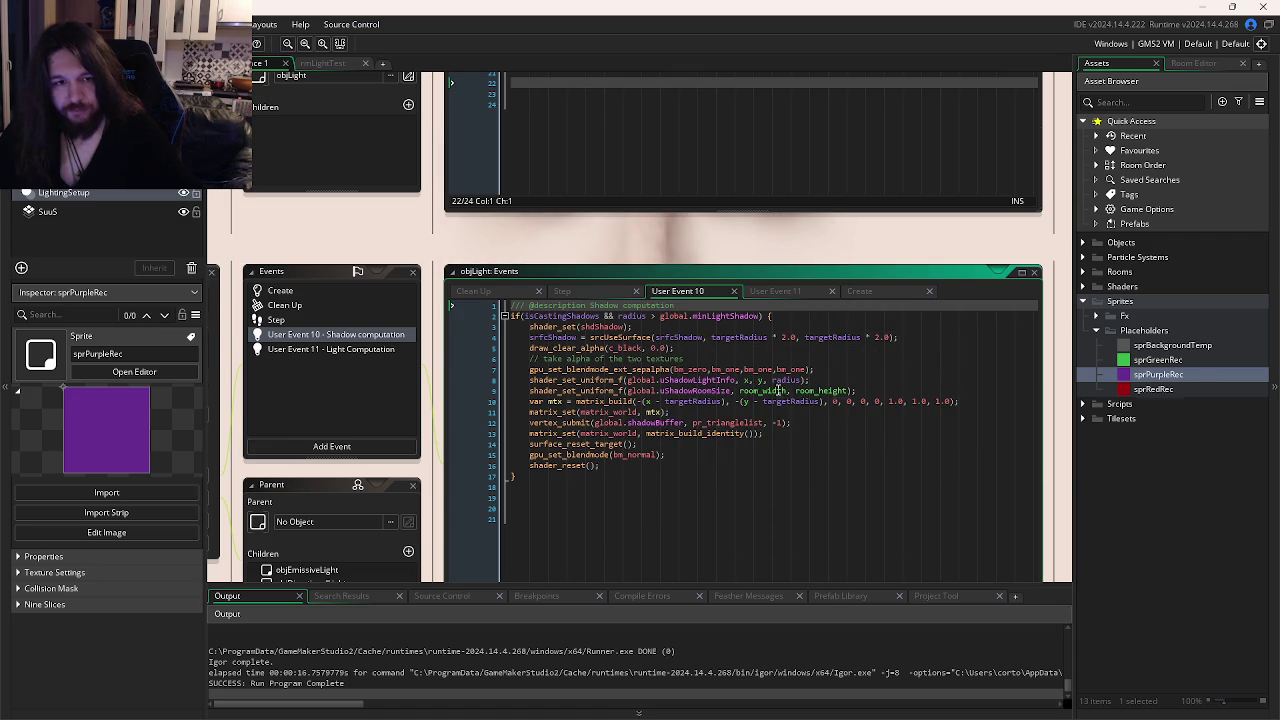
pyautogui.click(337, 349)
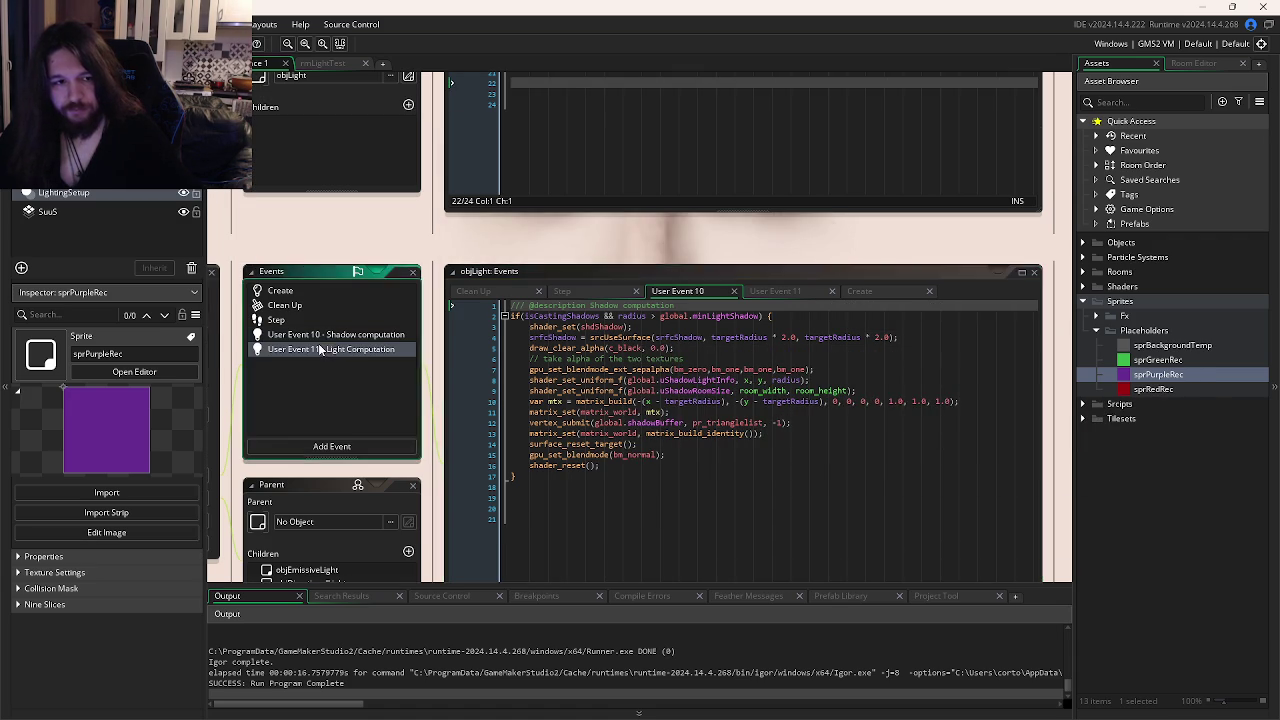
pyautogui.hotkey('ctrl', 'f')
pyautogui.moveTo(751, 413); pyautogui.dragTo(633, 365)
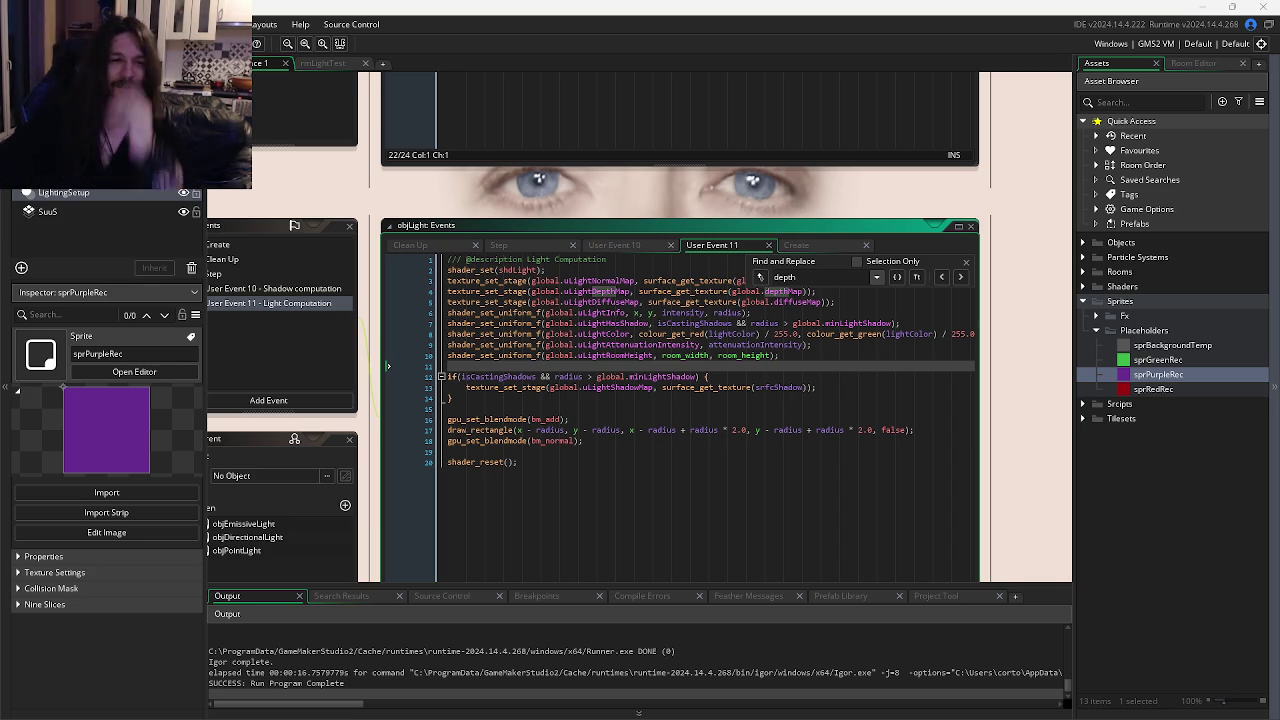
pyautogui.hotkey('alt', 'Tab')
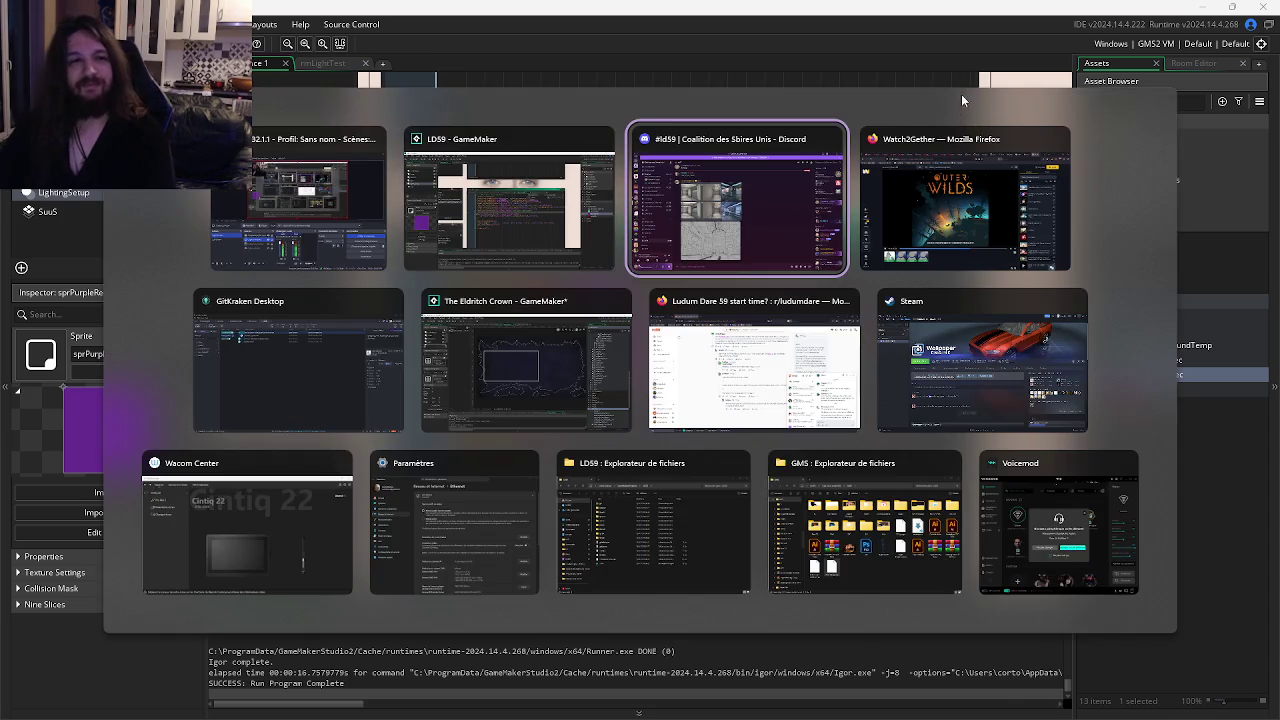
# Cycle Firefox tabs back to the Watch2Gether Outer Wilds video, then bring GitKraken forward.
pyautogui.click(953, 135)
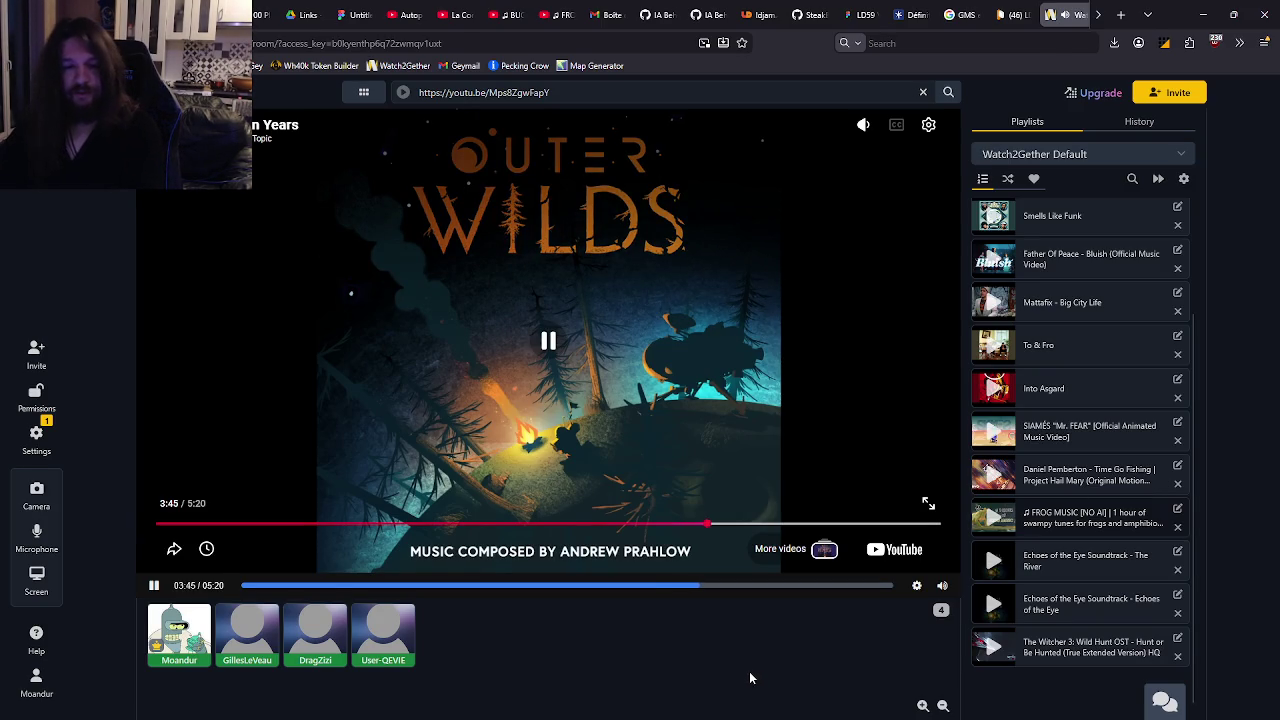
pyautogui.hotkey('ctrl', 'shift', 'Tab')
pyautogui.hotkey('ctrl', 'Tab')
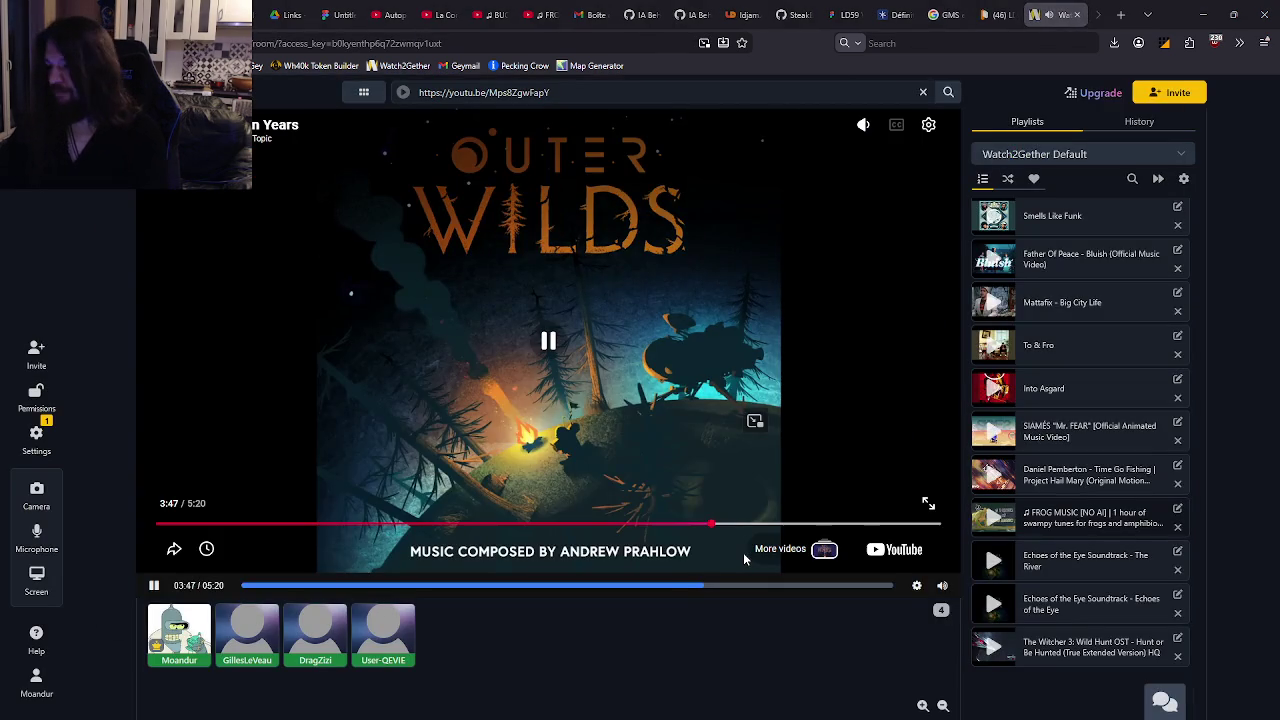
pyautogui.hotkey('alt', 'Tab')
pyautogui.hotkey('alt', 'Tab')
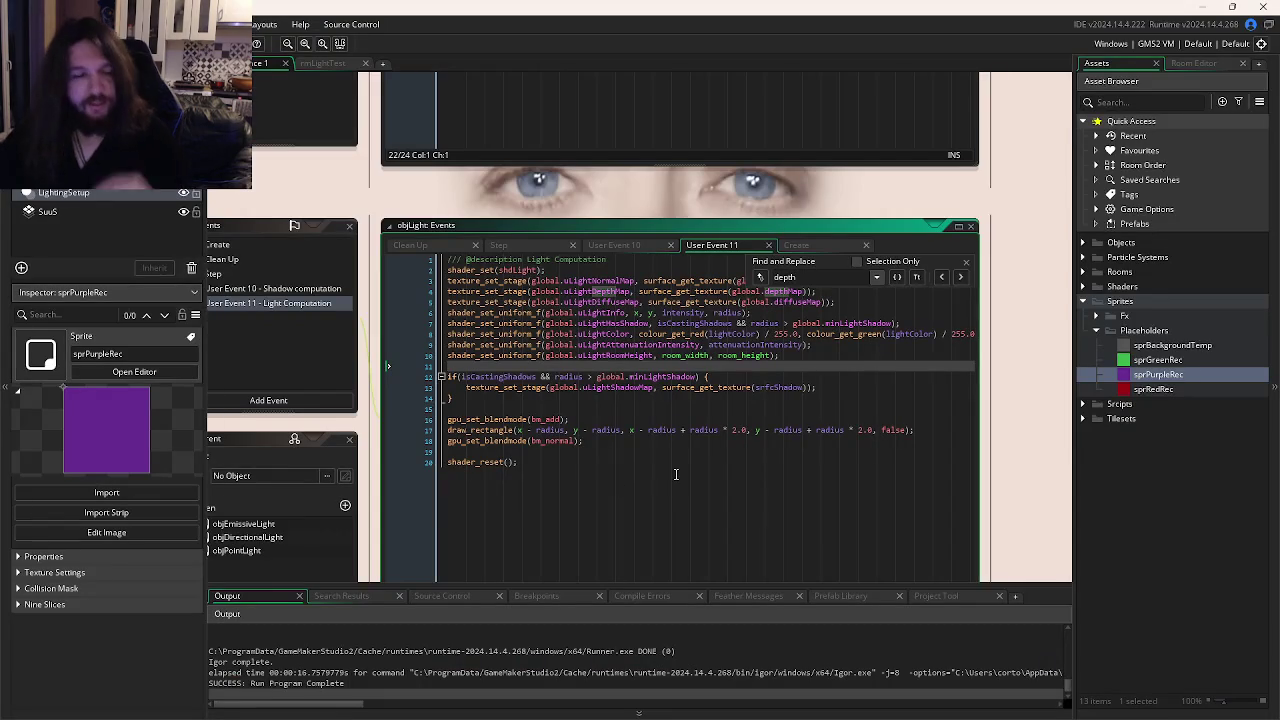
pyautogui.moveTo(492, 712)
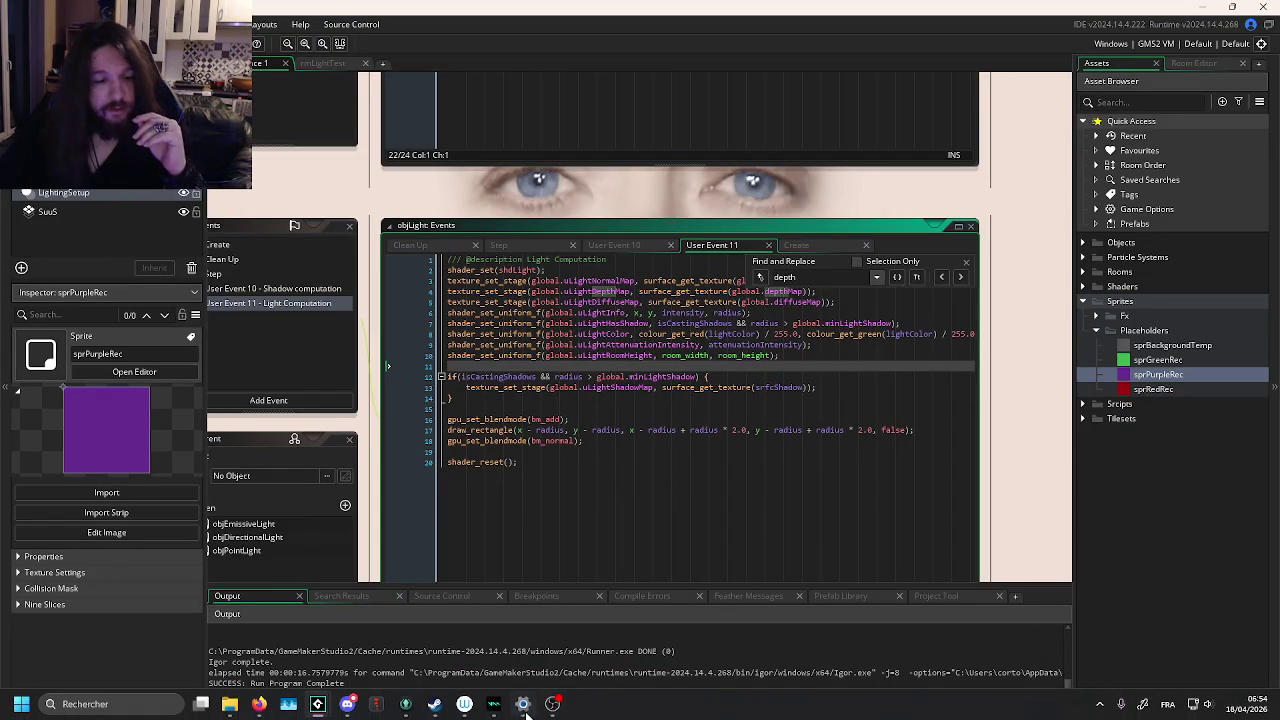
pyautogui.click(406, 706)
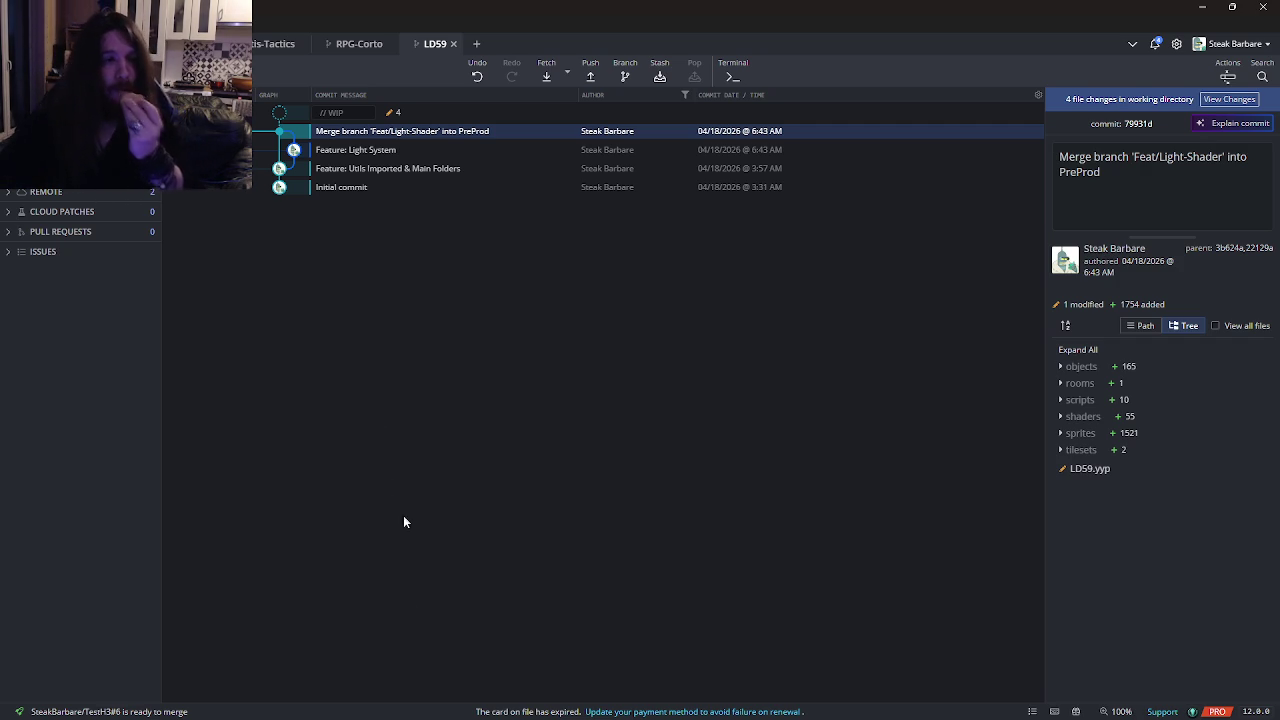
# Leave the LD59 commit graph and return to the Firefox Watch2Gether window.
pyautogui.moveTo(259, 704)
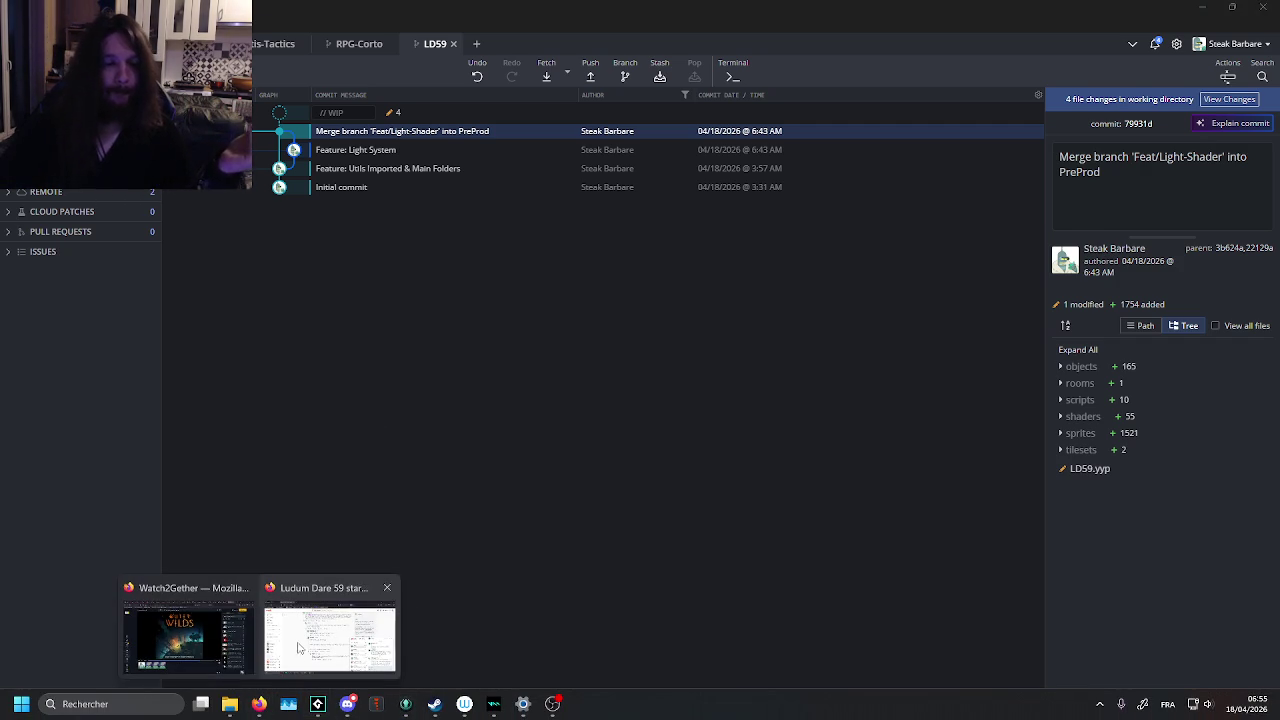
pyautogui.click(185, 640)
pyautogui.moveTo(870, 207)
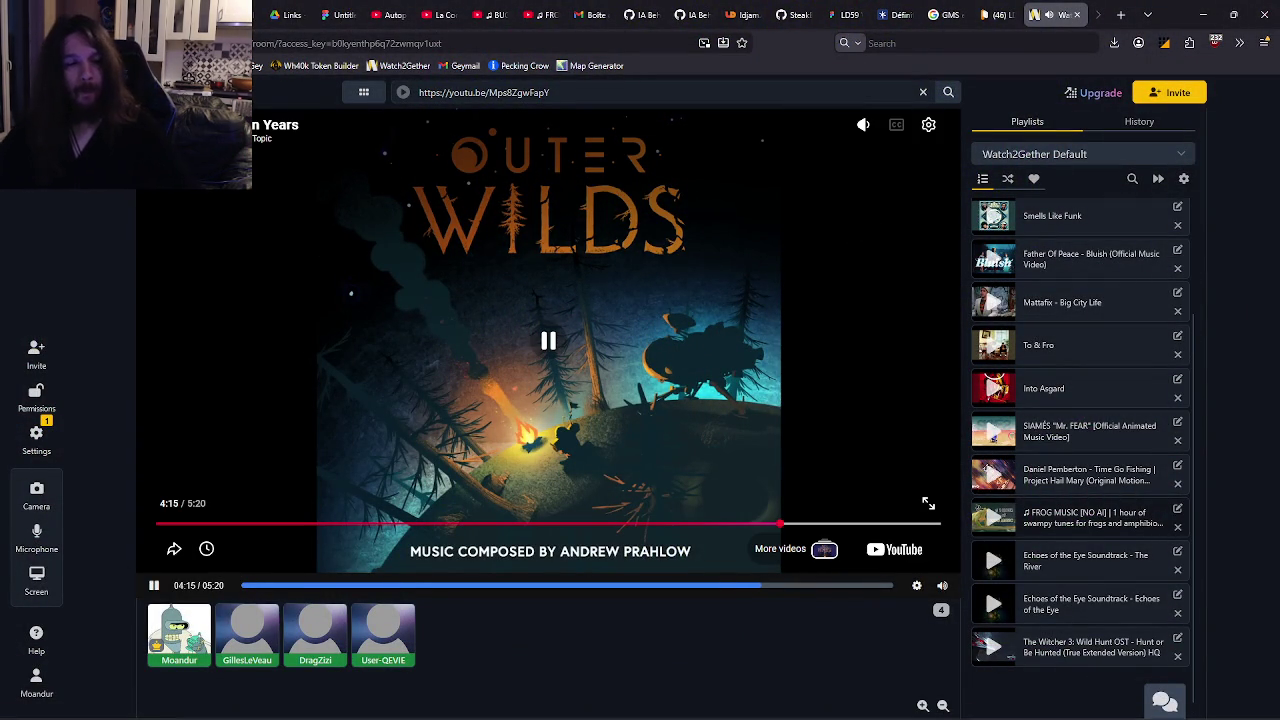
# Close the Eldritch Crown GameMaker project without saving.
pyautogui.moveTo(505, 712)
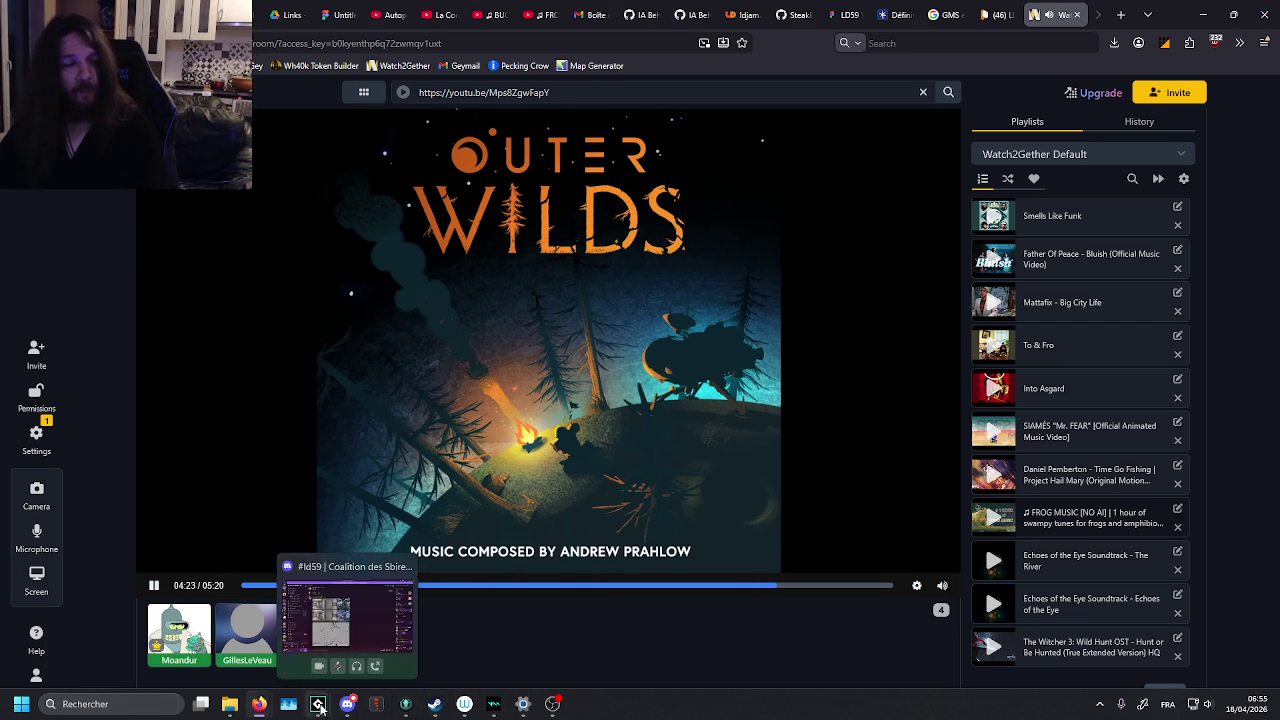
pyautogui.moveTo(318, 704)
pyautogui.moveTo(369, 637)
pyautogui.click(445, 587)
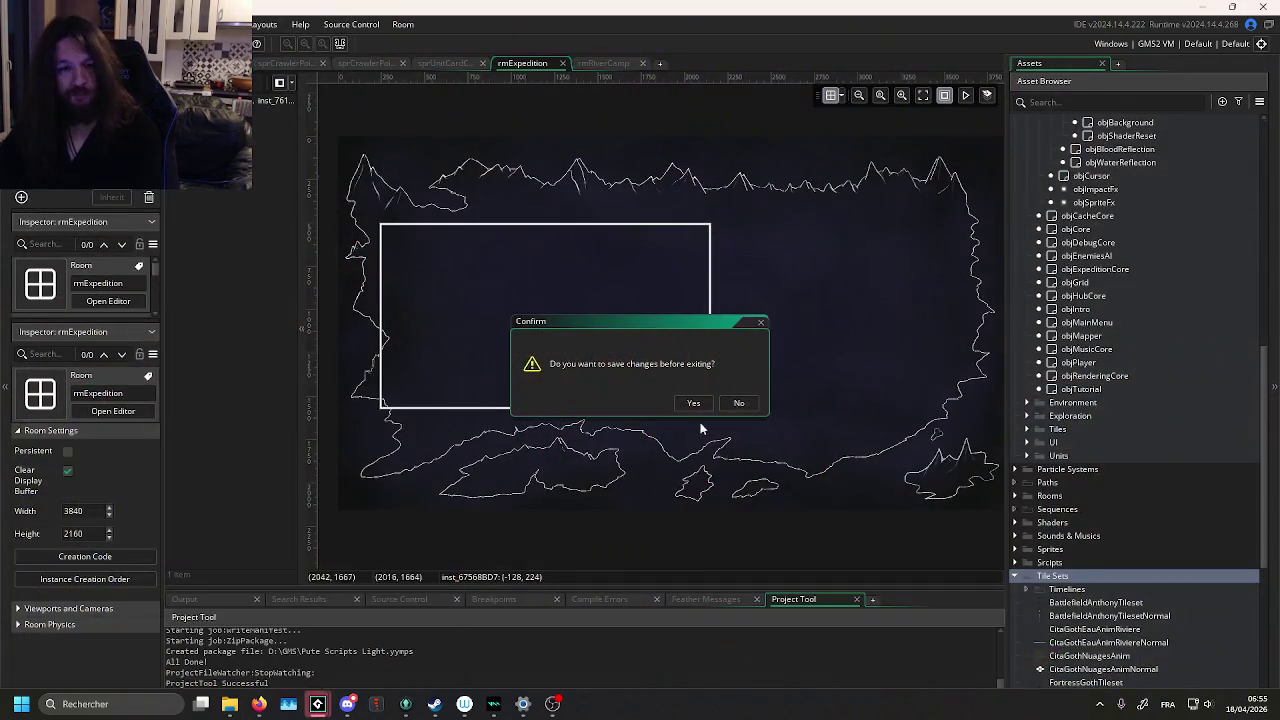
pyautogui.click(739, 403)
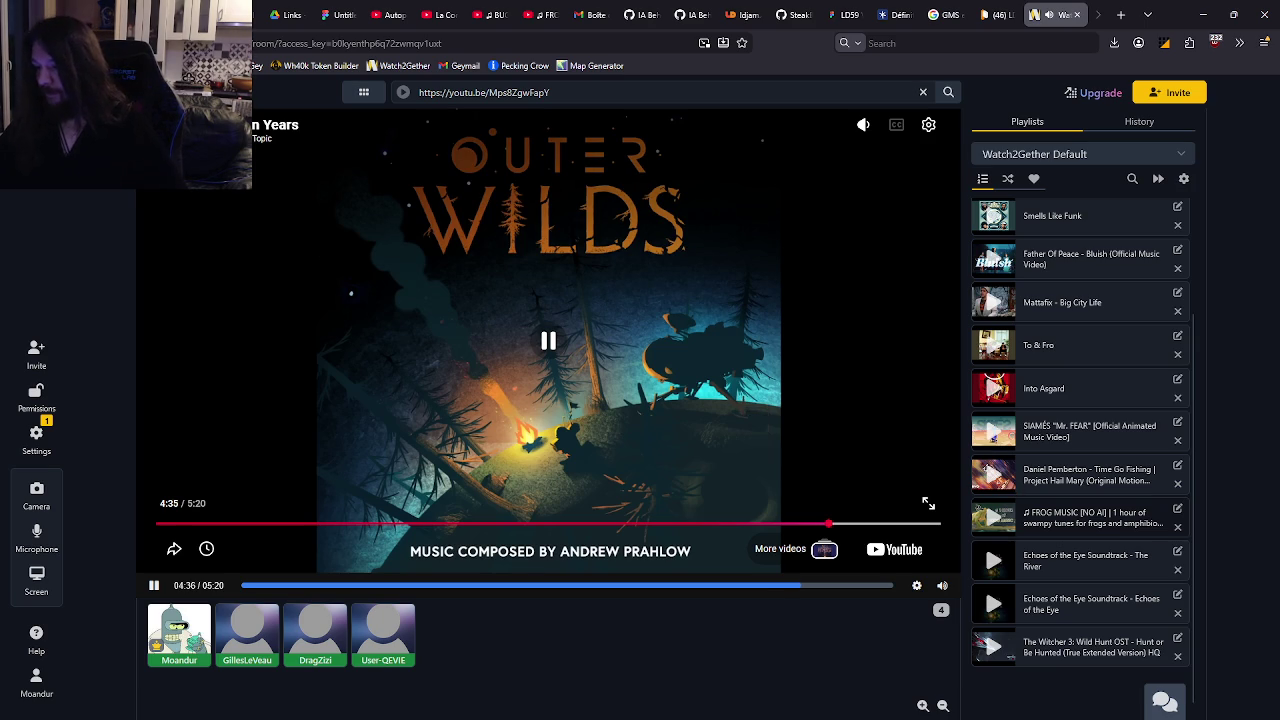
# Glance at the Discord #ld59 channel, then bring the main GameMaker IDE back to the front.
pyautogui.hotkey('alt', 'Tab')
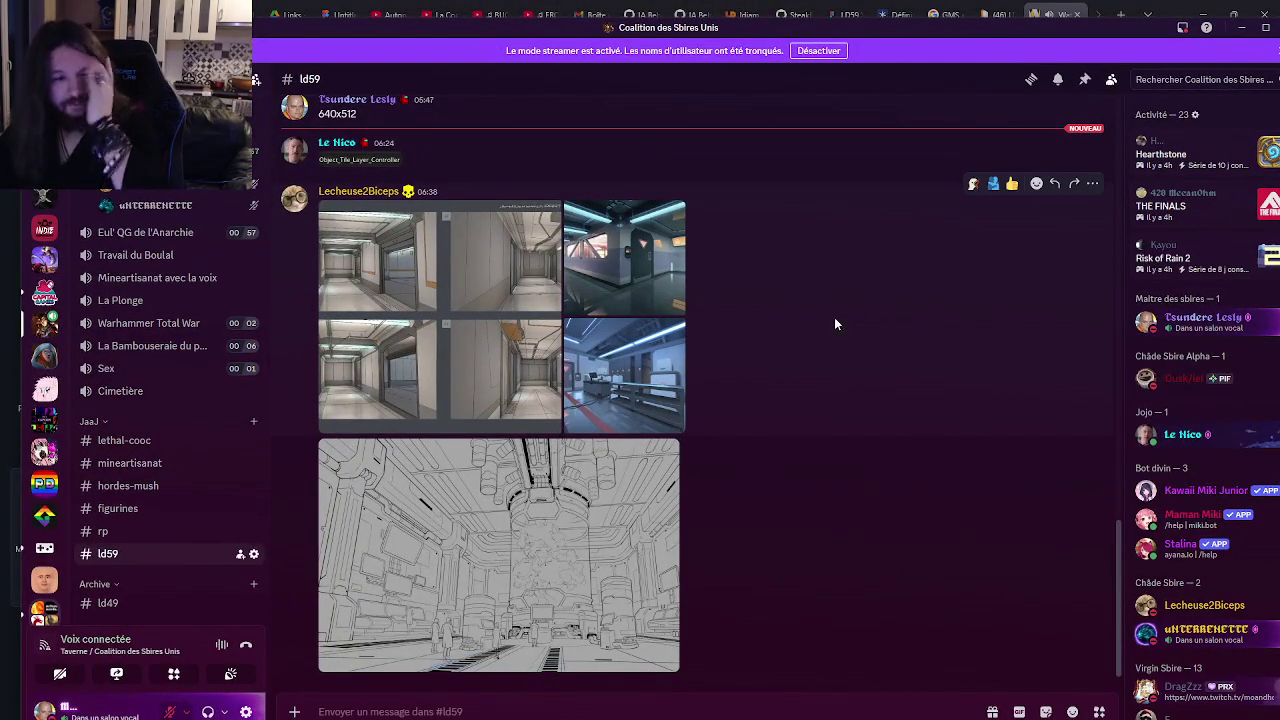
pyautogui.hotkey('alt', 'Tab')
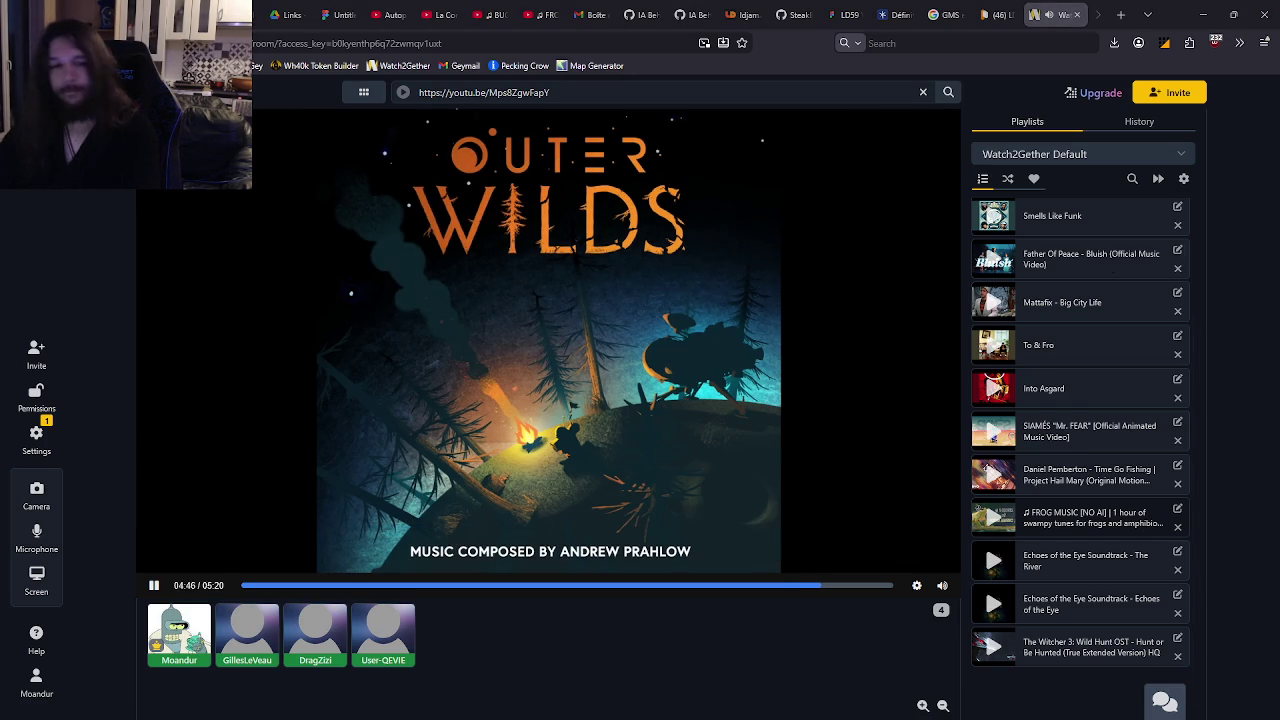
pyautogui.moveTo(614, 708)
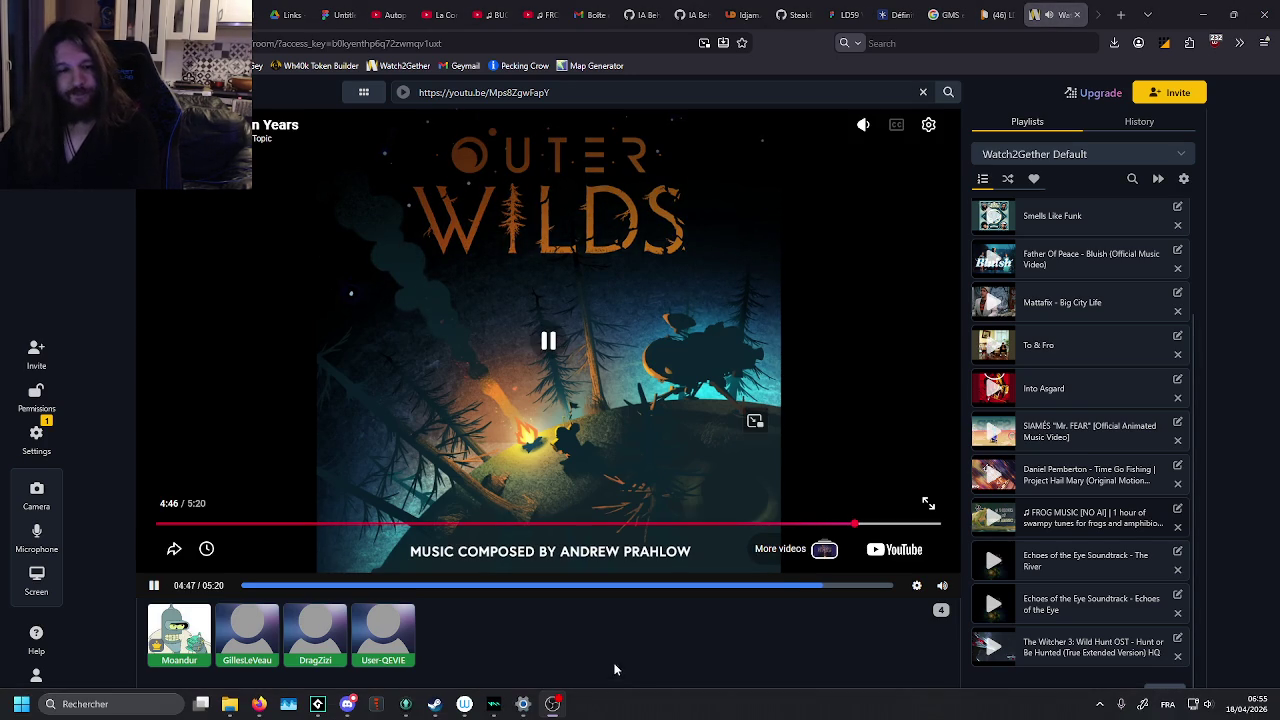
pyautogui.click(400, 708)
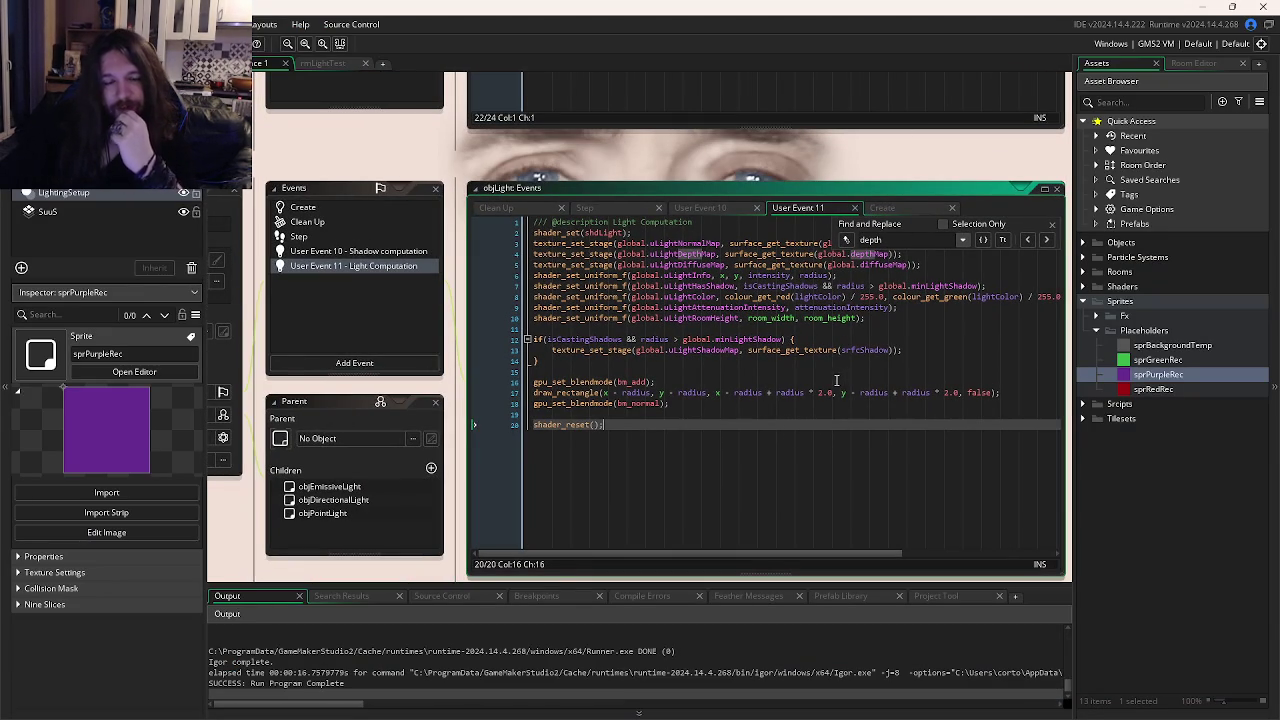
# Launch Spine from the Windows search.
pyautogui.press('super')
pyautogui.write('spine')
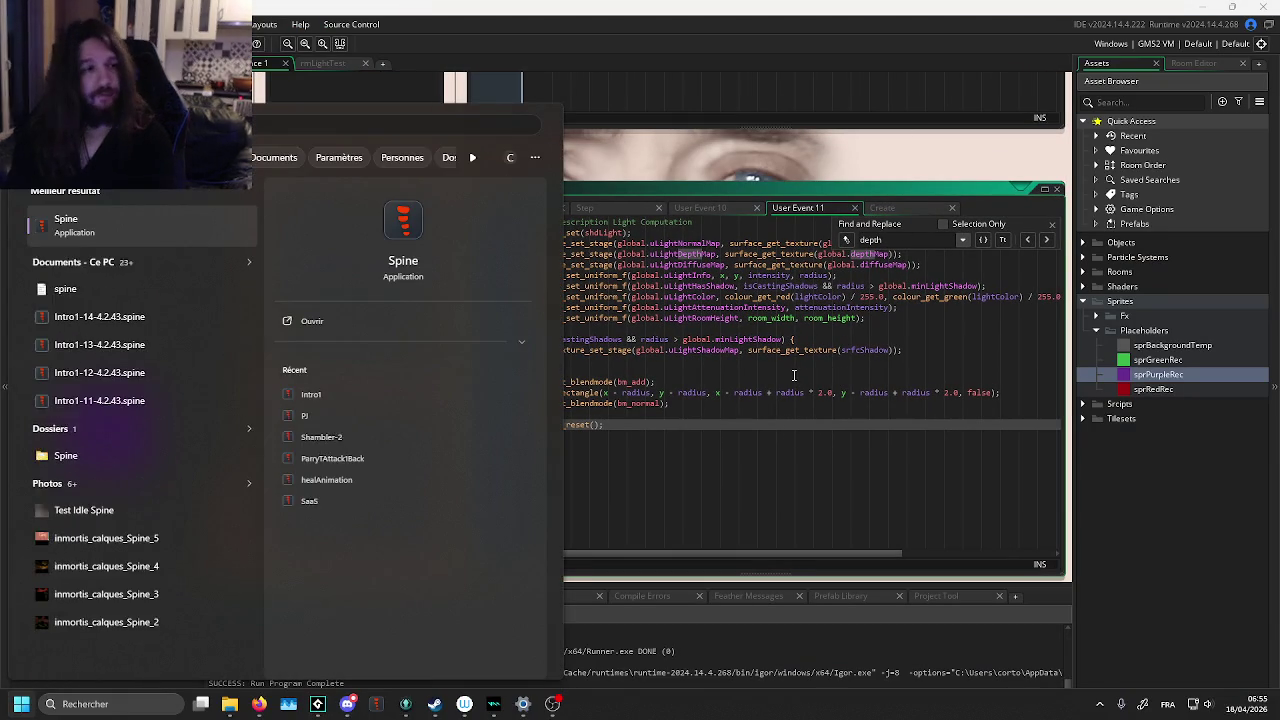
pyautogui.press('Return')
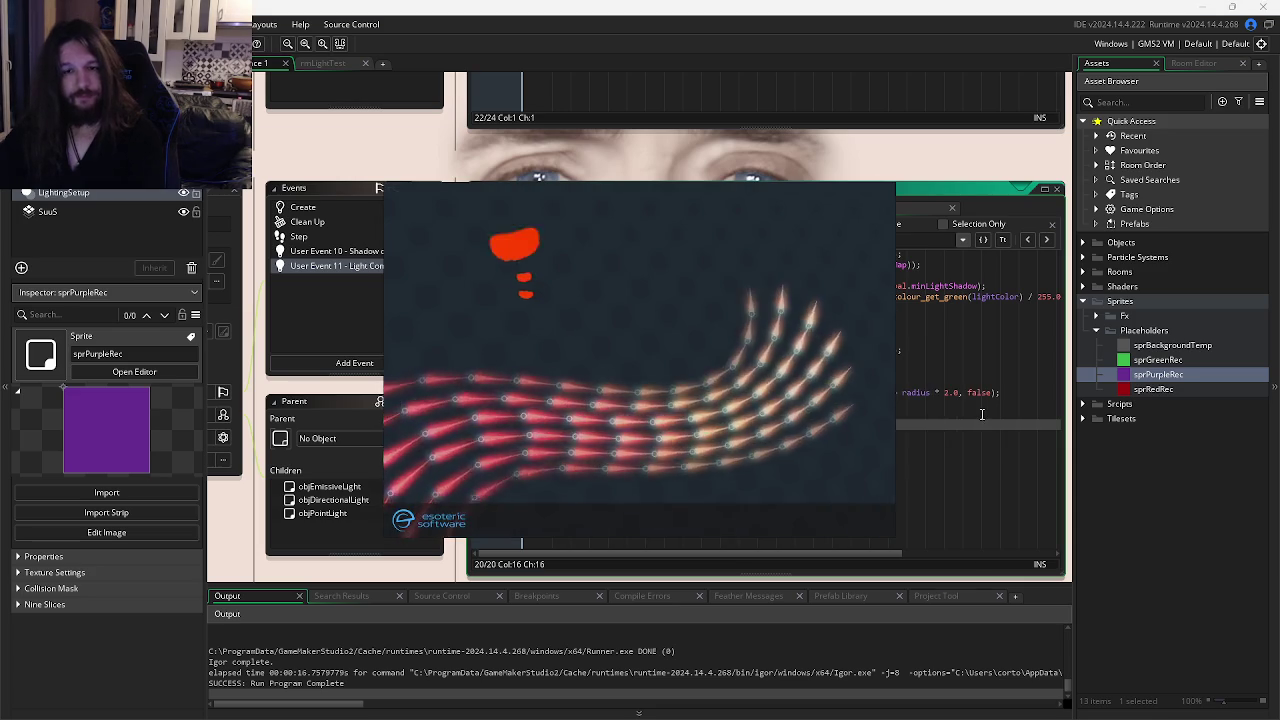
# Pan the GameMaker workspace to the User Event 10 code and dismiss Spine's welcome screen.
pyautogui.press('Up')
pyautogui.moveTo(656, 366); pyautogui.dragTo(710, 351)
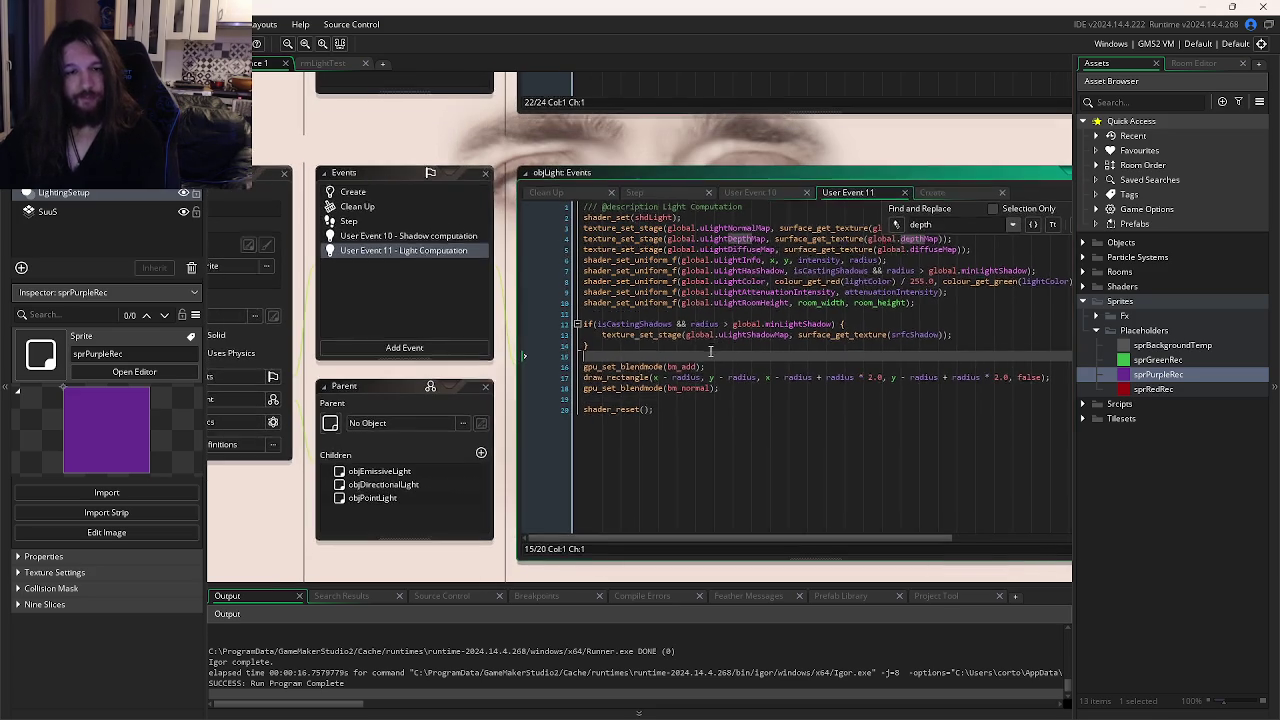
pyautogui.click(381, 236)
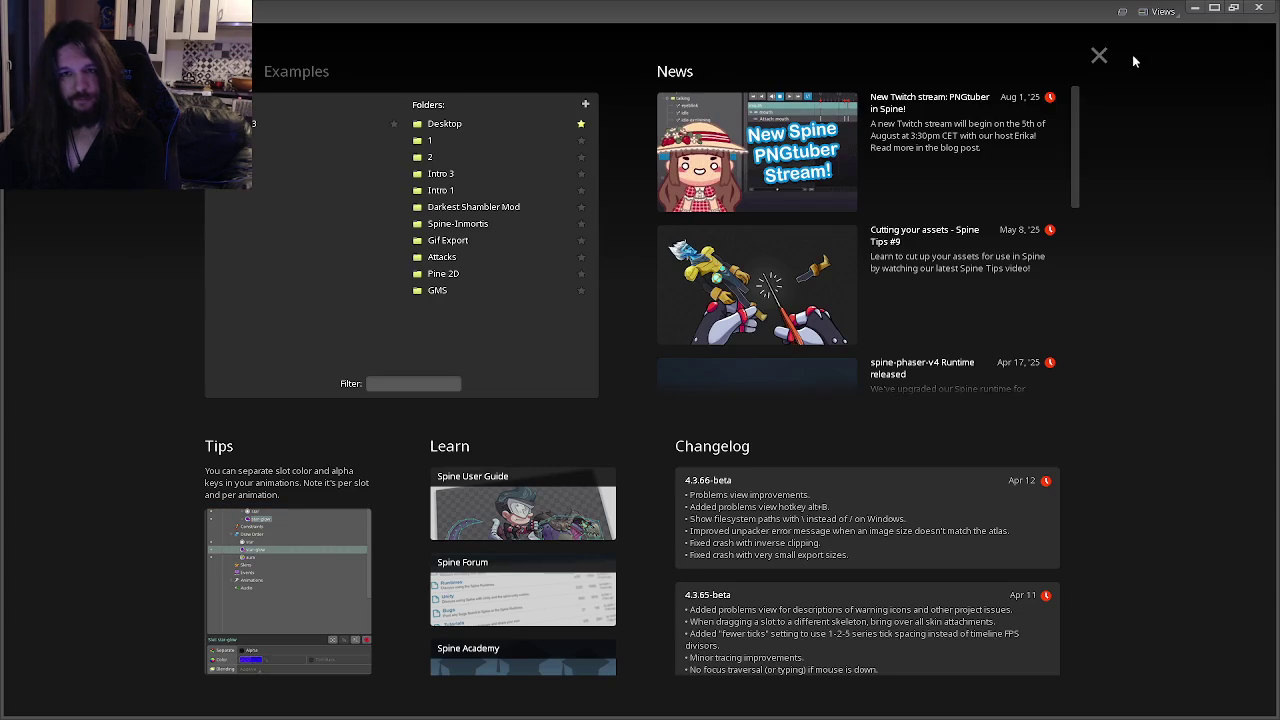
pyautogui.click(1193, 8)
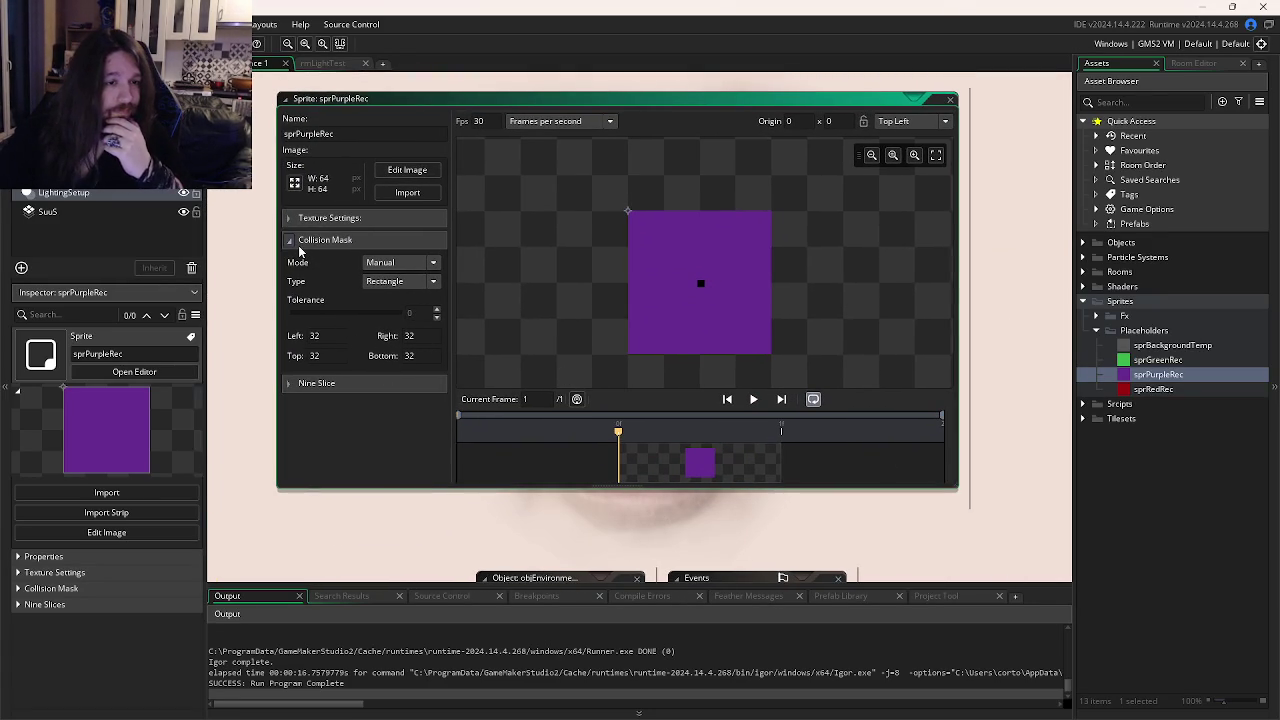
# Confirm sprPurpleRec's mask stays Manual and Rectangle, then build and run the game.
pyautogui.click(380, 263)
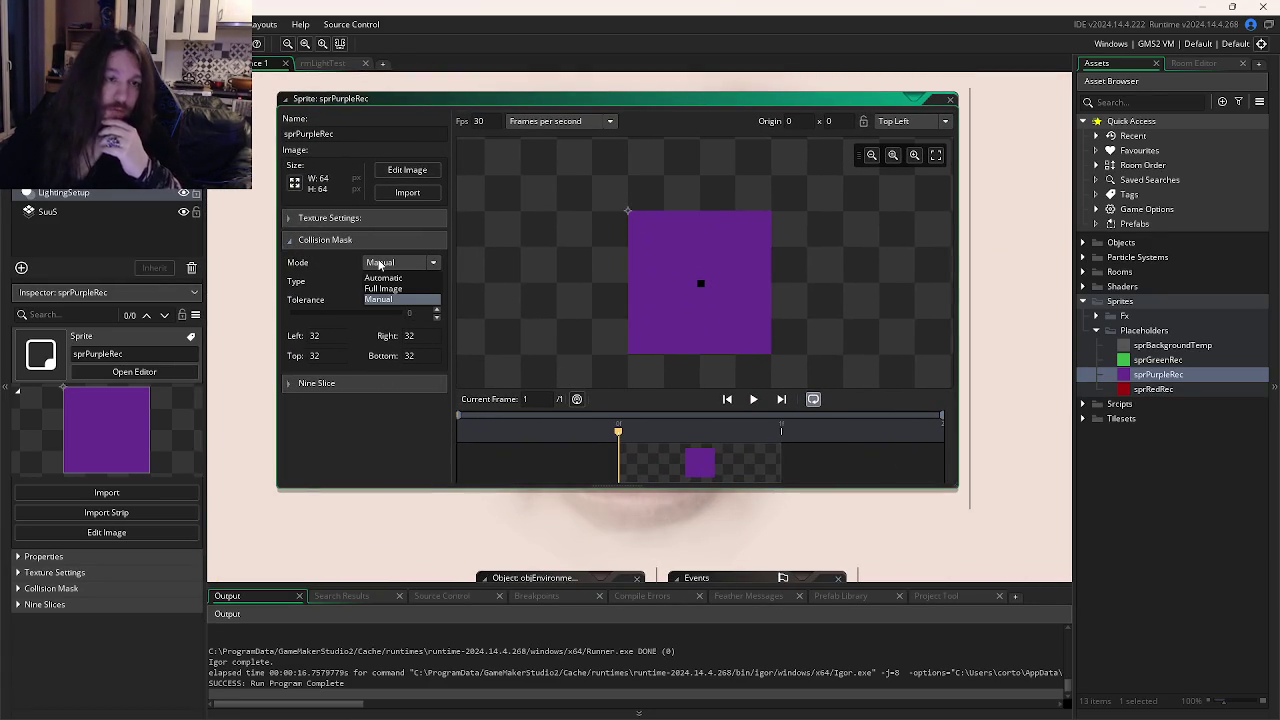
pyautogui.click(378, 299)
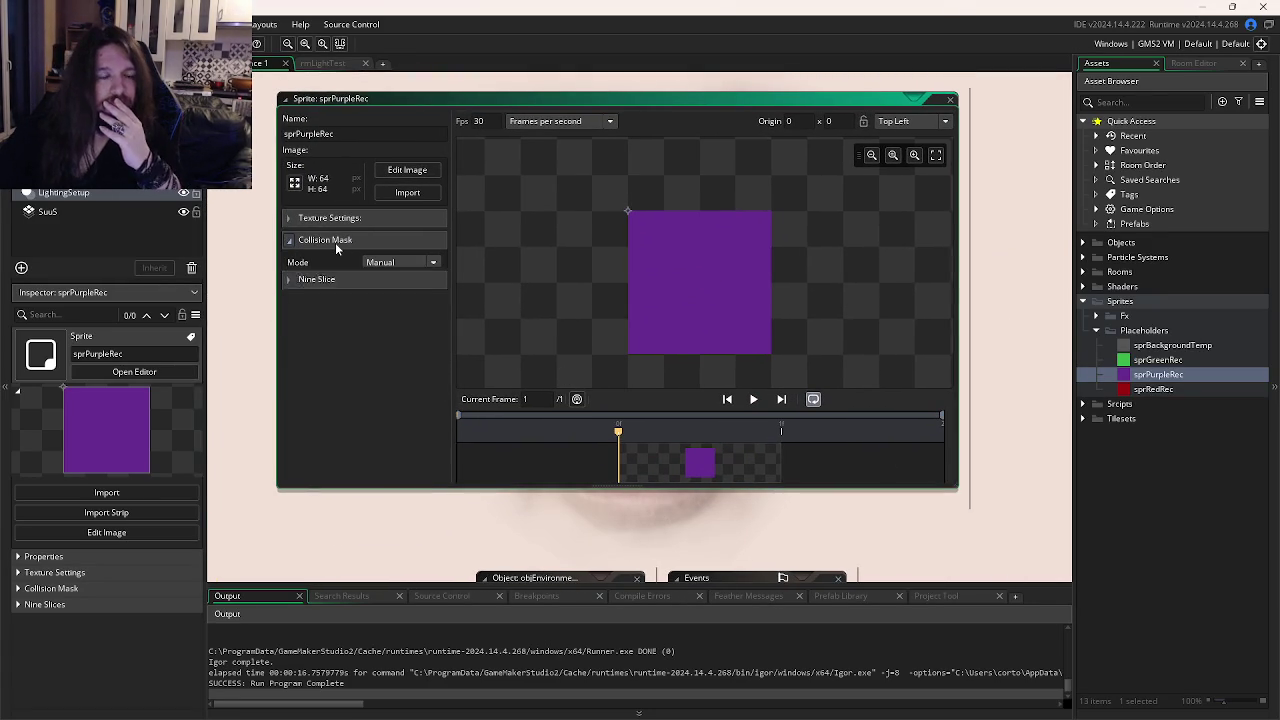
pyautogui.click(378, 281)
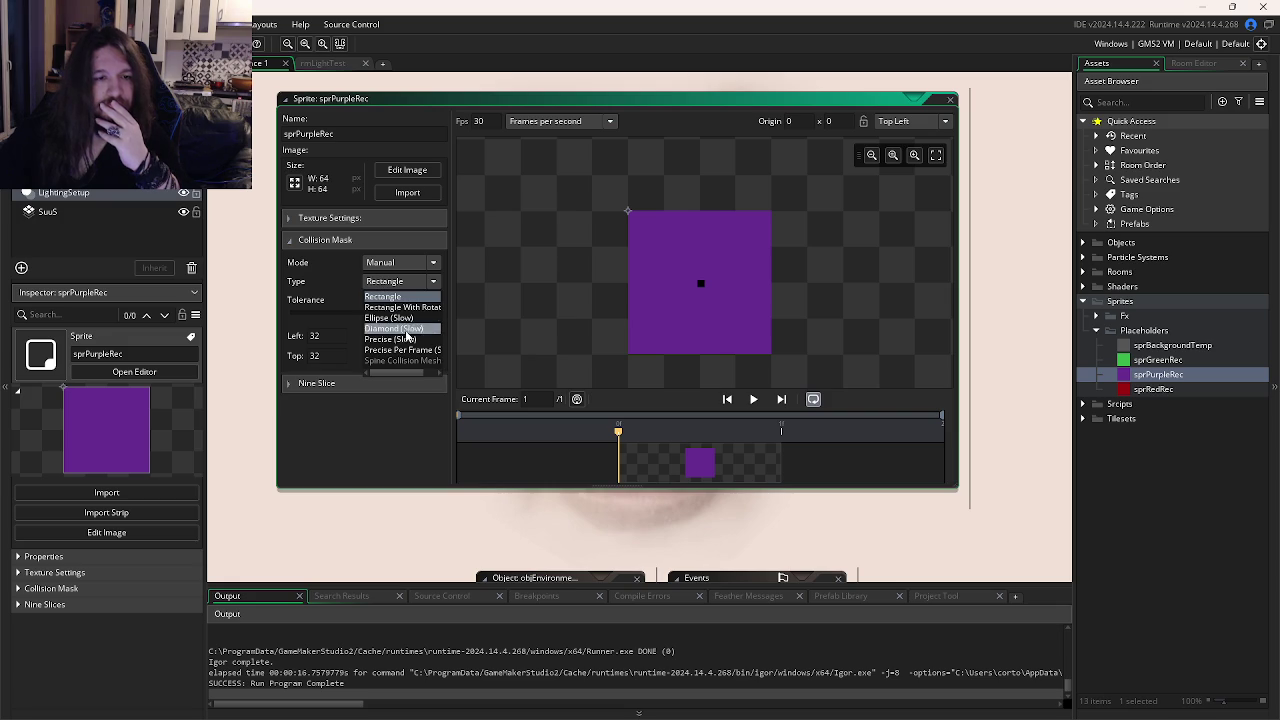
pyautogui.click(370, 270)
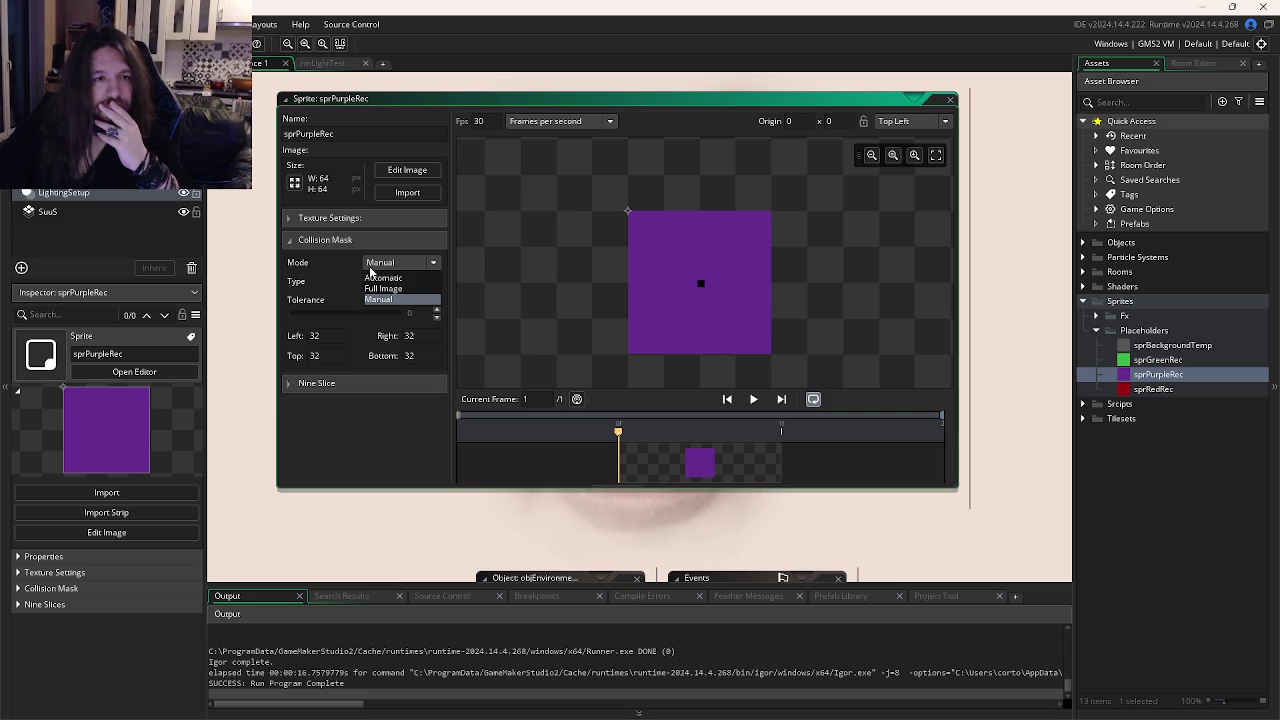
pyautogui.press('F5')
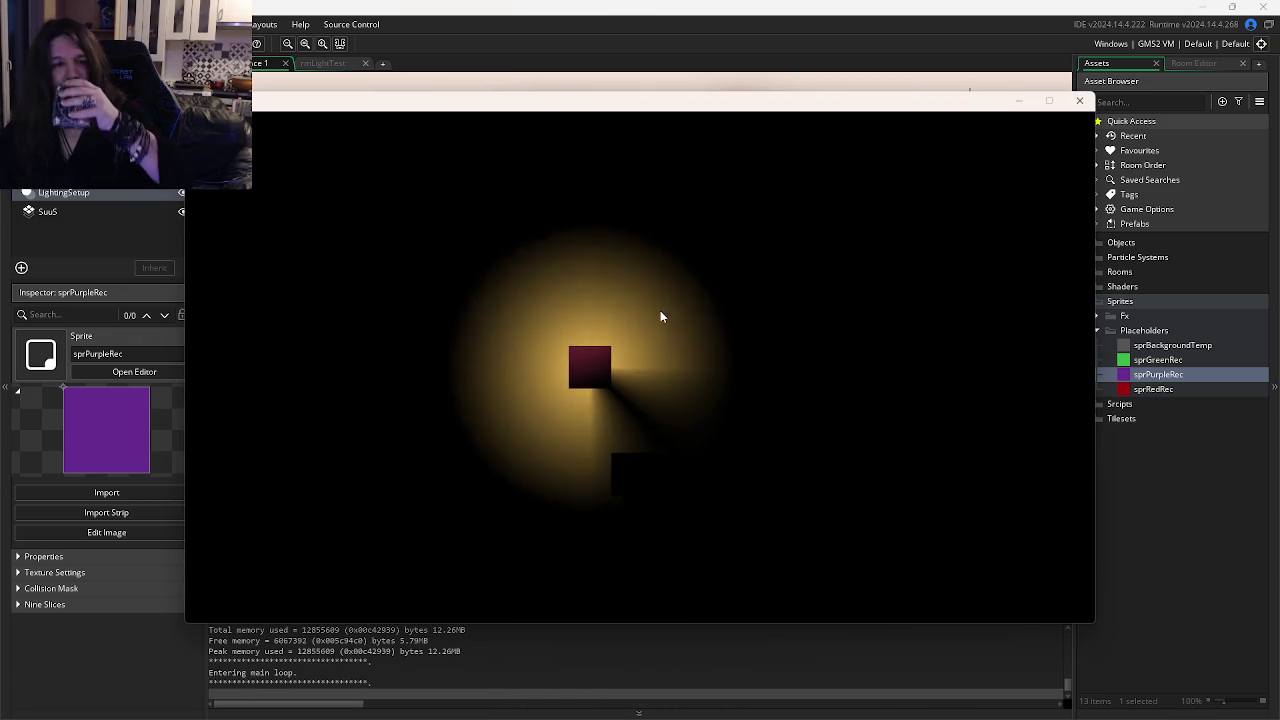
# In rmLightTest, change the purple placeholder's scrNewPointLight call to y + 33 and test-run the shadows.
pyautogui.click(1079, 100)
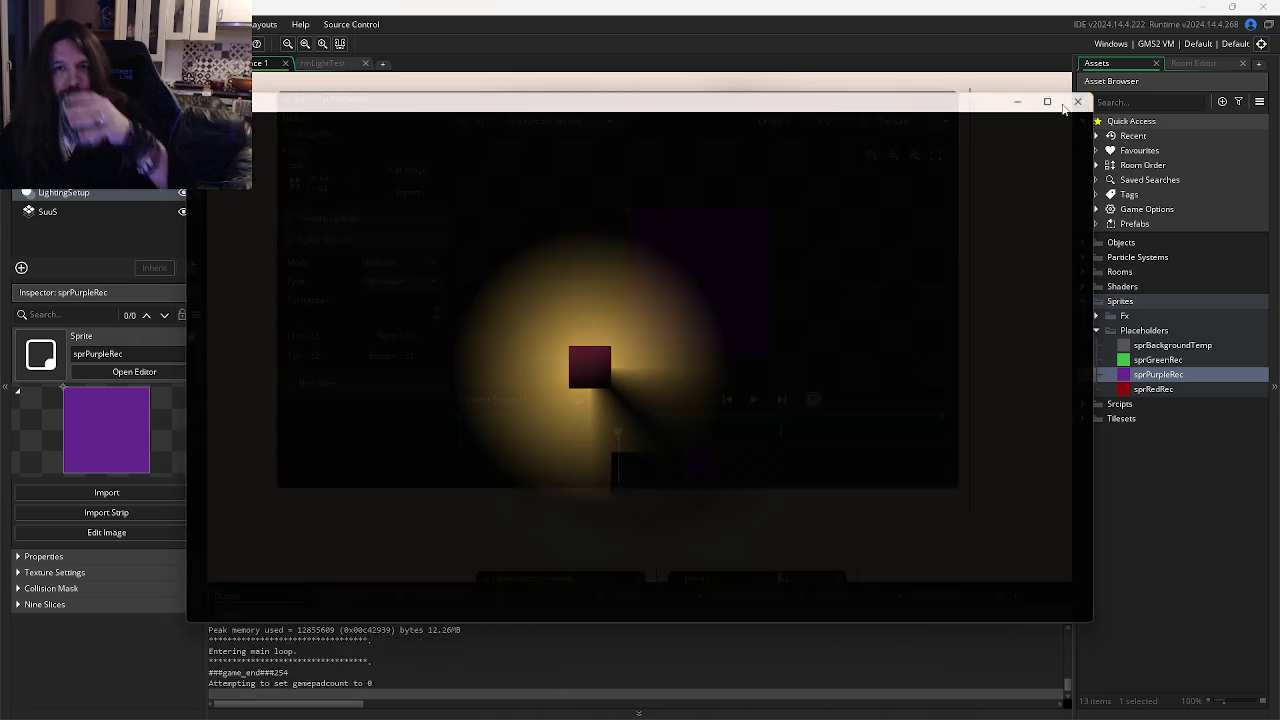
pyautogui.click(325, 63)
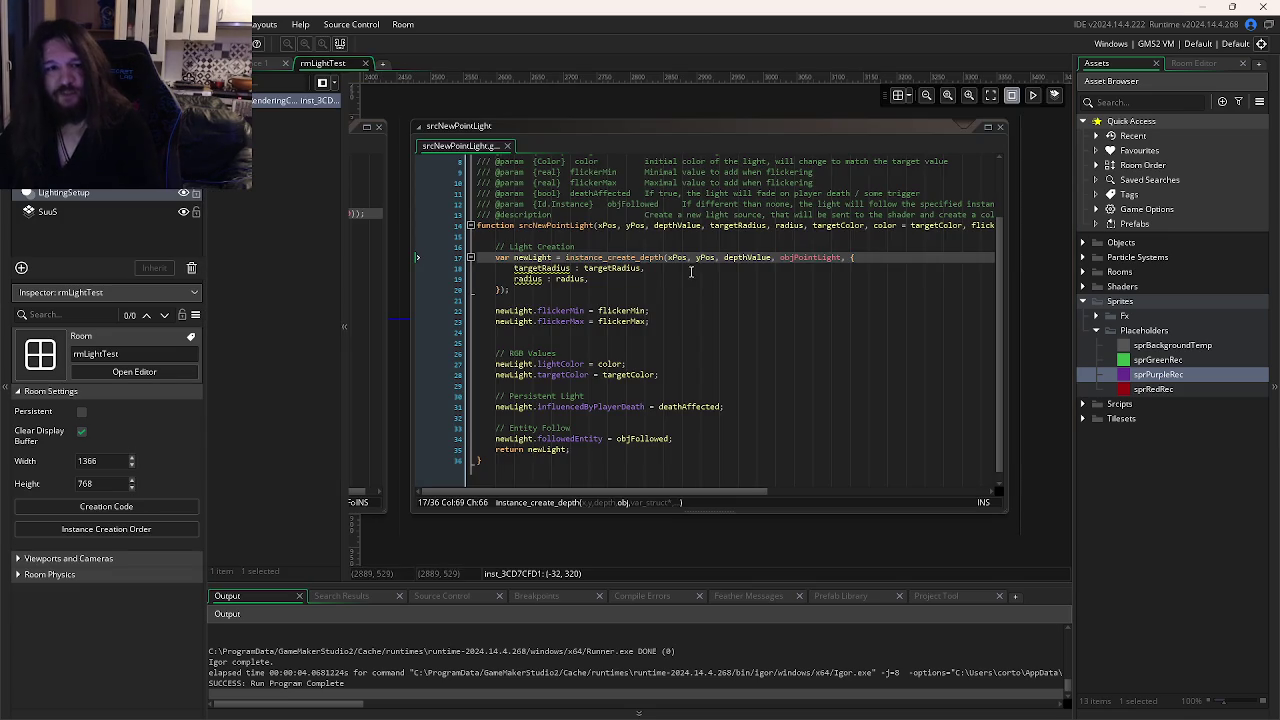
pyautogui.click(736, 281)
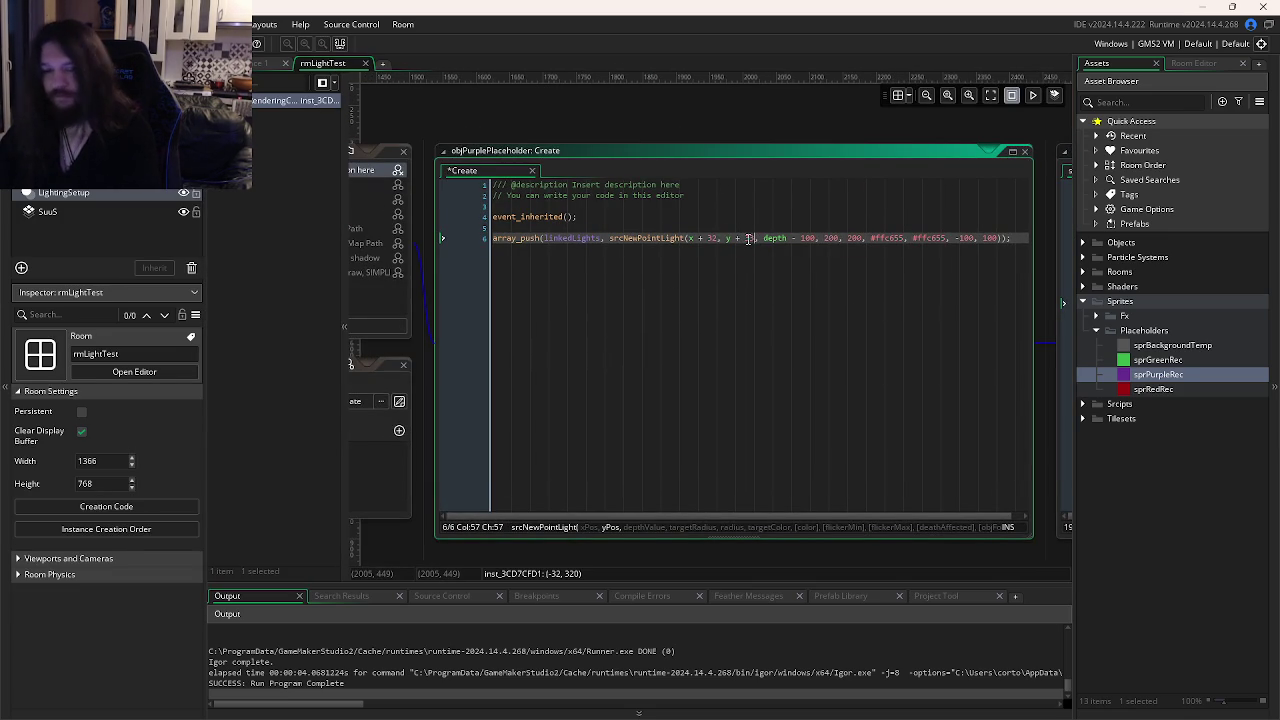
pyautogui.press('F5')
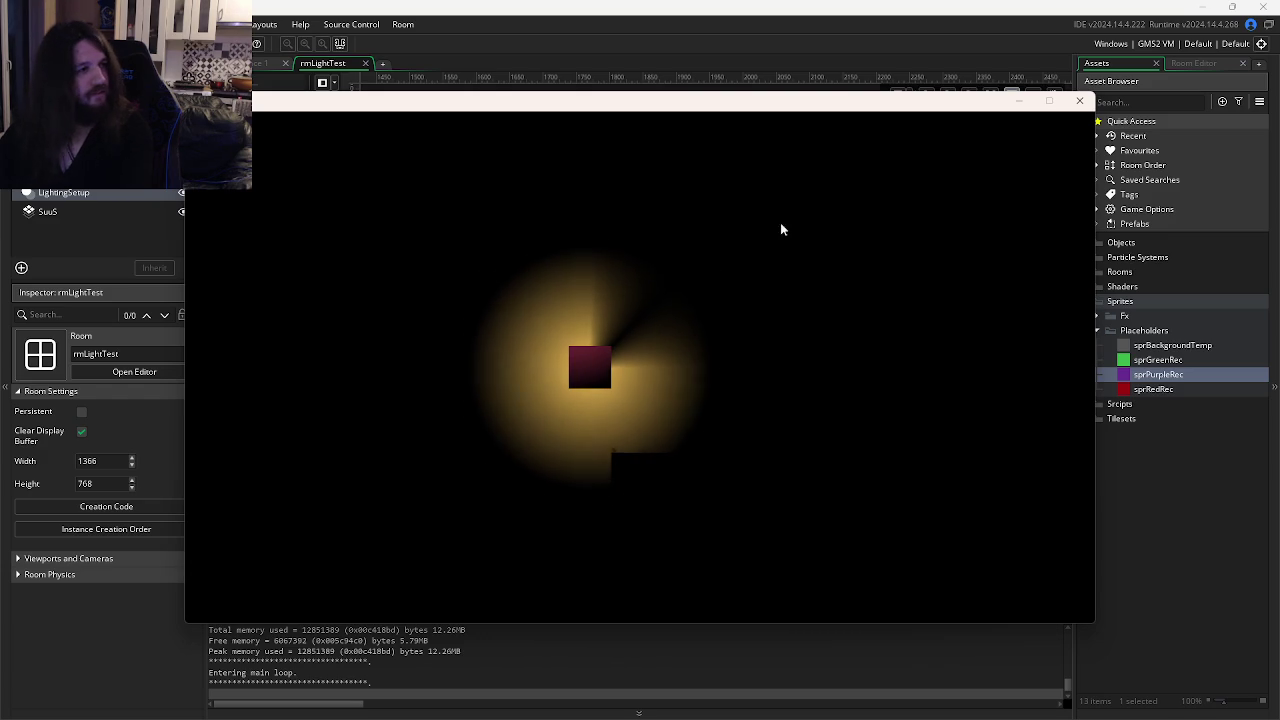
pyautogui.click(1079, 100)
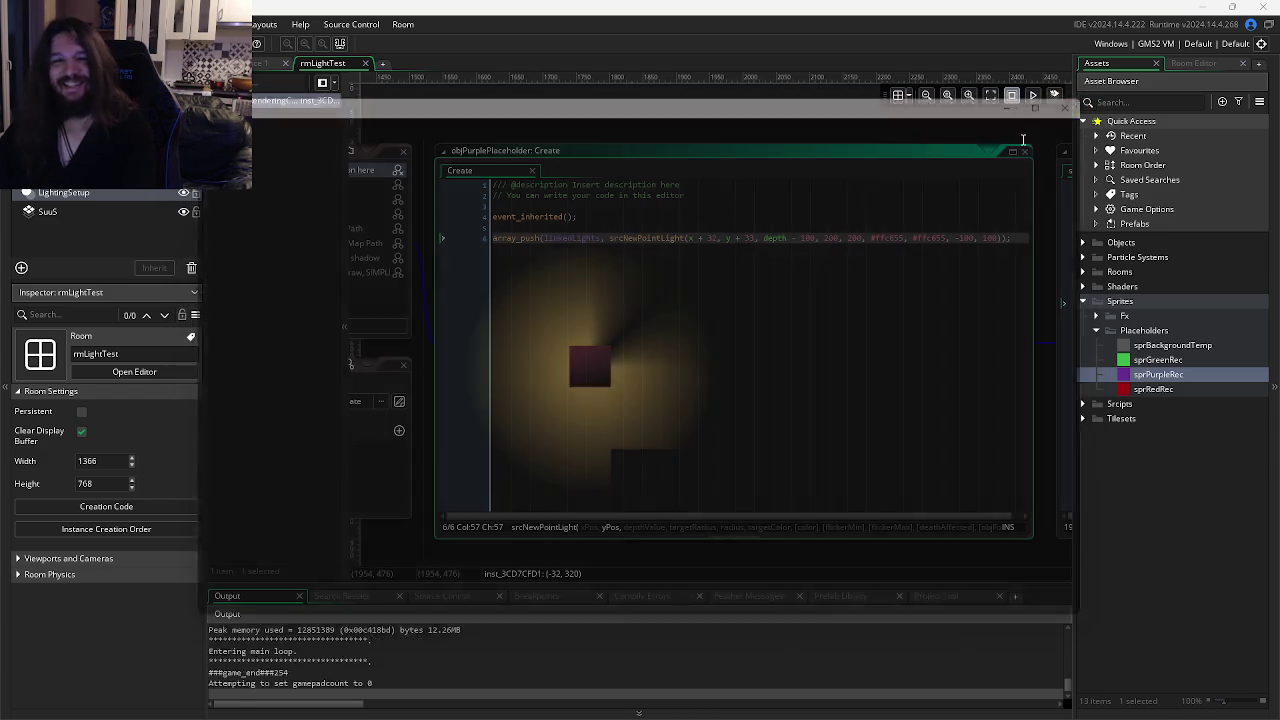
pyautogui.hotkey('alt', 'Tab')
pyautogui.hotkey('alt', 'Tab')
pyautogui.hotkey('alt', 'Tab')
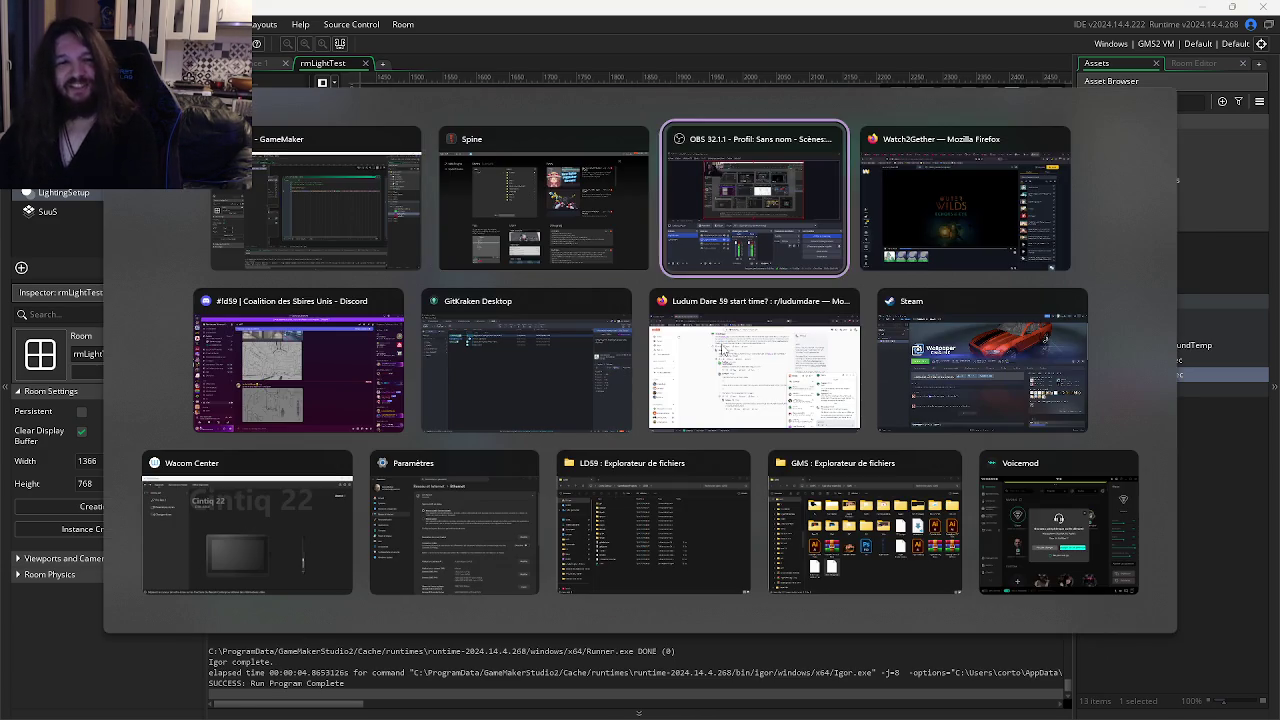
# Enlarge the chat sketch, then lower the Watch2Gether soundtrack volume to about two-thirds.
pyautogui.click(550, 528)
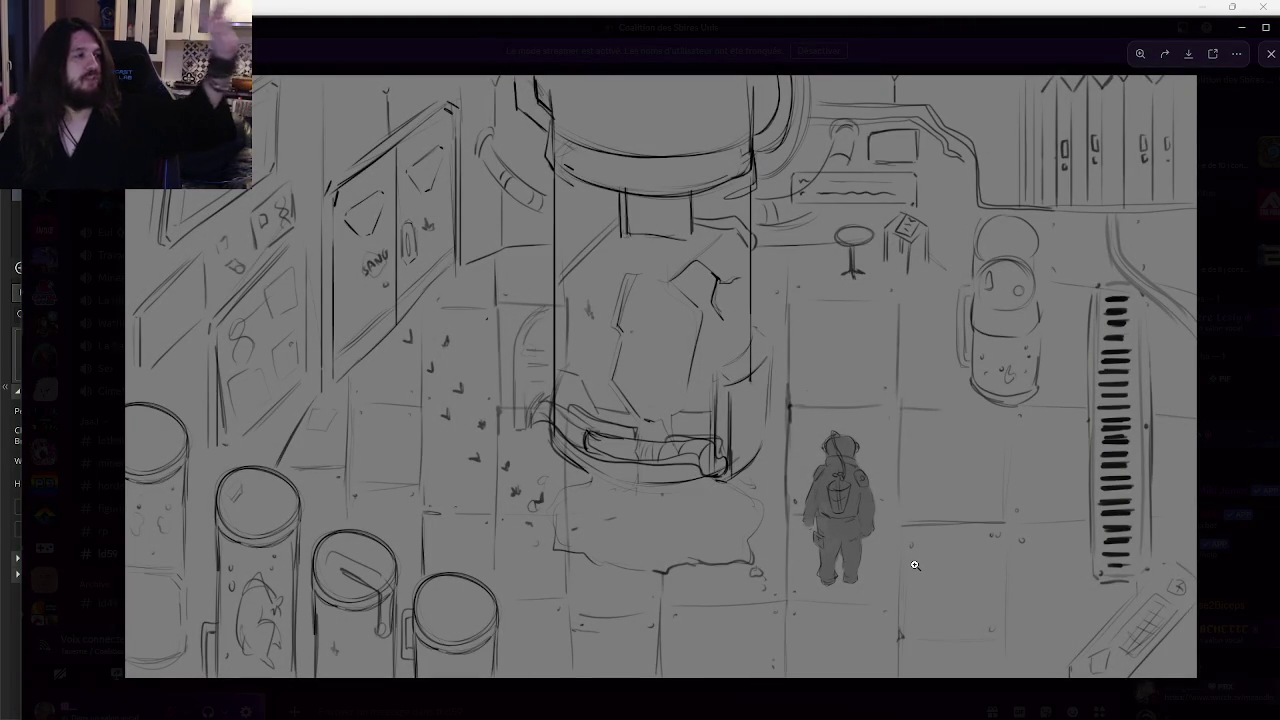
pyautogui.hotkey('alt', 'Tab')
pyautogui.press('Tab')
pyautogui.click(316, 345)
pyautogui.moveTo(865, 160); pyautogui.dragTo(866, 231)
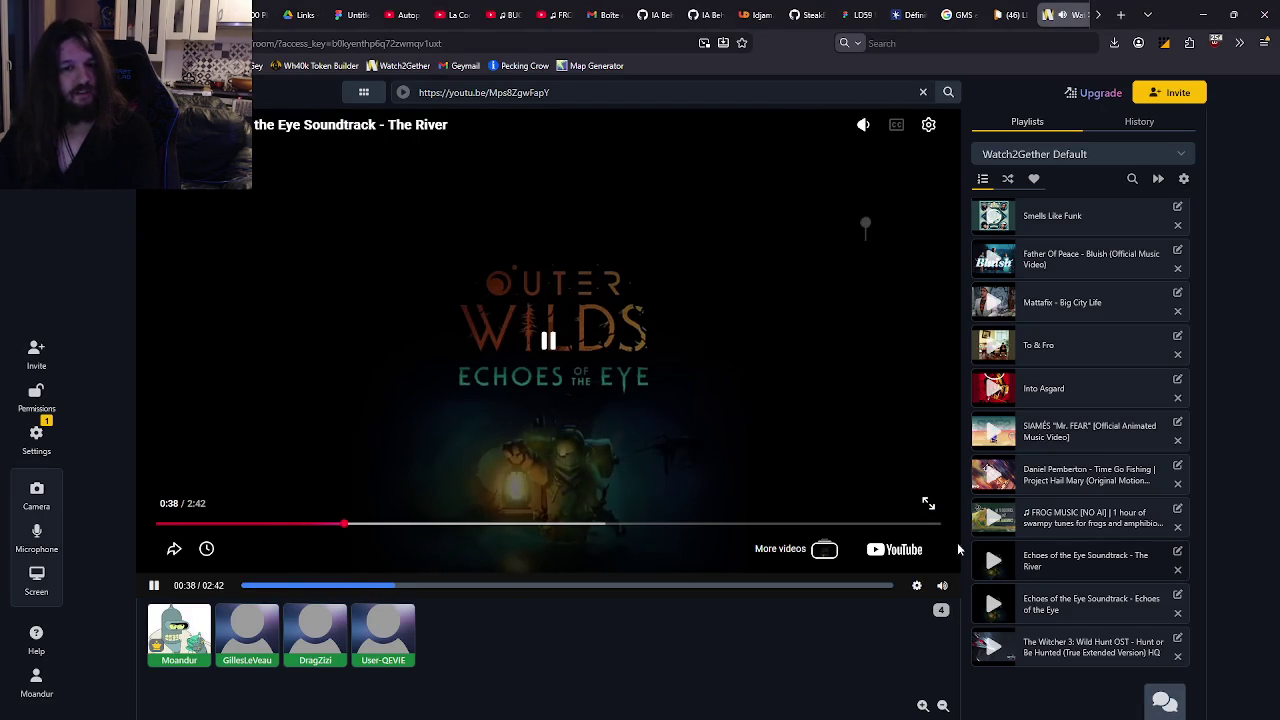
# Mute the Watch2Gether soundtrack, then raise its volume just slightly above mute.
pyautogui.moveTo(1150, 705)
pyautogui.rightClick(1210, 708)
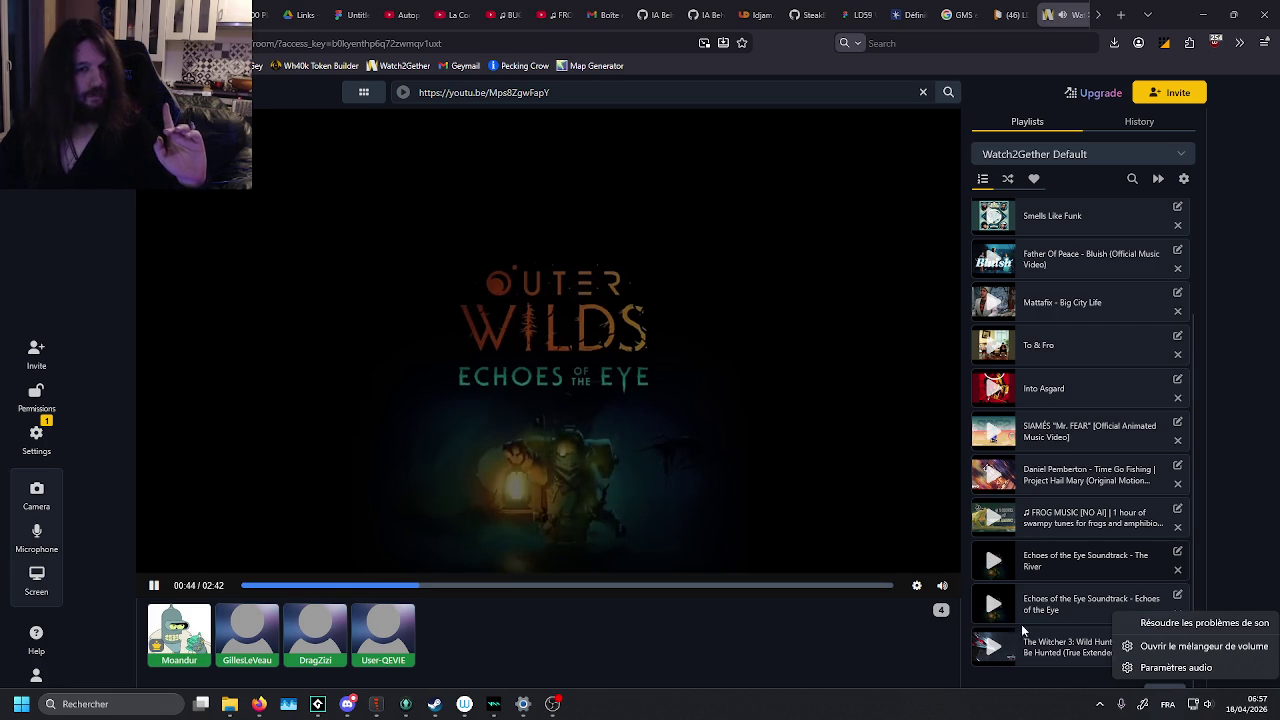
pyautogui.click(943, 596)
pyautogui.moveTo(943, 586)
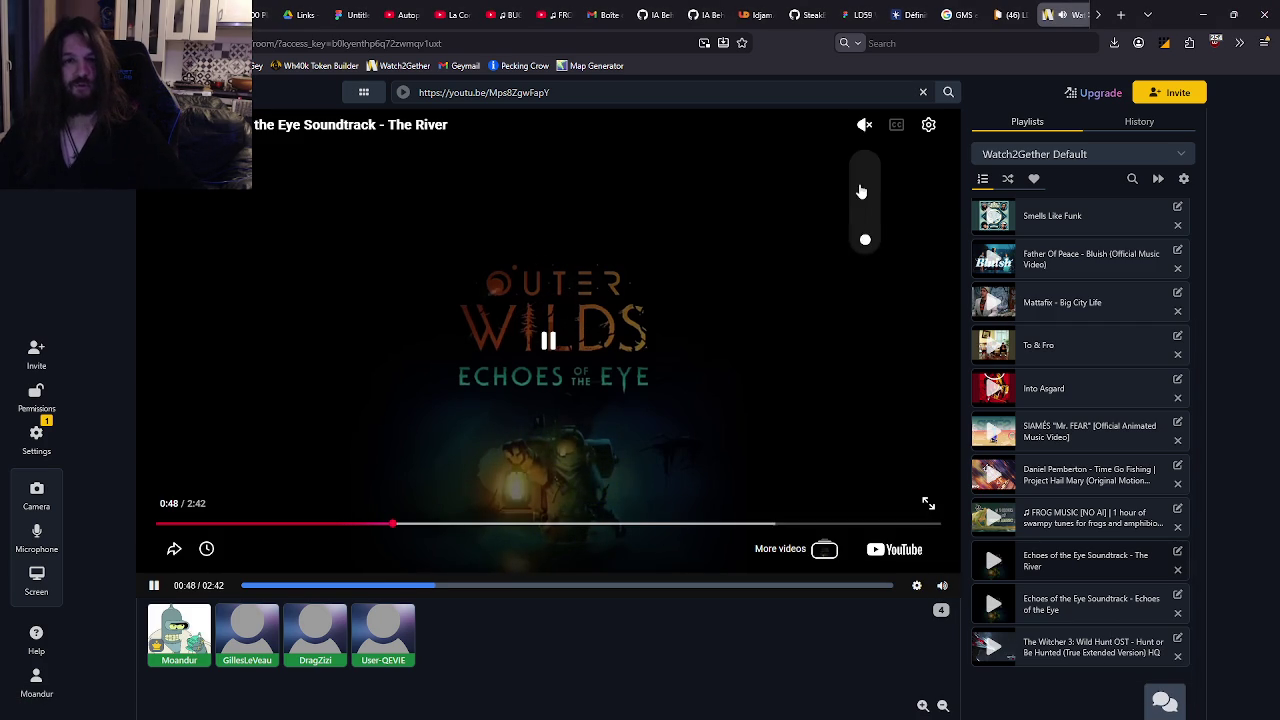
pyautogui.click(944, 564)
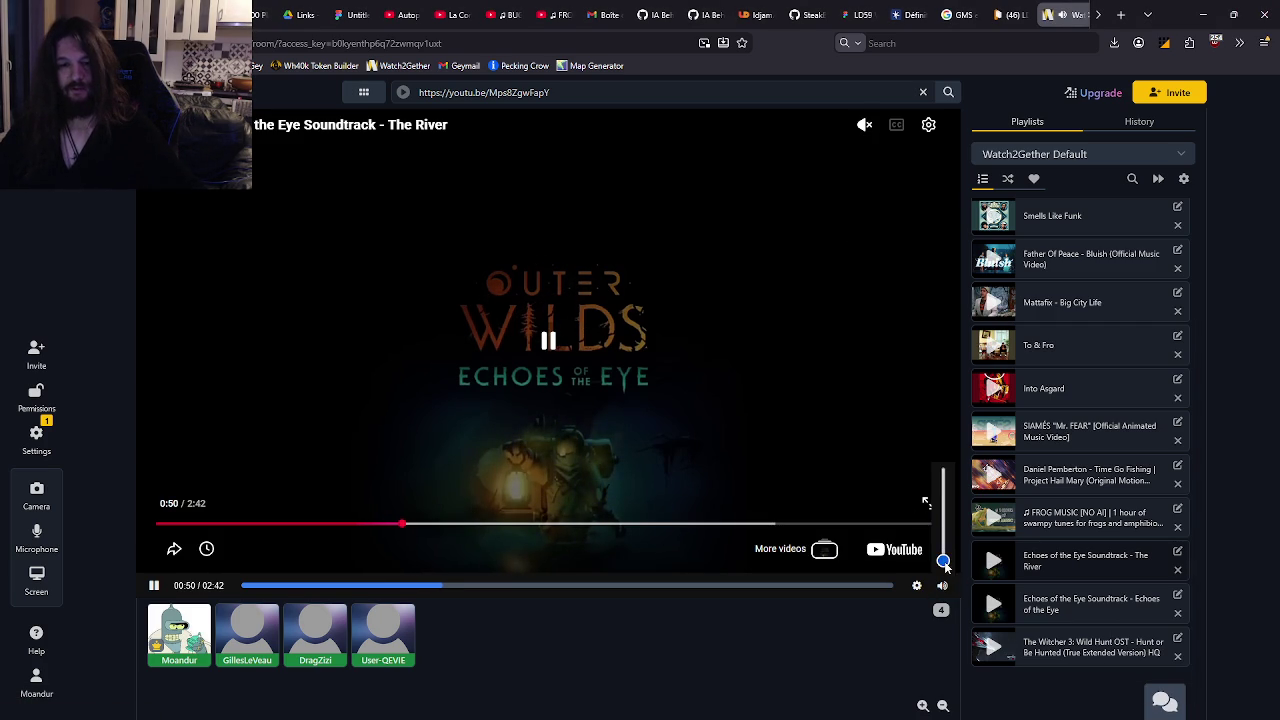
pyautogui.moveTo(944, 562); pyautogui.dragTo(942, 552)
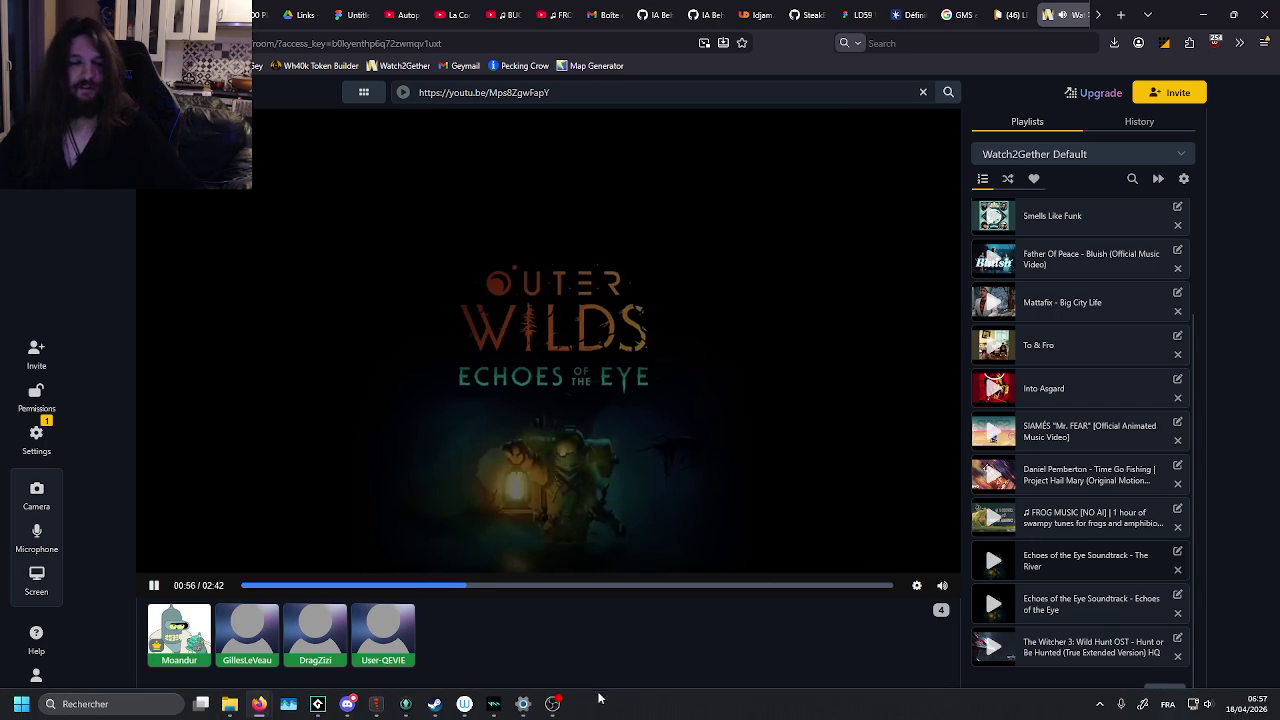
# Bring the enlarged sci-fi lab pencil sketch back up in Discord.
pyautogui.moveTo(942, 583)
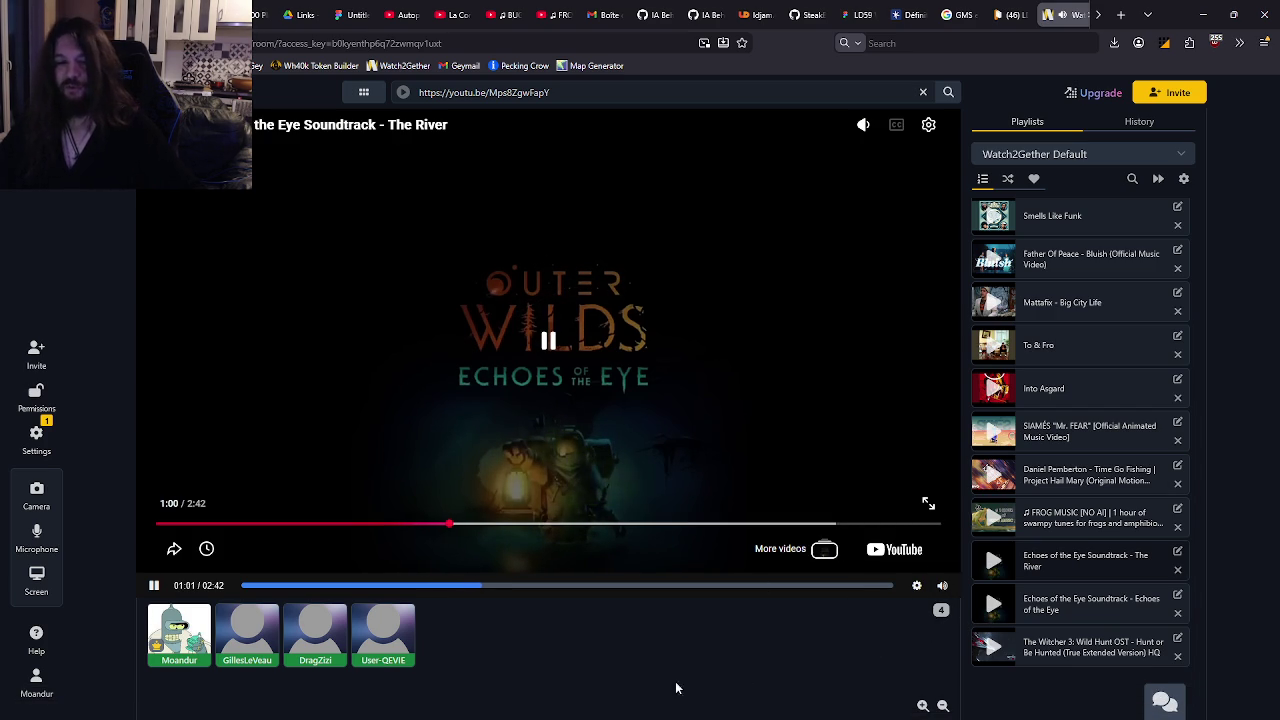
pyautogui.moveTo(619, 700)
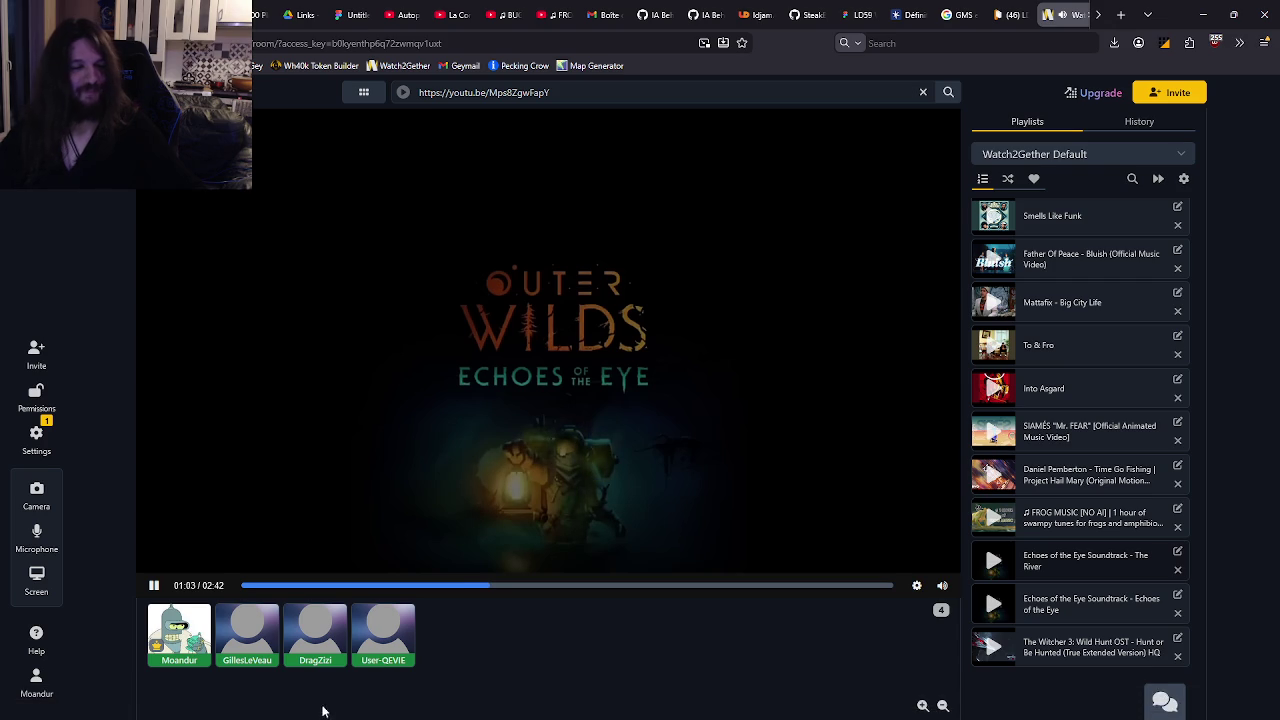
pyautogui.click(348, 706)
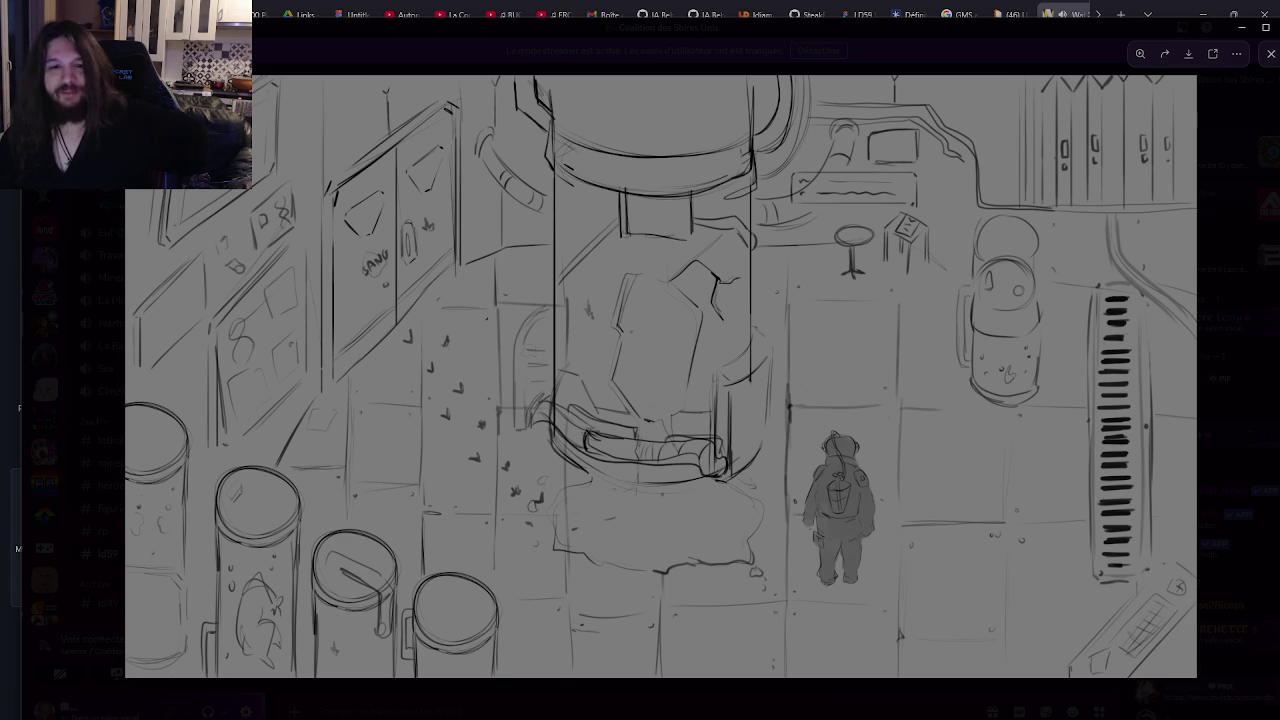
# Close the enlarged sketch to reveal the ld59 channel, then return to the purple placeholder's Create code.
pyautogui.click(860, 692)
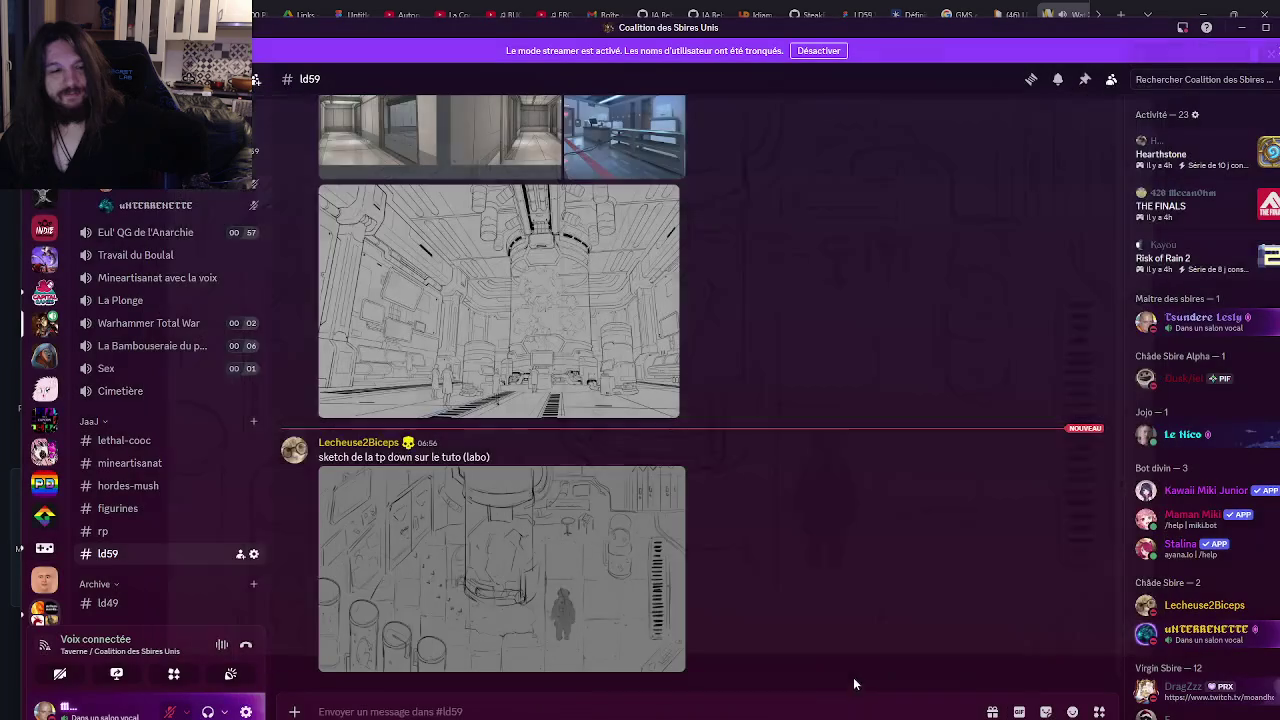
pyautogui.click(1045, 14)
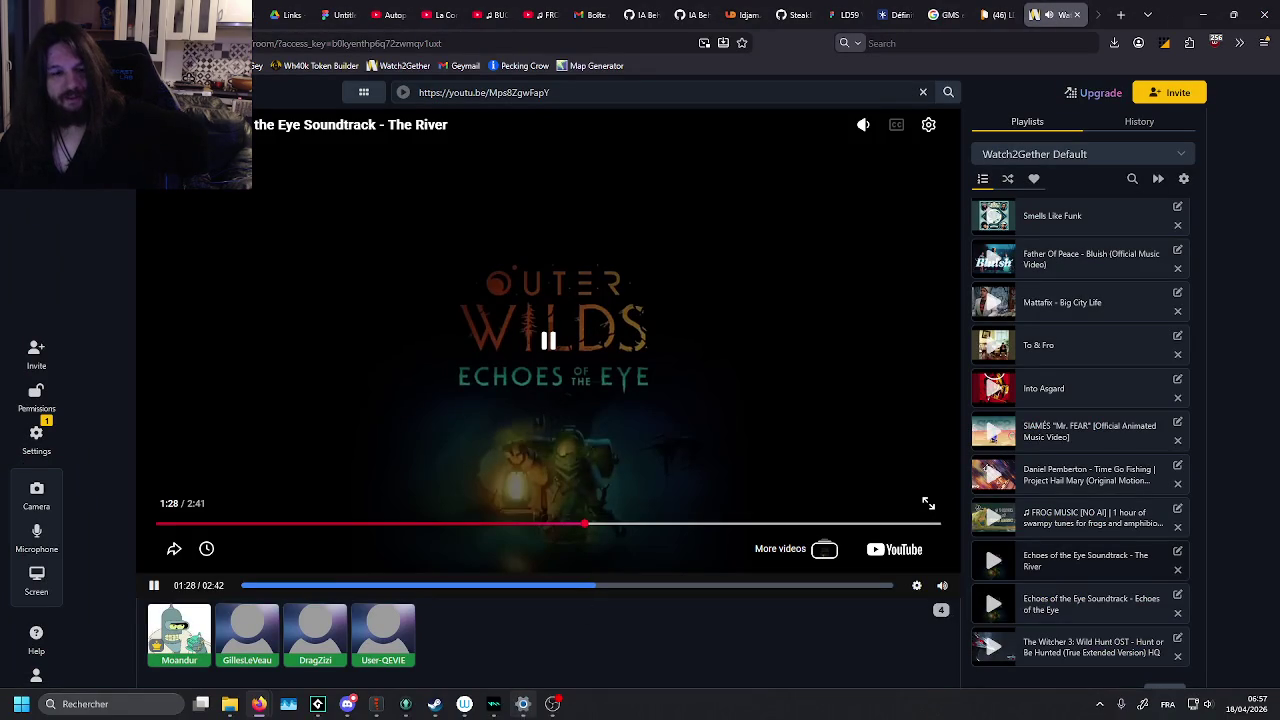
pyautogui.moveTo(535, 709)
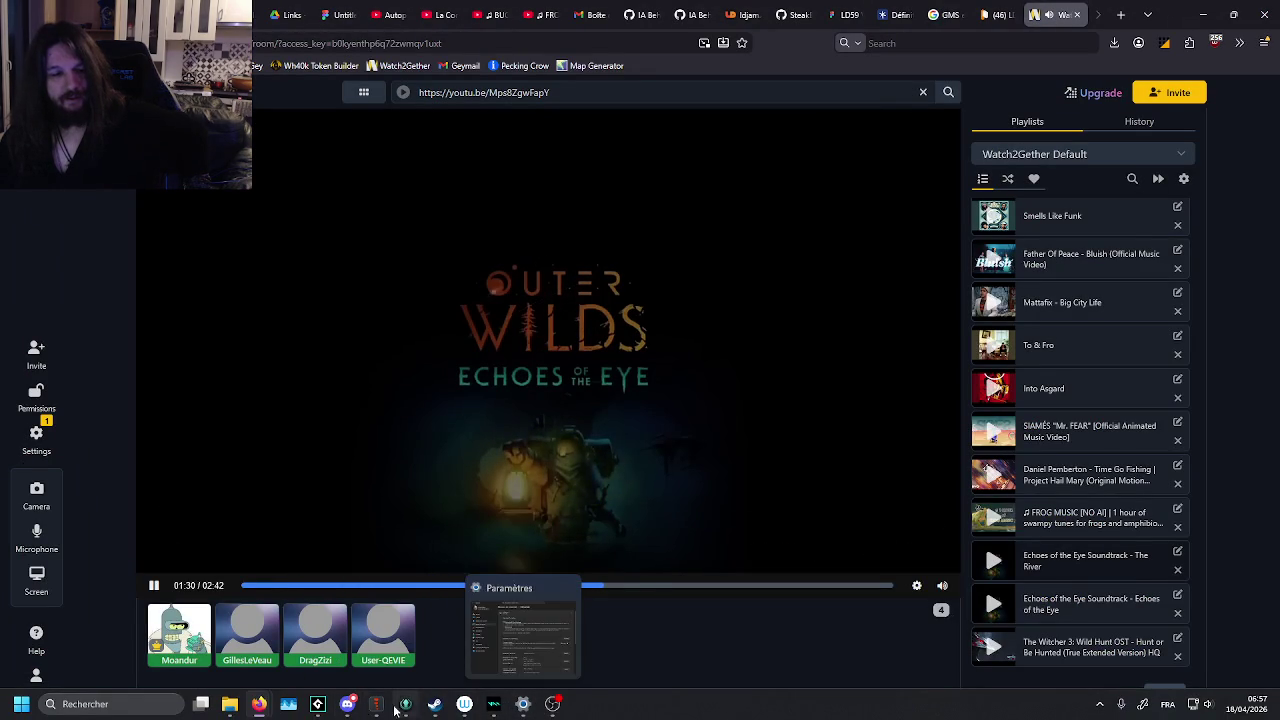
pyautogui.click(527, 705)
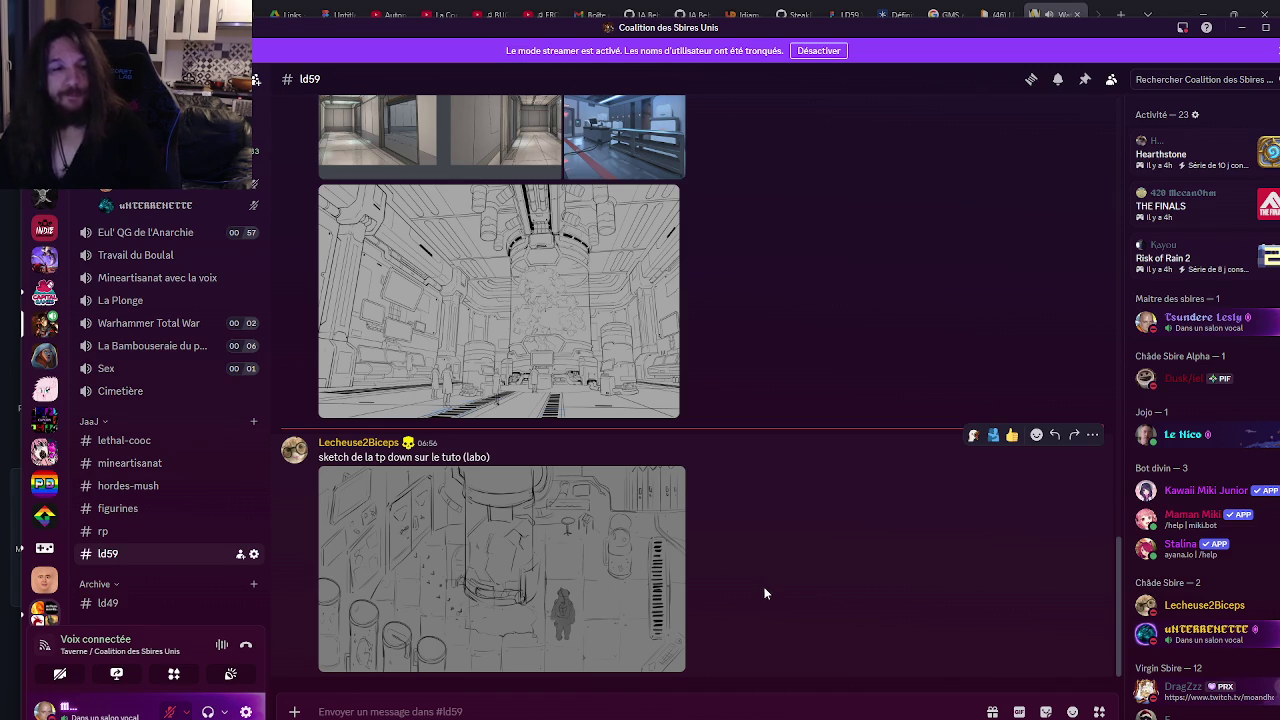
pyautogui.moveTo(464, 716)
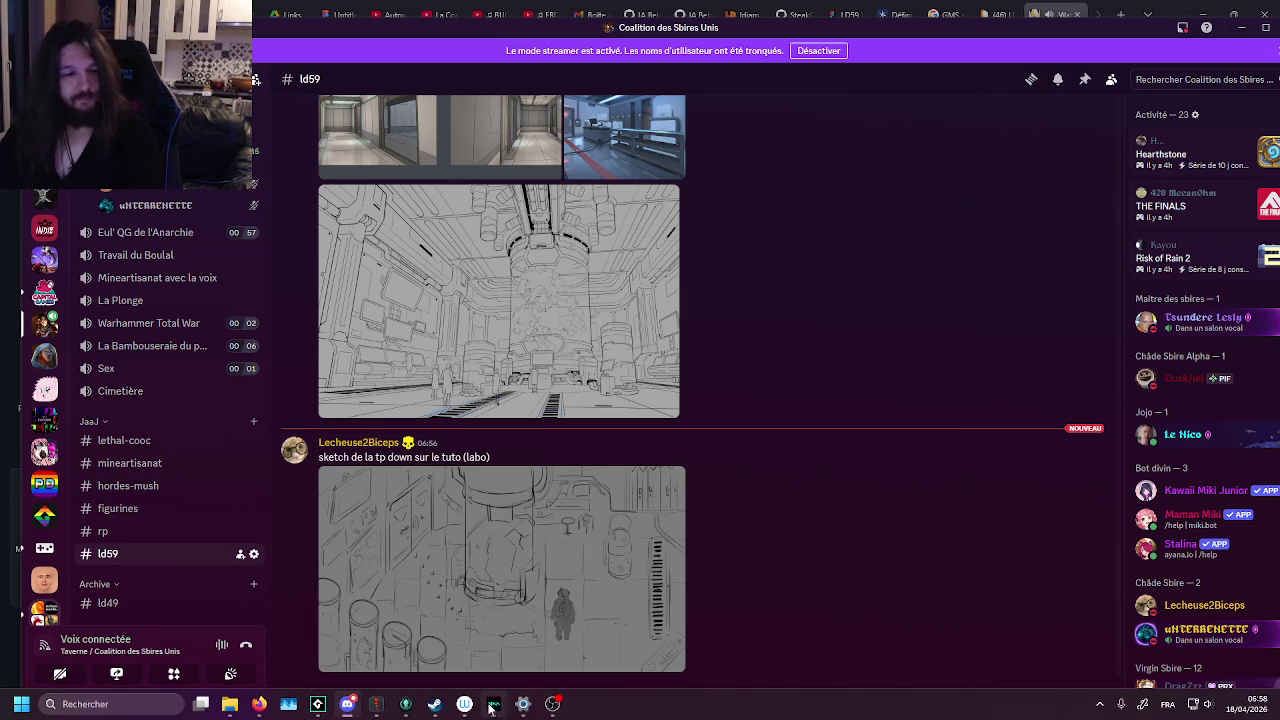
pyautogui.click(318, 704)
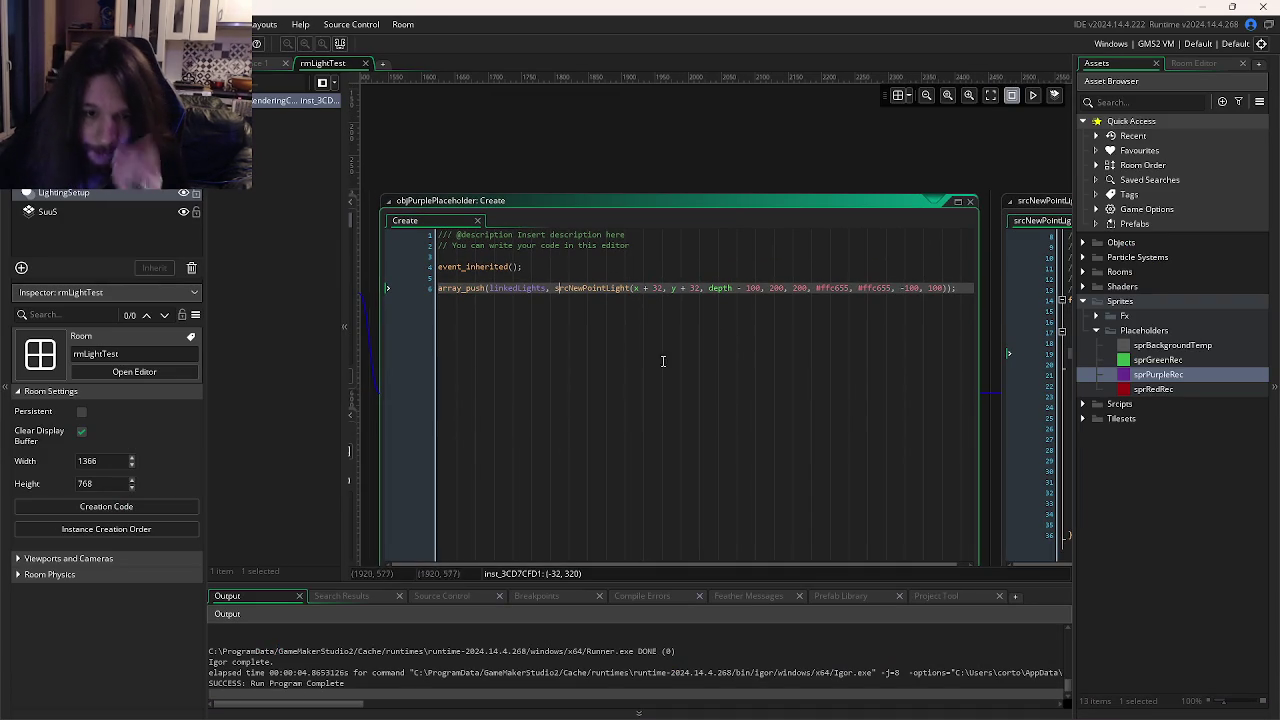
# Remove the '- 100' from the point light's depth argument and test-run the lit room.
pyautogui.moveTo(758, 287); pyautogui.dragTo(733, 288)
pyautogui.press('BackSpace')
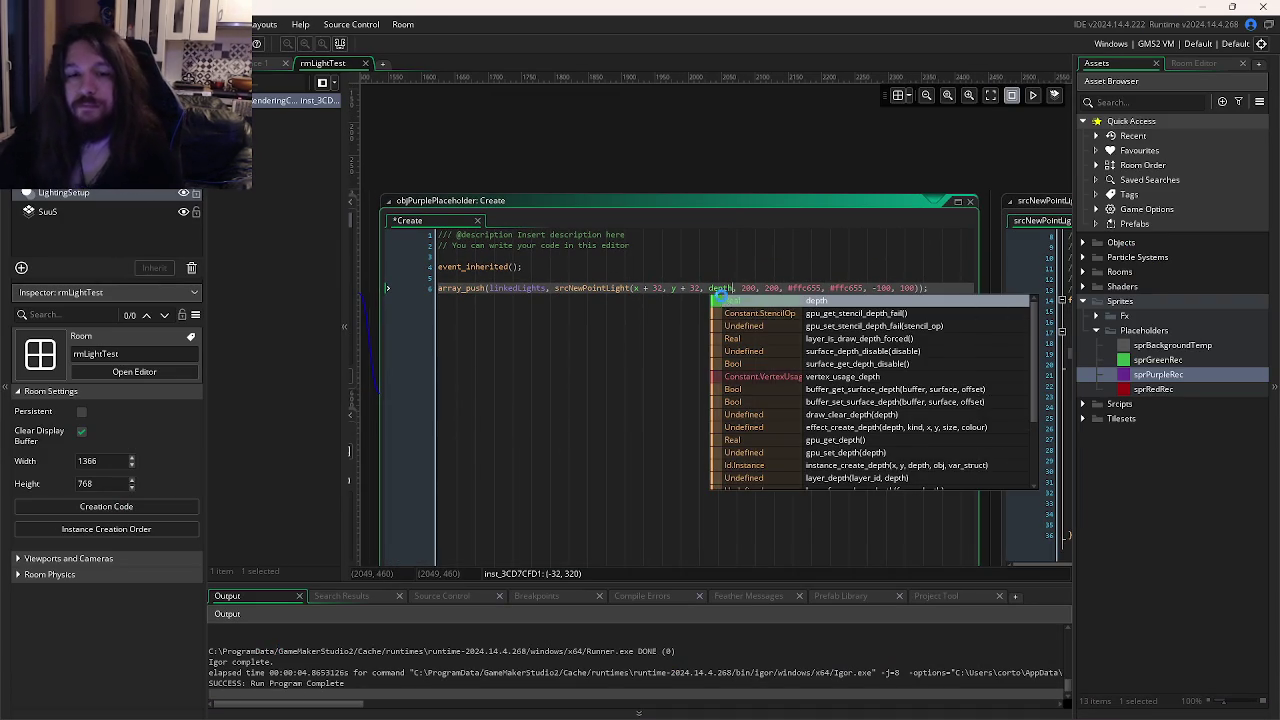
pyautogui.press('F5')
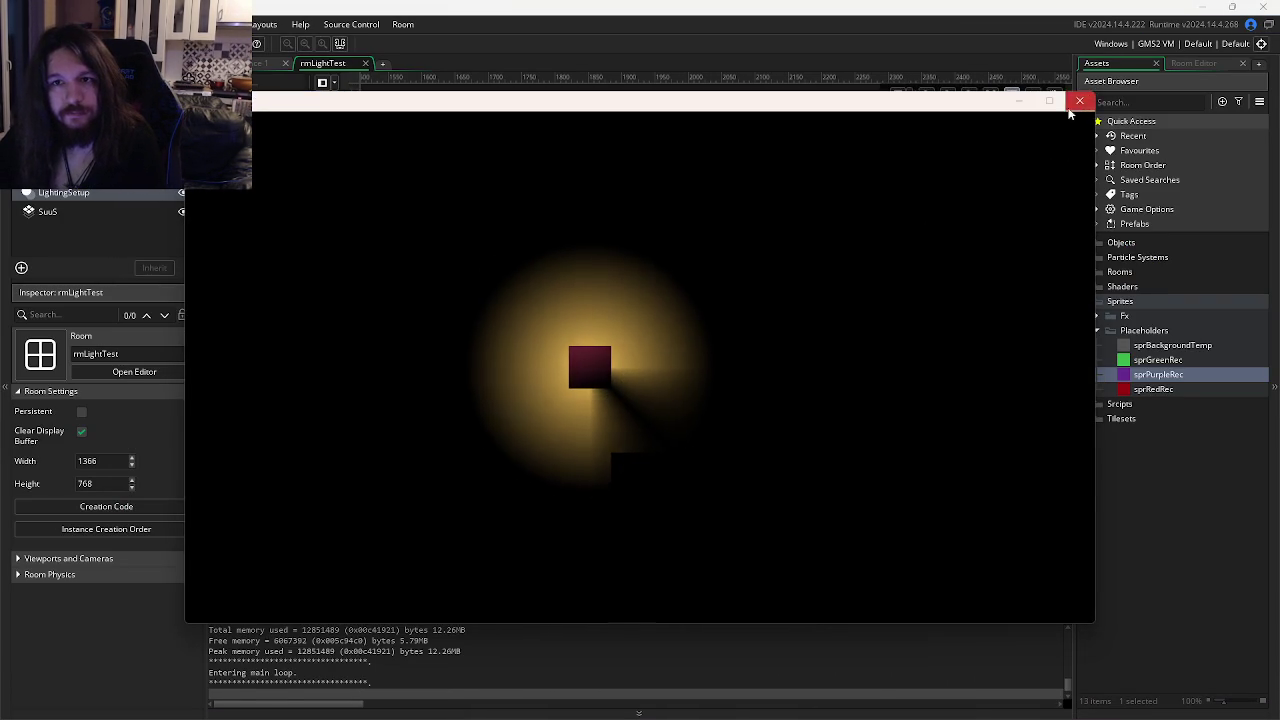
pyautogui.click(1079, 101)
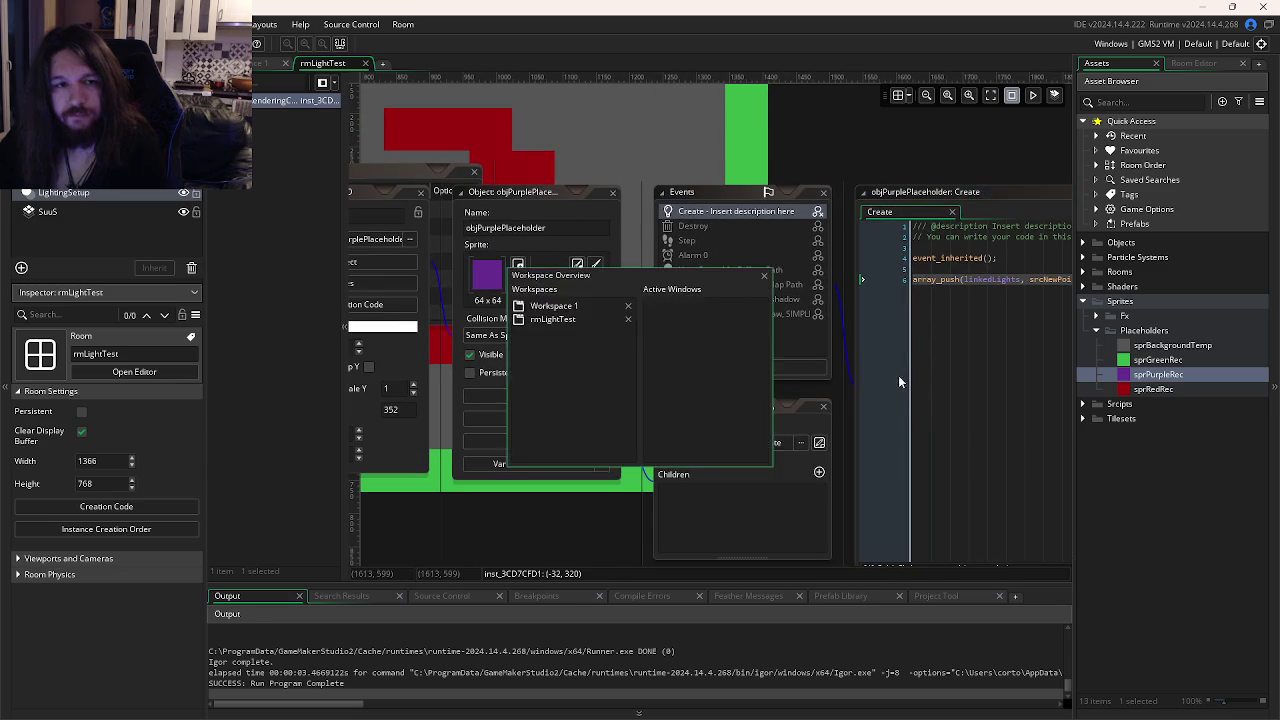
pyautogui.click(577, 263)
pyautogui.hotkey('alt', 'Tab')
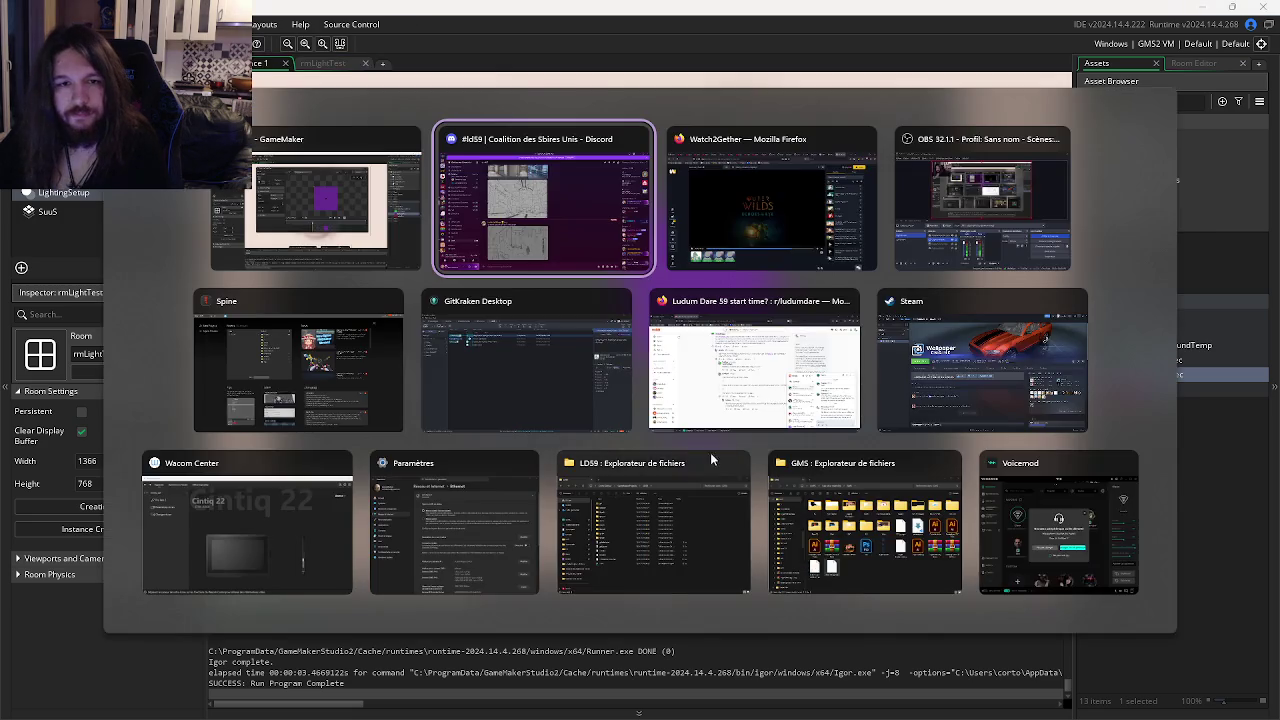
pyautogui.hotkey('alt', 'Tab')
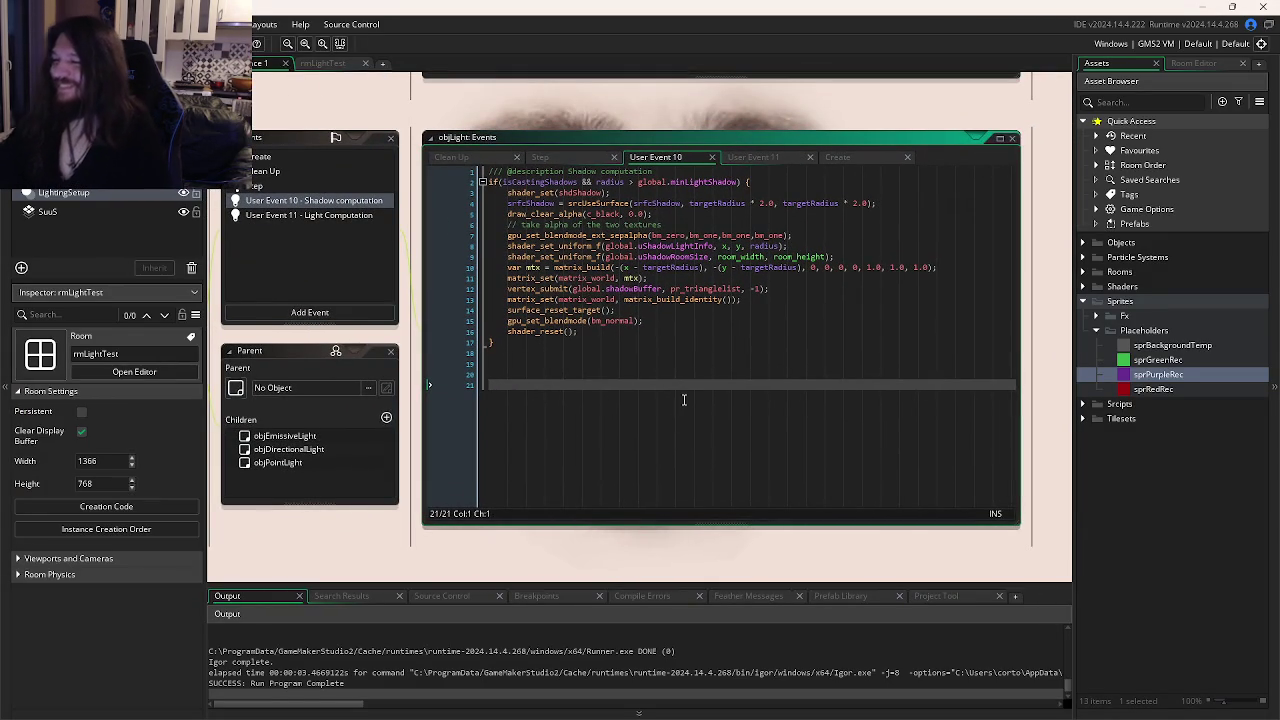
# Walk through the shadow code: shader_reset, blend mode, matrix reset, vertex_submit and matrix_build's targetRadius arguments.
pyautogui.click(819, 331)
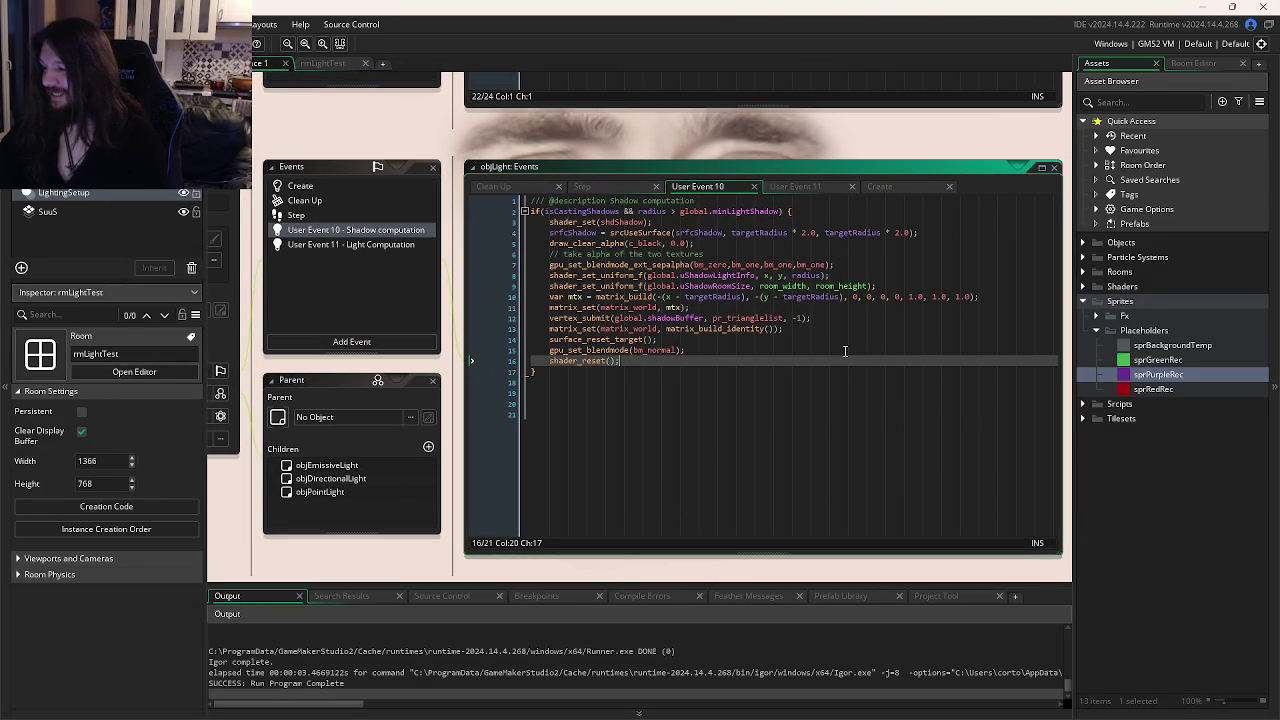
pyautogui.click(713, 348)
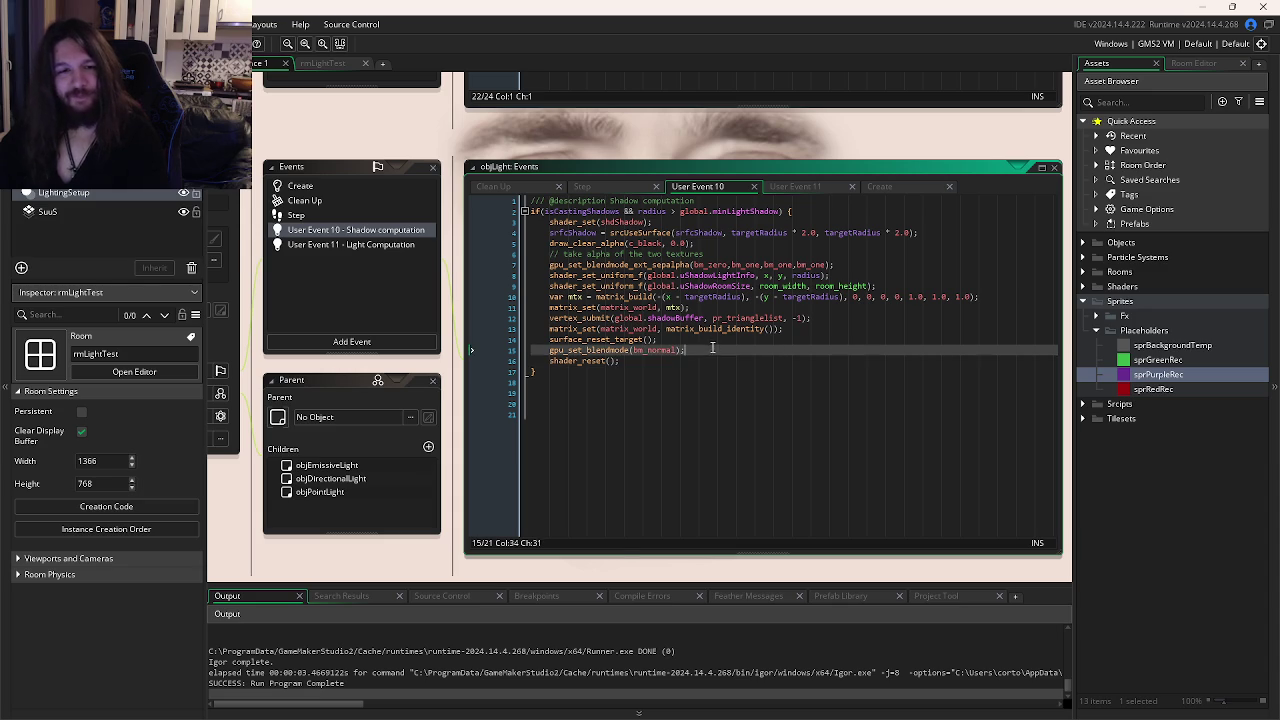
pyautogui.click(746, 328)
pyautogui.click(847, 314)
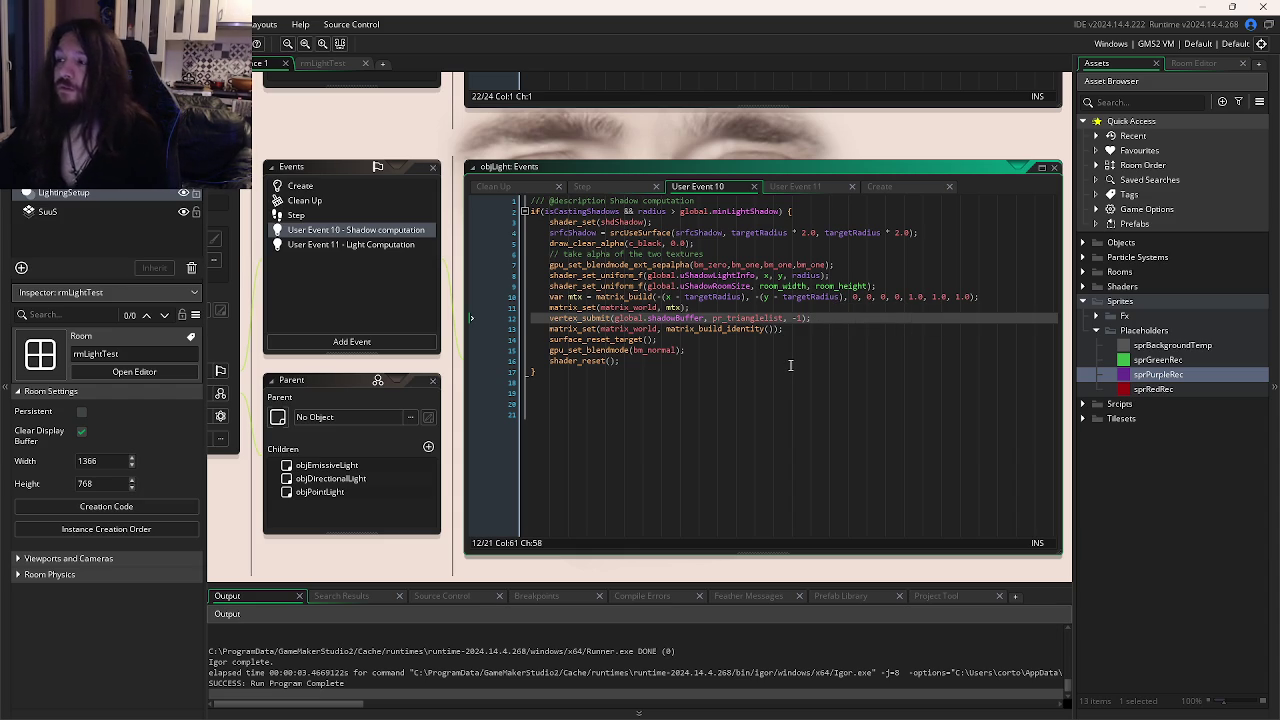
pyautogui.click(790, 363)
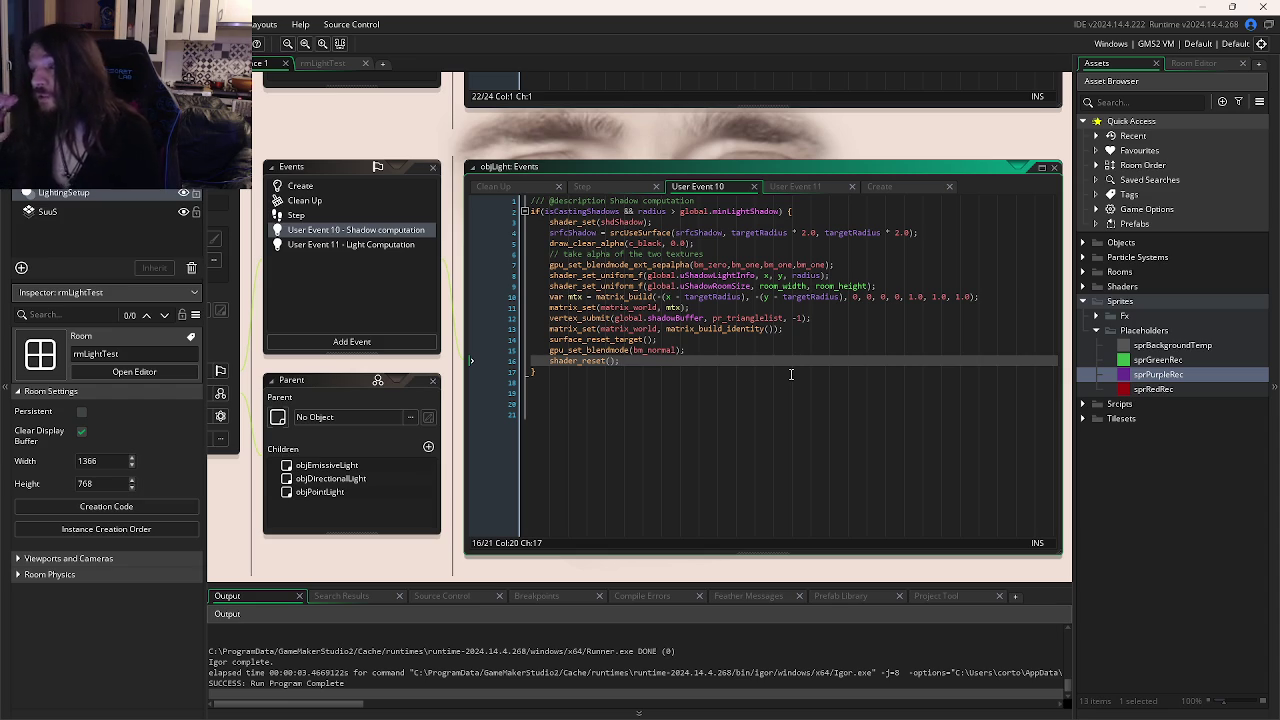
pyautogui.click(740, 340)
pyautogui.click(784, 298)
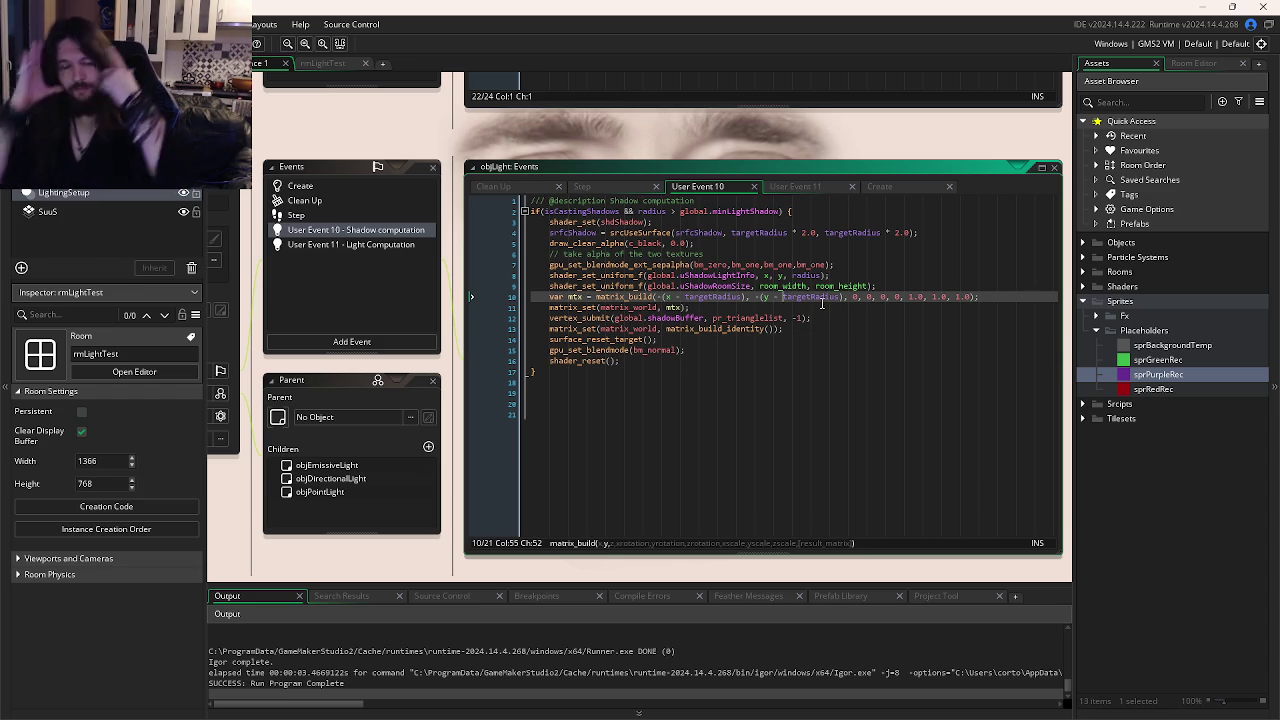
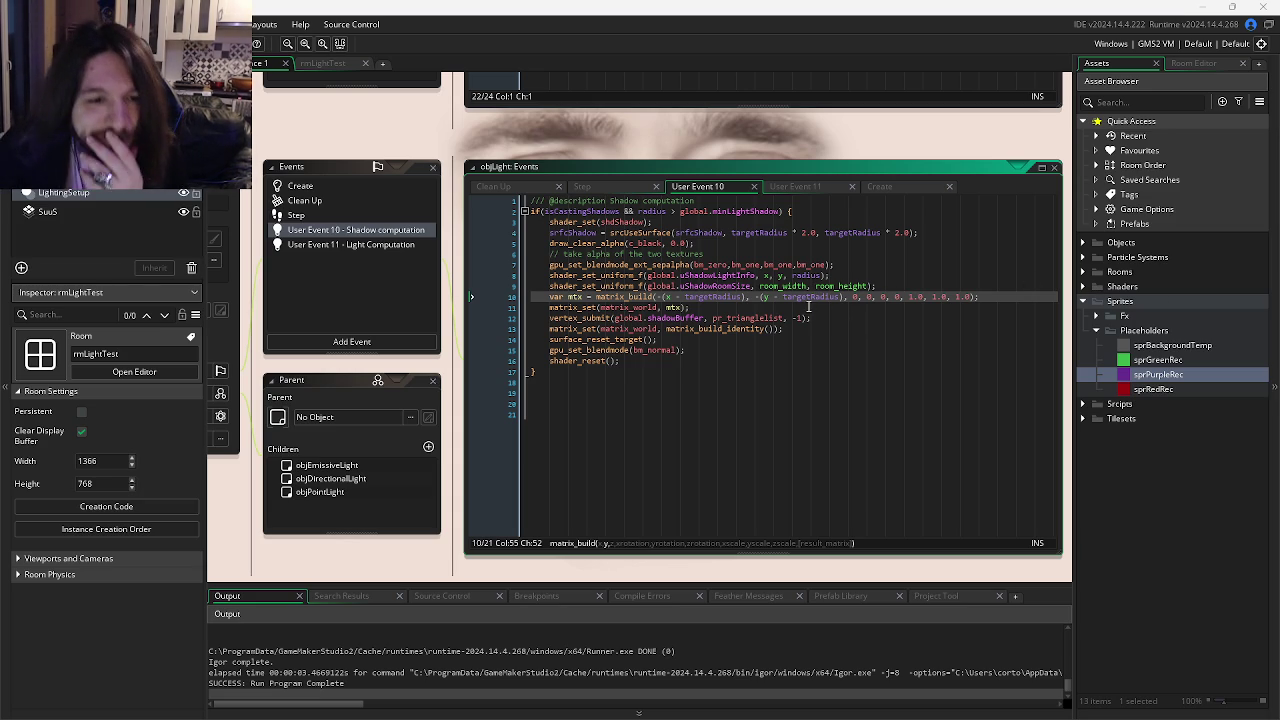
# Look up the srcUseSurface script from the Shadow computation code, then test-run the game.
pyautogui.press('Down')
pyautogui.moveTo(843, 298); pyautogui.dragTo(806, 316)
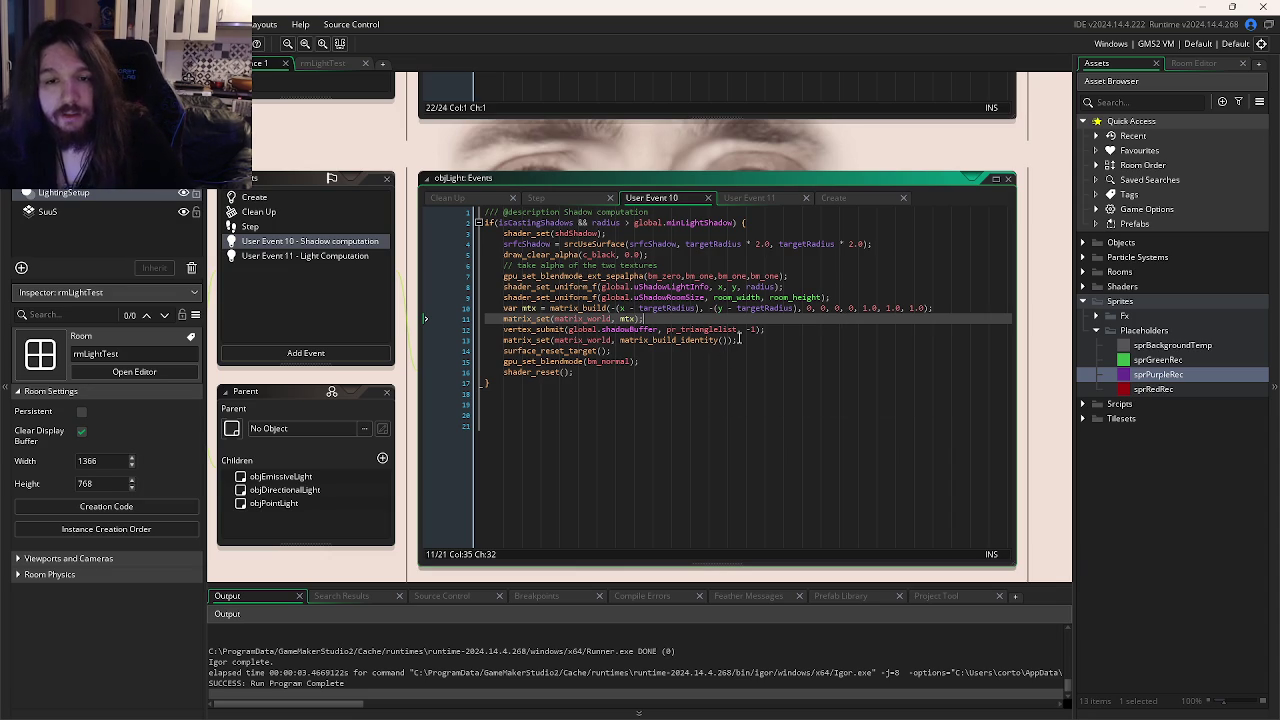
pyautogui.middleClick(597, 244)
pyautogui.click(783, 287)
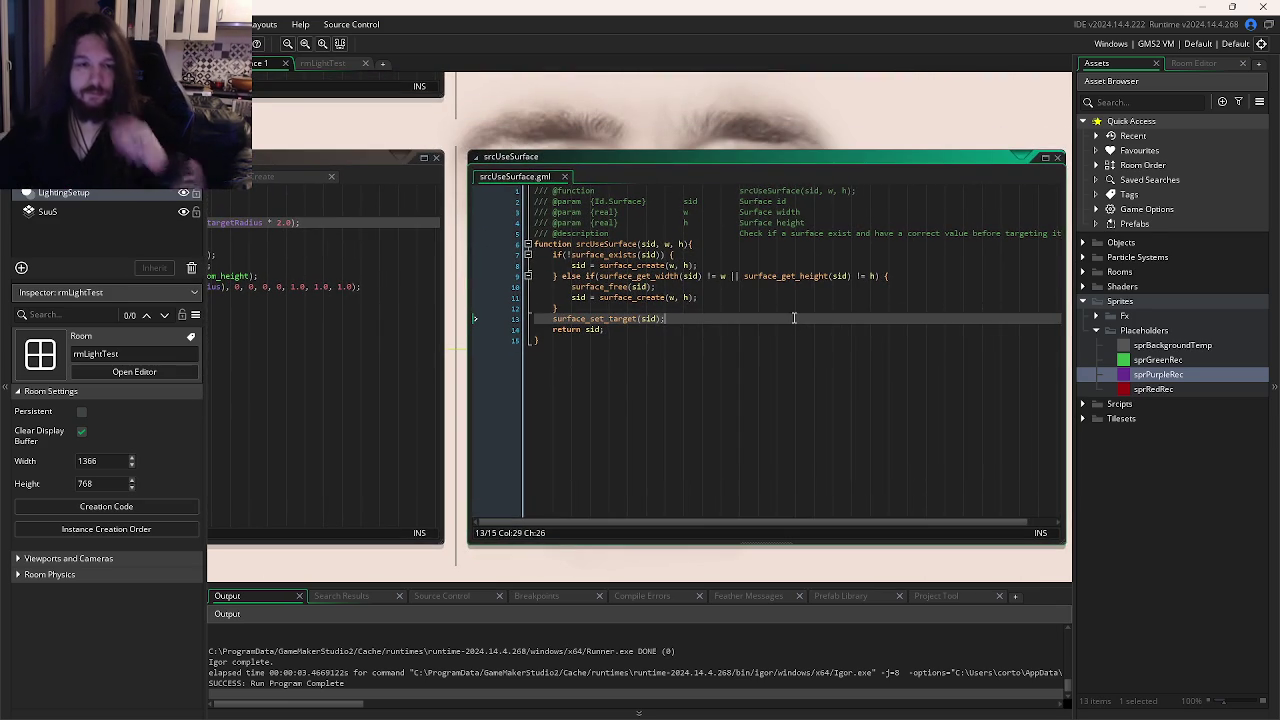
pyautogui.click(790, 350)
pyautogui.click(585, 392)
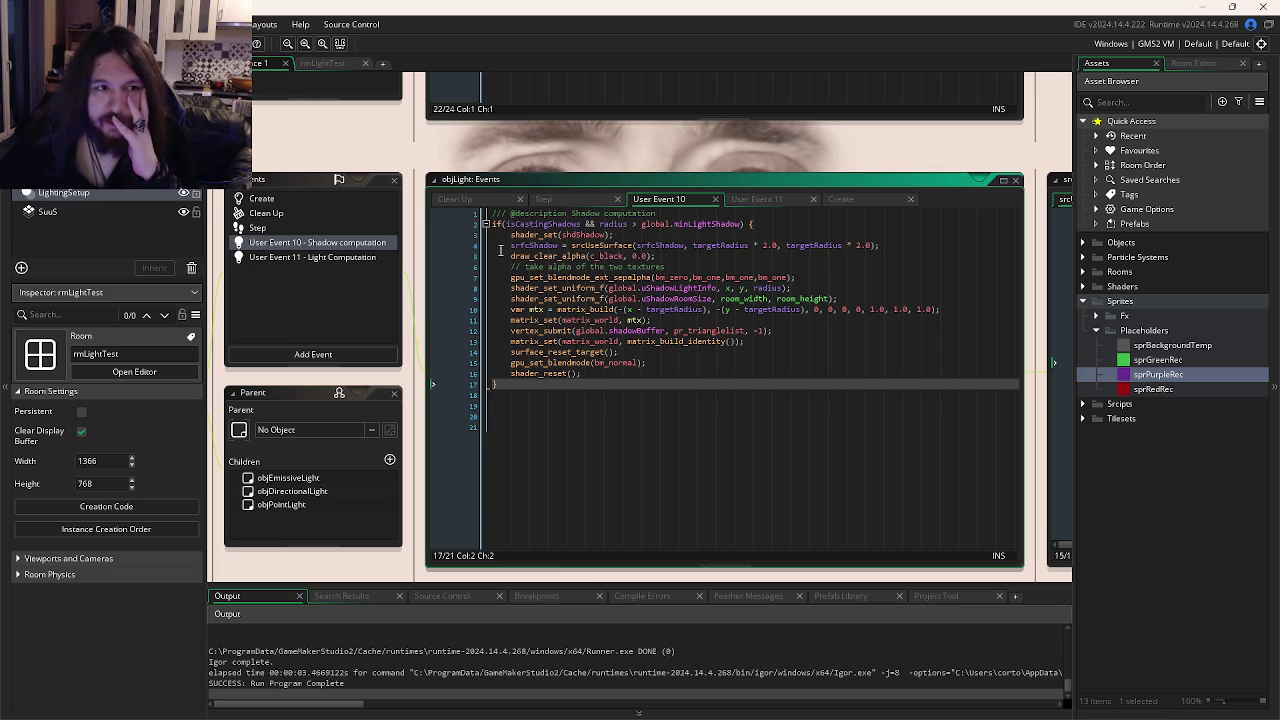
pyautogui.press('F5')
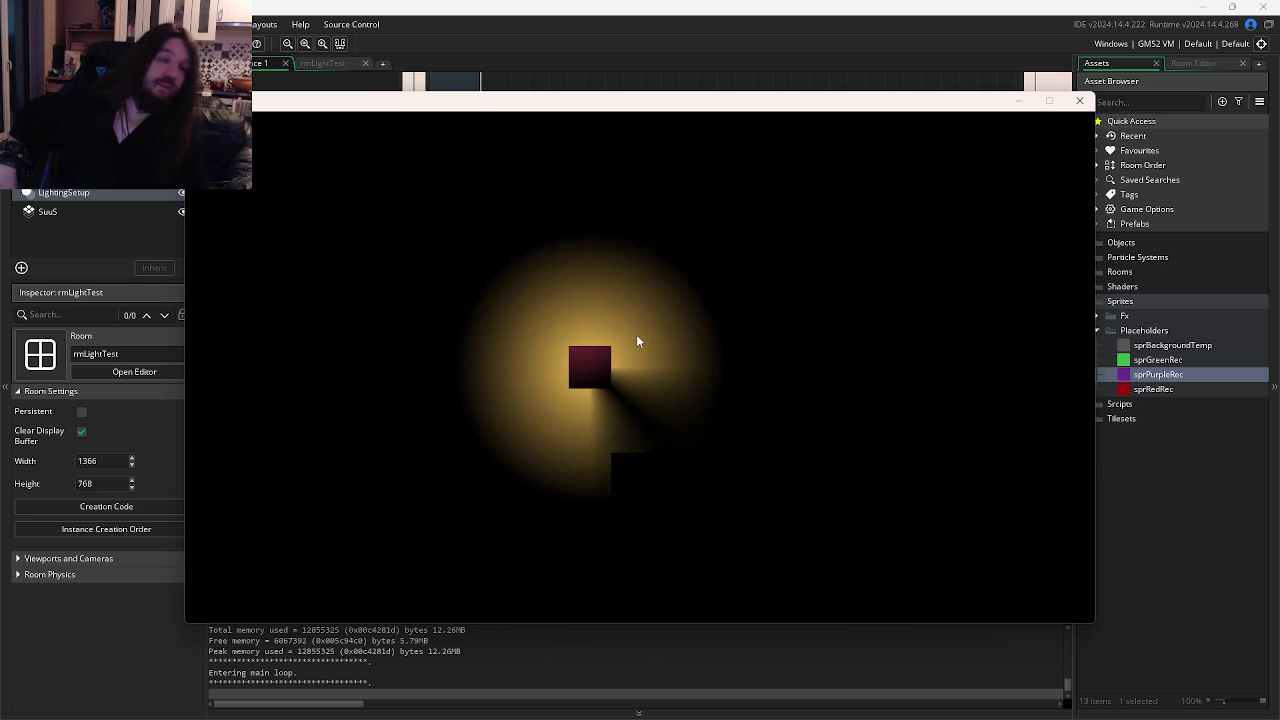
pyautogui.click(1080, 100)
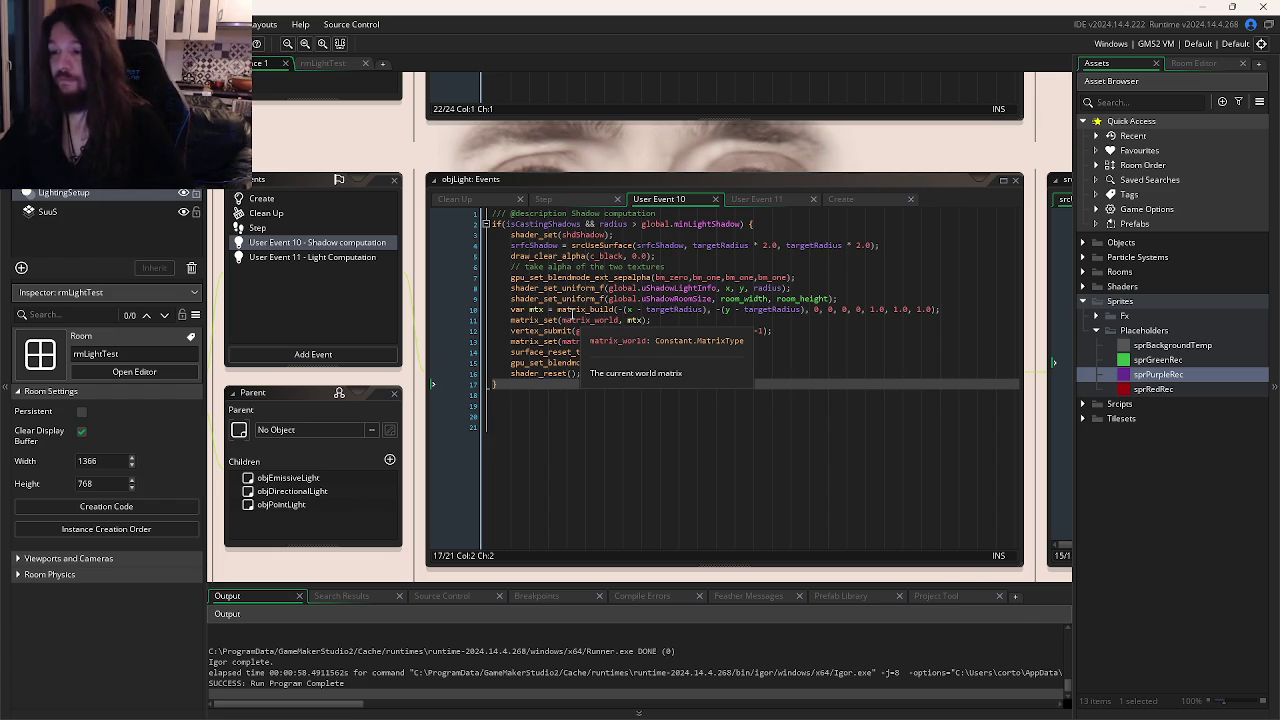
# Check Discord briefly, then look up matrix_build in the manual.
pyautogui.moveTo(575, 310)
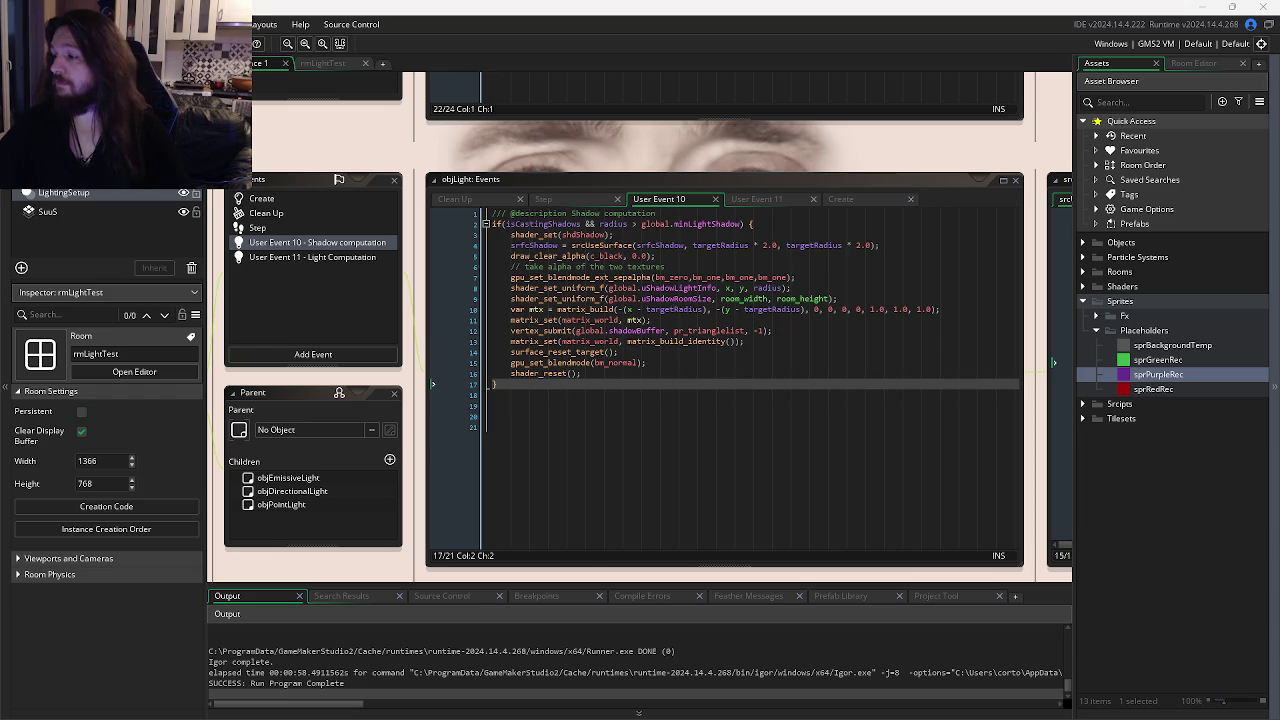
pyautogui.click(724, 392)
pyautogui.click(731, 373)
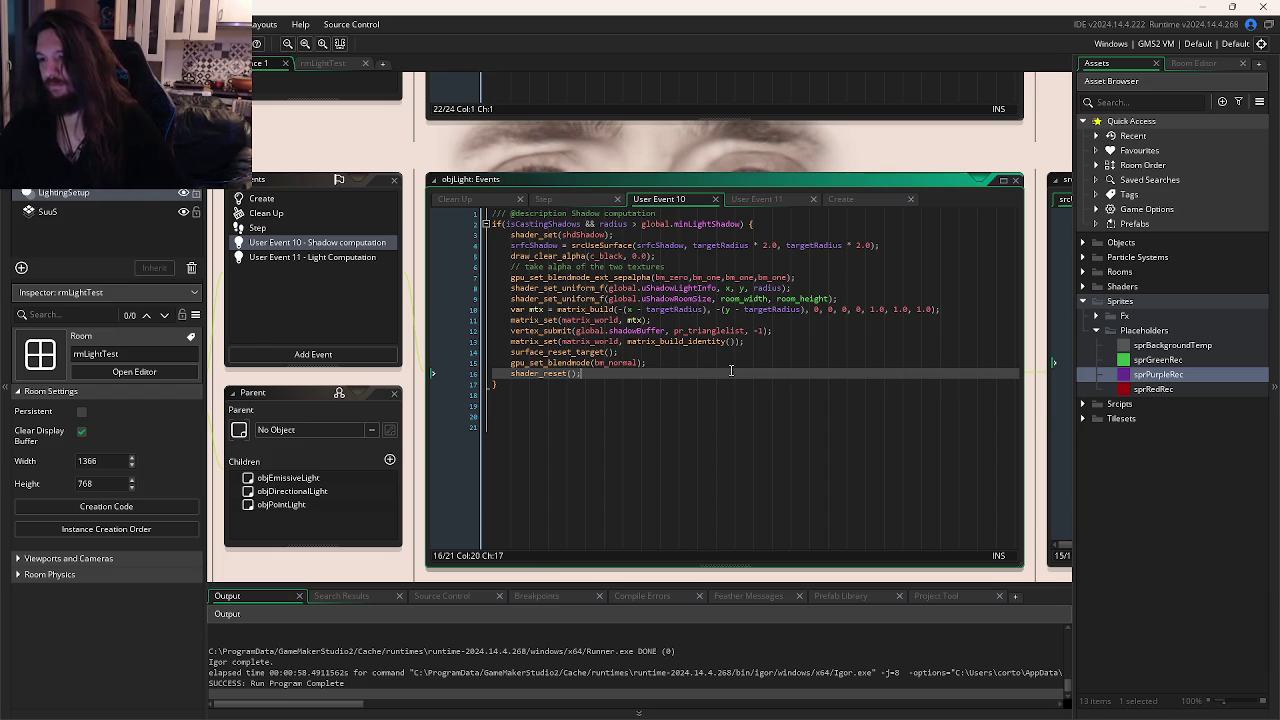
pyautogui.moveTo(314, 716)
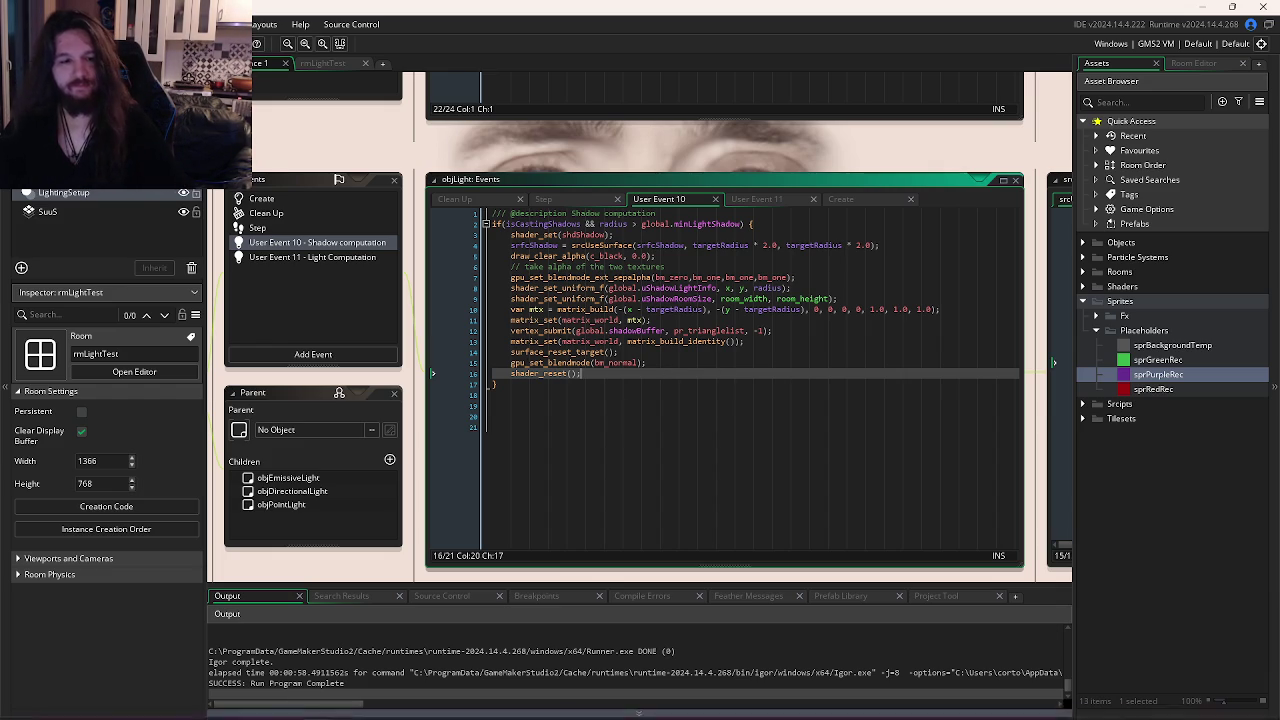
pyautogui.click(347, 704)
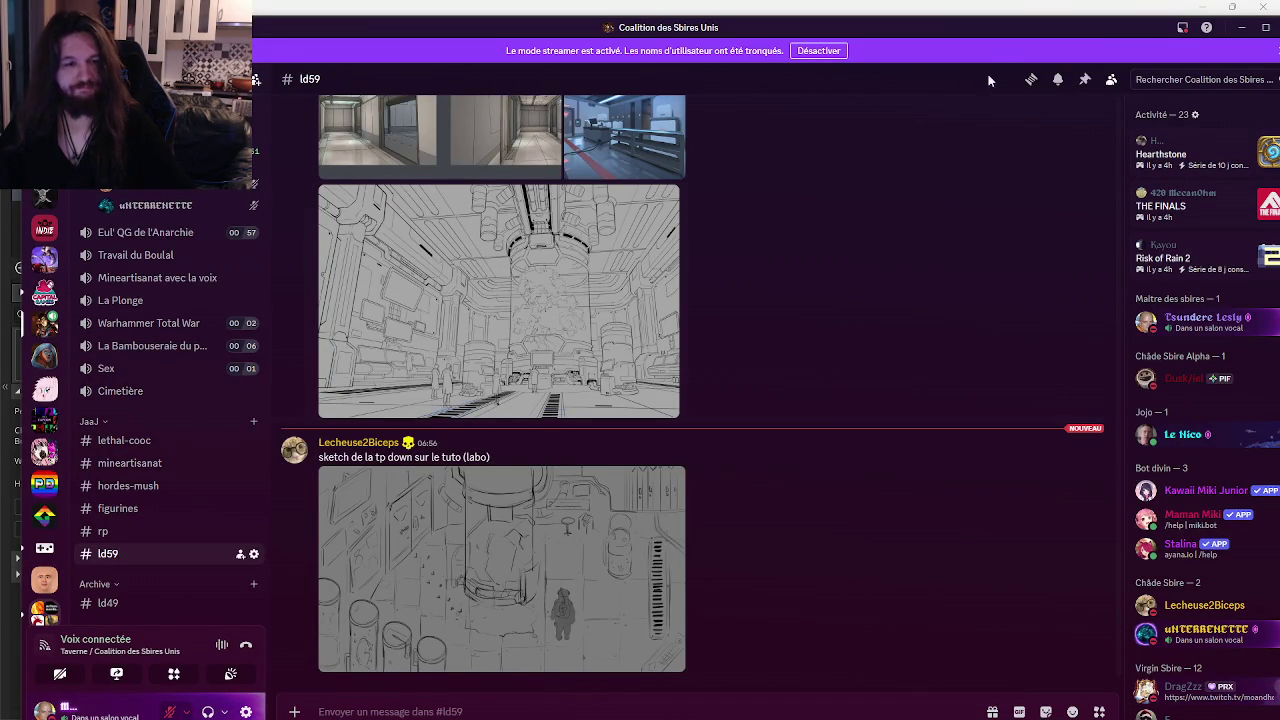
pyautogui.hotkey('alt', 'Tab')
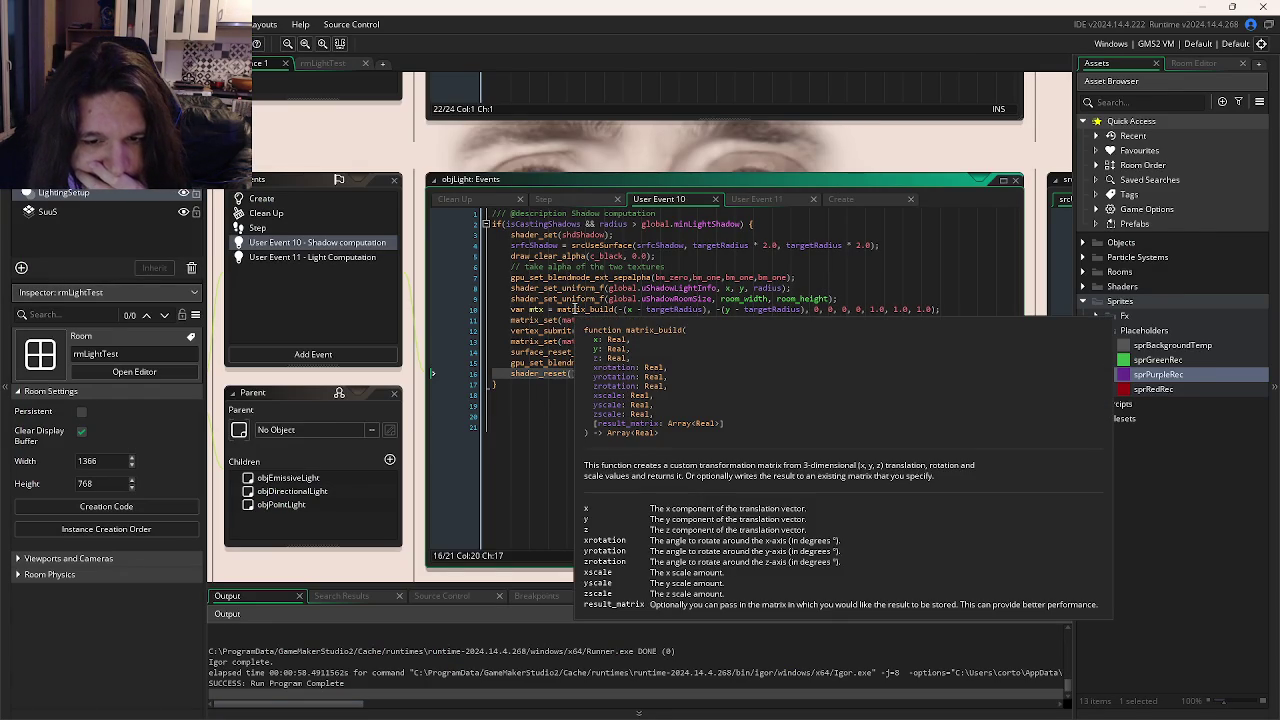
pyautogui.middleClick(574, 310)
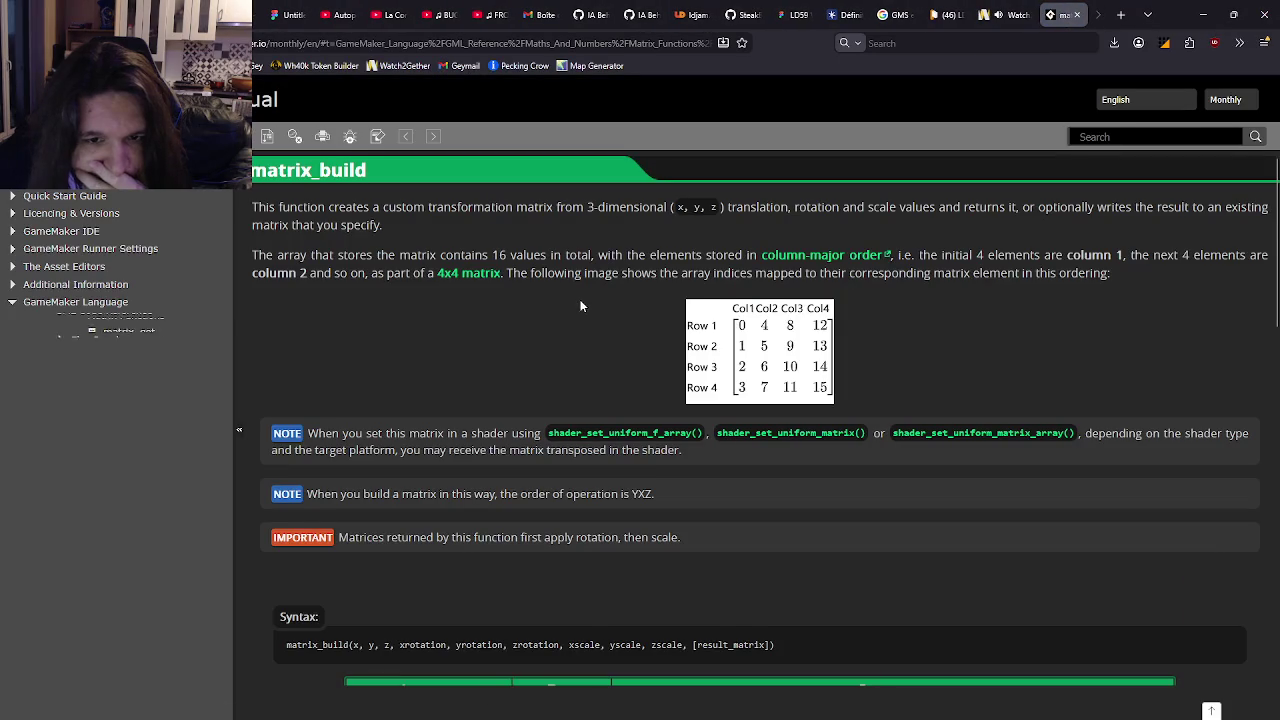
pyautogui.click(1262, 10)
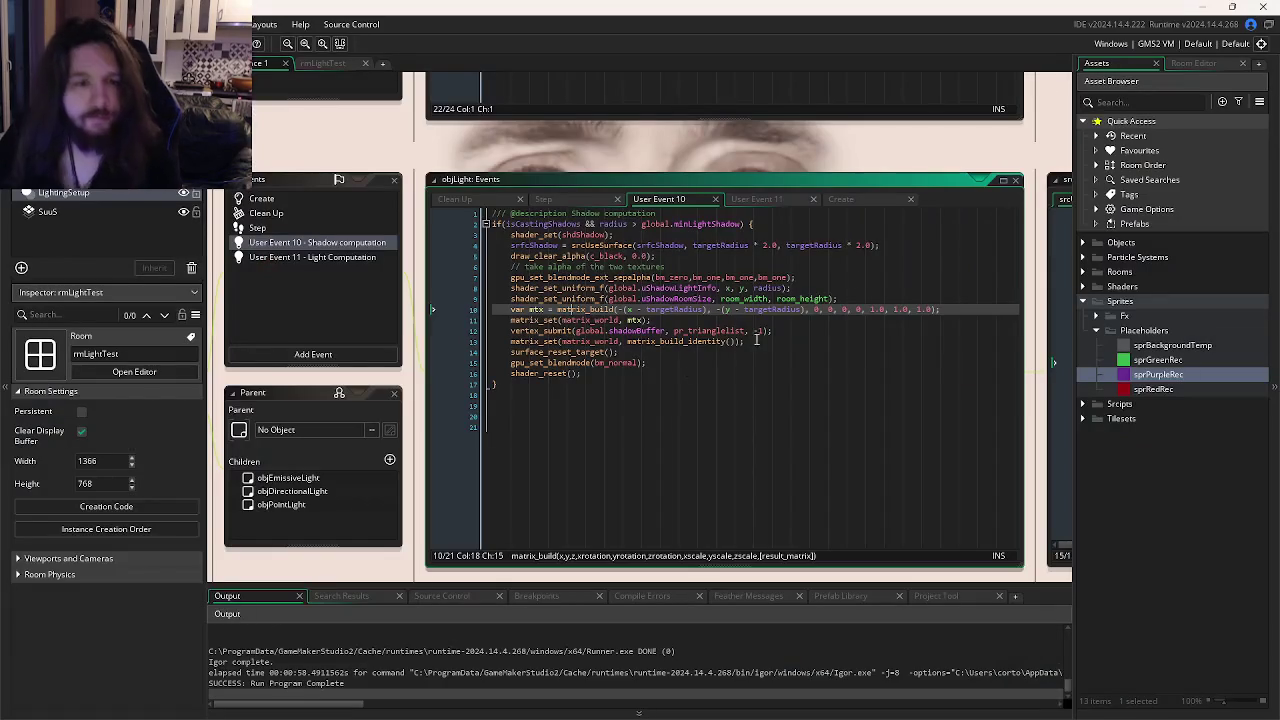
# Flip the x and y offsets on the matrix_build line from minus to plus, test and save.
pyautogui.moveTo(565, 299)
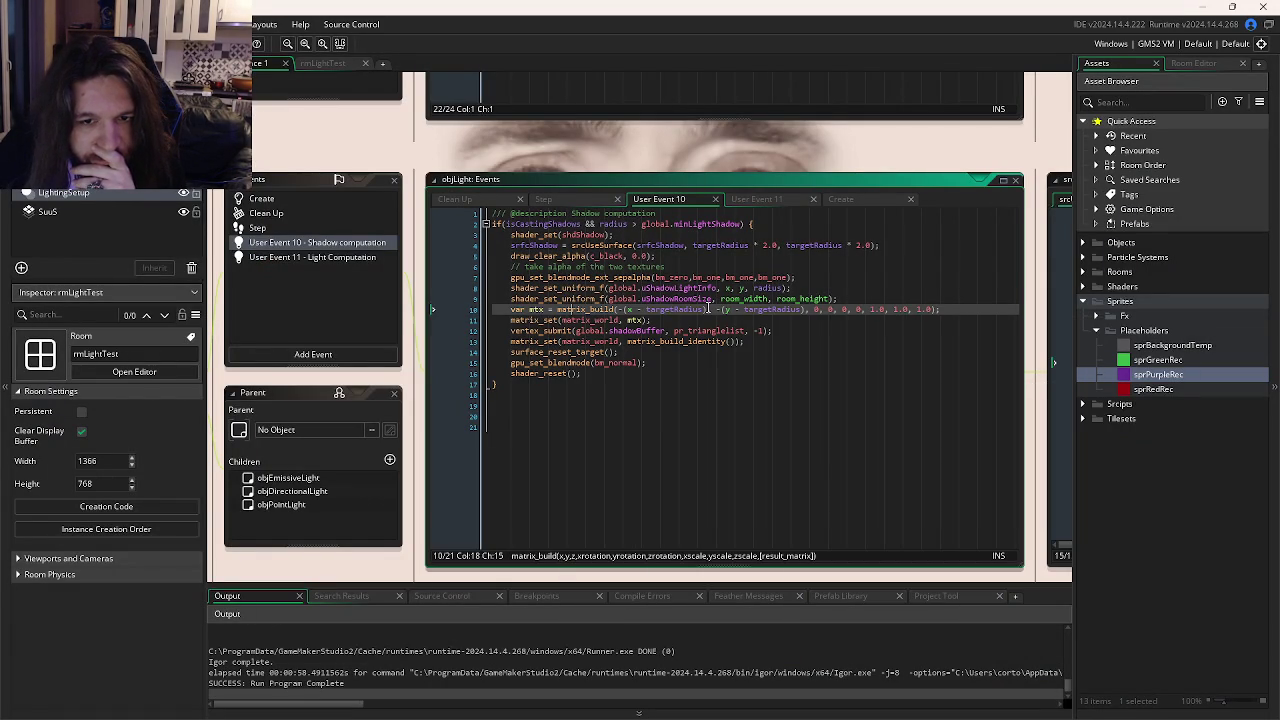
pyautogui.moveTo(666, 311)
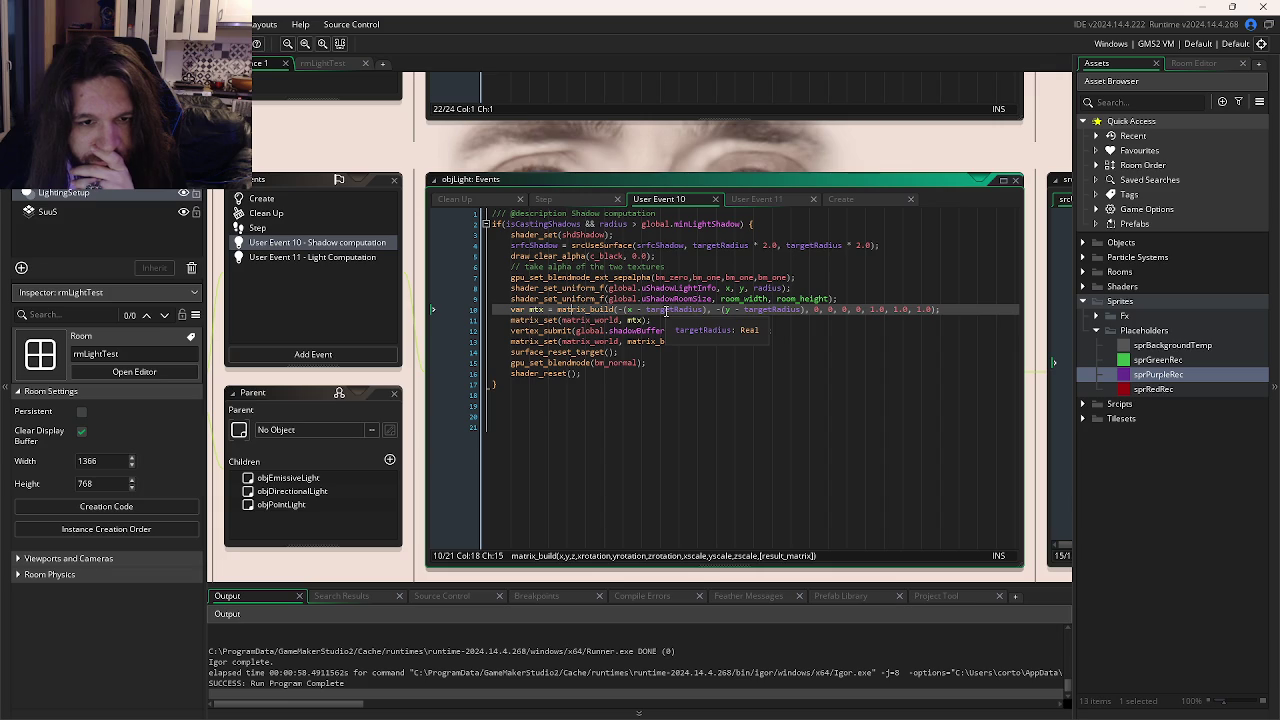
pyautogui.click(641, 310)
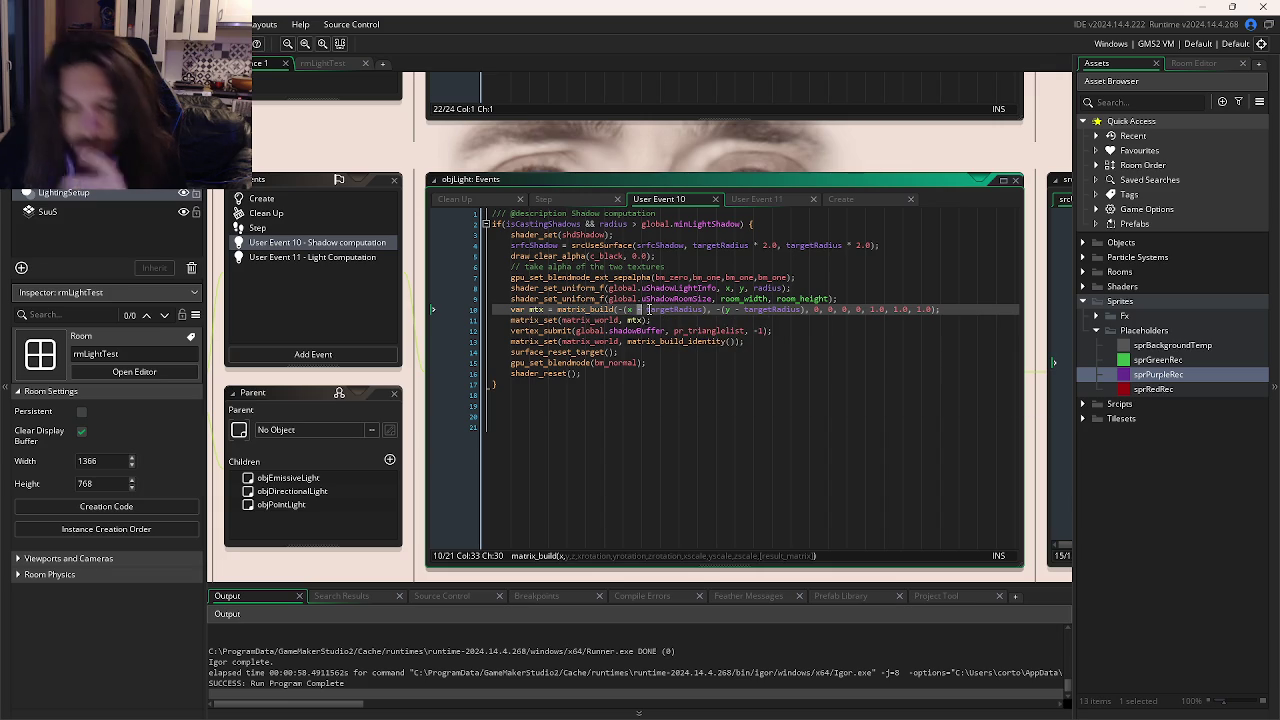
pyautogui.write('+')
pyautogui.doubleClick(737, 310)
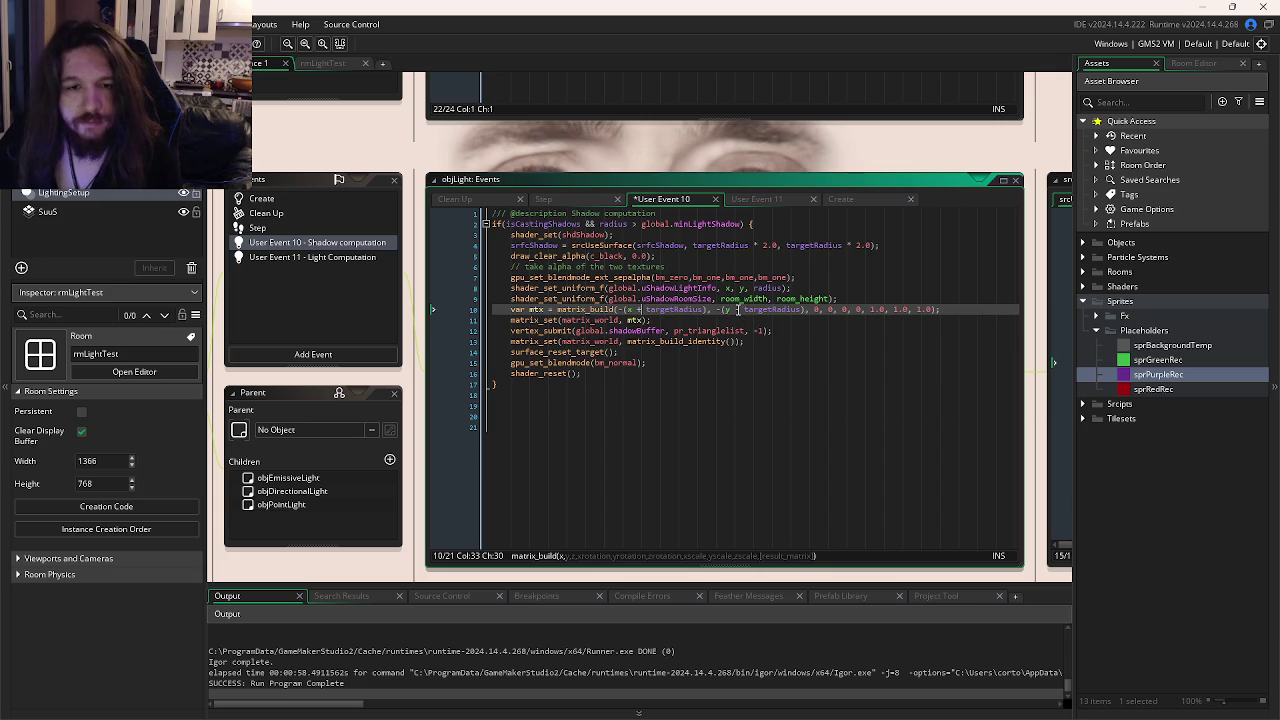
pyautogui.write('+')
pyautogui.press('F5')
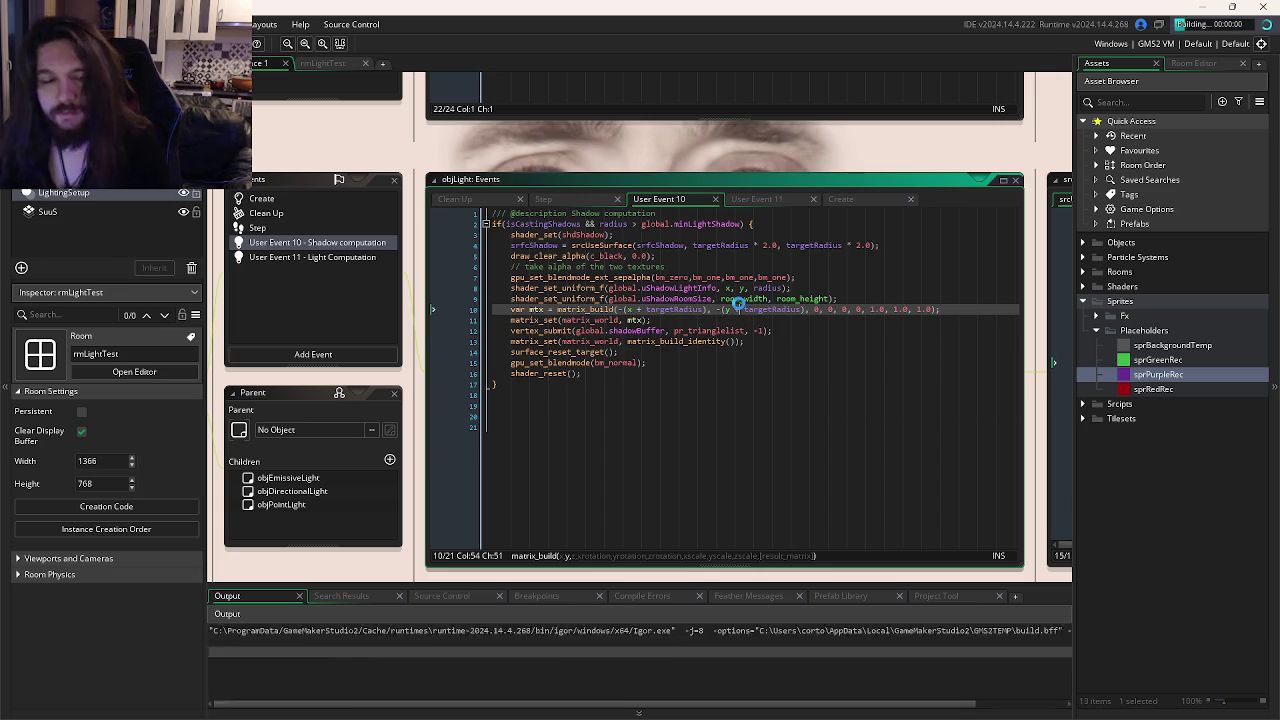
pyautogui.click(1079, 101)
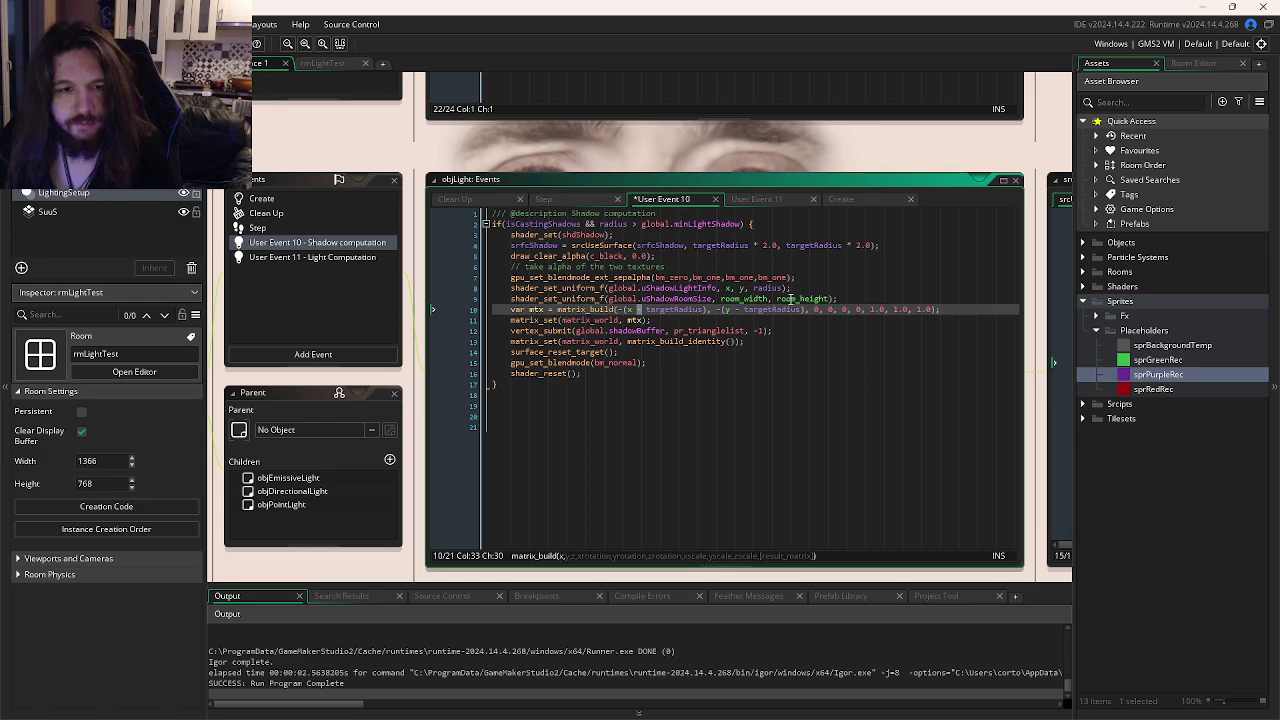
pyautogui.hotkey('ctrl', 's')
# Remove the minus before the x offset, test-run and save the Shadow computation code.
pyautogui.click(627, 310)
pyautogui.press('BackSpace')
pyautogui.press('F5')
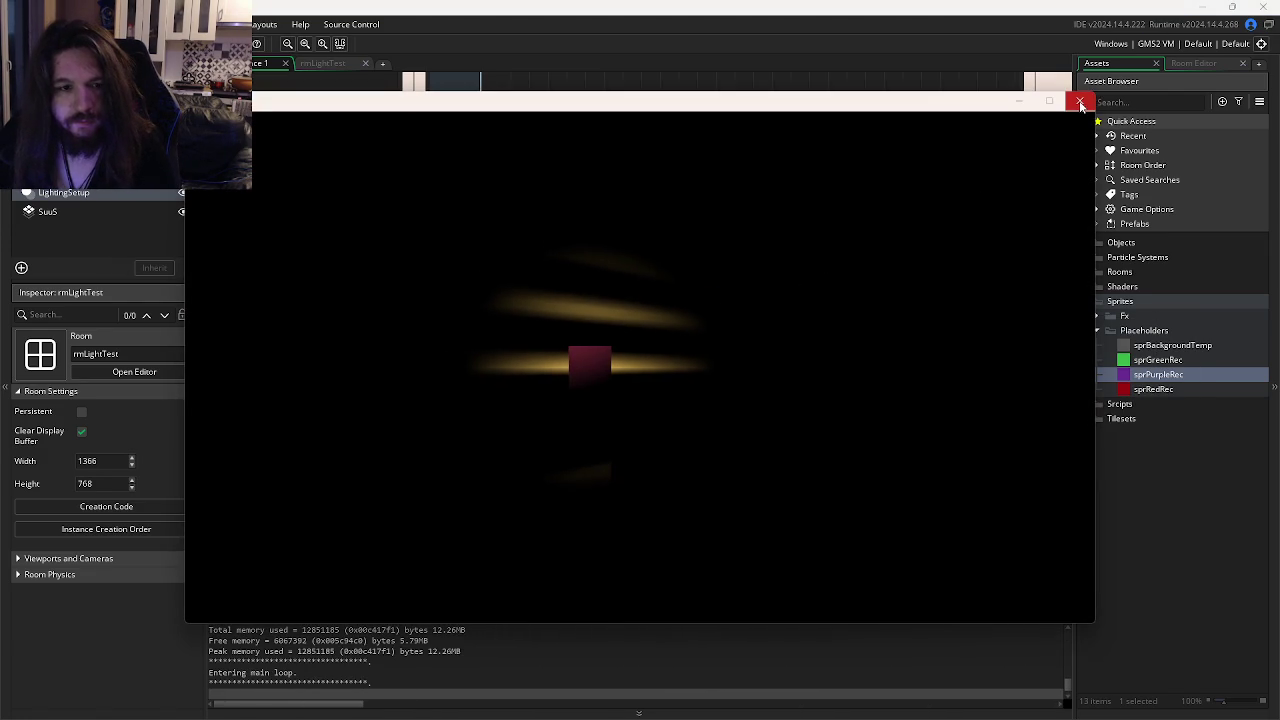
pyautogui.click(1080, 104)
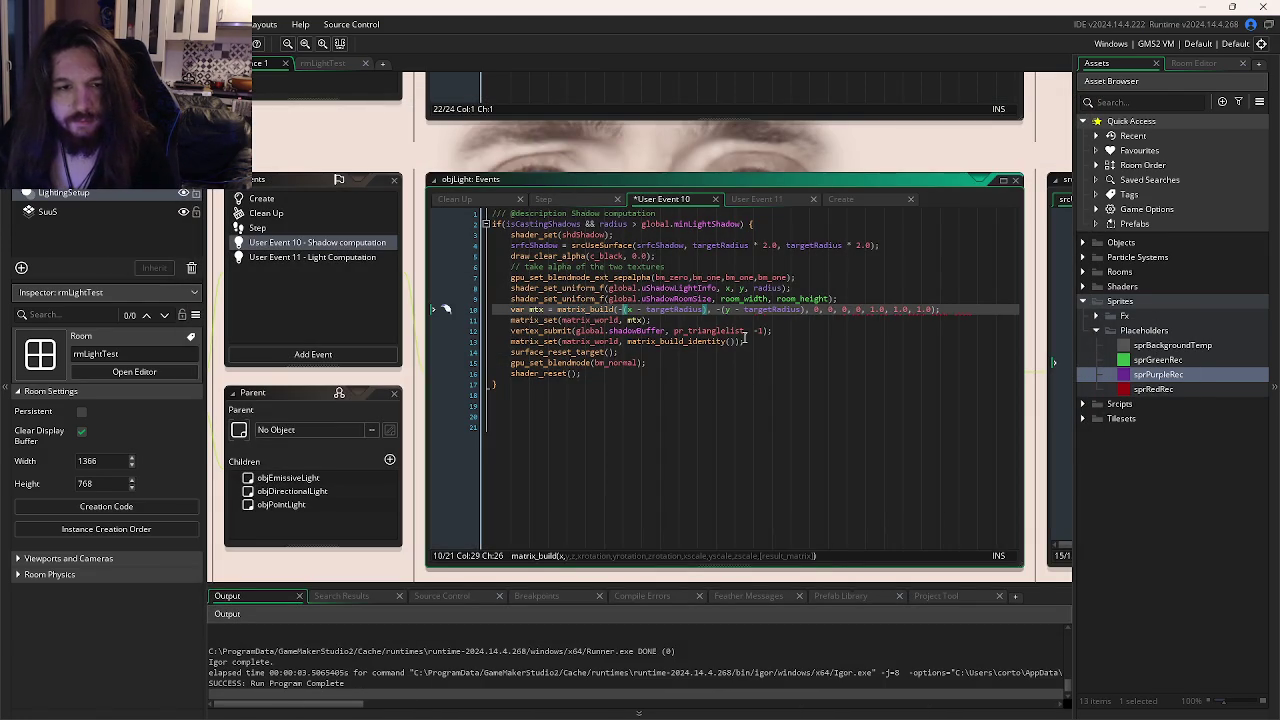
pyautogui.hotkey('ctrl', 's')
pyautogui.click(768, 310)
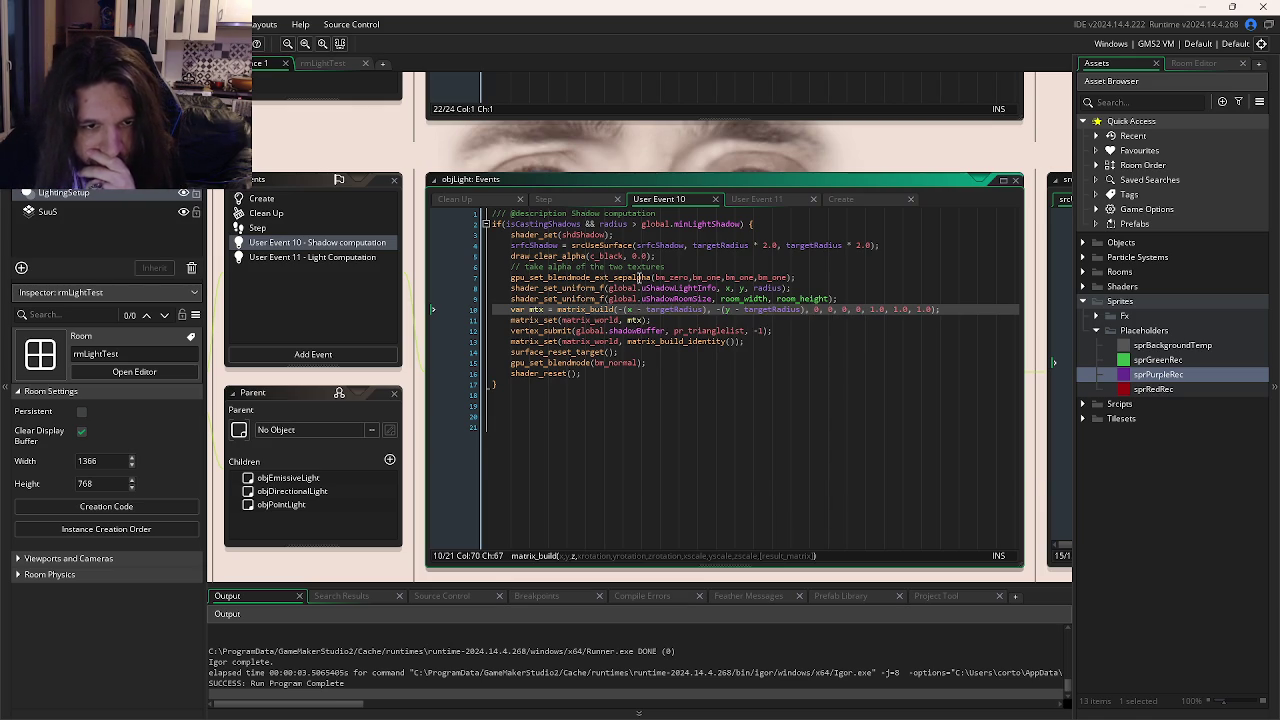
# Comment out the separate-alpha blend mode line 7 and test-run the game twice.
pyautogui.click(826, 279)
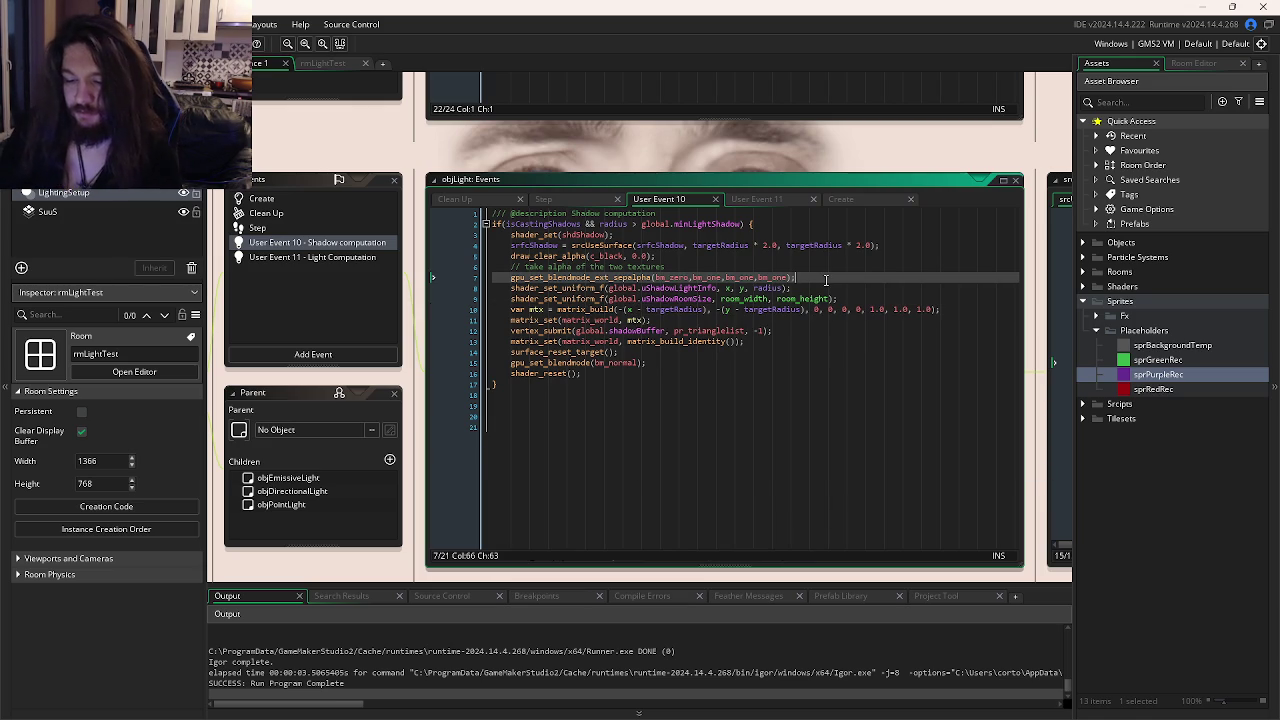
pyautogui.hotkey('ctrl', 'k')
pyautogui.press('F5')
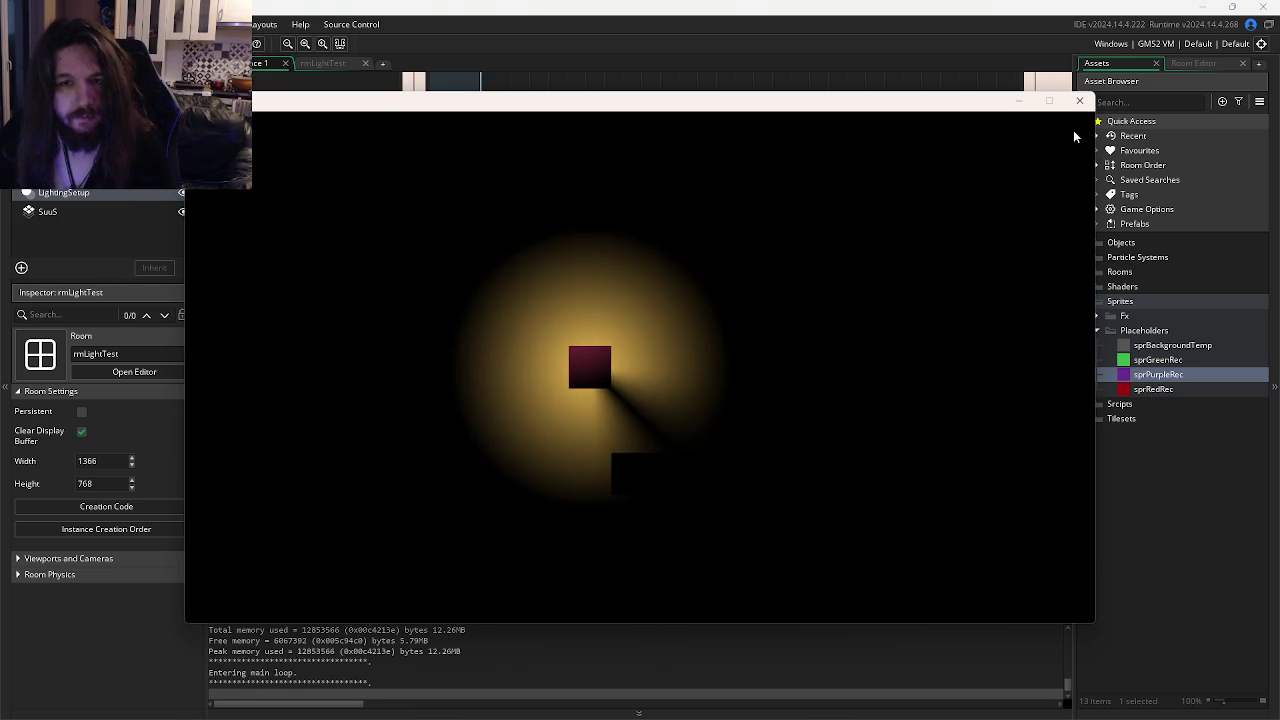
pyautogui.click(1079, 100)
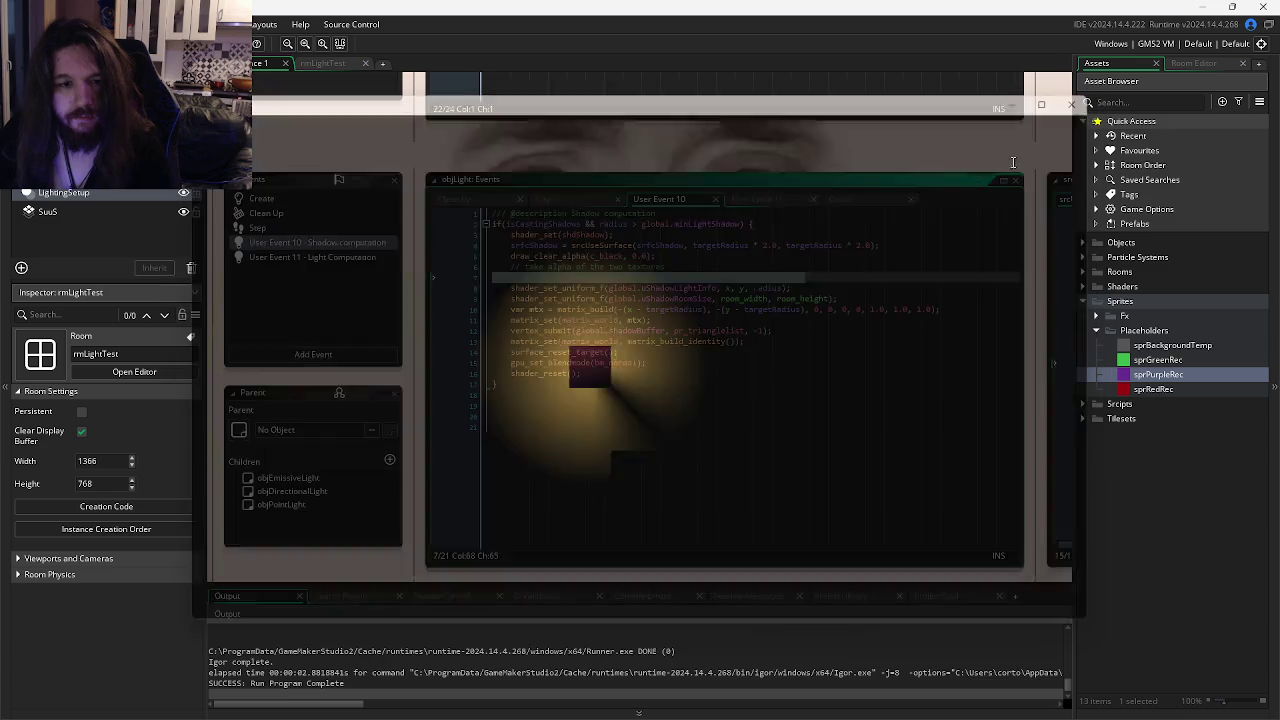
pyautogui.press('F5')
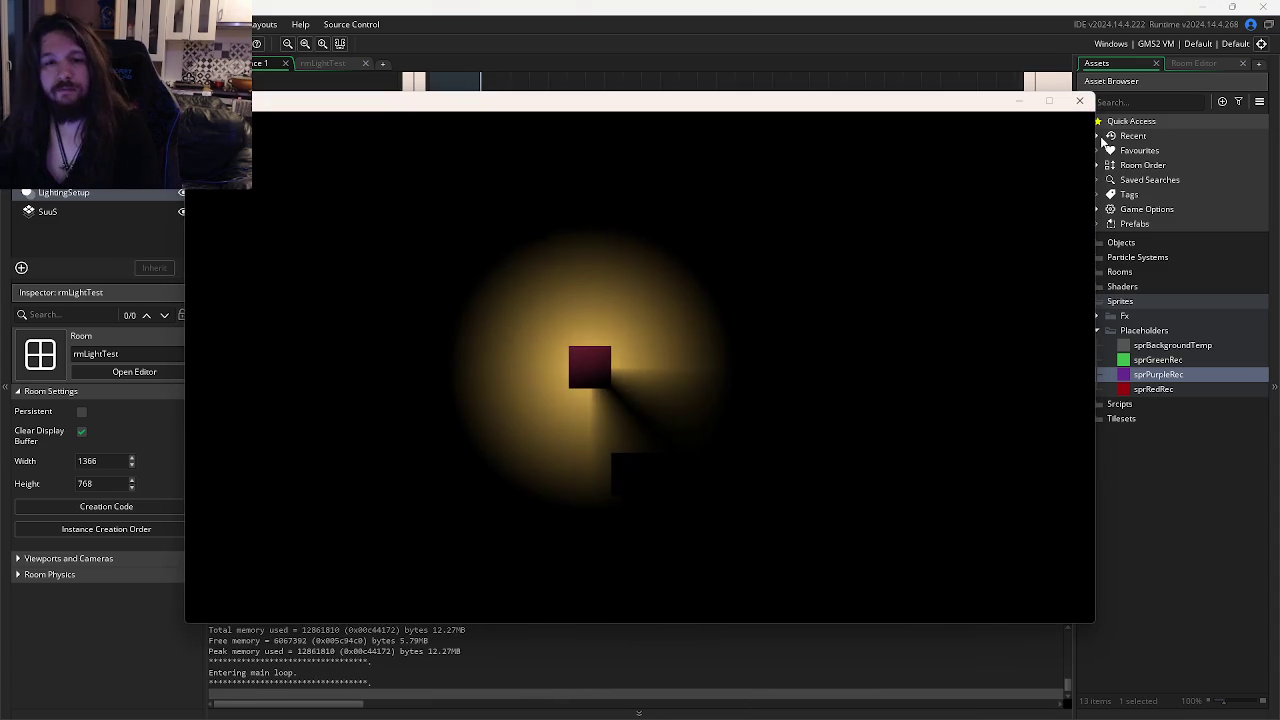
pyautogui.click(1079, 100)
# Test-run with the shadow light info uniform line commented out, then restore it.
pyautogui.click(807, 290)
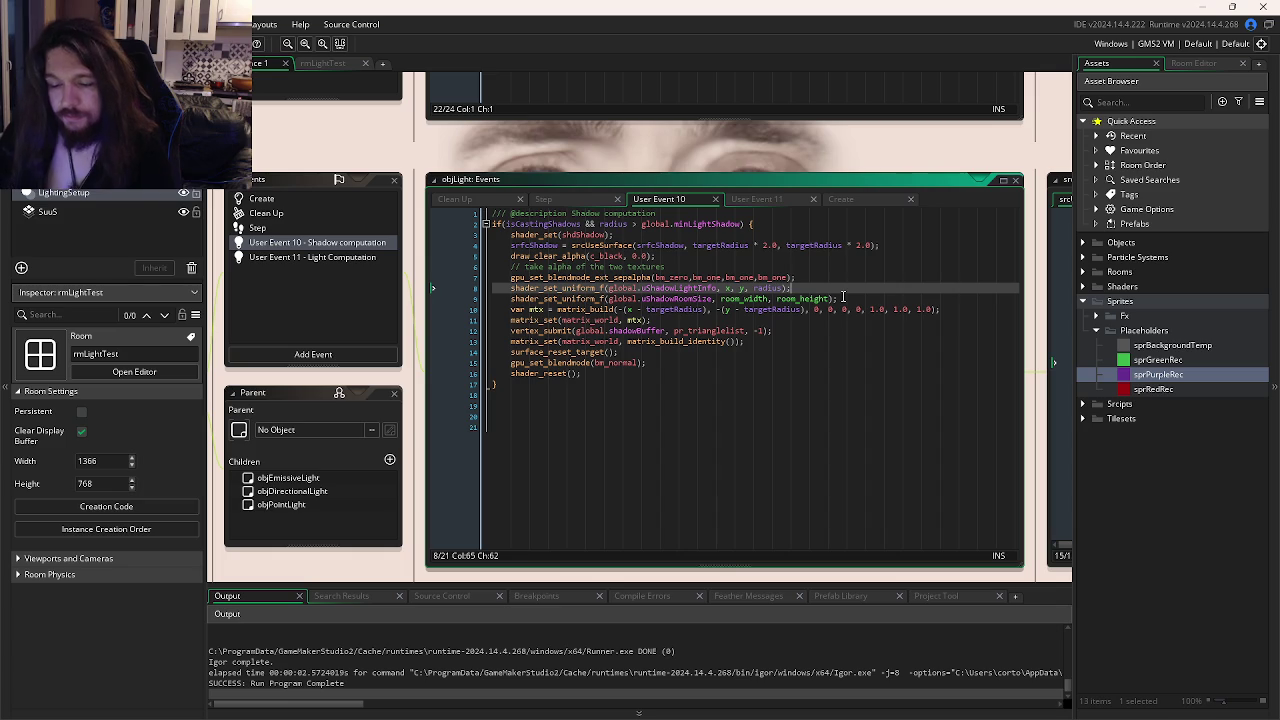
pyautogui.hotkey('ctrl', 'k')
pyautogui.press('F5')
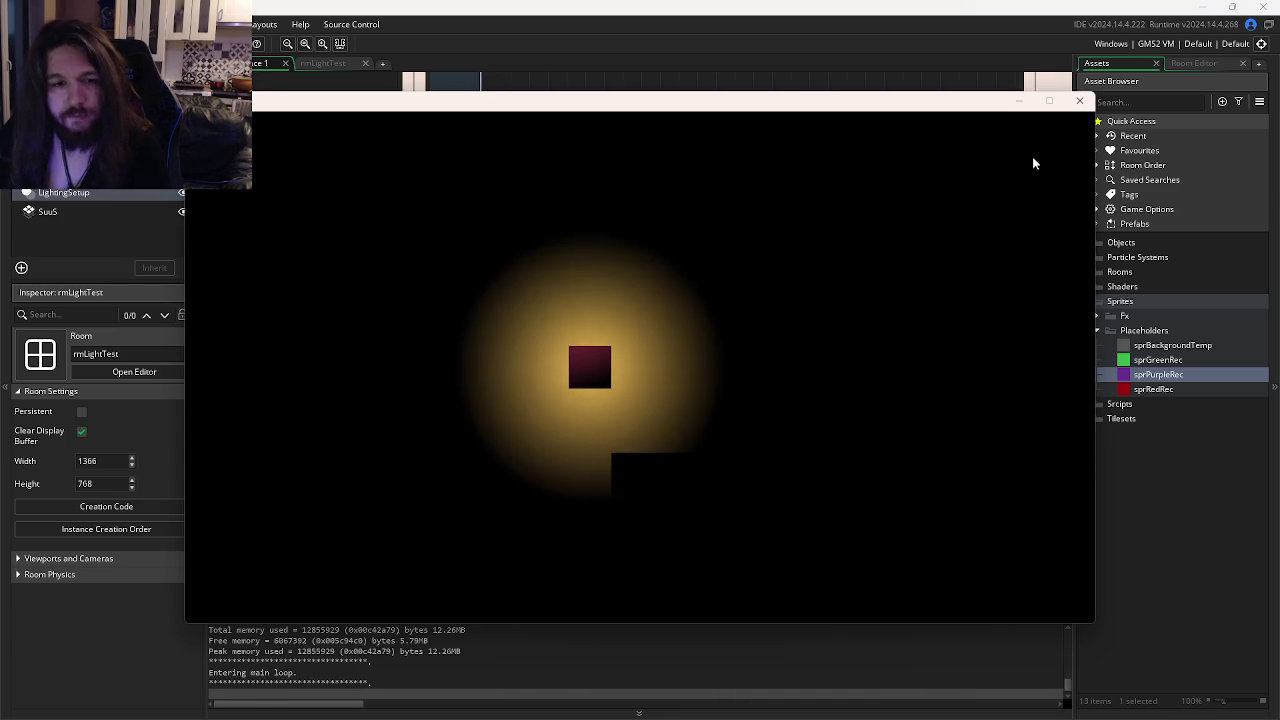
pyautogui.click(1081, 103)
pyautogui.hotkey('ctrl', 'shift', 'k')
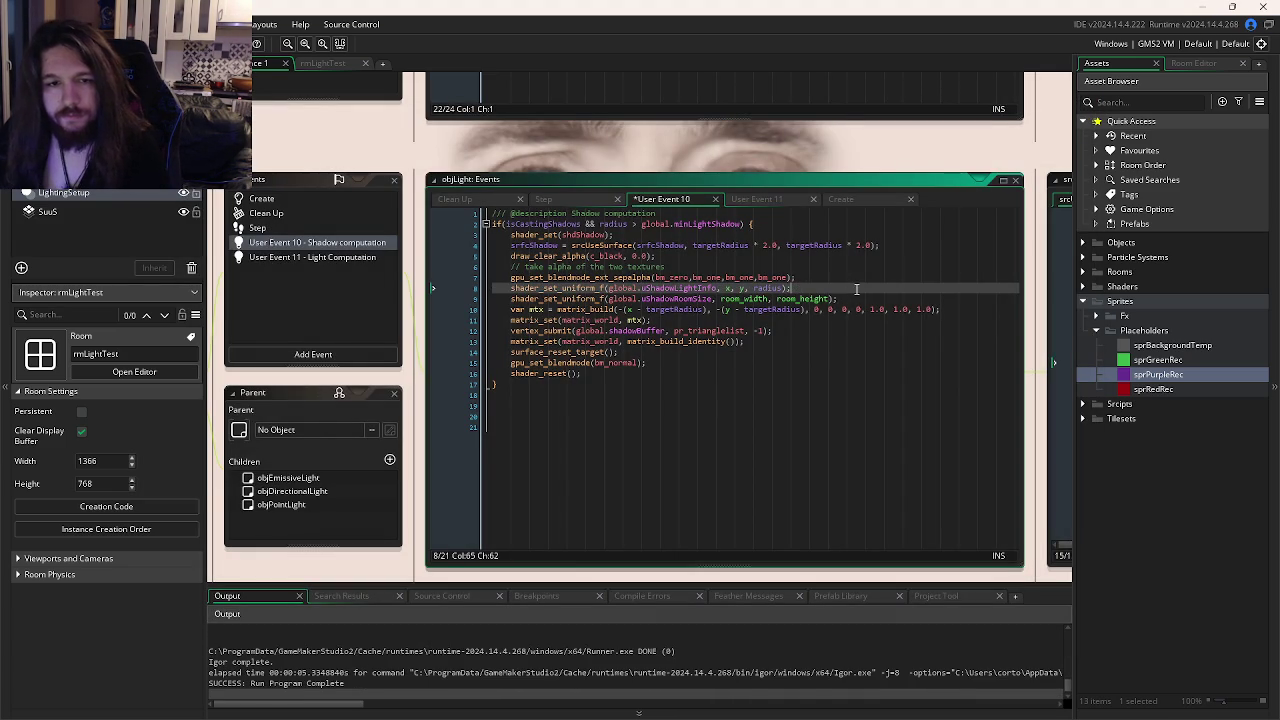
pyautogui.click(867, 298)
pyautogui.press('F5')
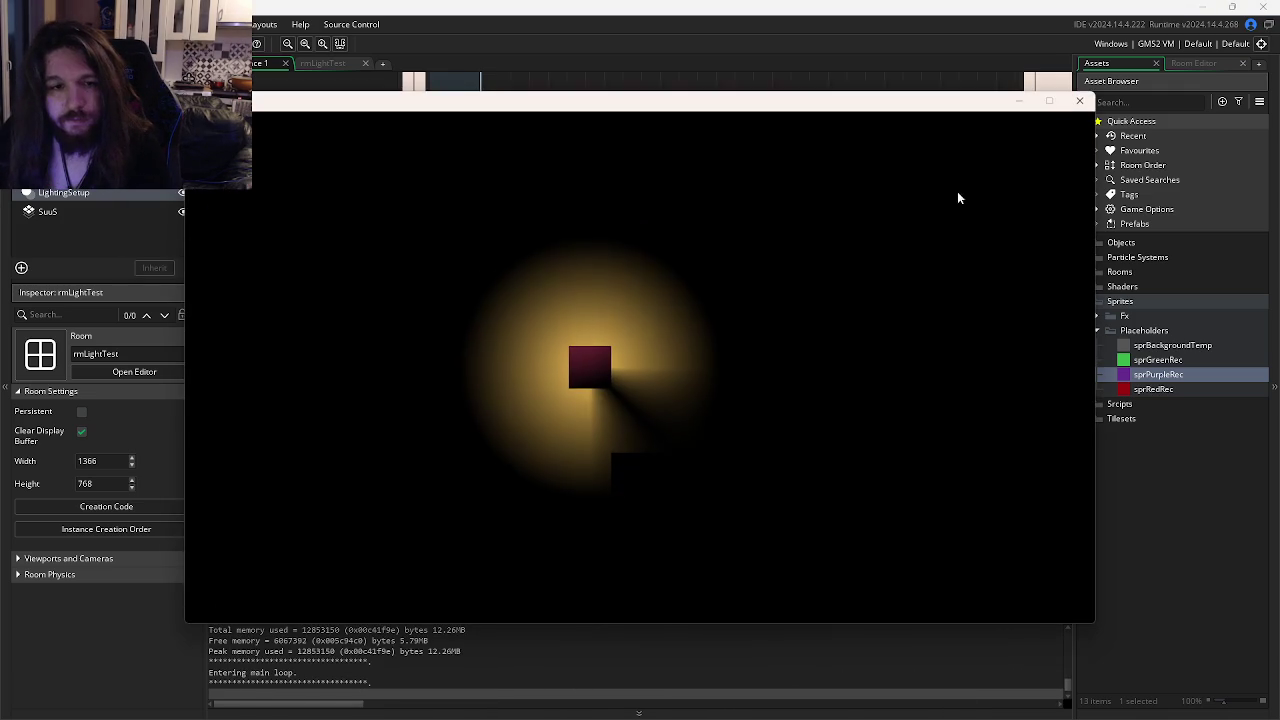
pyautogui.click(1067, 106)
# Uncomment the room size uniform line and test the shadows again.
pyautogui.click(802, 281)
pyautogui.click(802, 286)
pyautogui.click(825, 298)
pyautogui.hotkey('ctrl', 'shift', 'k')
pyautogui.press('Up')
pyautogui.press('F5')
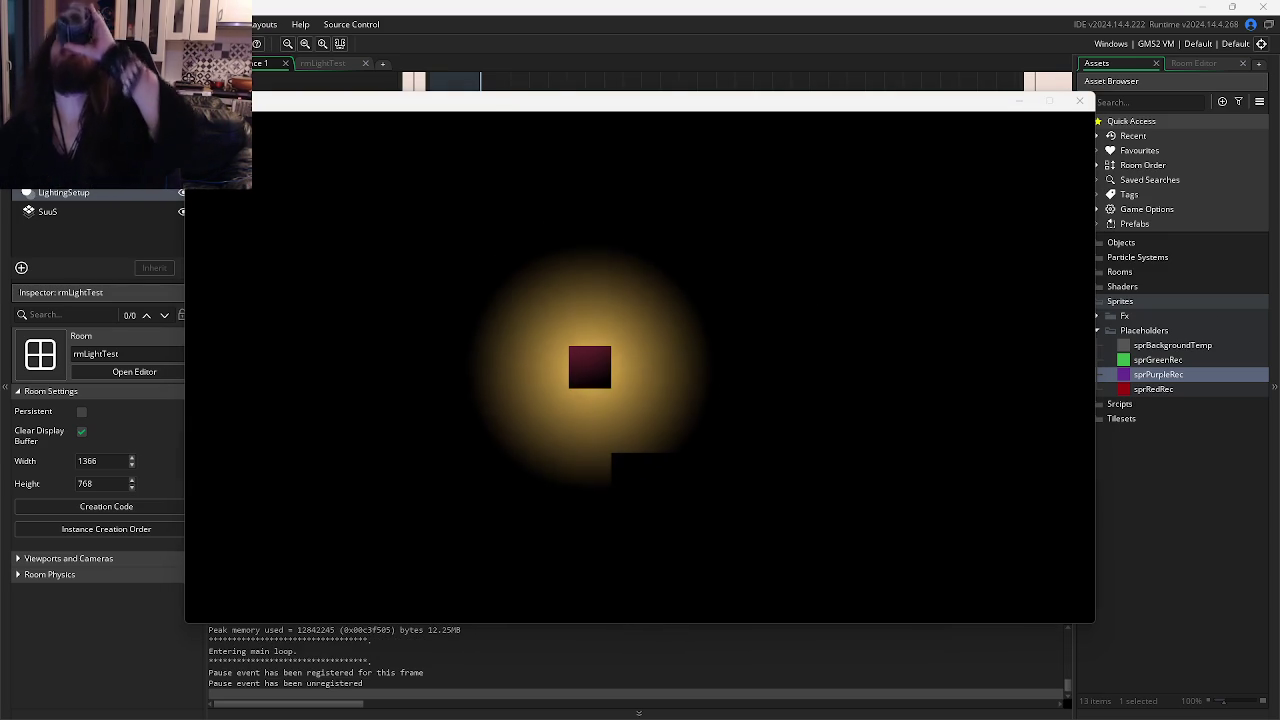
pyautogui.click(1079, 101)
# Step through lines 9–12 of the User Event 10 code, including the matrix_build line.
pyautogui.click(829, 298)
pyautogui.click(837, 310)
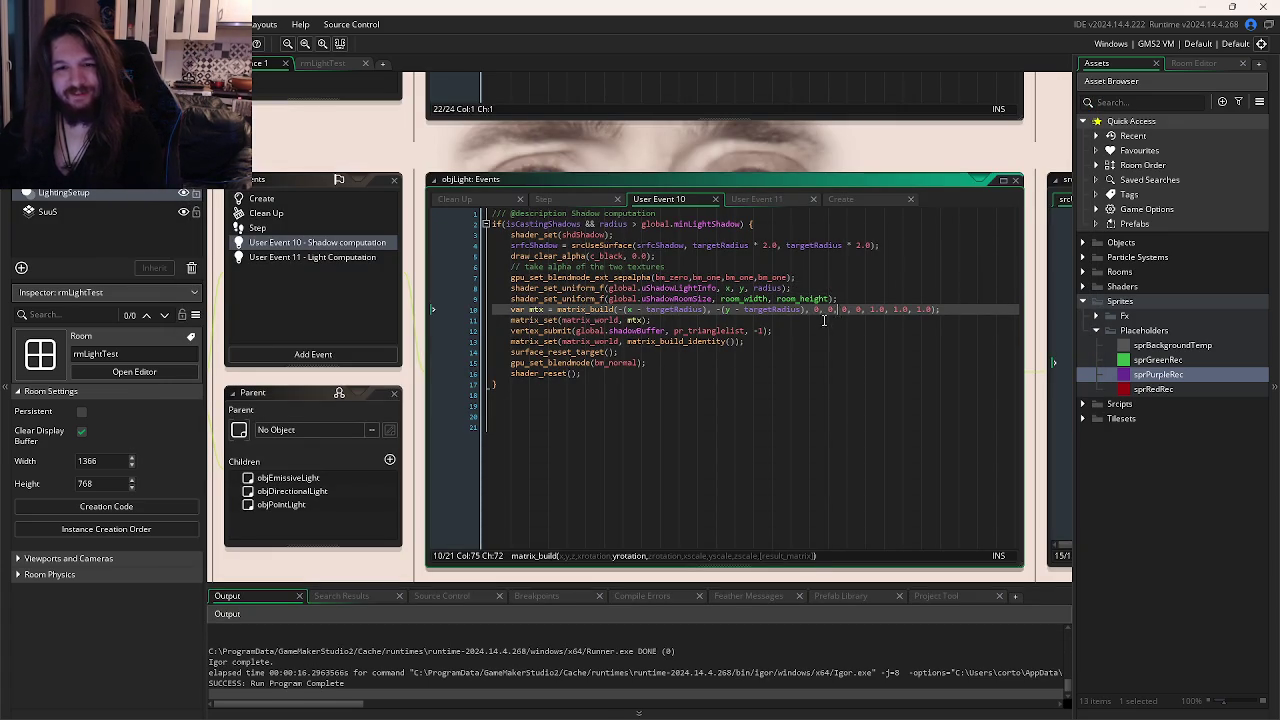
pyautogui.click(821, 321)
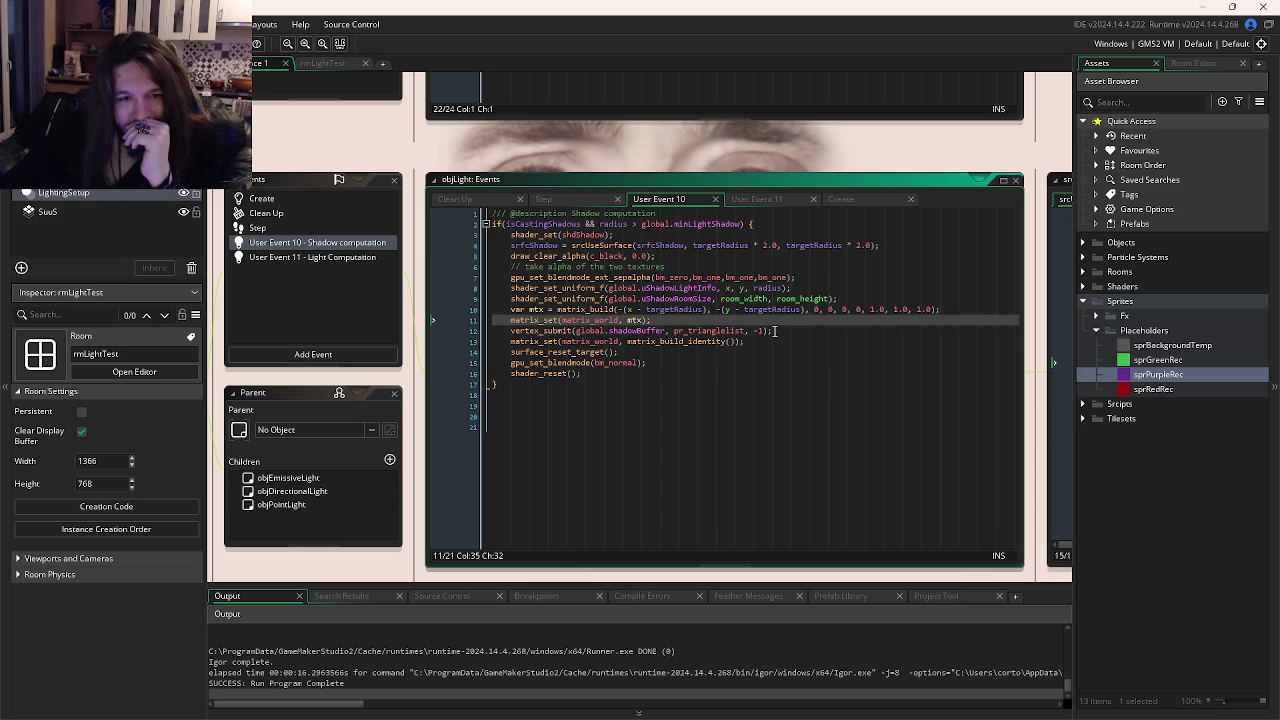
pyautogui.click(788, 328)
pyautogui.moveTo(464, 718)
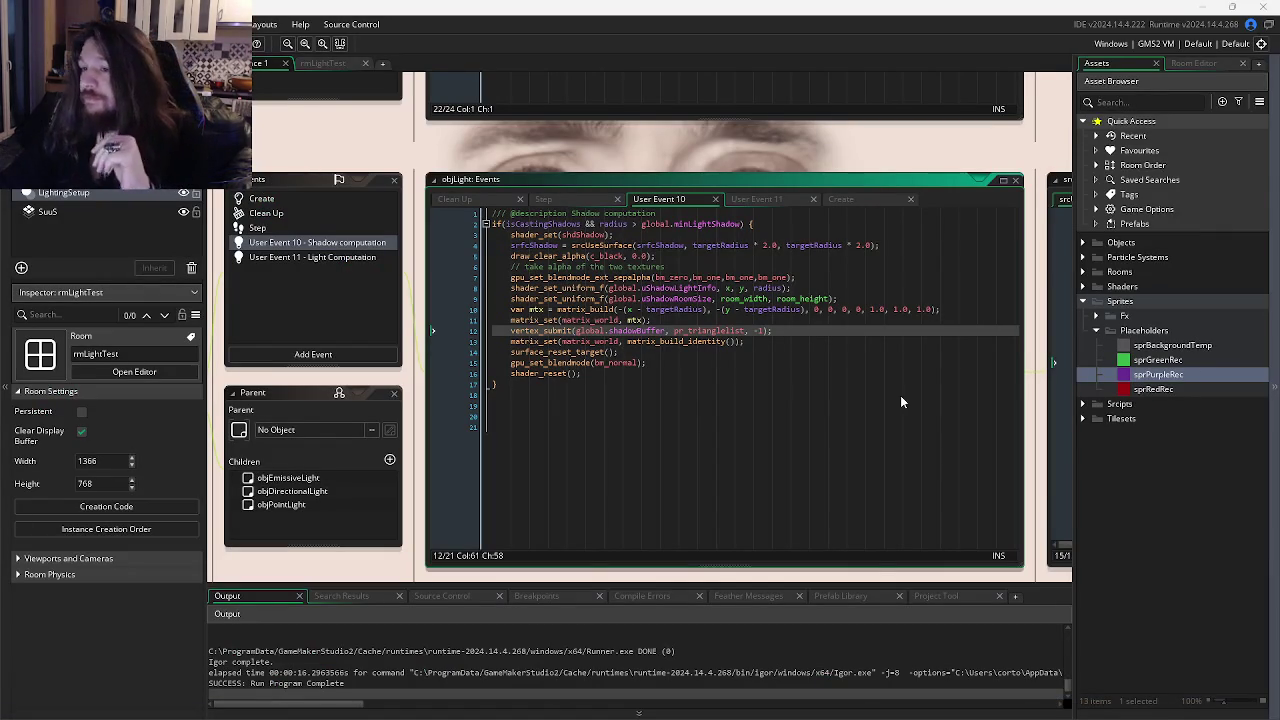
# Play the frog music video from the Watch2Gether playlist.
pyautogui.moveTo(110, 682)
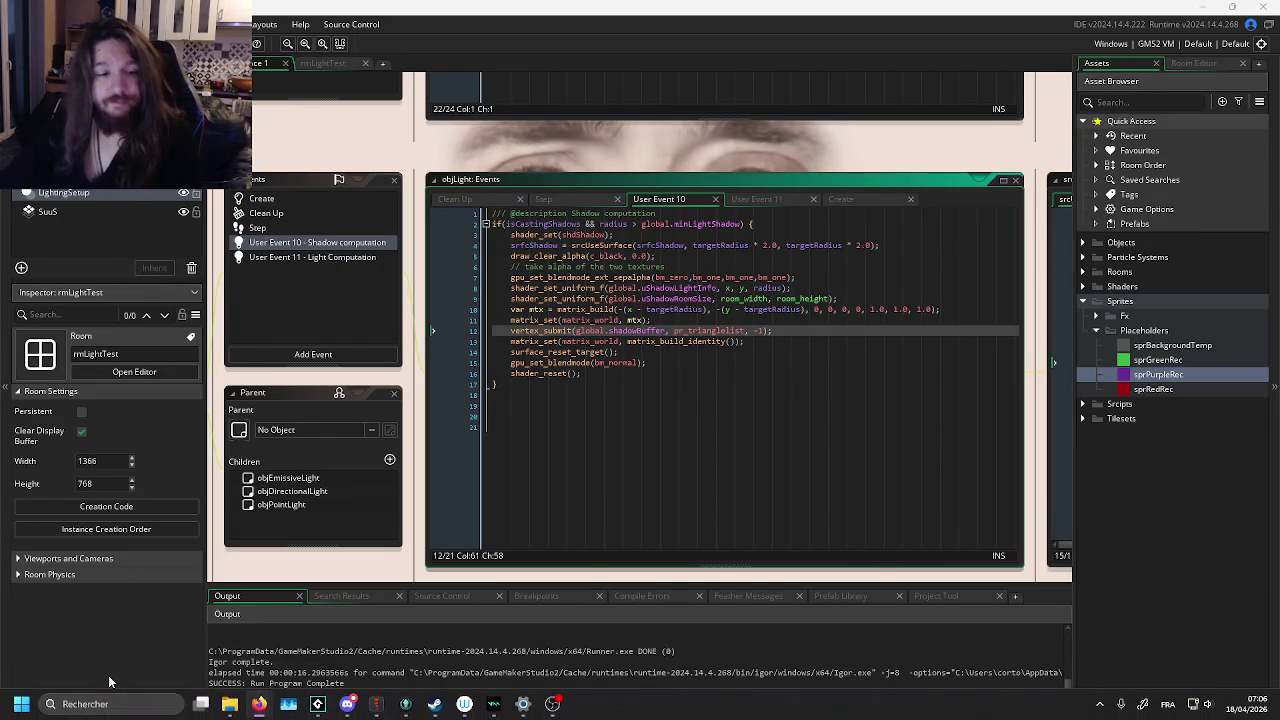
pyautogui.moveTo(257, 705)
pyautogui.click(486, 634)
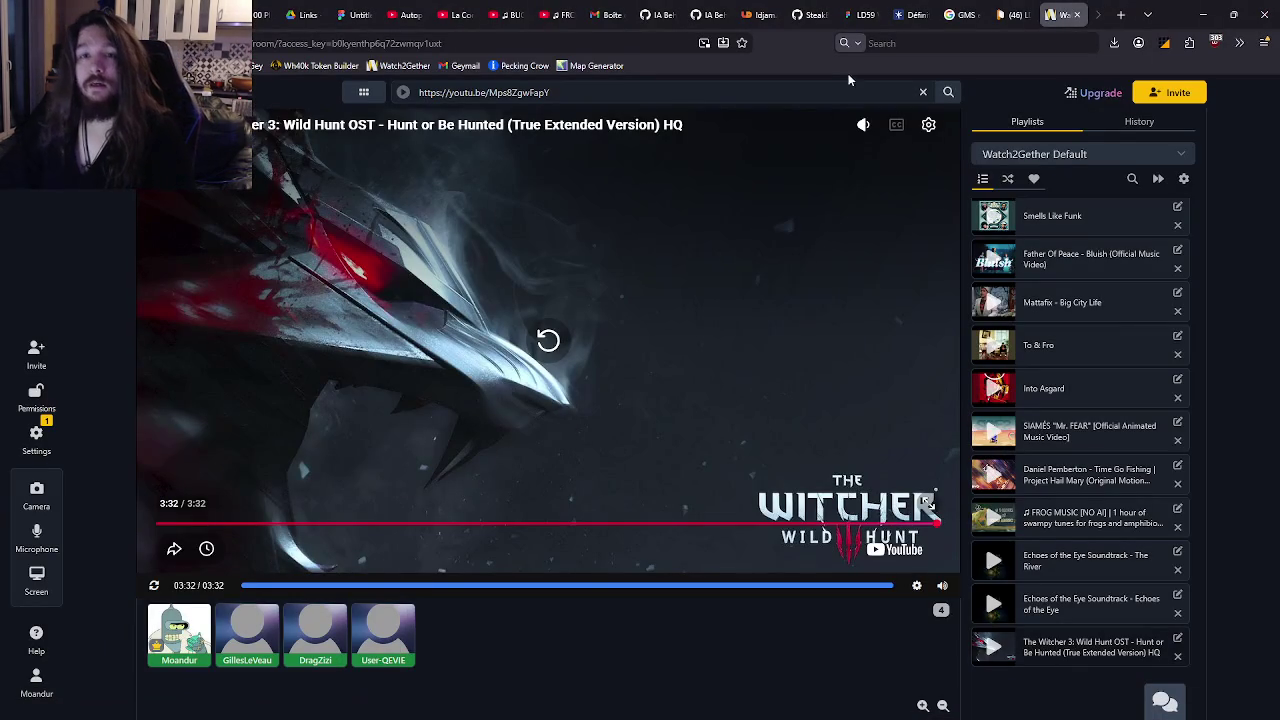
pyautogui.click(1057, 515)
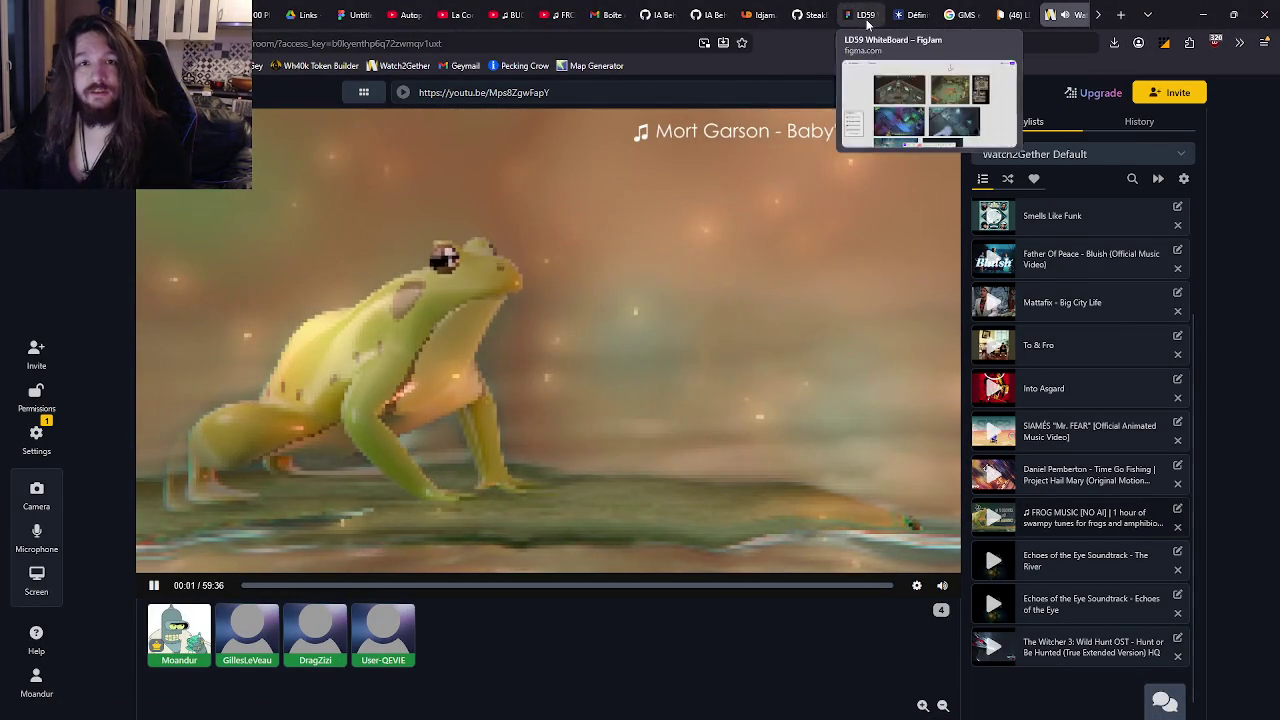
# Review the pull request, then view the LD59 repository's collaborators and teams settings.
pyautogui.click(651, 12)
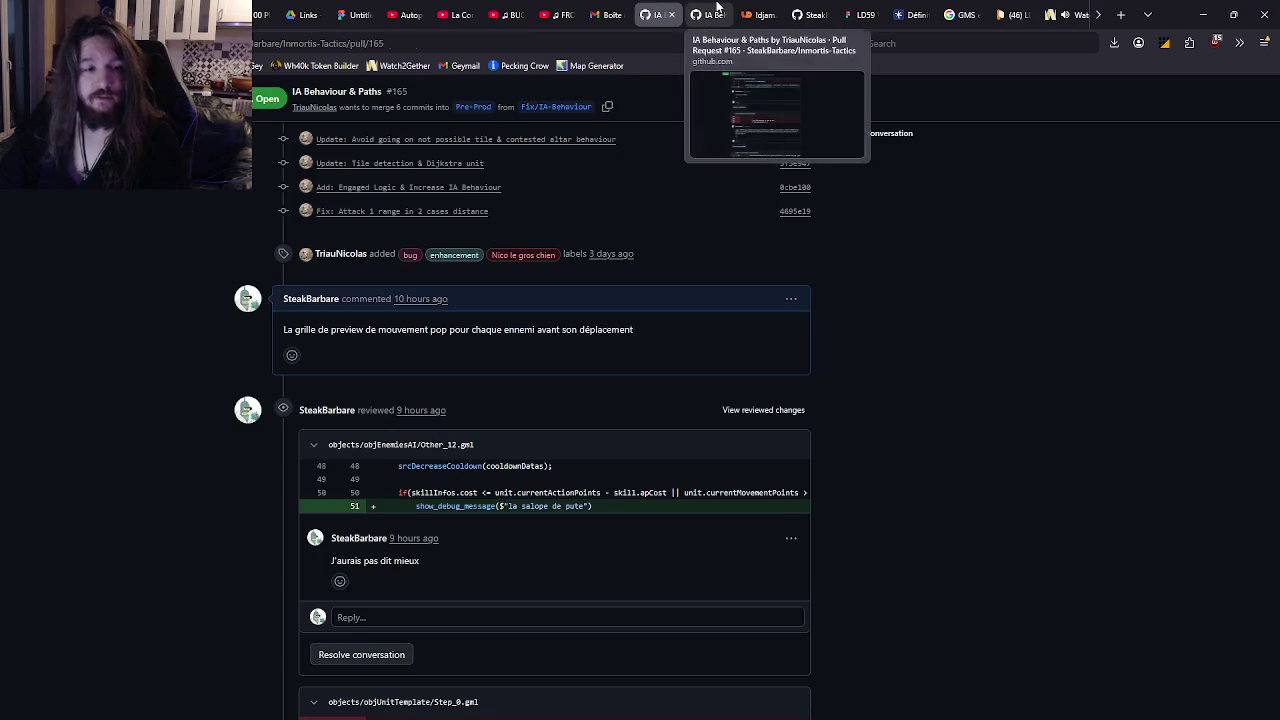
pyautogui.click(710, 13)
pyautogui.click(808, 14)
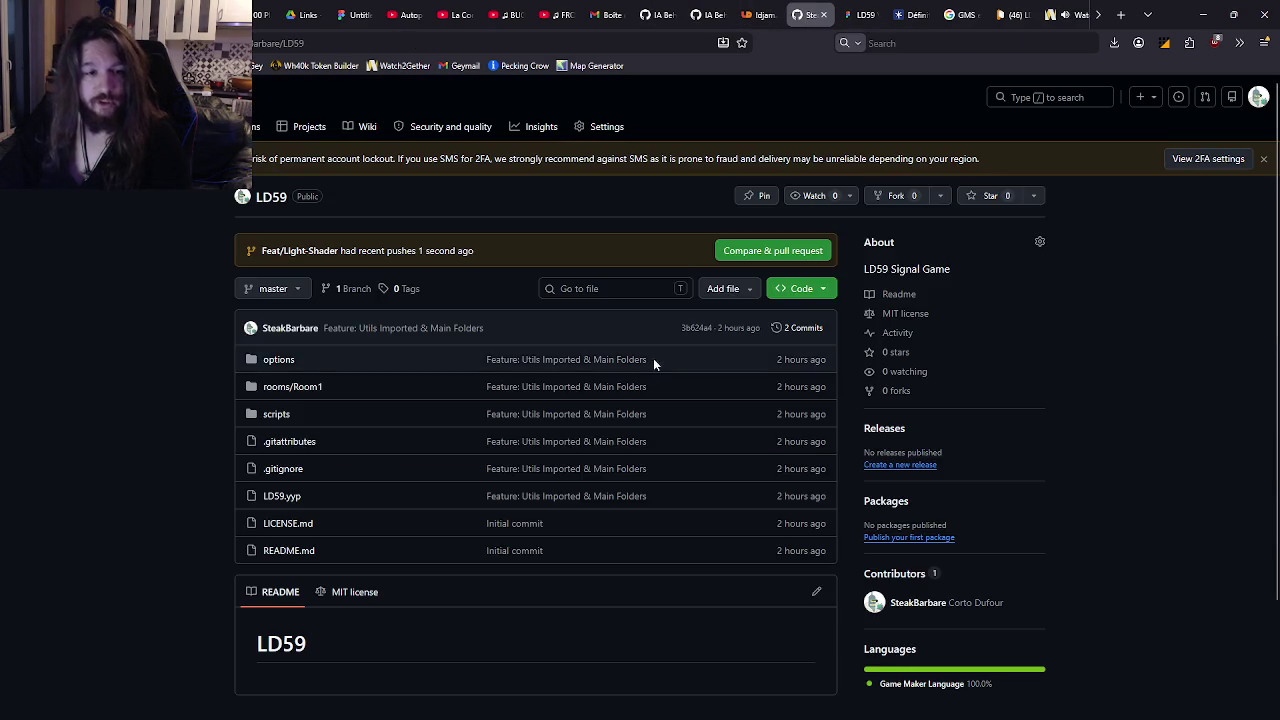
pyautogui.click(600, 127)
pyautogui.scroll(-3, 405, 400)
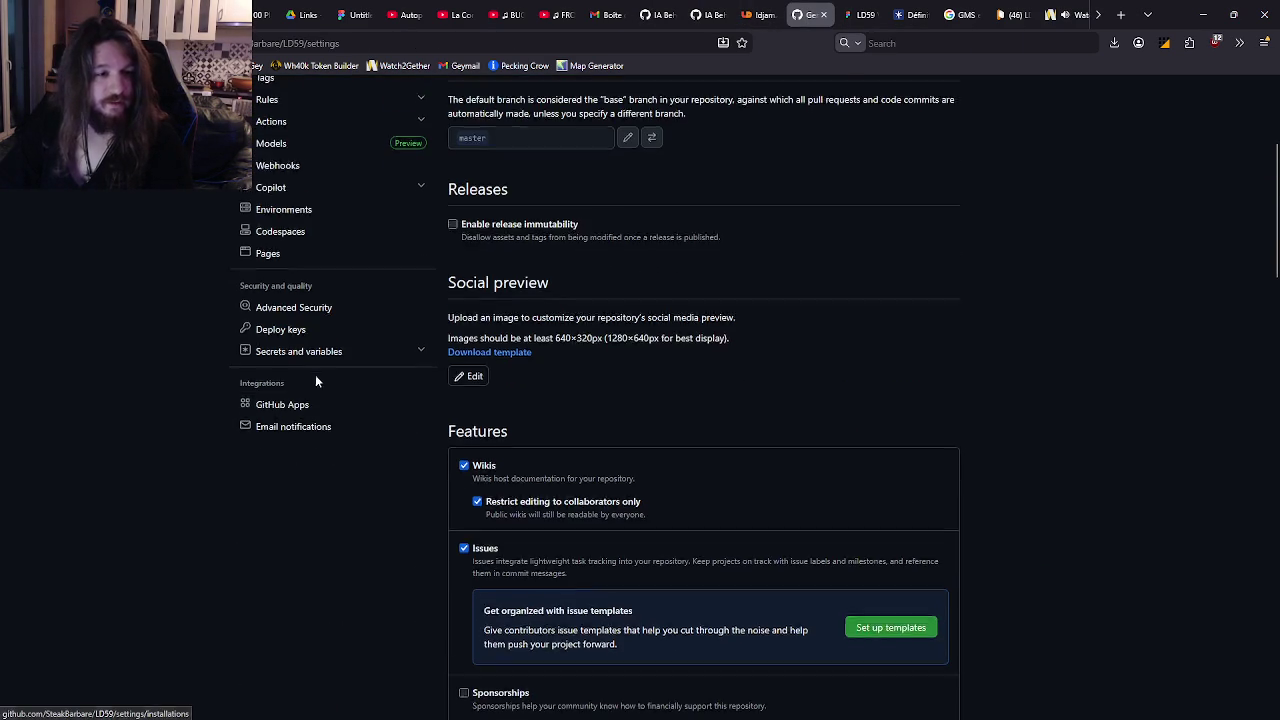
pyautogui.scroll(3, 315, 374)
pyautogui.click(300, 256)
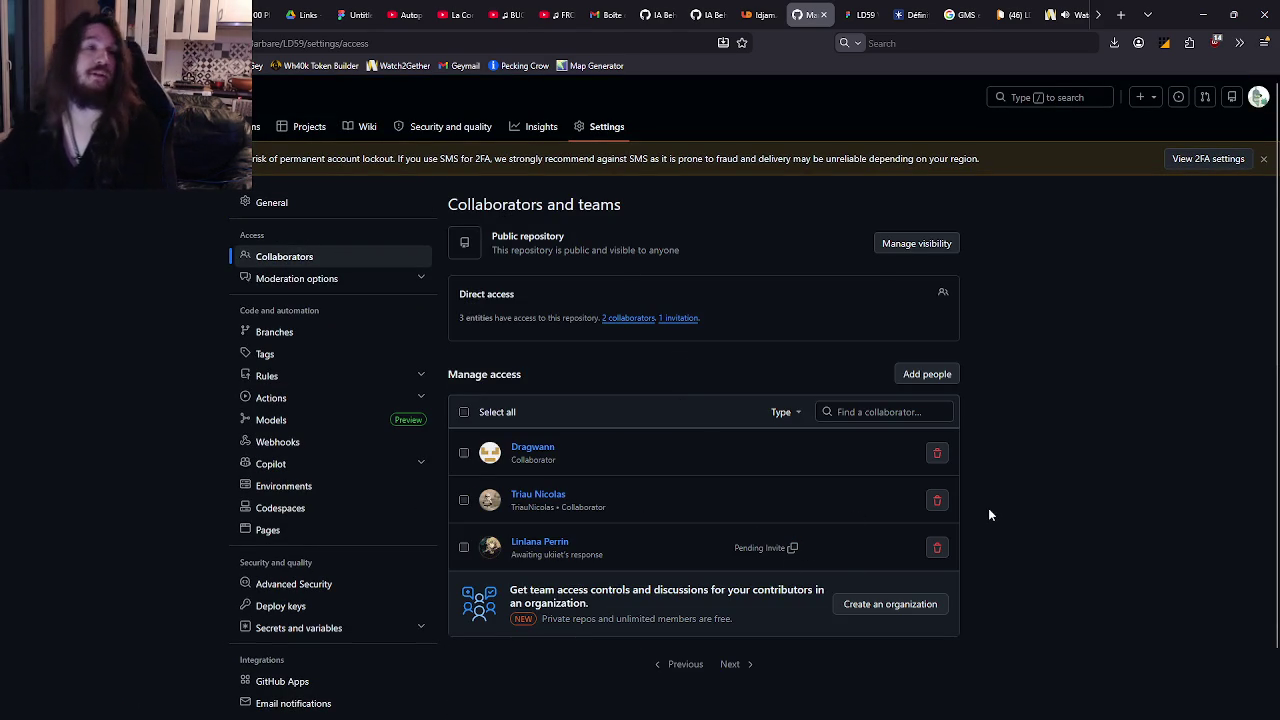
pyautogui.hotkey('ctrl', 'Tab')
pyautogui.hotkey('ctrl', 'shift', 'Tab')
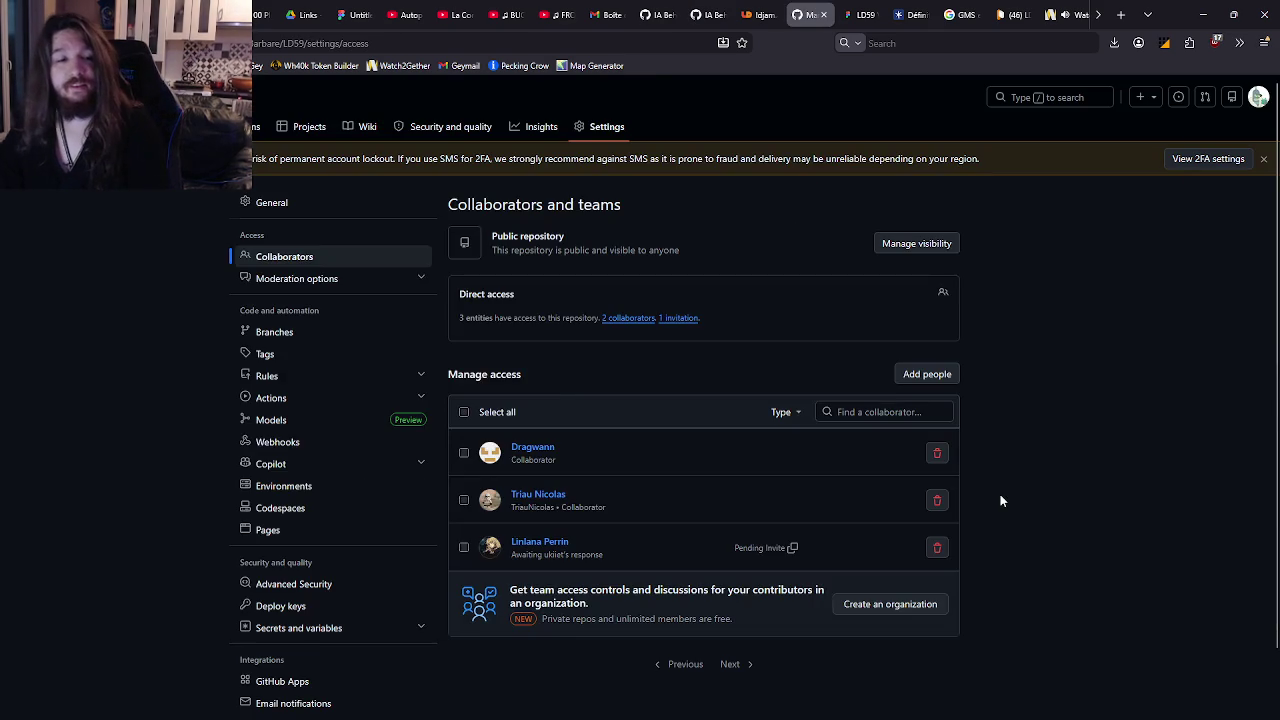
# Return to GameMaker and build and run the light test game.
pyautogui.hotkey('alt', 'Tab')
pyautogui.click(800, 363)
pyautogui.click(788, 331)
pyautogui.press('F5')
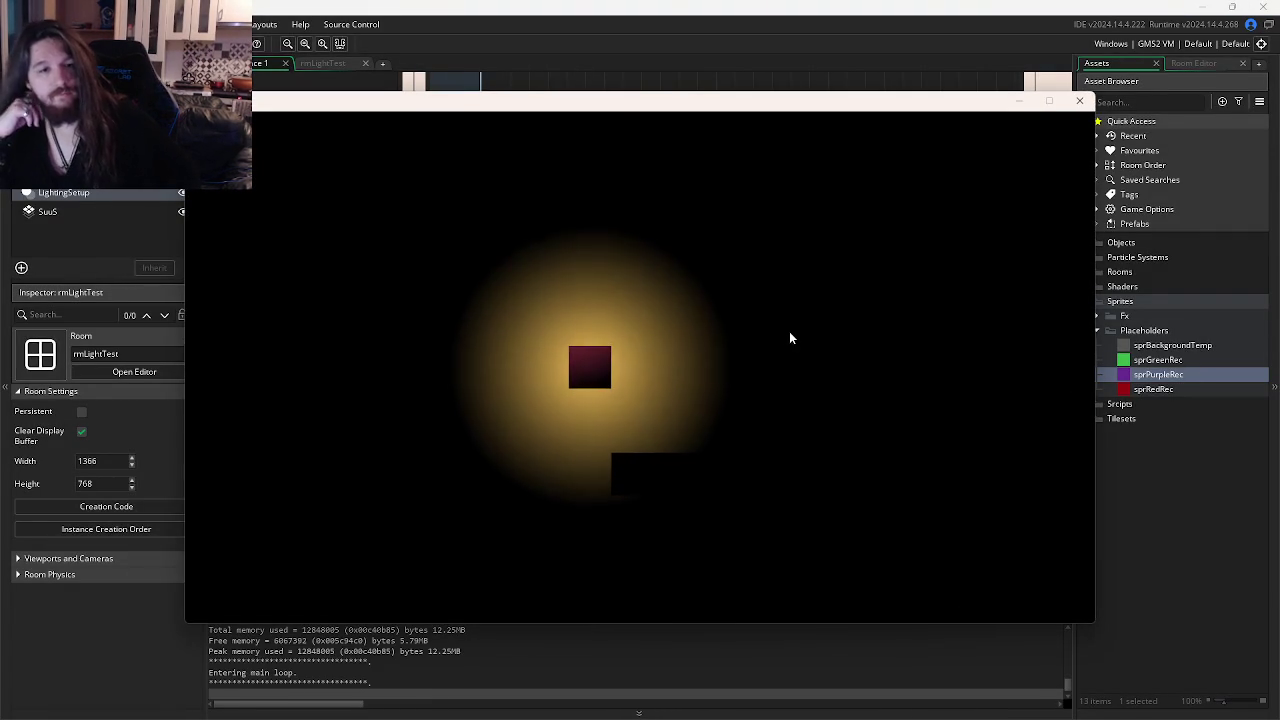
pyautogui.click(1080, 102)
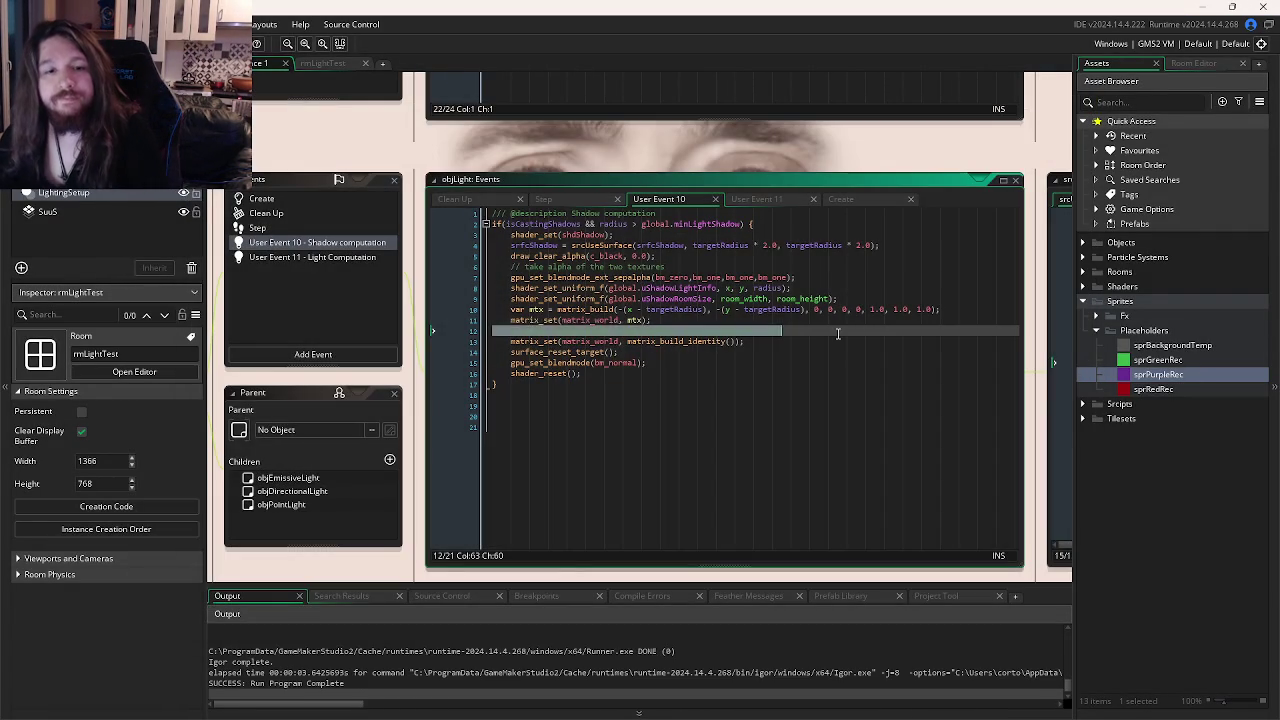
pyautogui.click(788, 342)
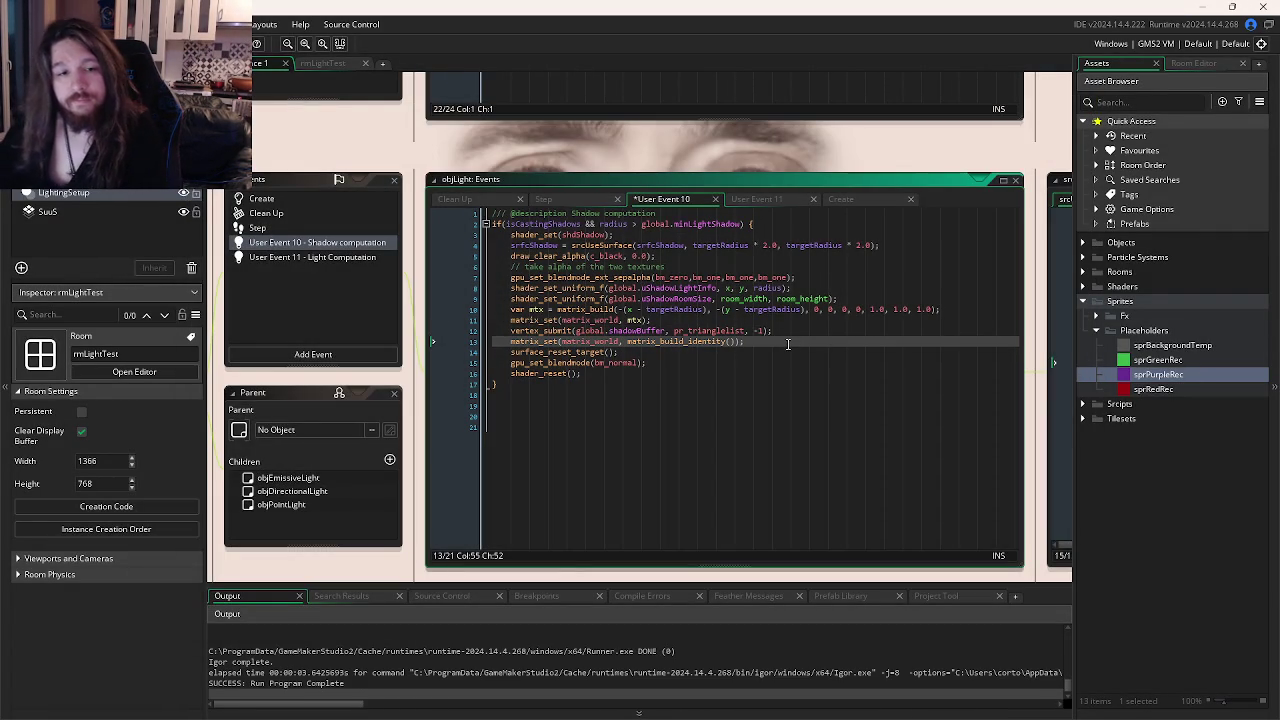
pyautogui.press('F5')
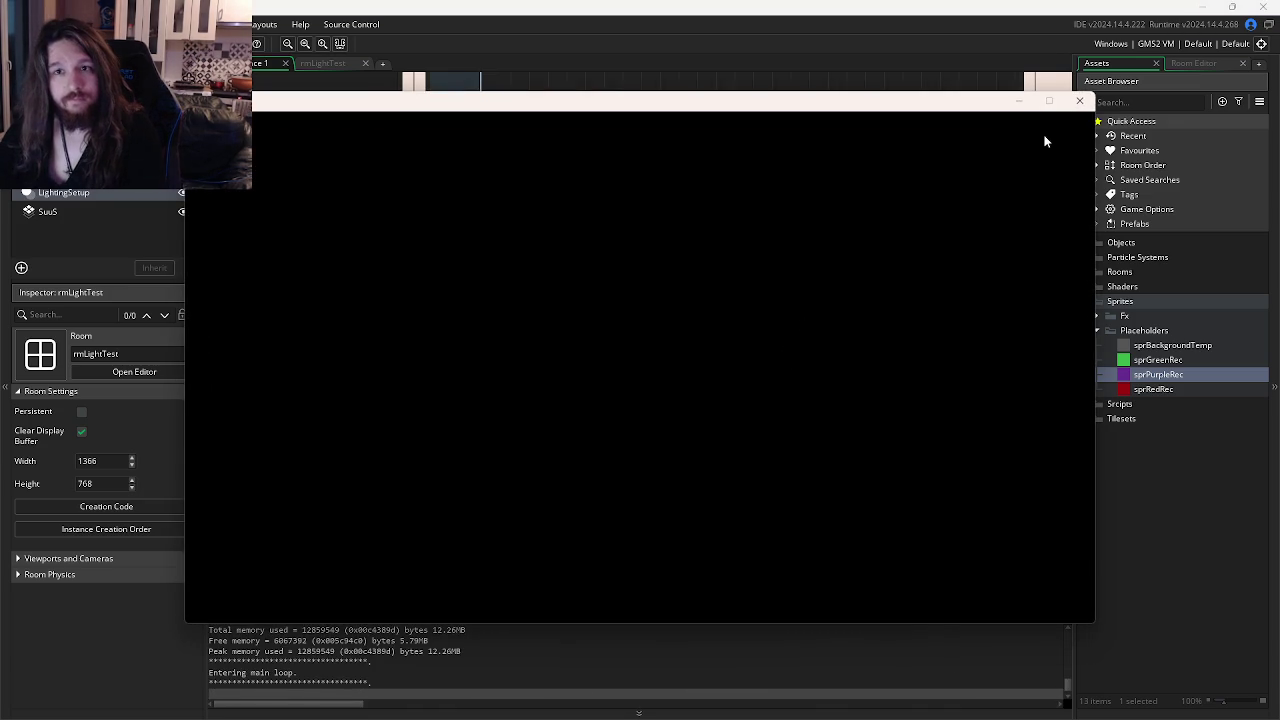
pyautogui.click(1078, 101)
pyautogui.click(714, 363)
pyautogui.hotkey('ctrl', 'k')
pyautogui.press('F5')
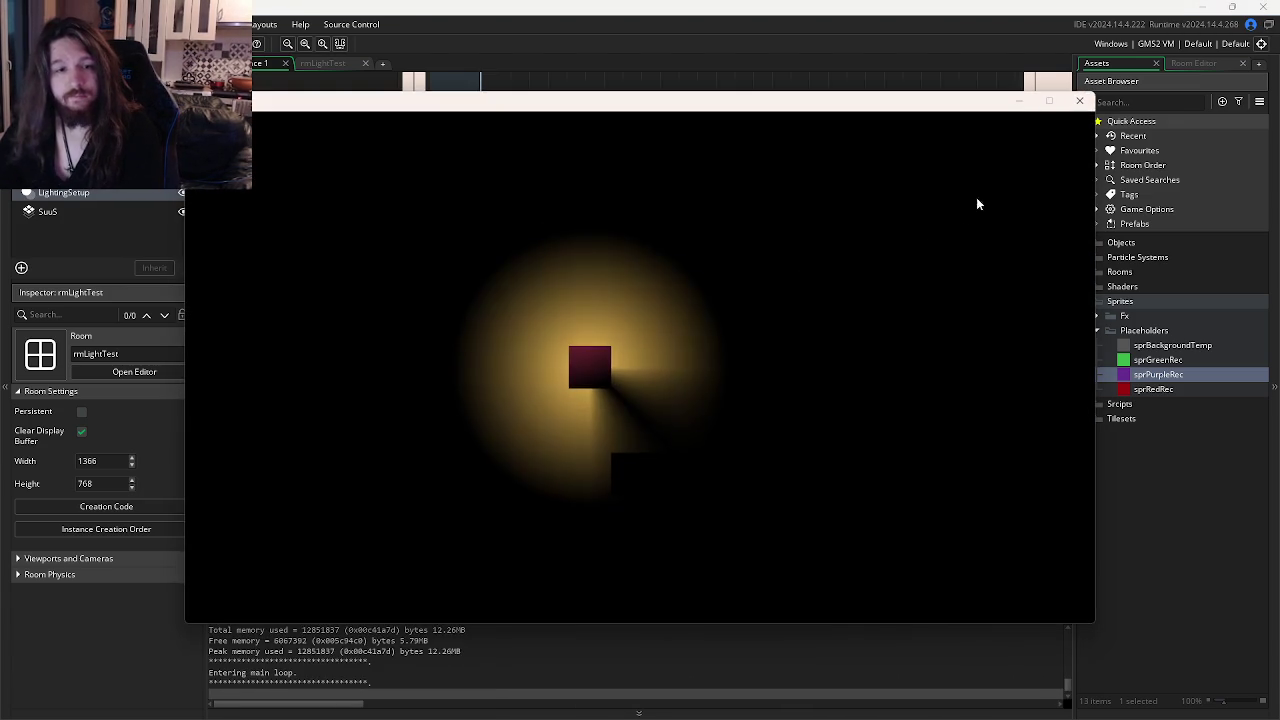
pyautogui.click(1080, 100)
pyautogui.hotkey('ctrl', 'shift', 'k')
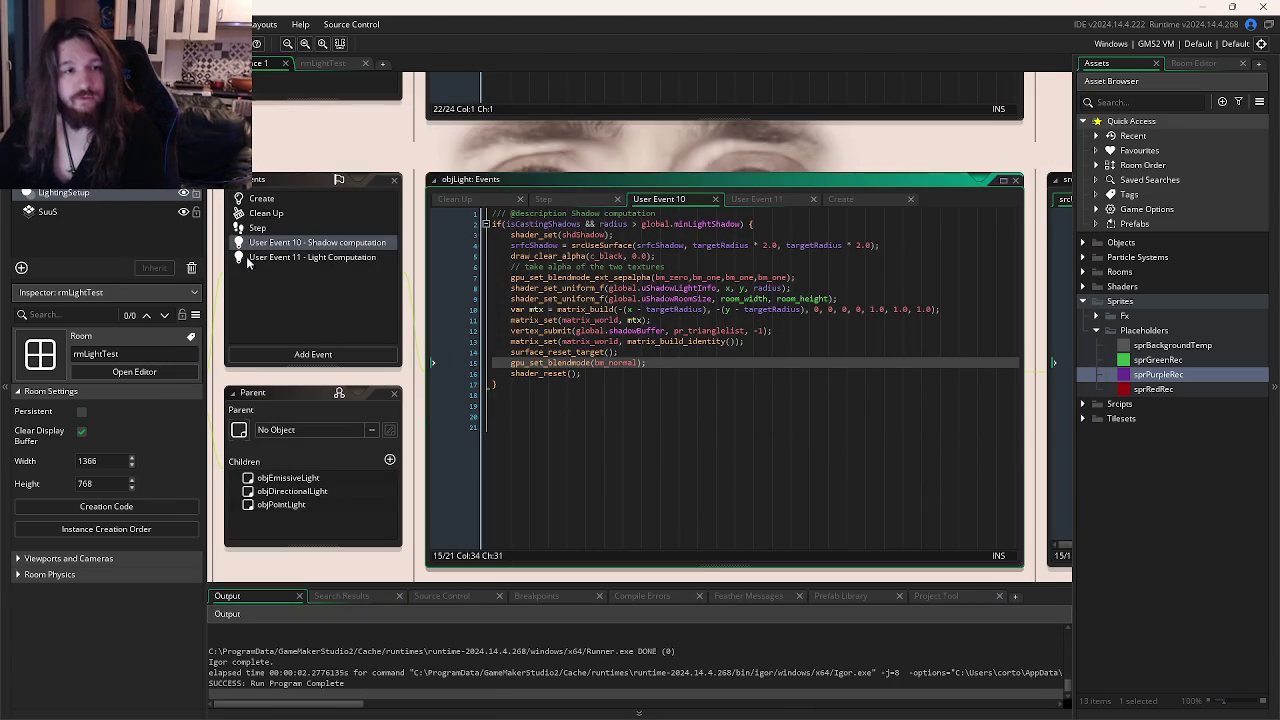
# Test-run with the shader_set line commented out in Shadow computation, then restore it.
pyautogui.click(289, 257)
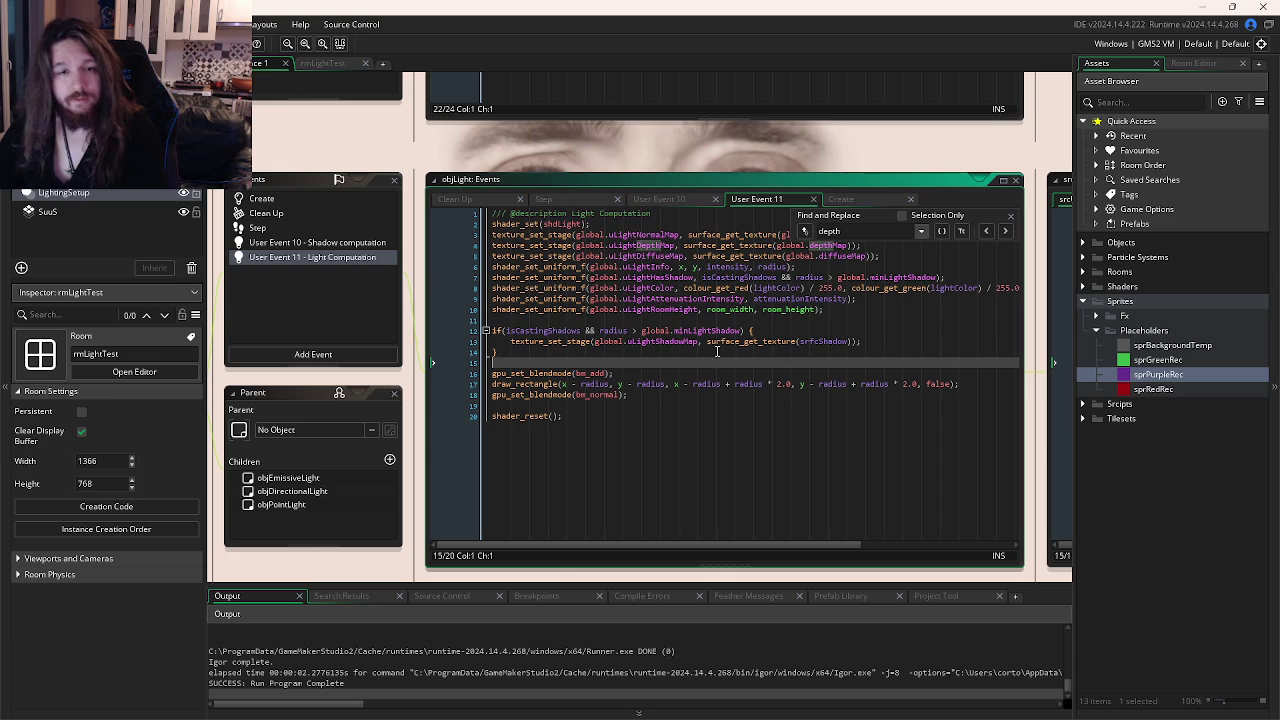
pyautogui.click(284, 243)
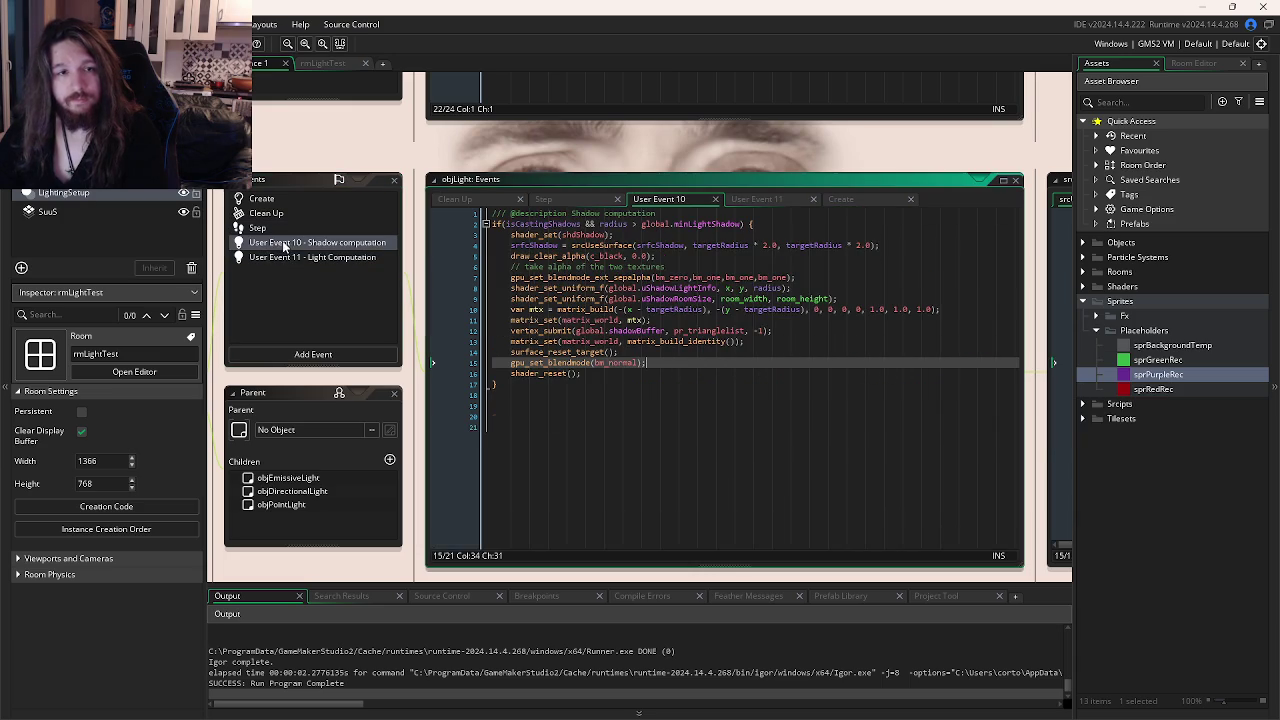
pyautogui.click(621, 234)
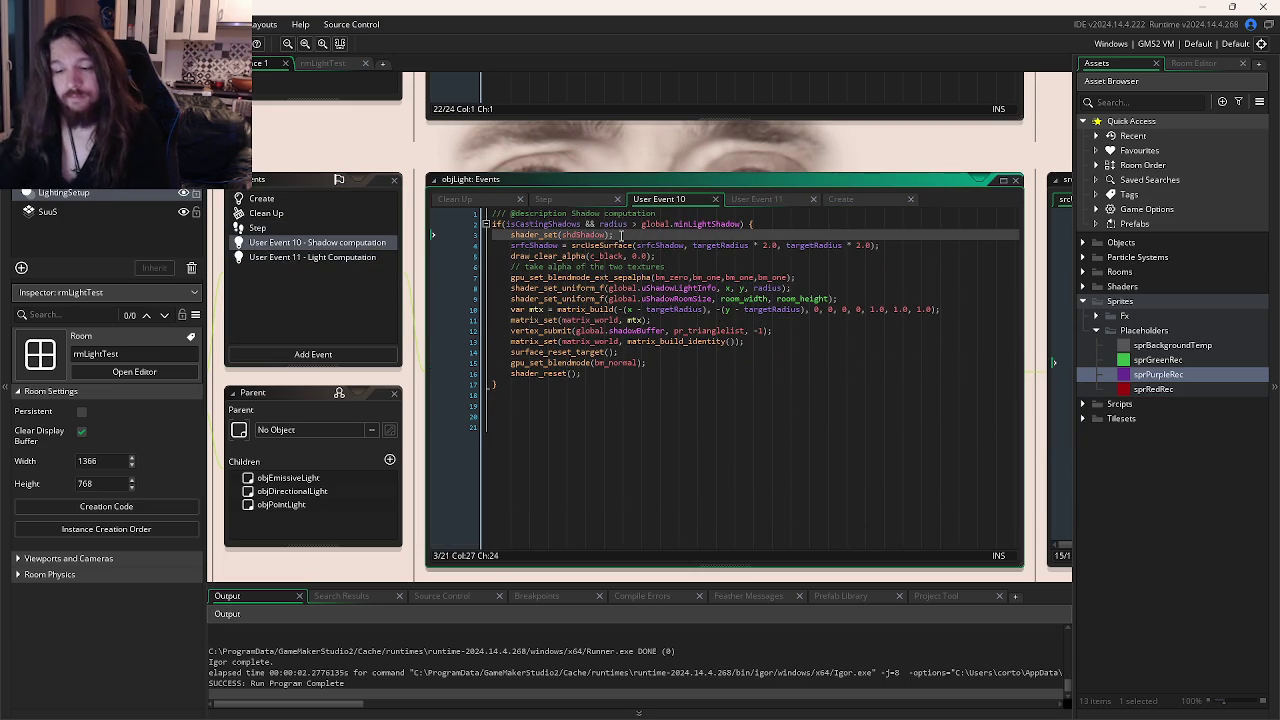
pyautogui.hotkey('ctrl', 'k')
pyautogui.press('F5')
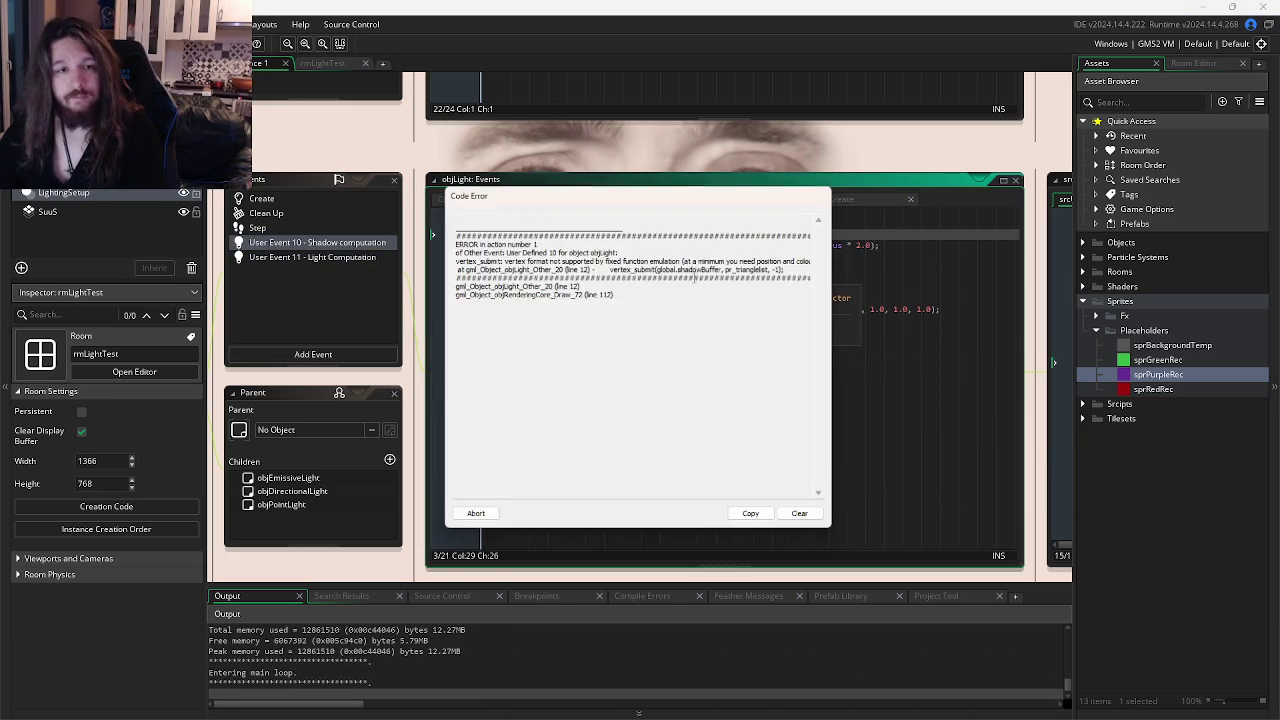
pyautogui.click(487, 512)
pyautogui.hotkey('ctrl', 'shift', 'k')
# Comment out the whole shadow computation block (lines 3–16) and test-run the game.
pyautogui.moveTo(638, 380); pyautogui.dragTo(421, 236)
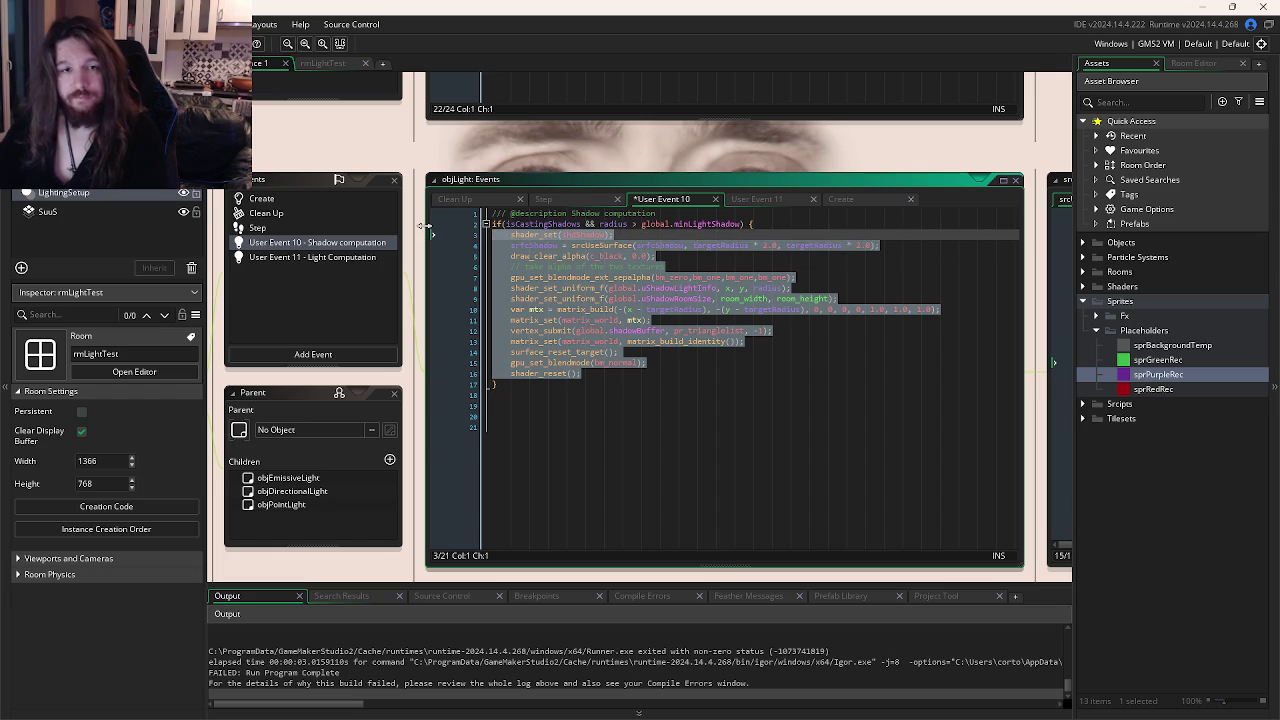
pyautogui.hotkey('ctrl', 'k')
pyautogui.press('F5')
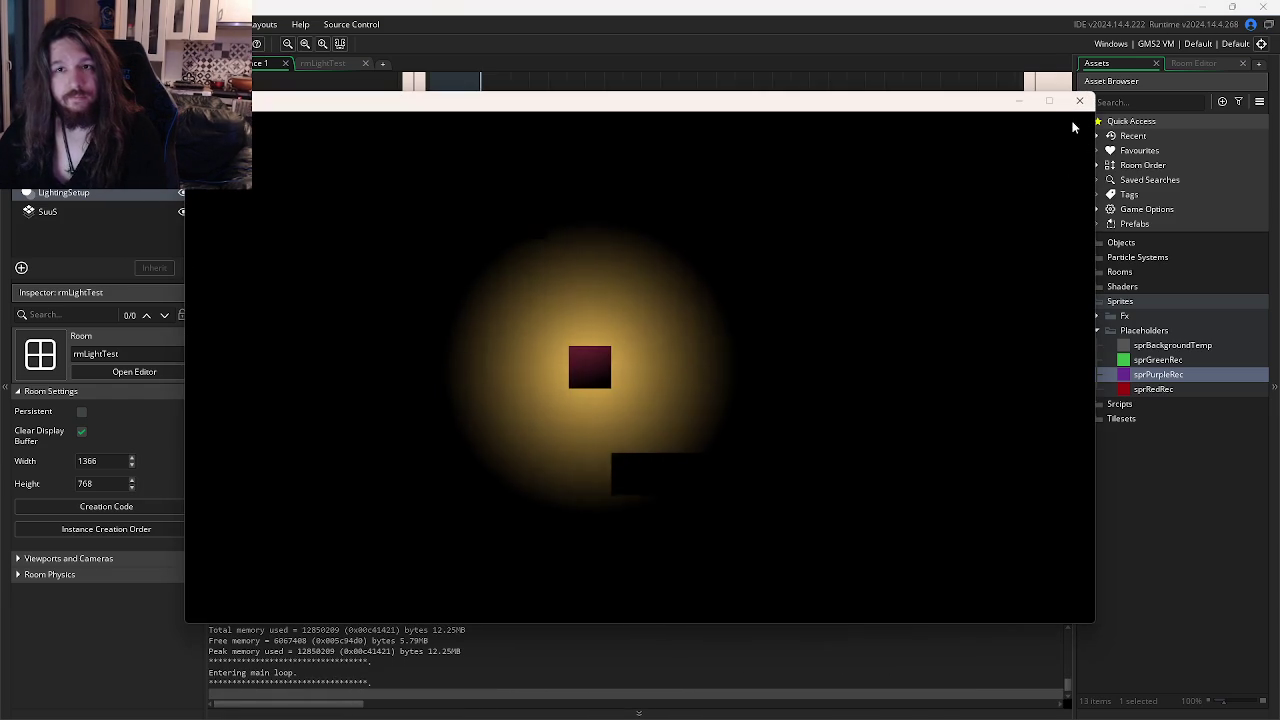
pyautogui.click(1080, 100)
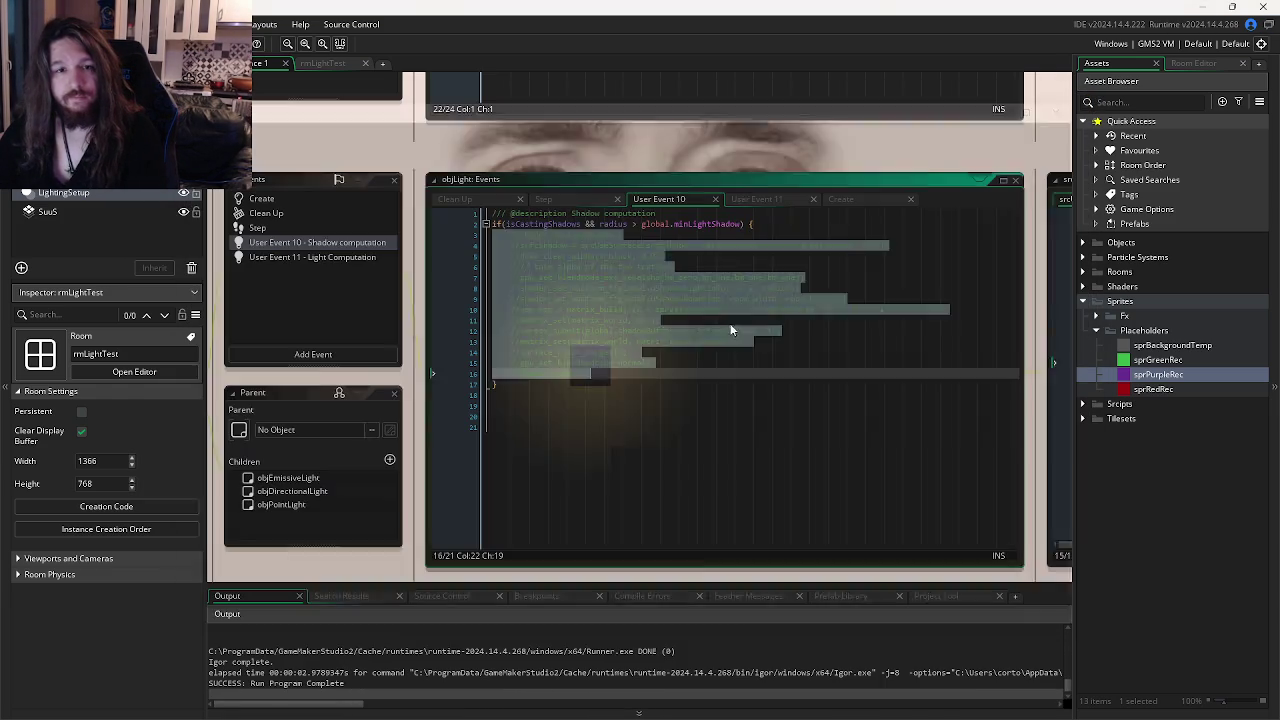
# Restore lines 2–20 of the Light Computation code and test-run the game.
pyautogui.click(262, 257)
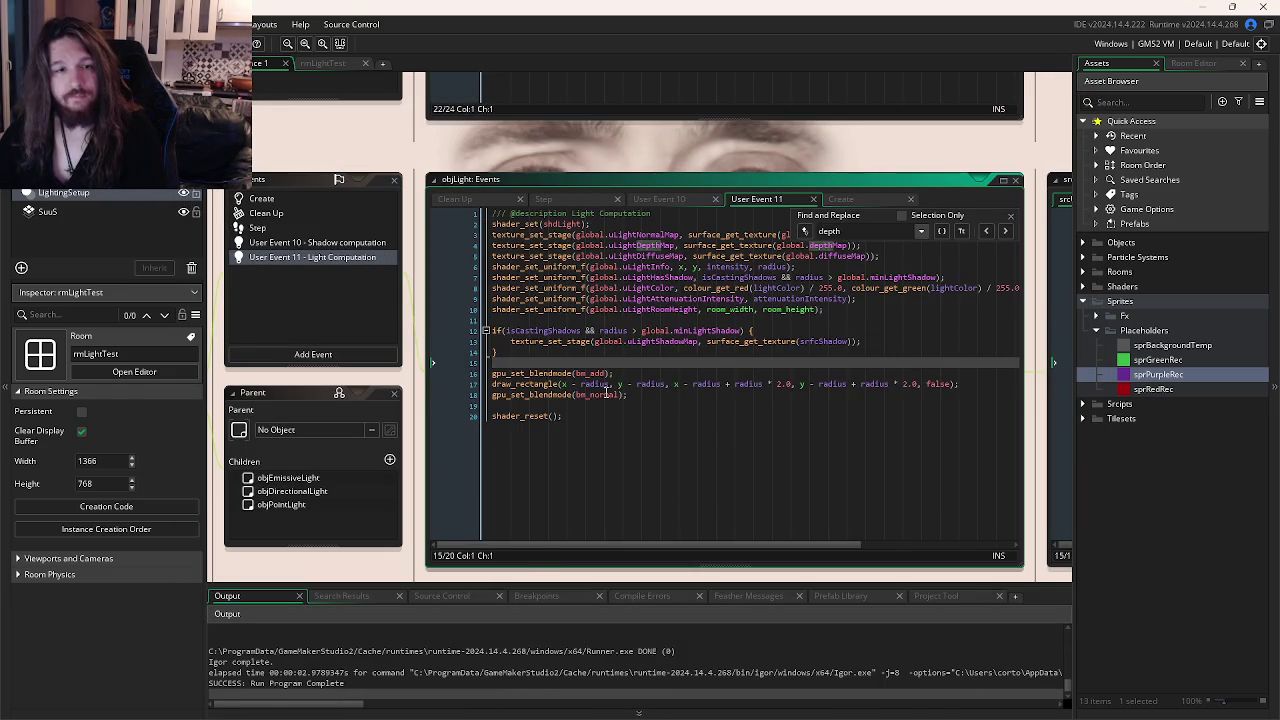
pyautogui.click(606, 394)
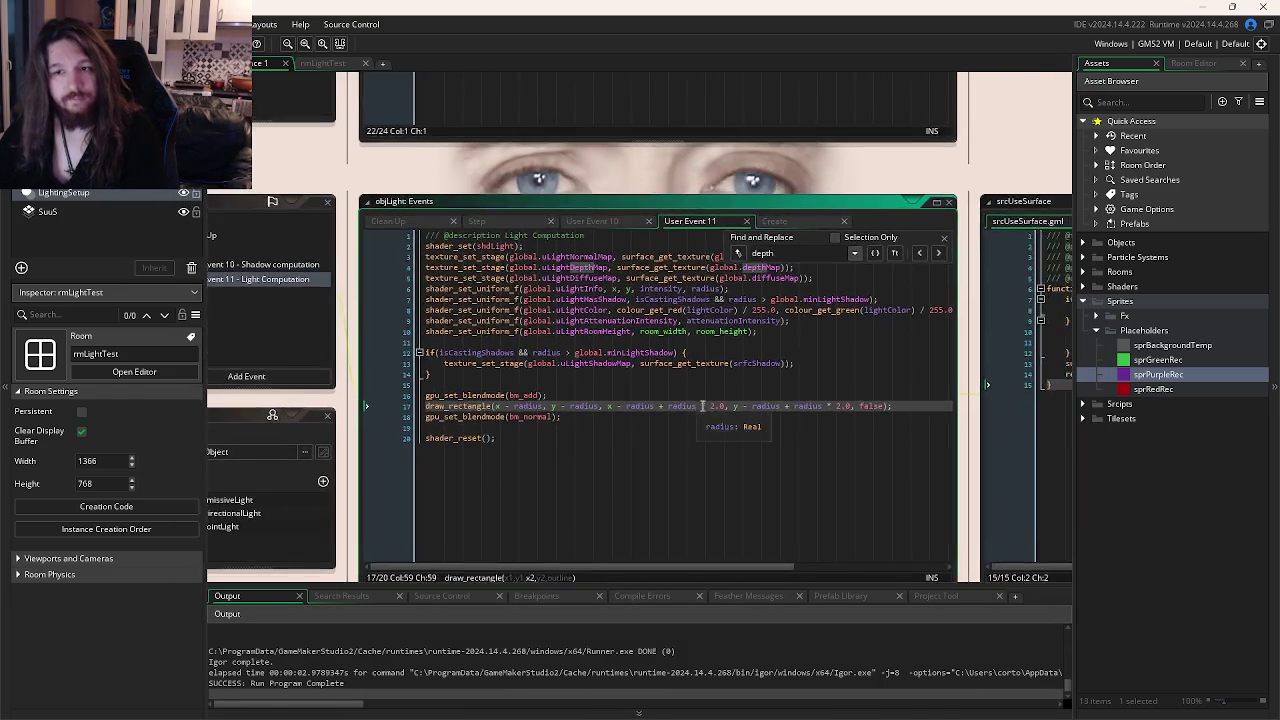
pyautogui.click(961, 374)
pyautogui.moveTo(961, 374); pyautogui.dragTo(761, 385)
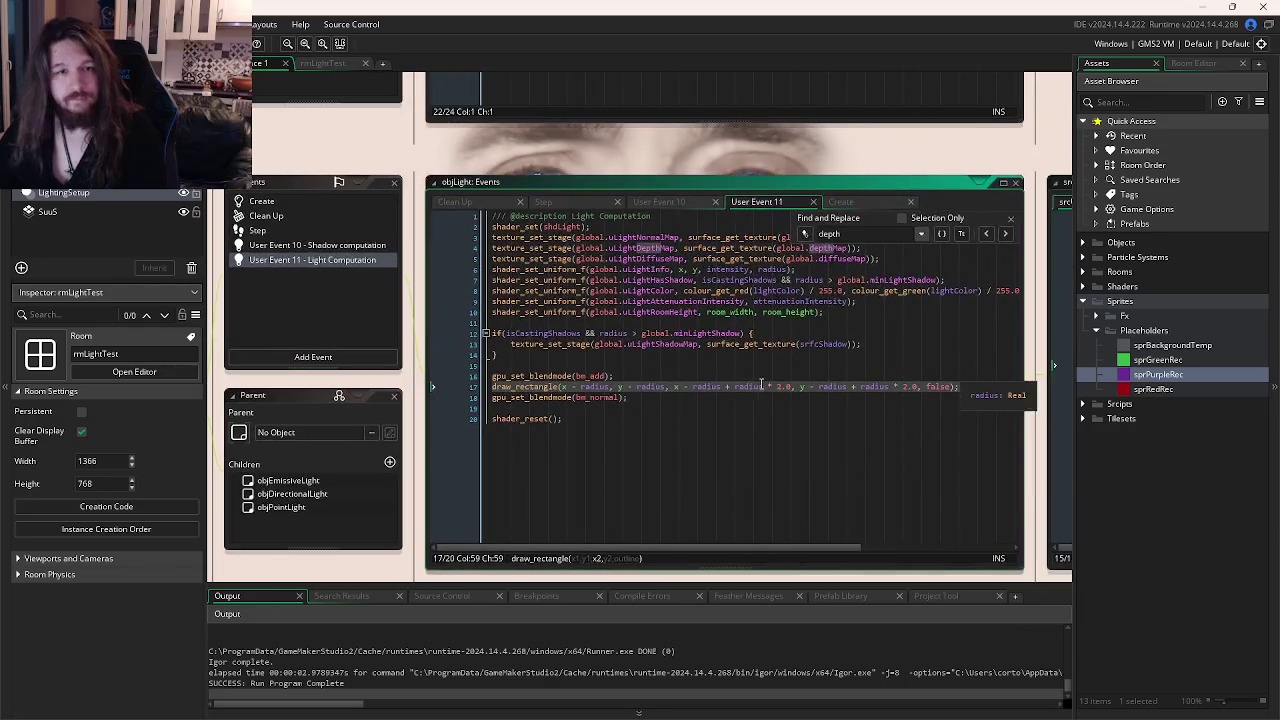
pyautogui.moveTo(492, 227)
pyautogui.mouseDown()
pyautogui.moveTo(790, 242)
pyautogui.moveTo(687, 417)
pyautogui.mouseUp()
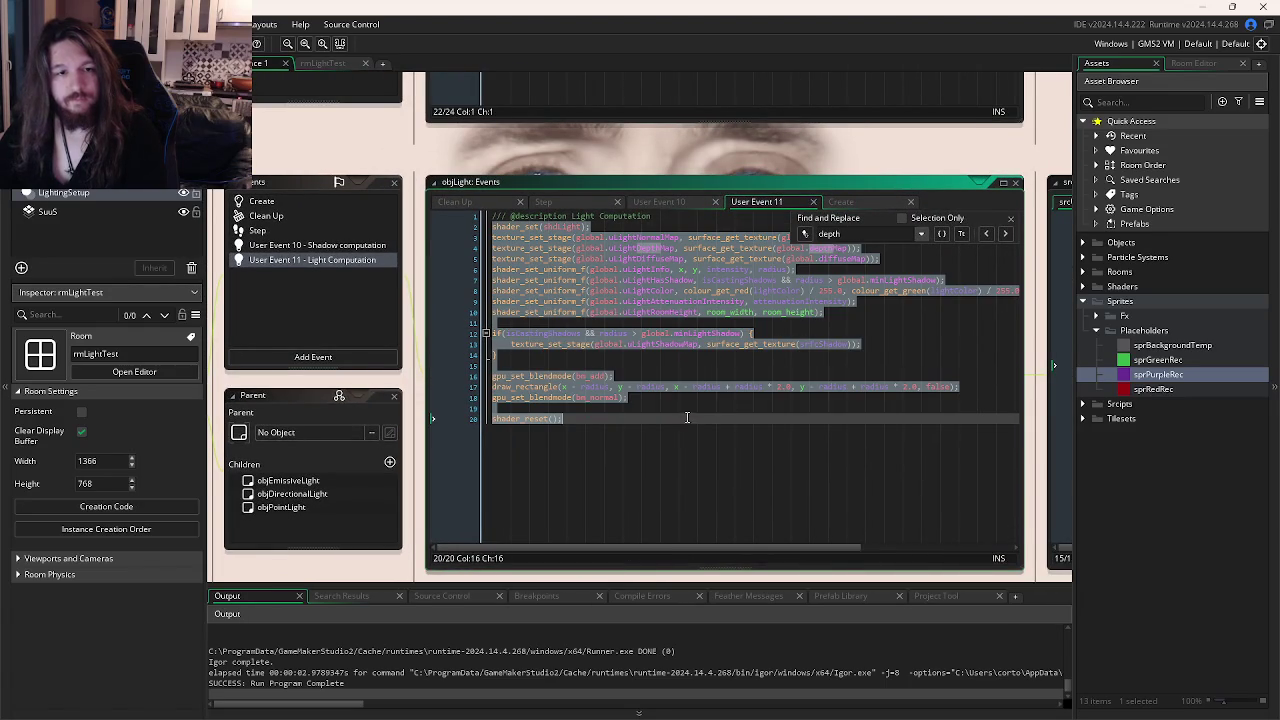
pyautogui.press('F5')
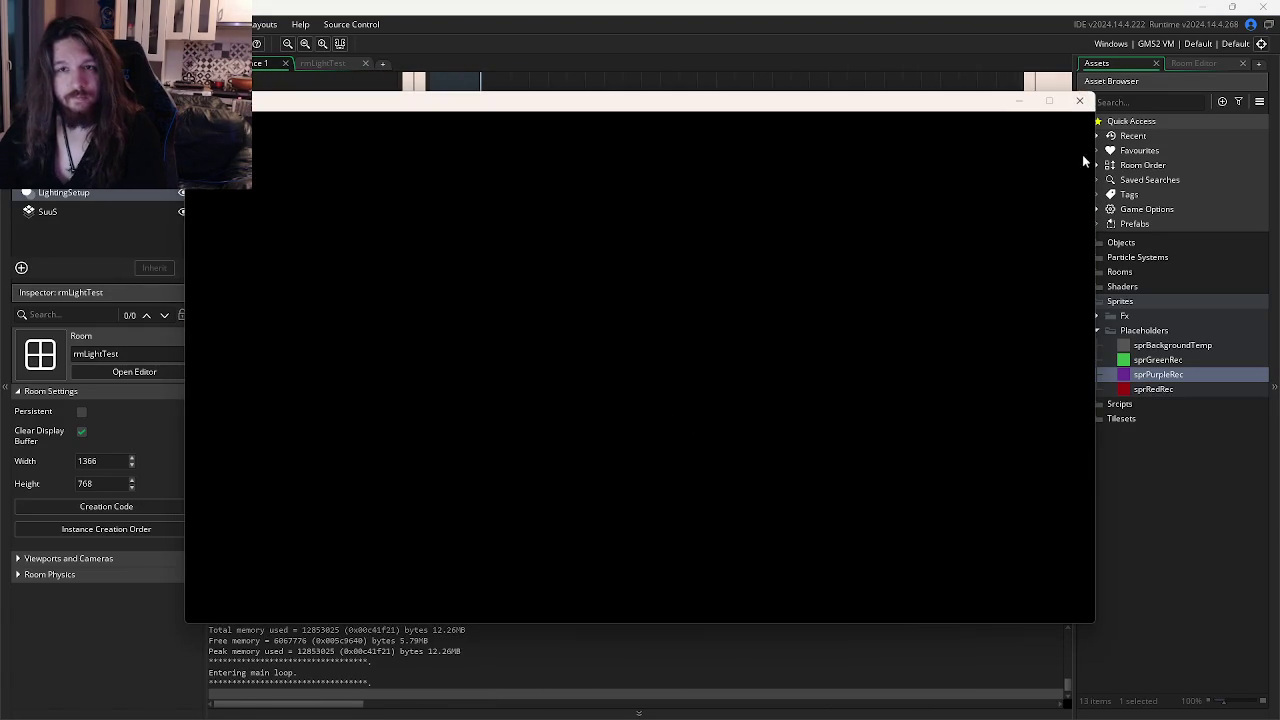
pyautogui.click(1065, 107)
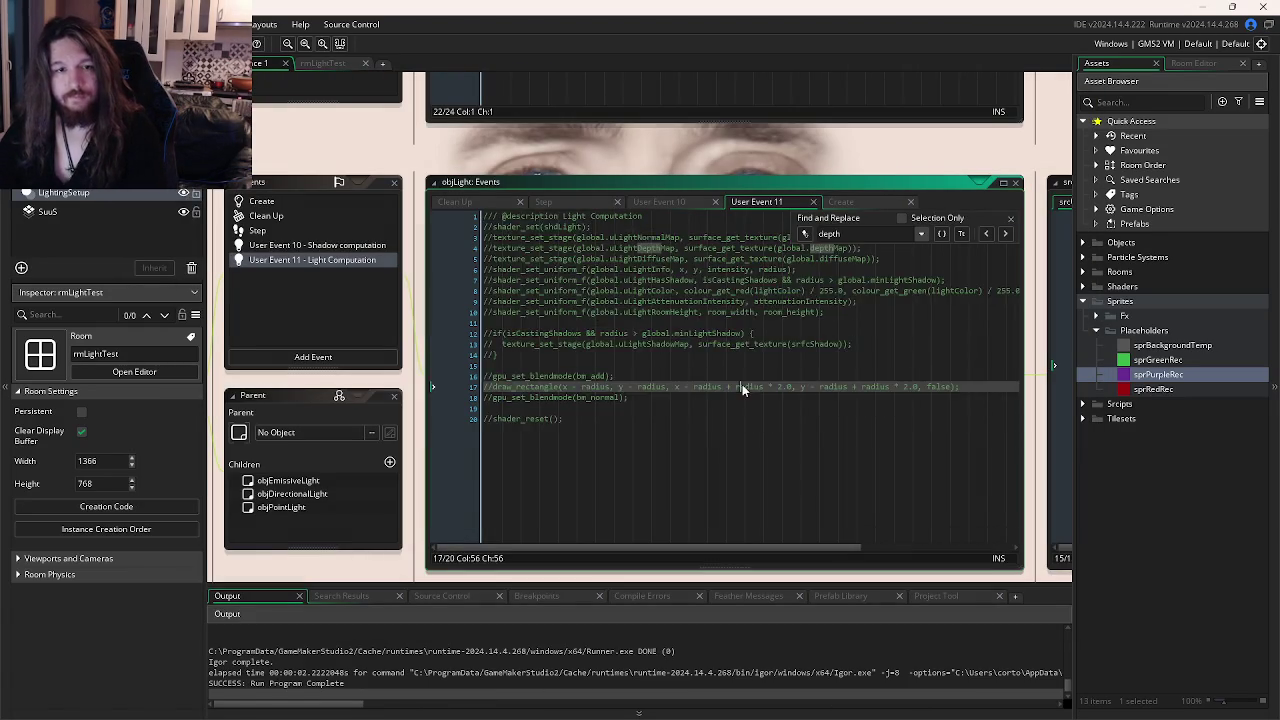
# Comment out the draw_rectangle line 17 and run the game.
pyautogui.click(715, 407)
pyautogui.click(673, 387)
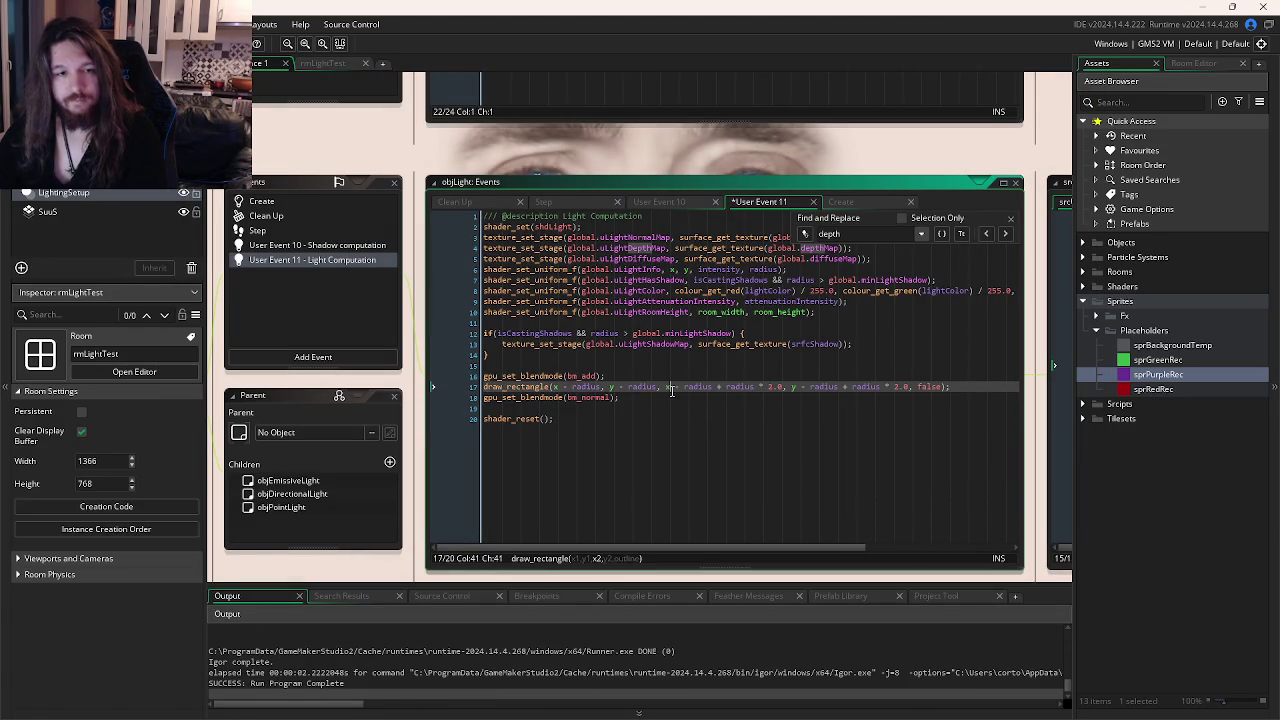
pyautogui.click(964, 386)
pyautogui.hotkey('ctrl', 'k')
pyautogui.press('F5')
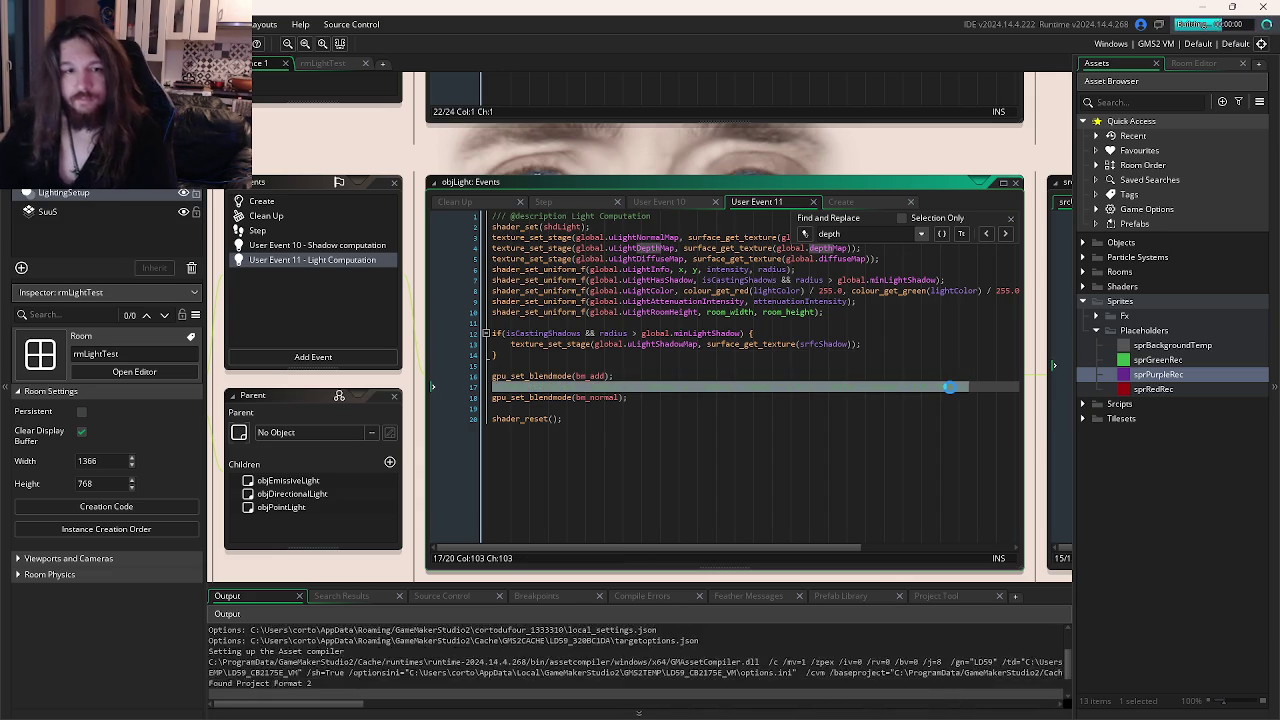
pyautogui.press('Escape')
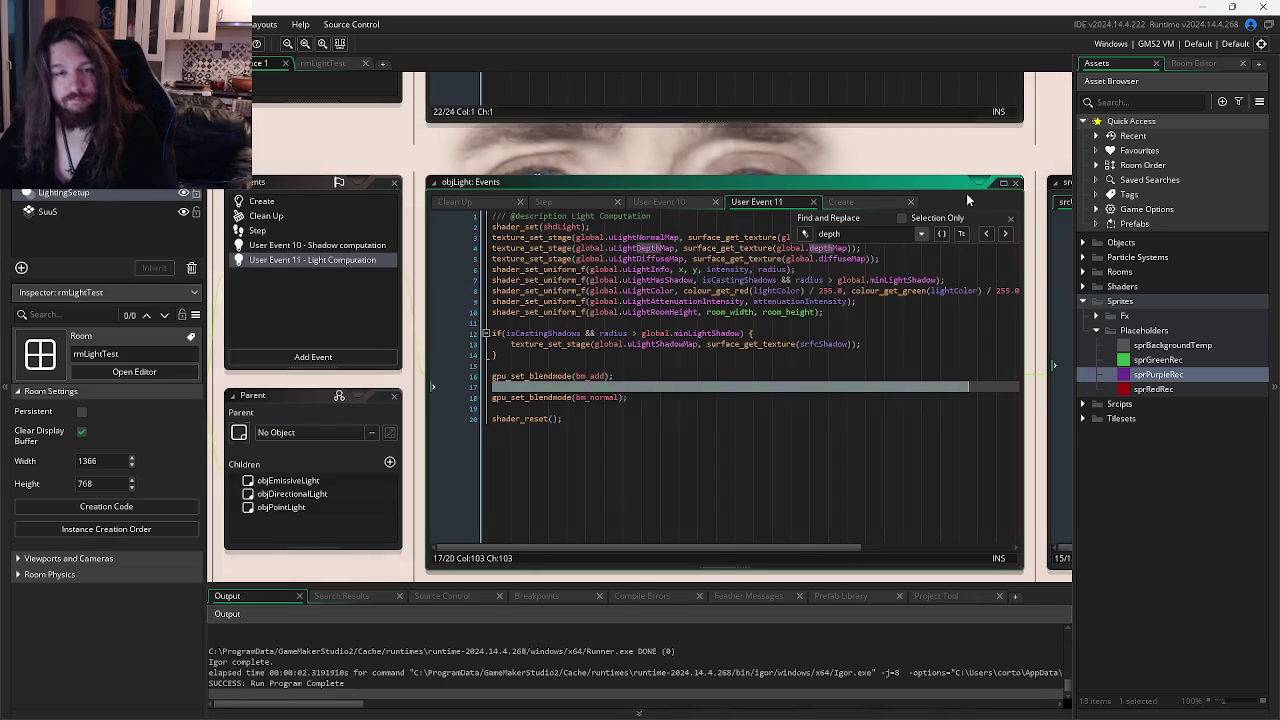
# Re-enable draw_rectangle, then test-run with the shadow block on lines 12–14 disabled and restore it.
pyautogui.hotkey('ctrl', 'z')
pyautogui.hotkey('ctrl', 'k')
pyautogui.press('F5')
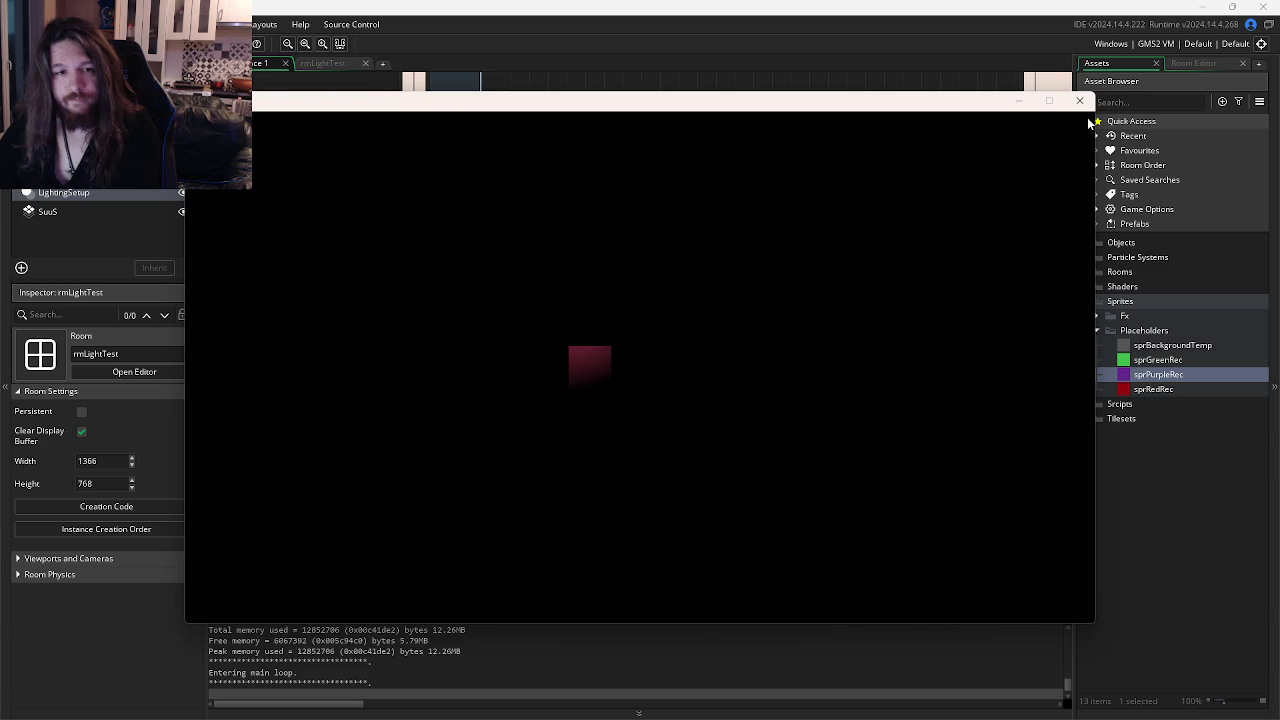
pyautogui.click(1079, 100)
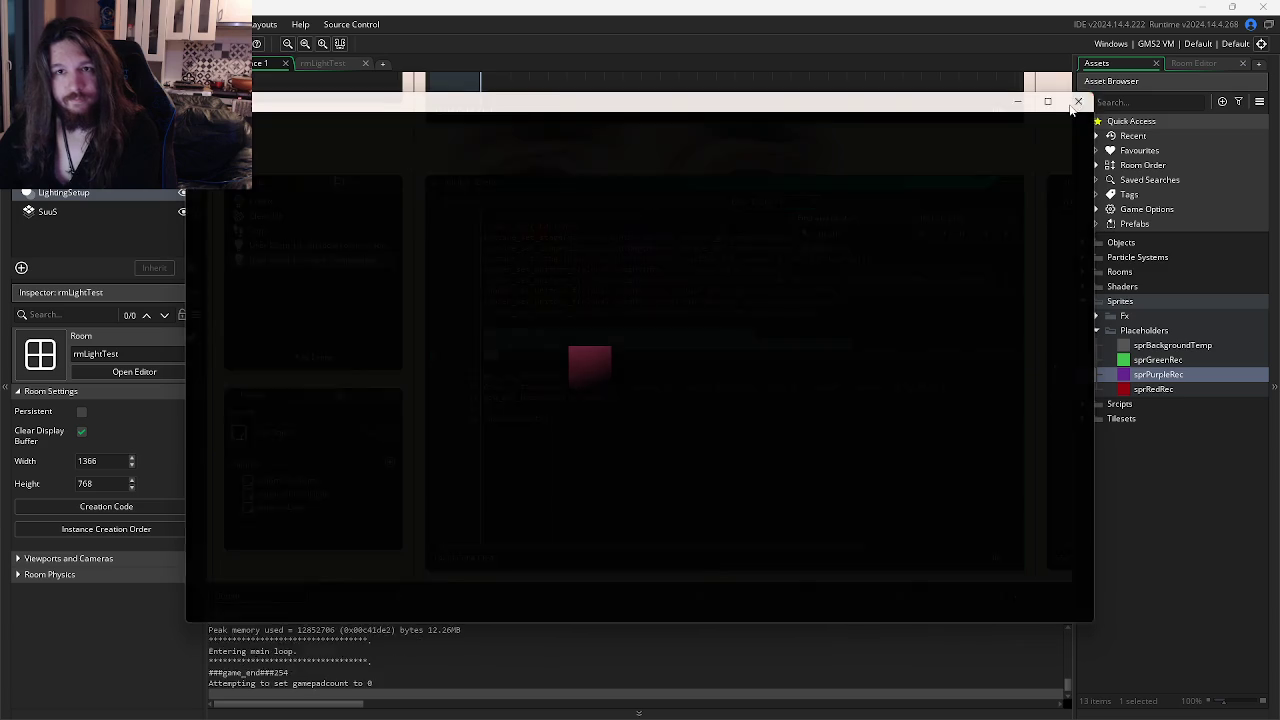
pyautogui.hotkey('ctrl', 'z')
# Test-run with the depth map texture stage on line 4 disabled, then re-enable it.
pyautogui.click(815, 312)
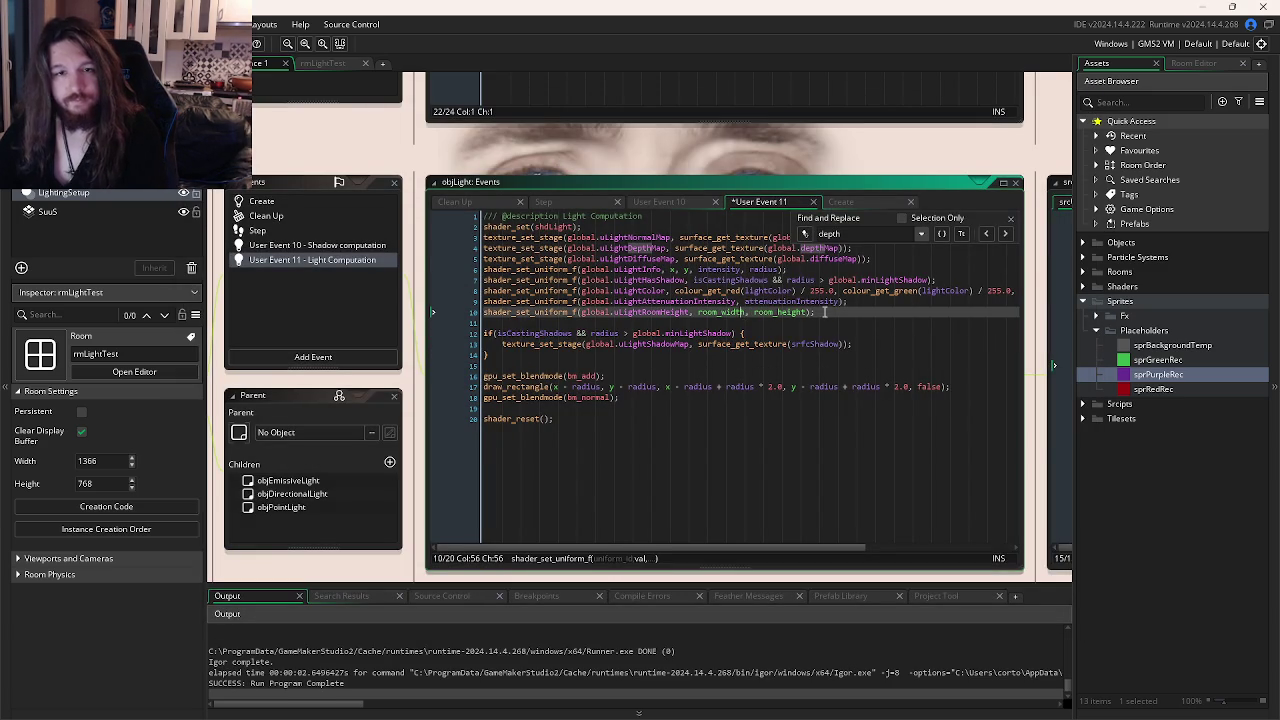
pyautogui.scroll(2, 825, 395)
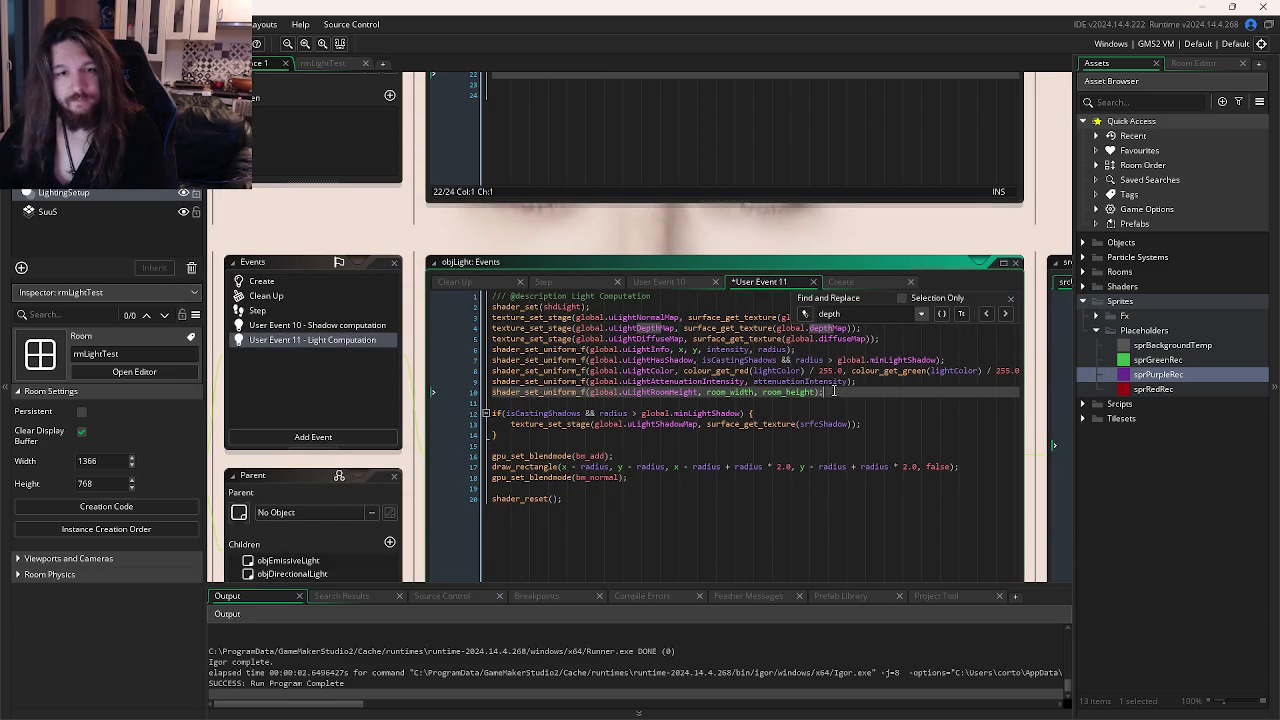
pyautogui.click(676, 329)
pyautogui.scroll(1, 875, 339)
pyautogui.press('Escape')
pyautogui.click(888, 369)
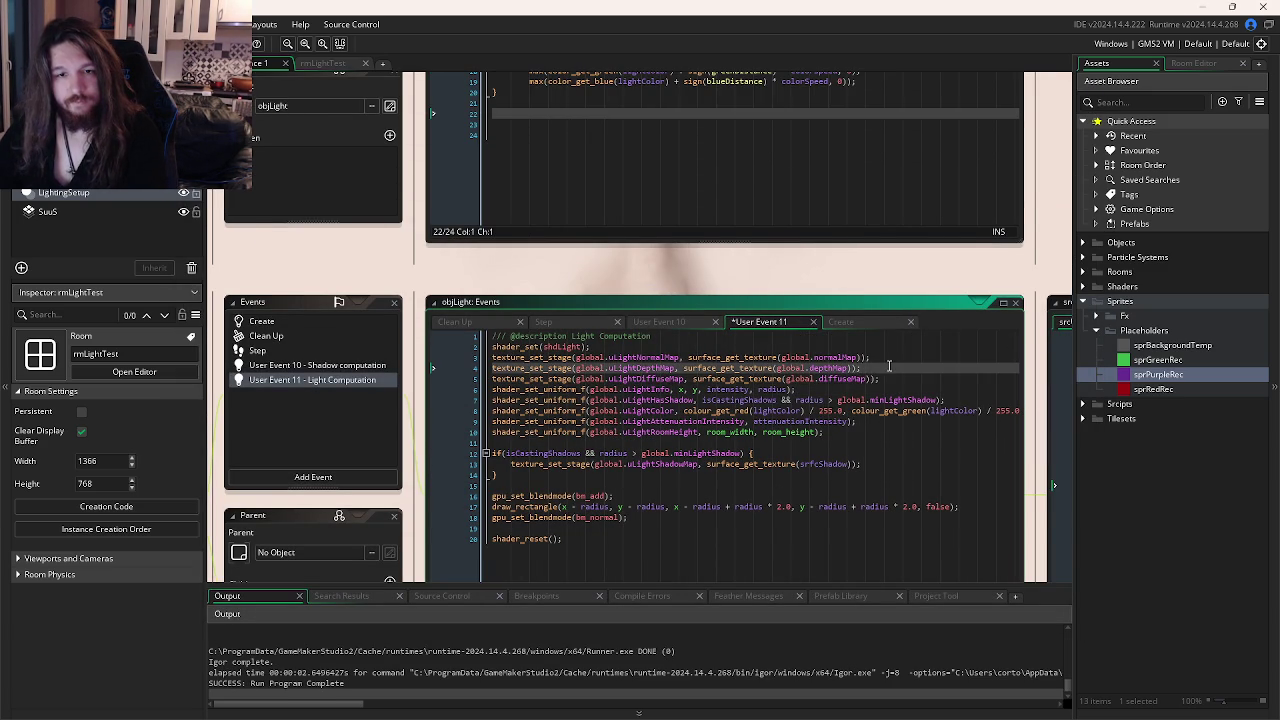
pyautogui.hotkey('shift', 'Home')
pyautogui.press('F5')
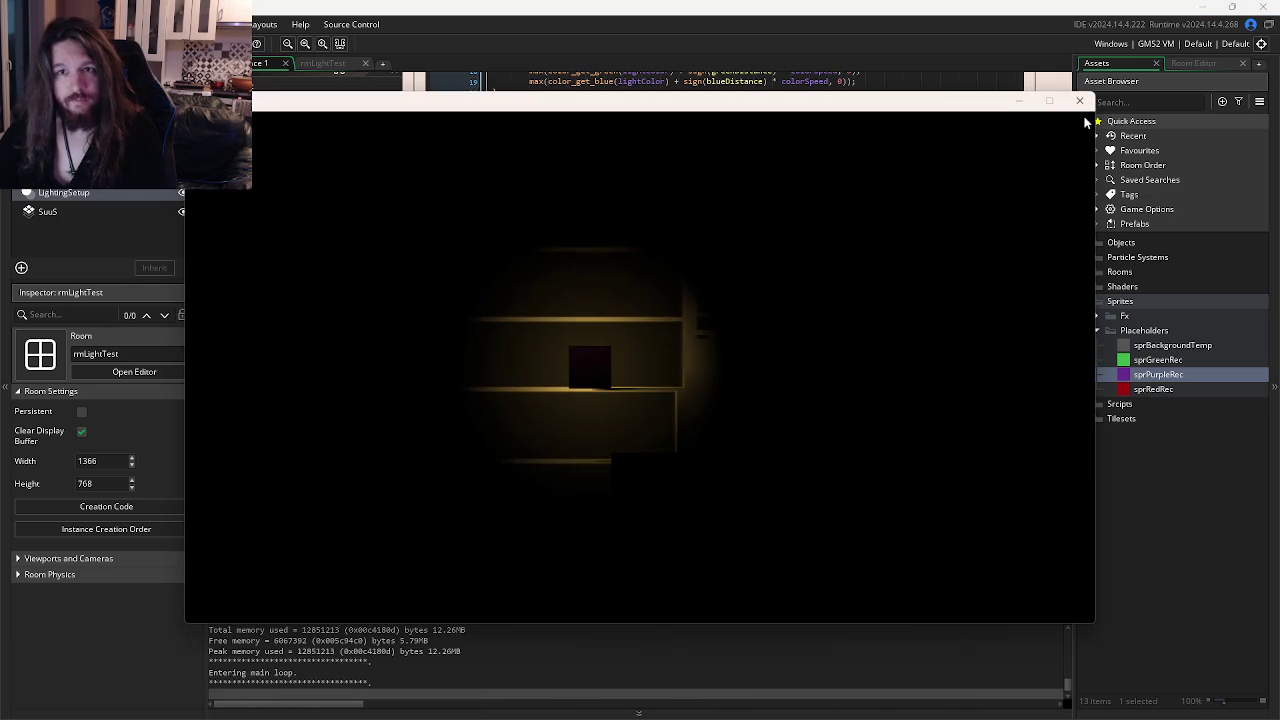
pyautogui.click(1079, 101)
pyautogui.click(893, 357)
pyautogui.hotkey('shift', 'Home')
# Test-run with the normal map line 3 commented out, then re-enable it.
pyautogui.hotkey('ctrl', 'k')
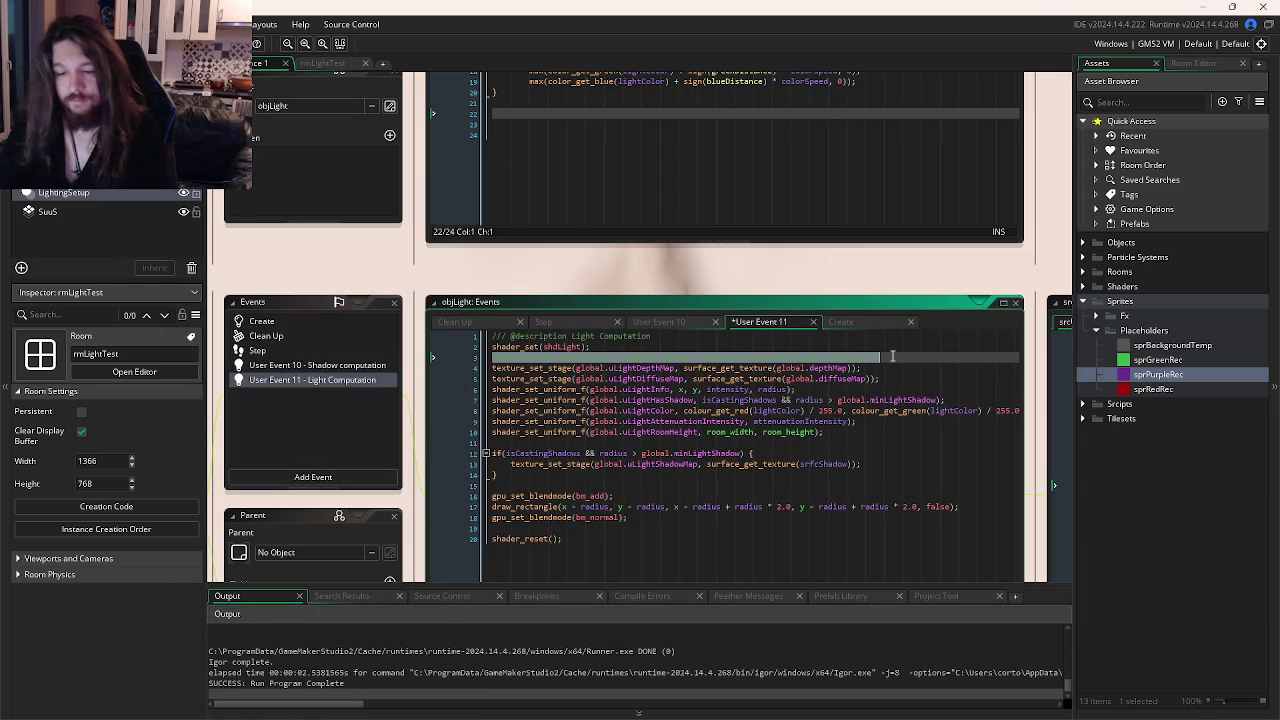
pyautogui.press('F5')
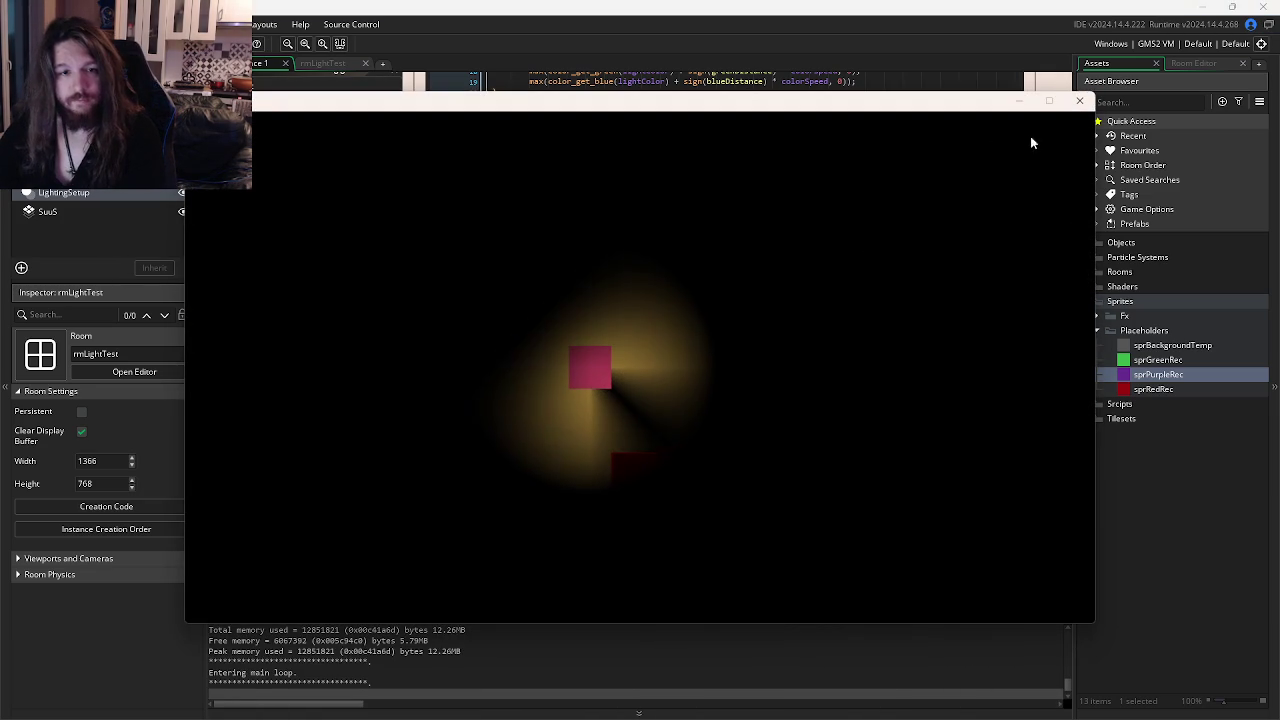
pyautogui.click(1079, 101)
pyautogui.hotkey('ctrl', 'shift', 'k')
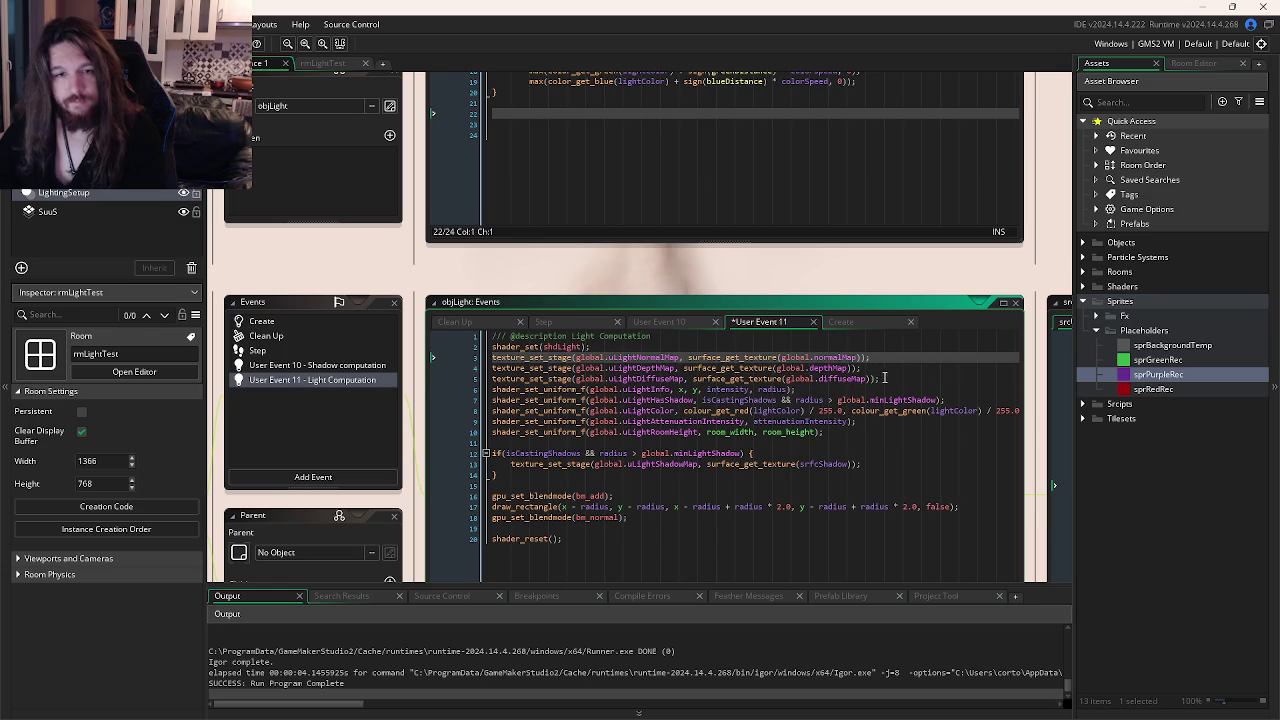
# Comment out the diffuse map line 5 and test-run the game, leaving it disabled.
pyautogui.click(879, 378)
pyautogui.hotkey('ctrl', 'k')
pyautogui.press('F5')
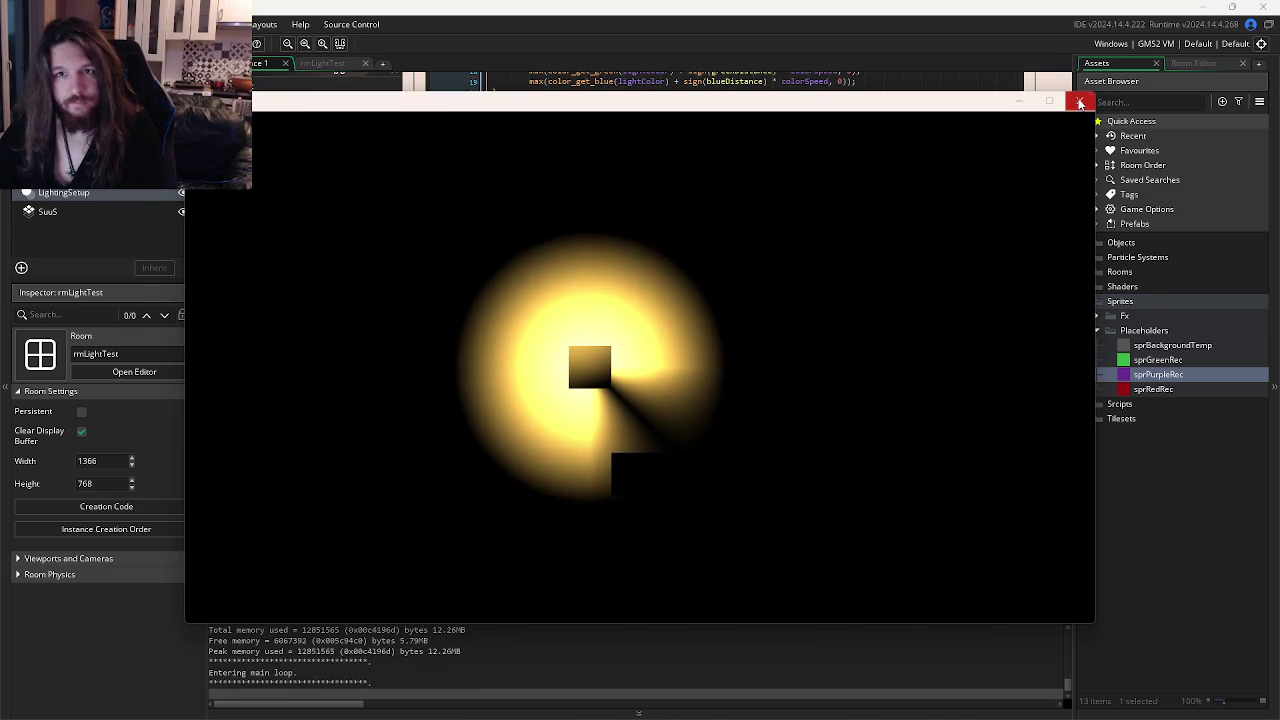
pyautogui.click(1079, 101)
pyautogui.click(938, 440)
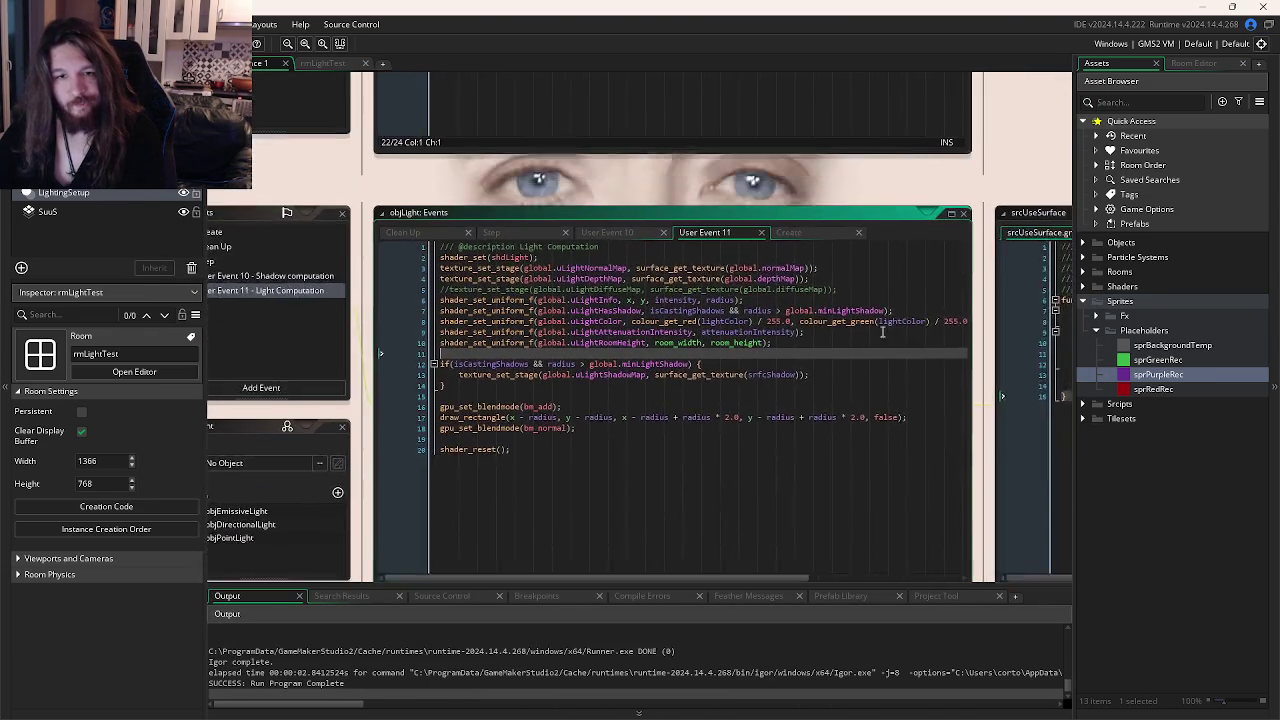
pyautogui.moveTo(713, 526)
pyautogui.mouseDown()
pyautogui.moveTo(880, 524)
pyautogui.moveTo(690, 524)
pyautogui.mouseUp()
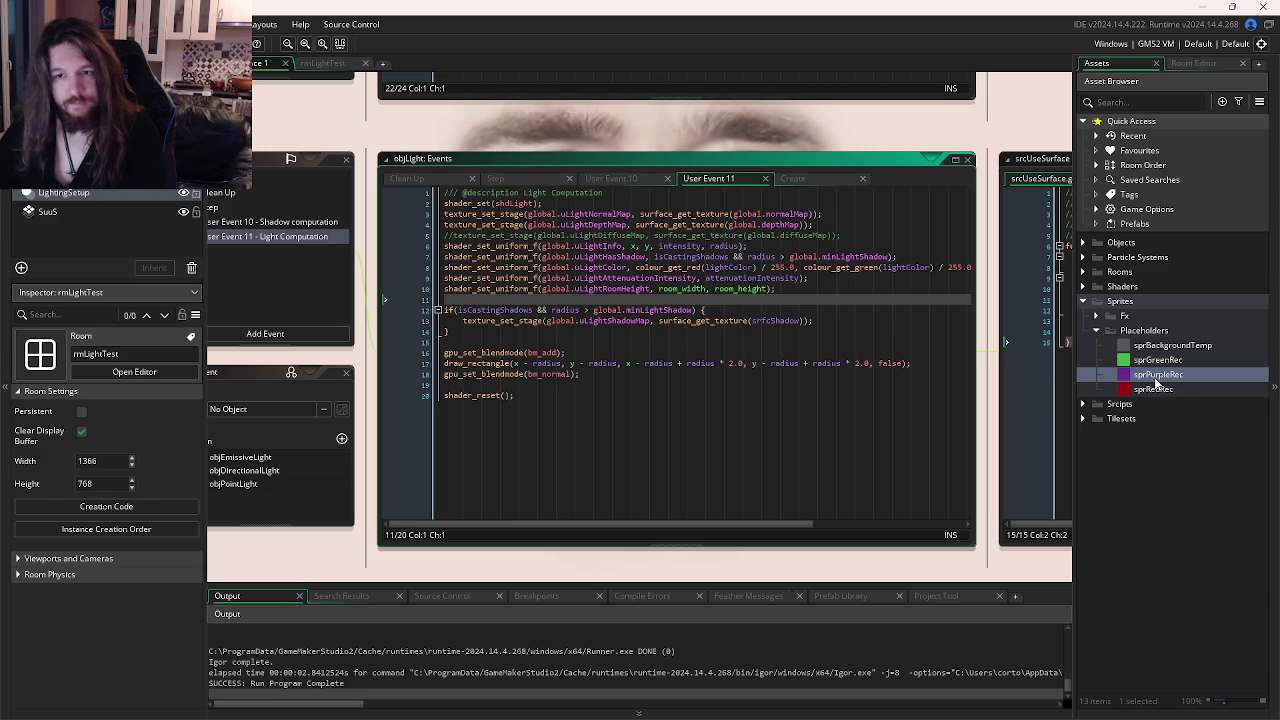
pyautogui.rightClick(1156, 376)
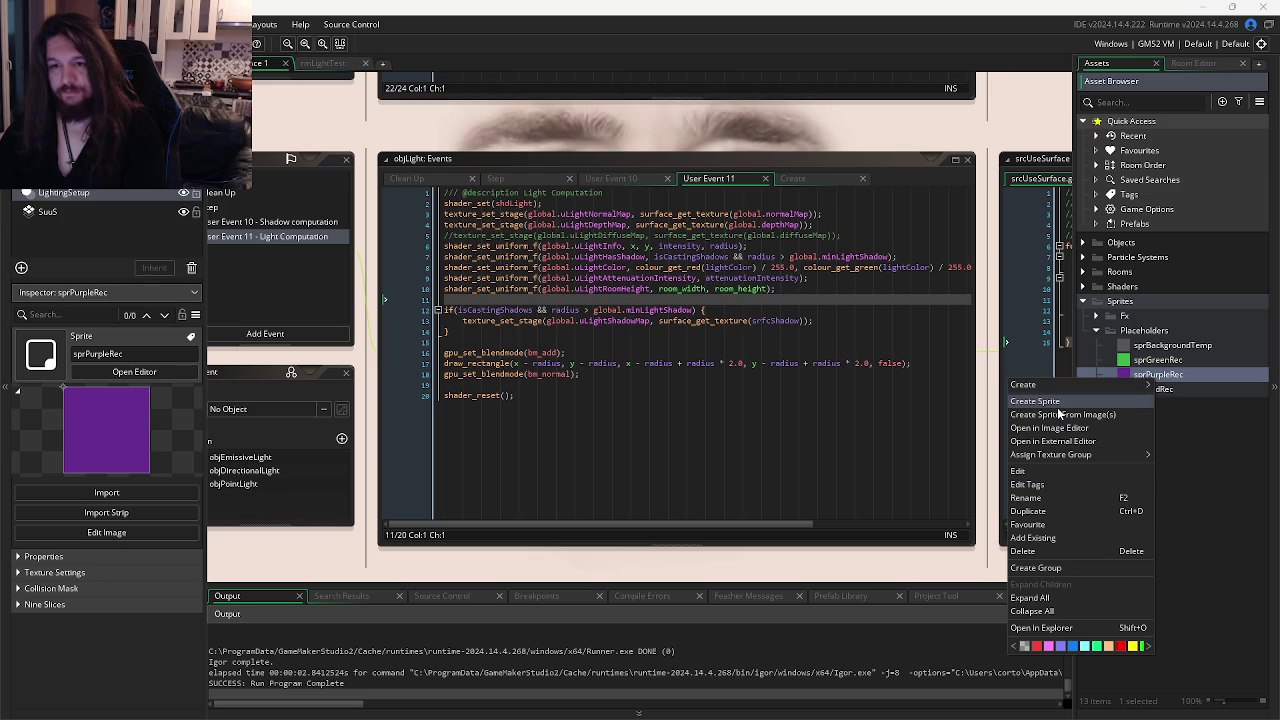
# Duplicate sprPurpleRec and rename the copy sprPurpleRecNormal.
pyautogui.hotkey('ctrl', 'd')
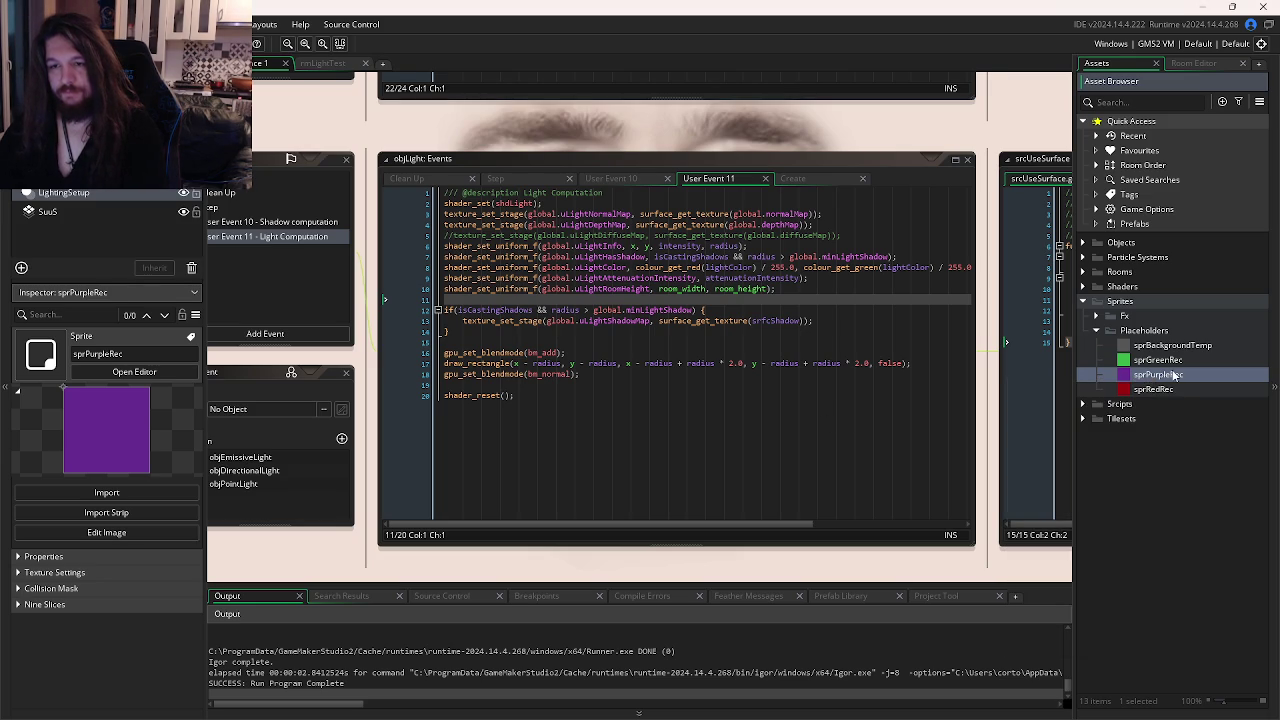
pyautogui.click(1175, 392)
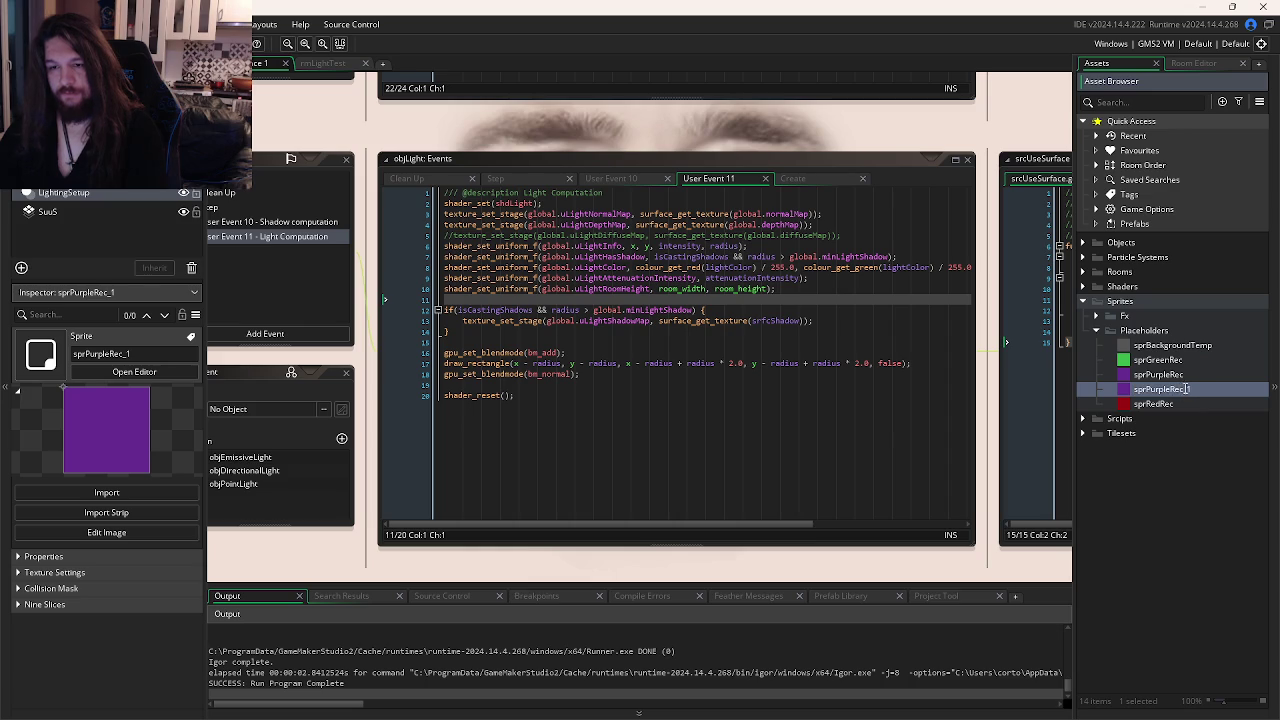
pyautogui.write('Normal')
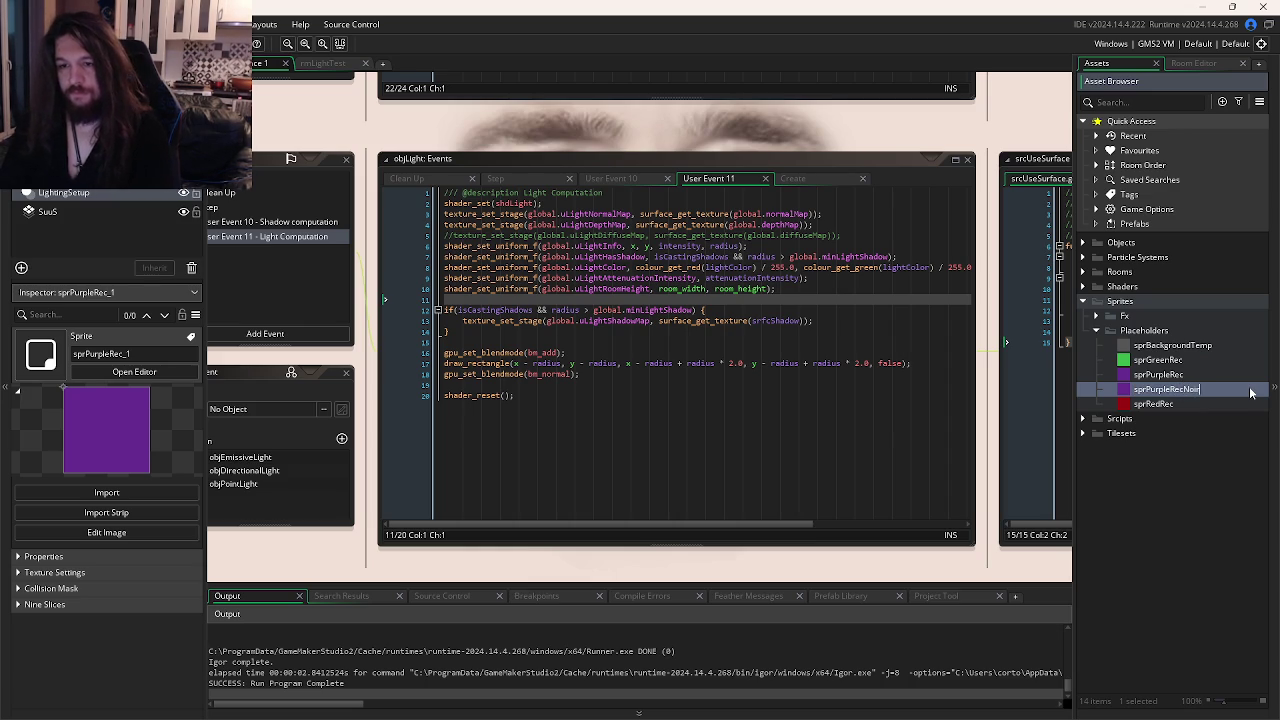
pyautogui.press('Return')
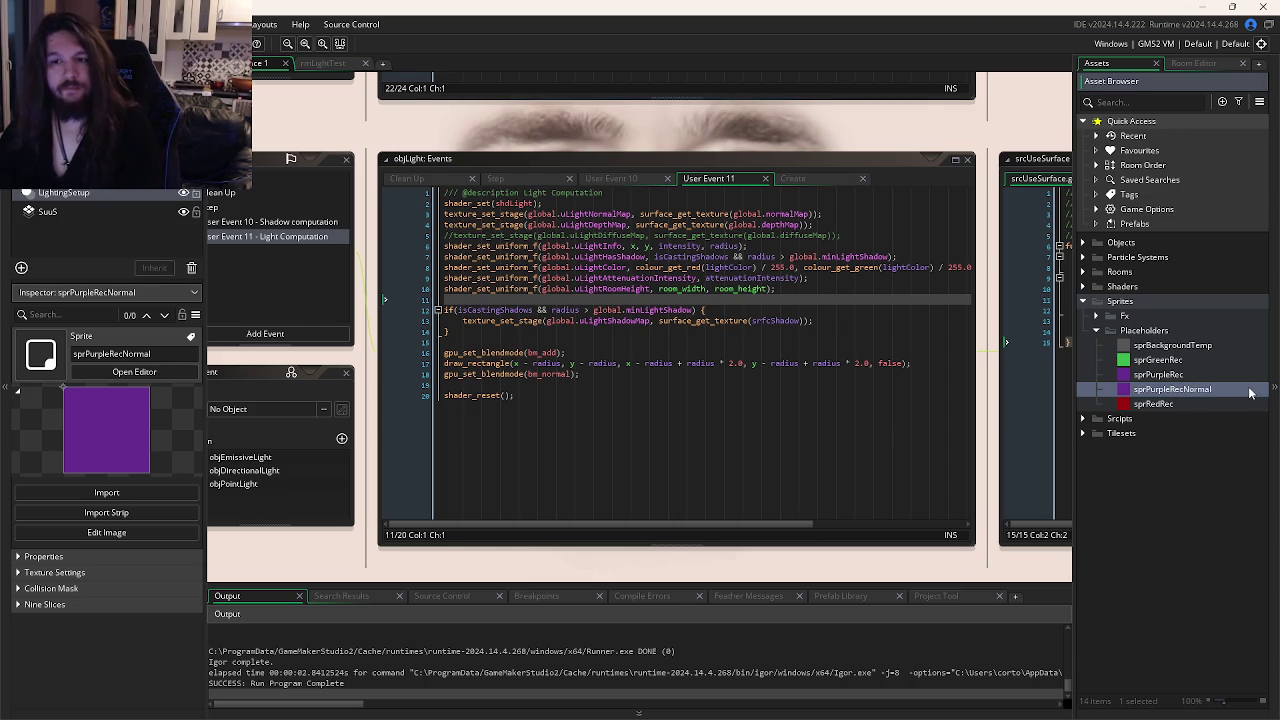
# Flood-fill the sprPurpleRecNormal image with solid cyan.
pyautogui.doubleClick(1190, 389)
pyautogui.doubleClick(585, 484)
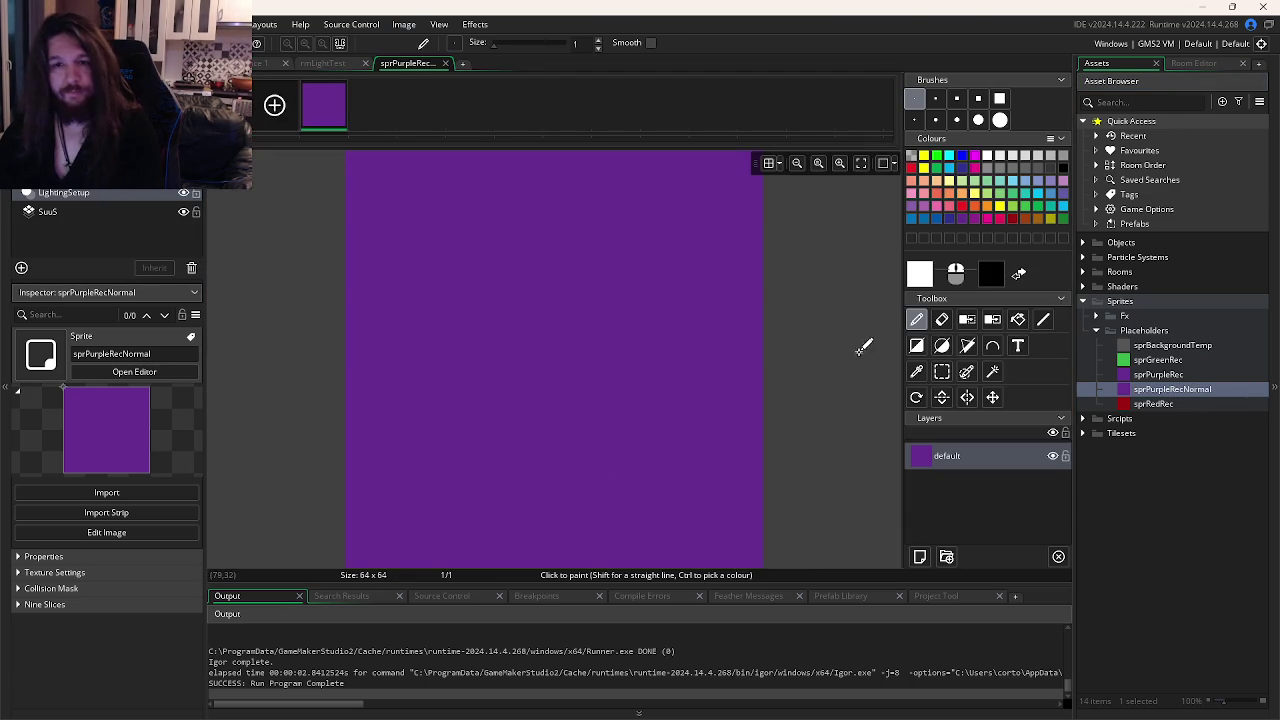
pyautogui.click(1039, 195)
pyautogui.click(1017, 319)
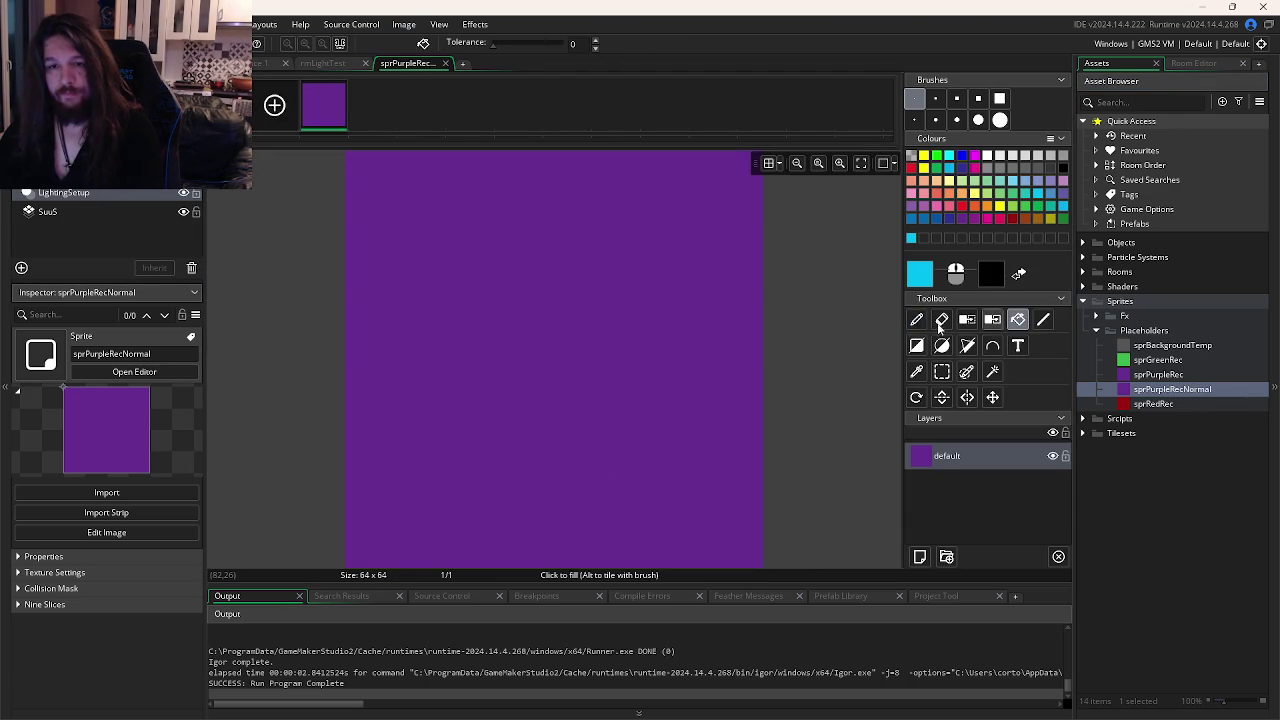
pyautogui.click(712, 333)
pyautogui.click(256, 64)
# Return to the objLight code and run the game.
pyautogui.hotkey('ctrl', 'Tab')
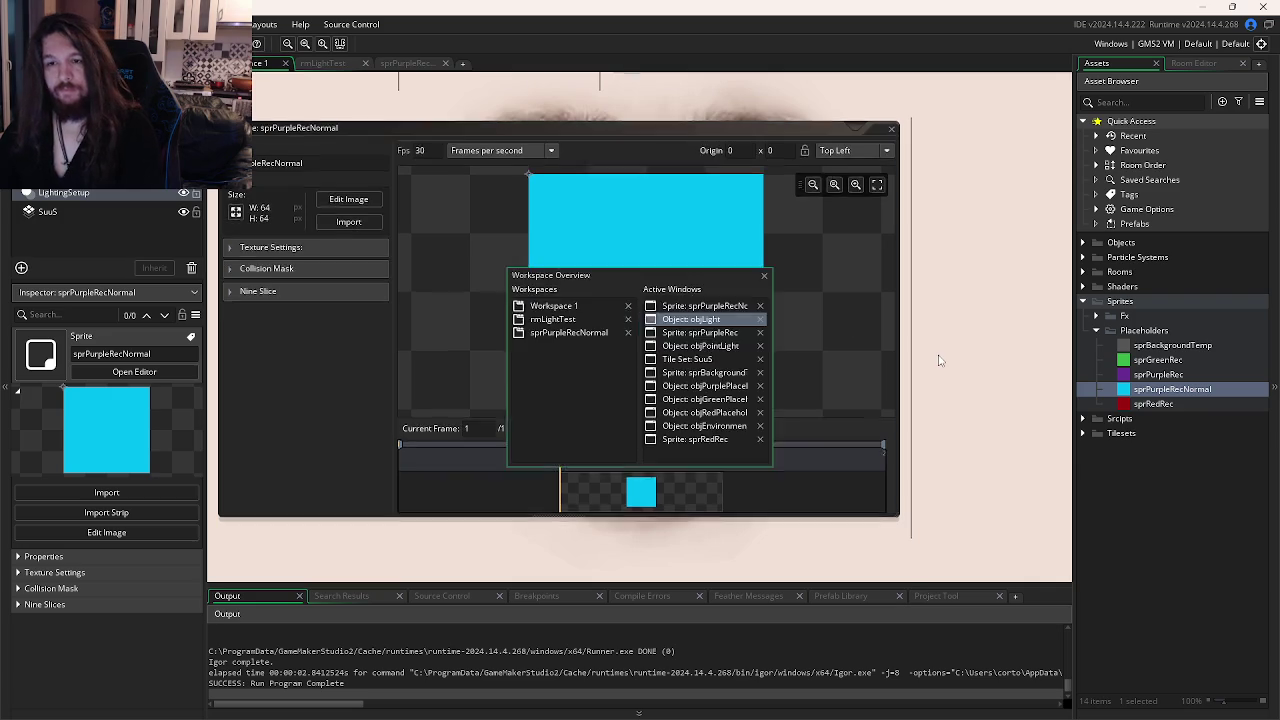
pyautogui.click(1177, 375)
pyautogui.click(958, 355)
pyautogui.press('F5')
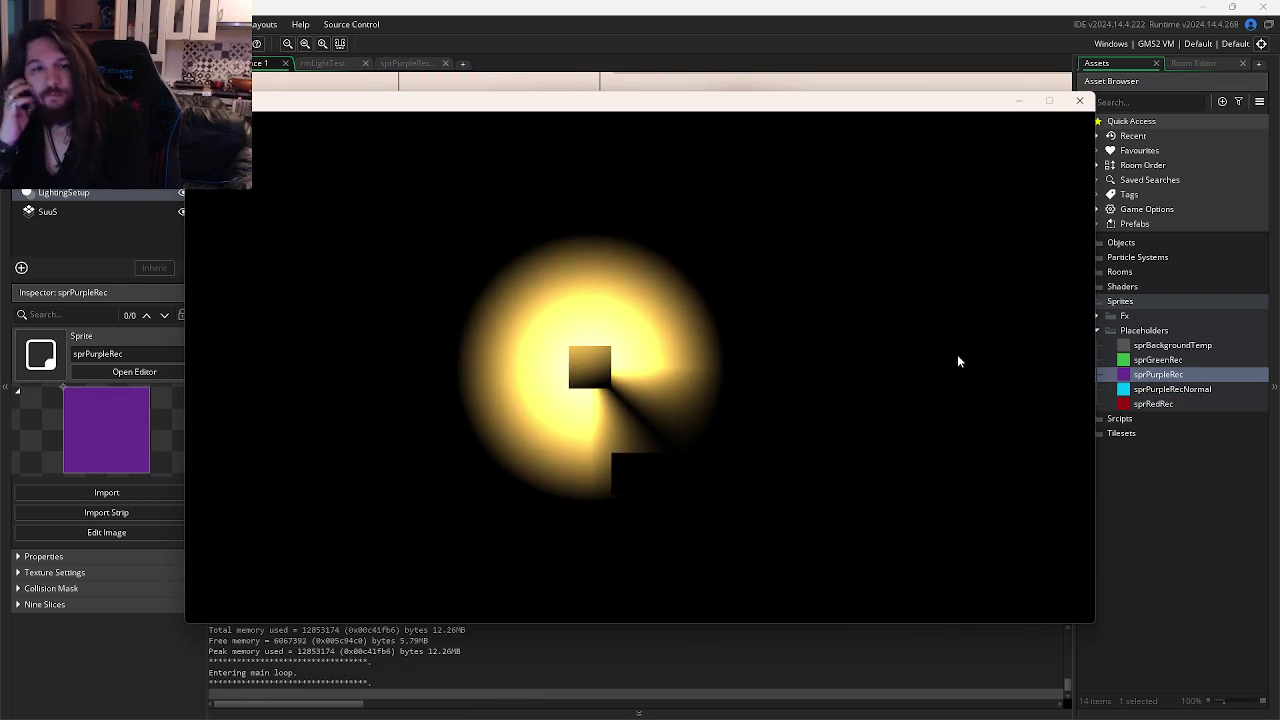
# Uncomment the diffuse map line in User Event 11, then save and test-run the game.
pyautogui.click(1079, 101)
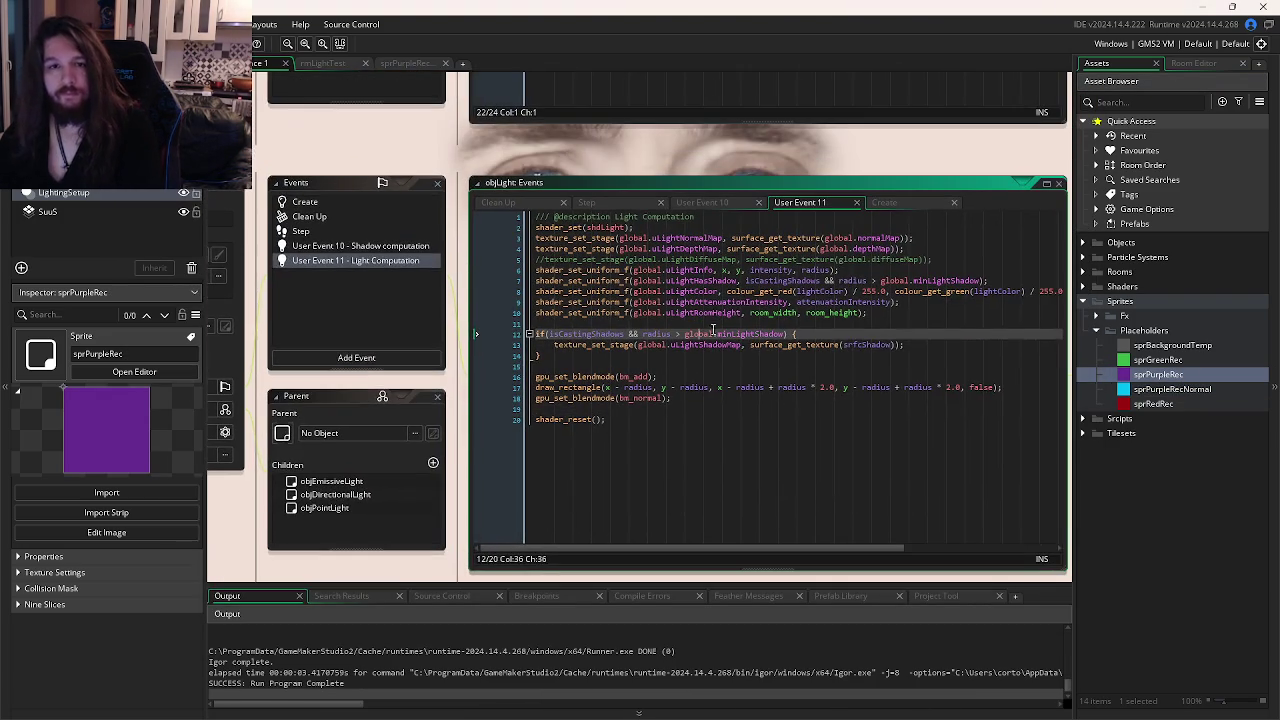
pyautogui.click(870, 262)
pyautogui.hotkey('ctrl', 'shift', 'k')
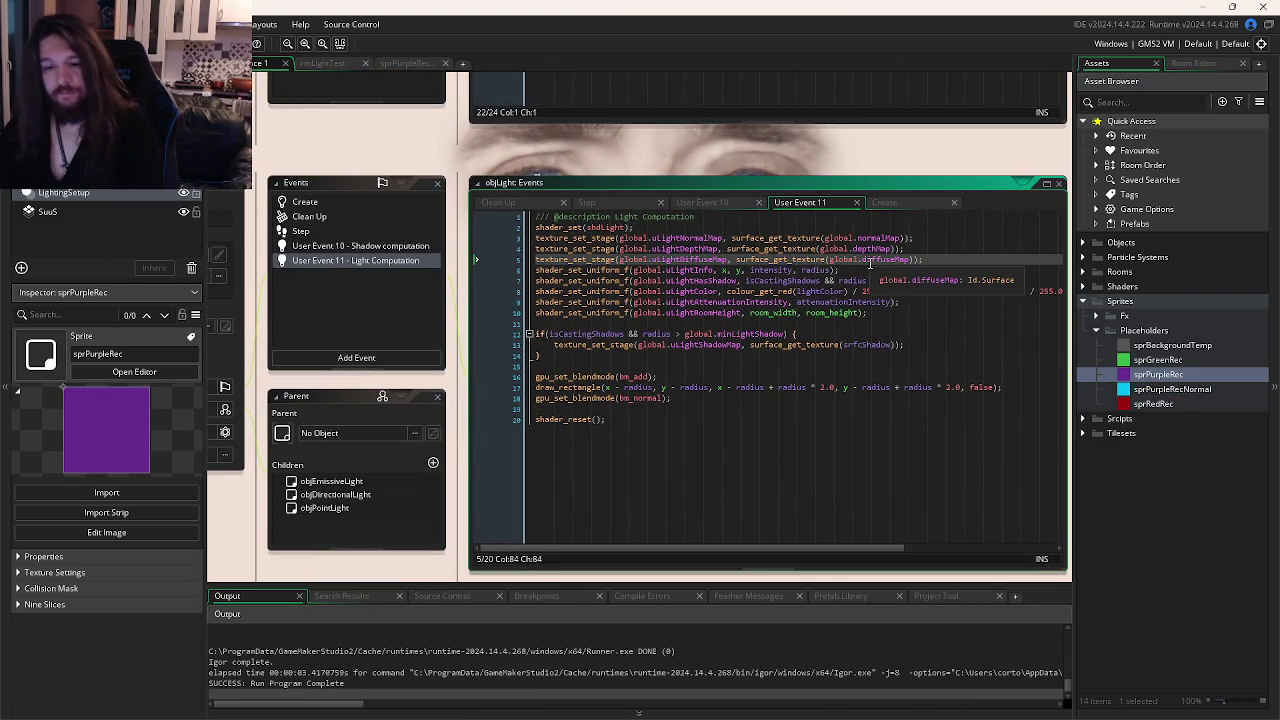
pyautogui.press('F5')
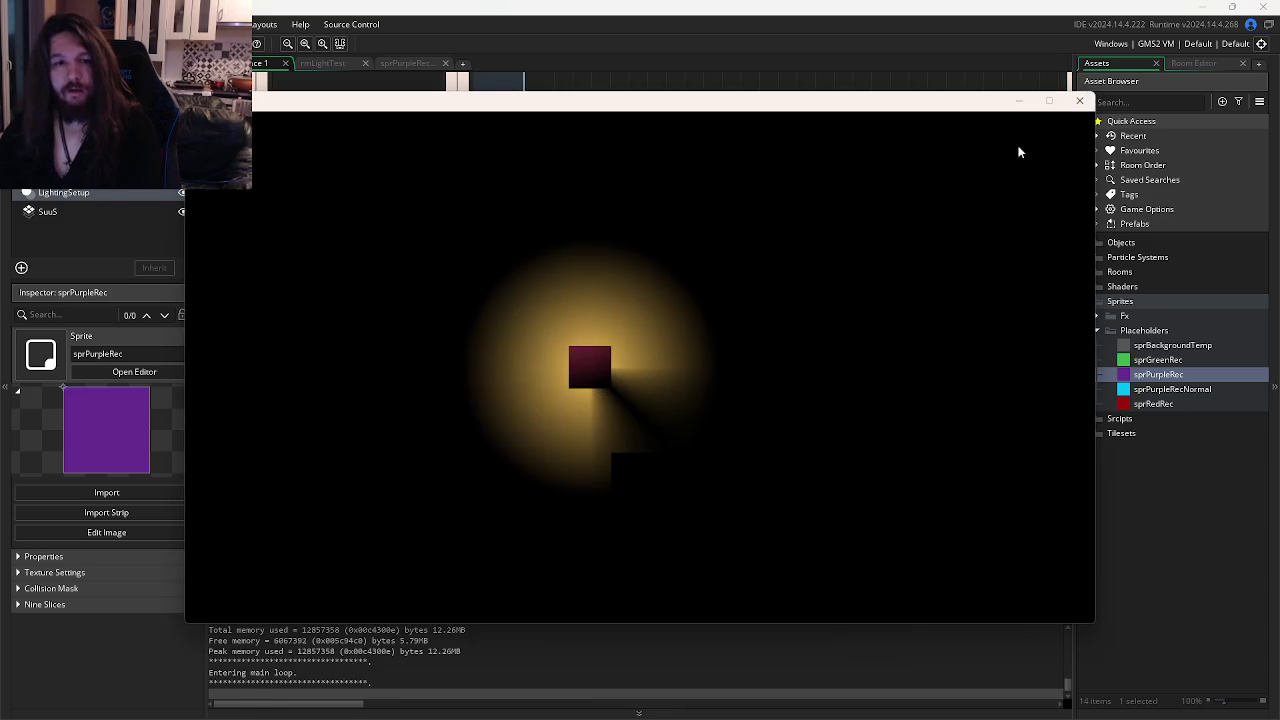
pyautogui.click(1079, 101)
# Delete the sprPurpleRecNormal sprite, then select lines 9–10 of the light code.
pyautogui.click(1151, 391)
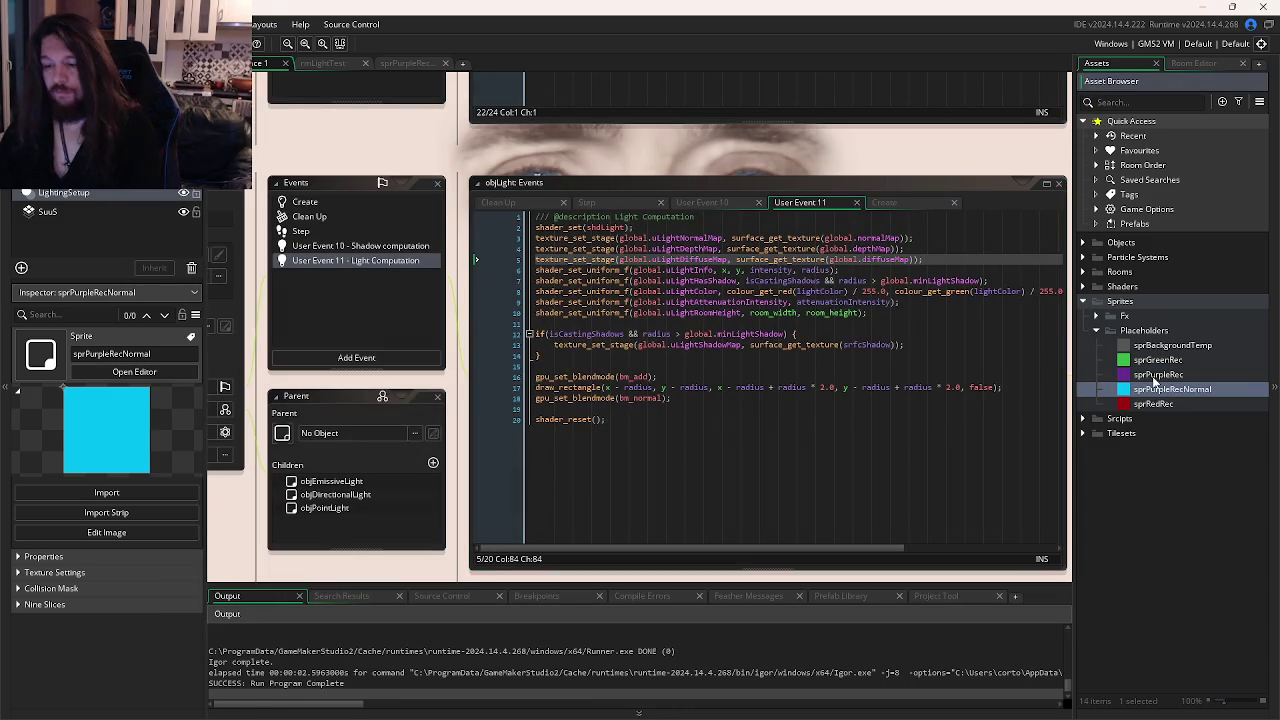
pyautogui.press('Delete')
pyautogui.click(674, 390)
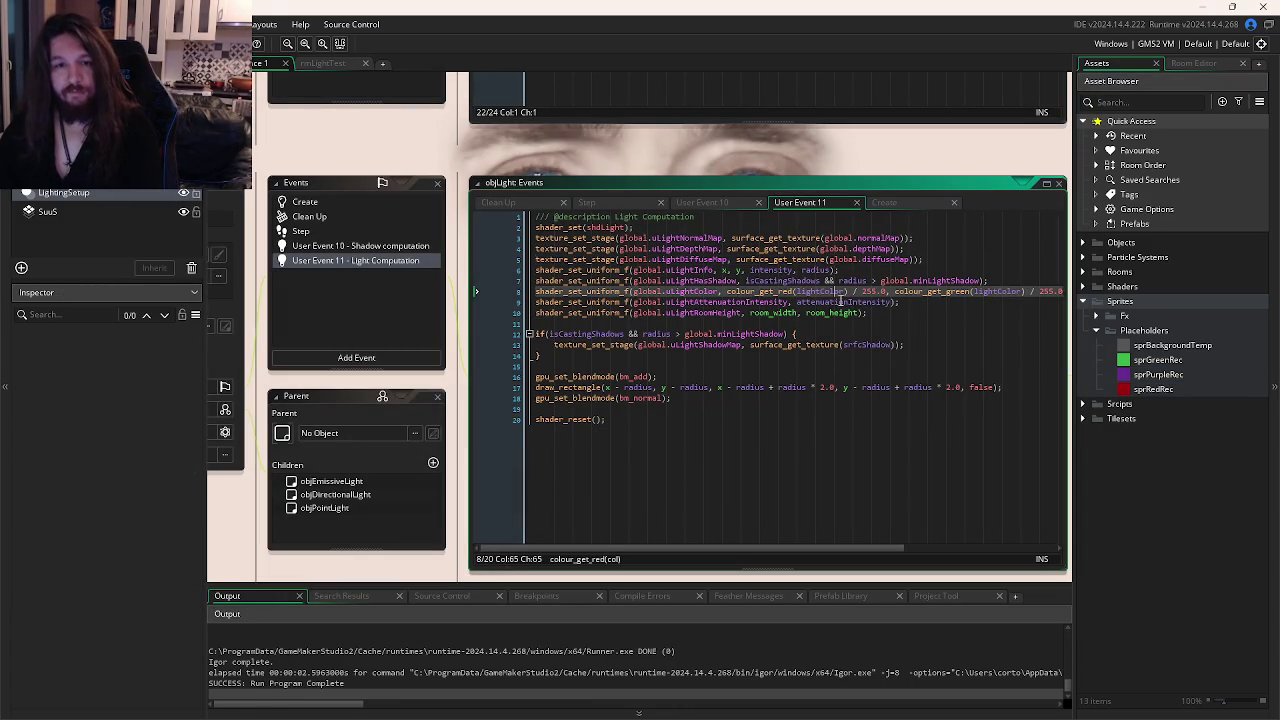
pyautogui.click(877, 320)
pyautogui.moveTo(896, 316); pyautogui.dragTo(862, 309)
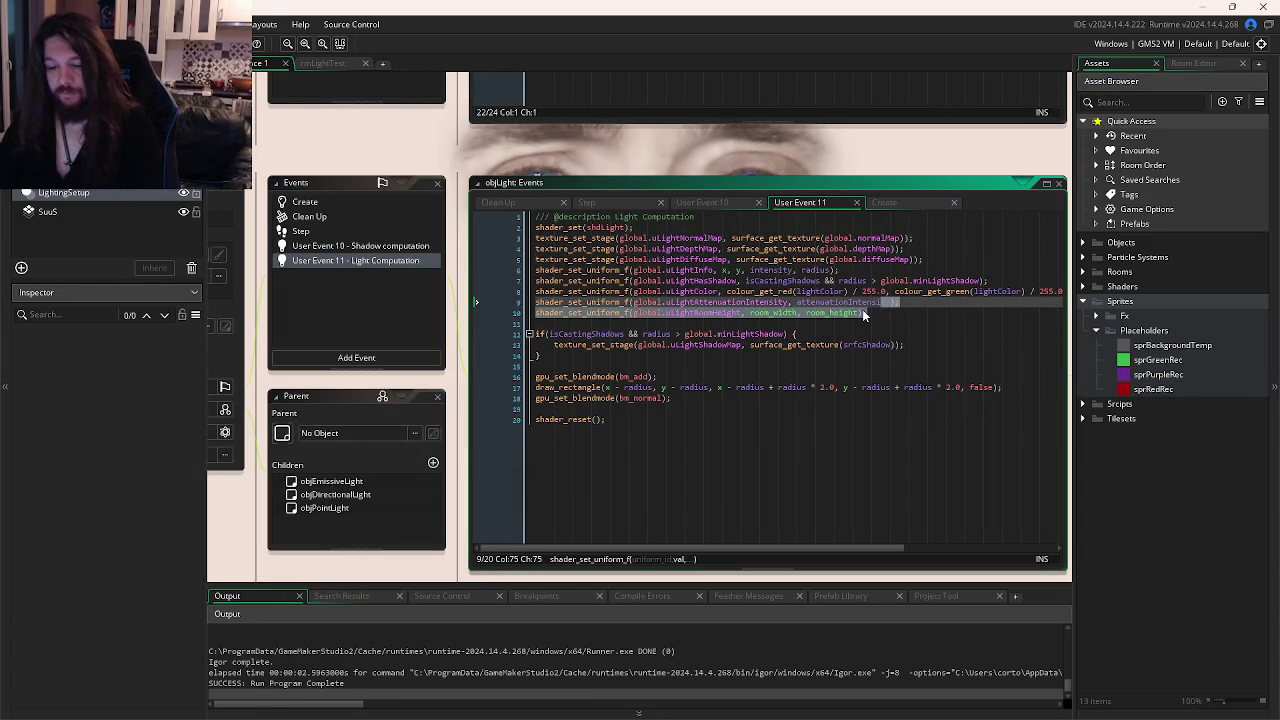
# Test-run with lines 9–10 commented out, then restore the room height uniform line and retest.
pyautogui.hotkey('ctrl', 'k')
pyautogui.press('F5')
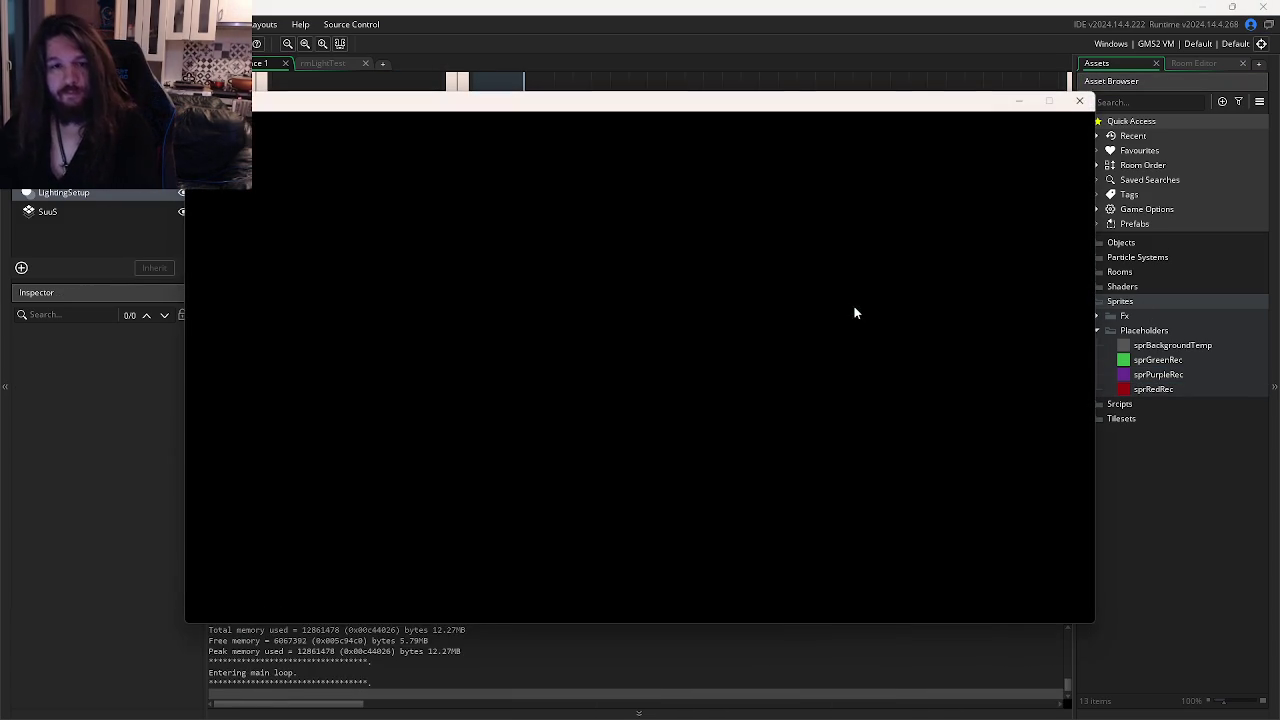
pyautogui.click(1072, 100)
pyautogui.click(910, 300)
pyautogui.hotkey('shift', 'Down')
pyautogui.hotkey('ctrl', 'shift', 'k')
pyautogui.tripleClick(921, 299)
pyautogui.press('F5')
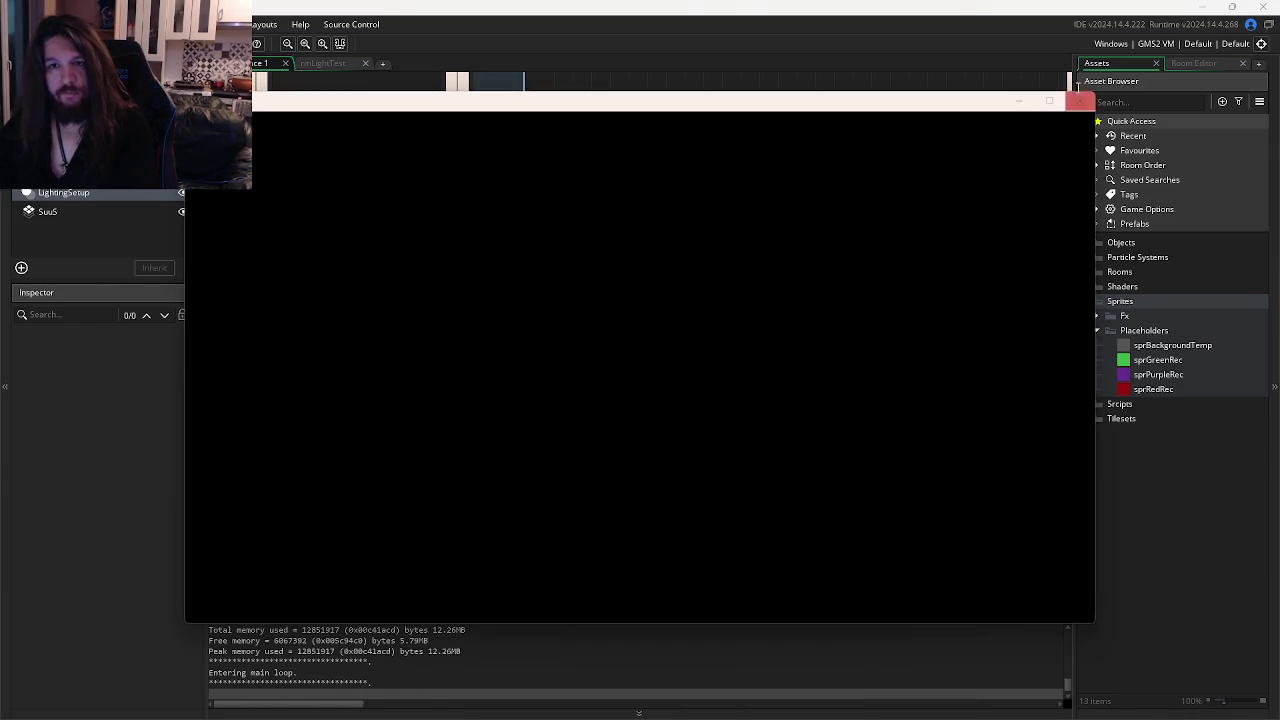
pyautogui.click(1080, 100)
# Test-run with lines 8 and 7 commented out, then undo to restore them.
pyautogui.click(862, 292)
pyautogui.press('End')
pyautogui.press('F5')
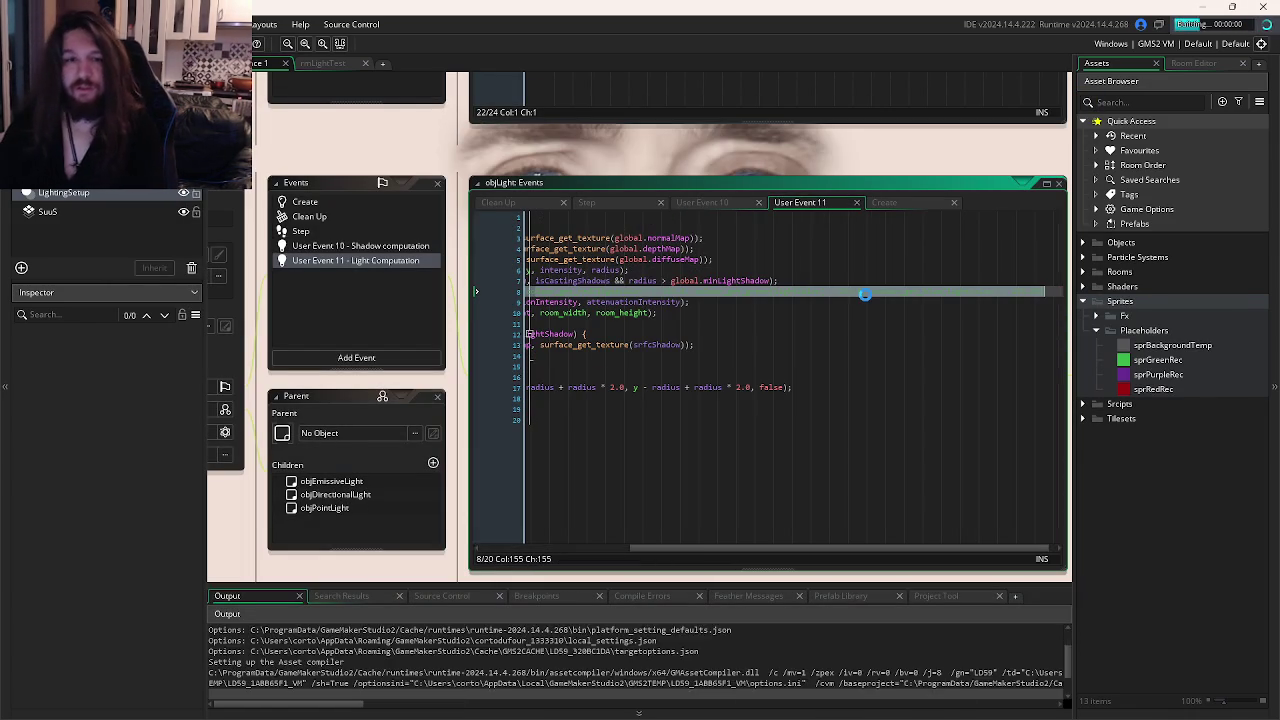
pyautogui.click(1062, 120)
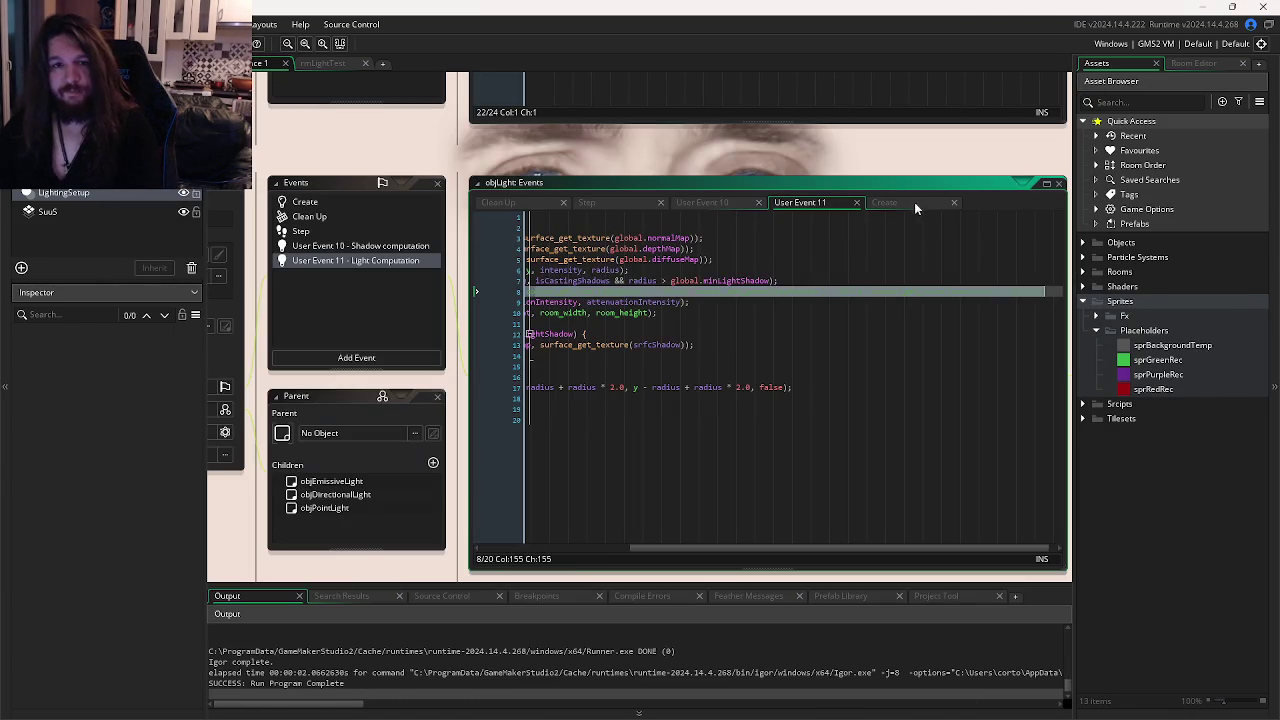
pyautogui.click(829, 280)
pyautogui.hotkey('ctrl', 'k')
pyautogui.press('F5')
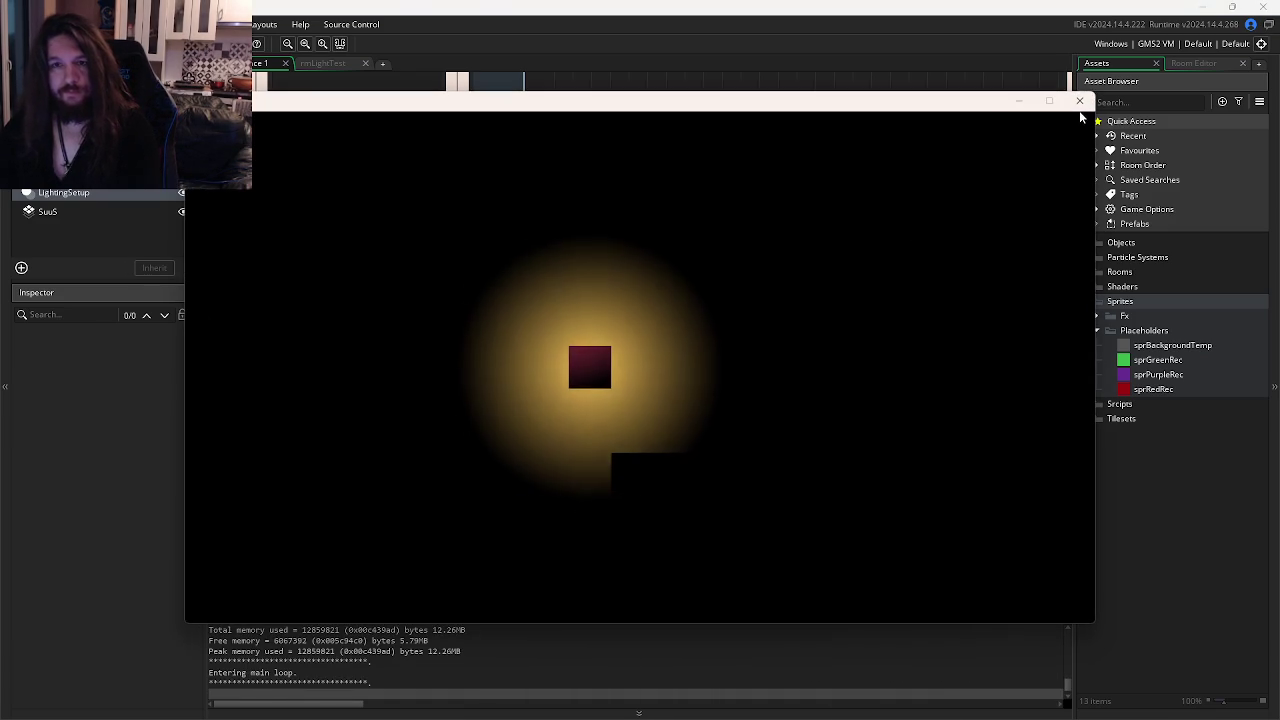
pyautogui.click(1079, 101)
pyautogui.hotkey('ctrl', 'z')
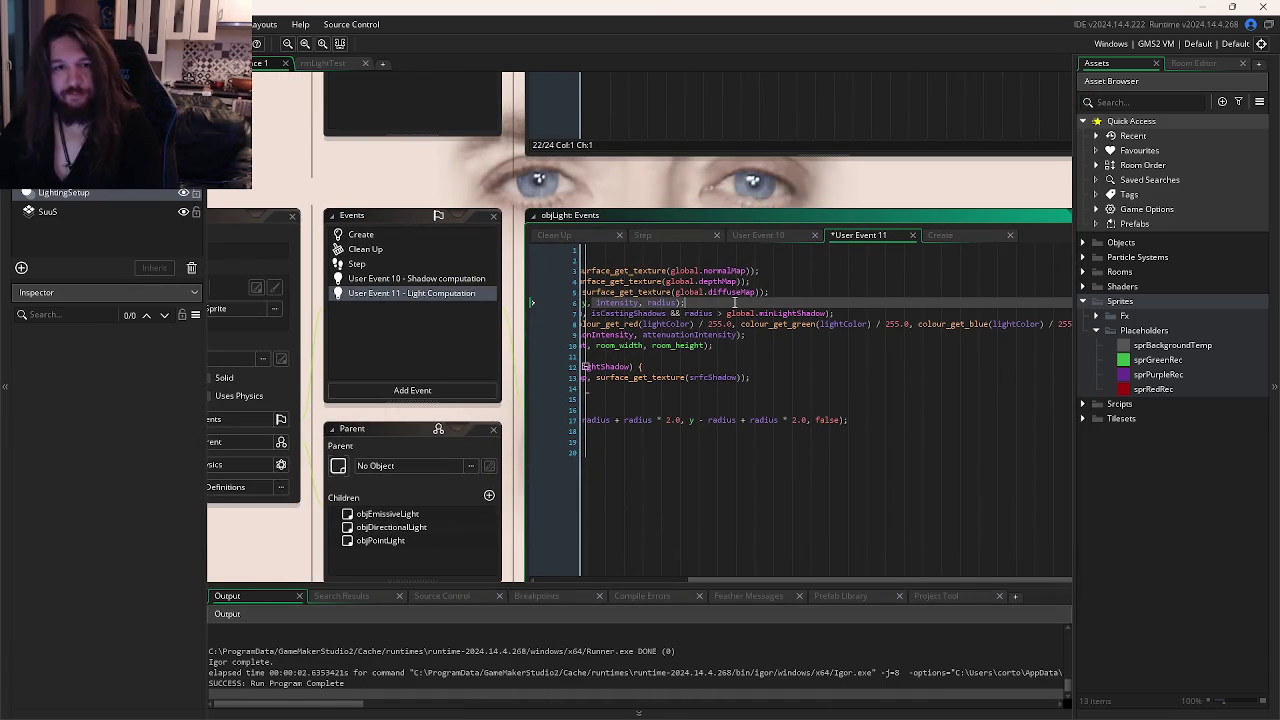
pyautogui.press('F5')
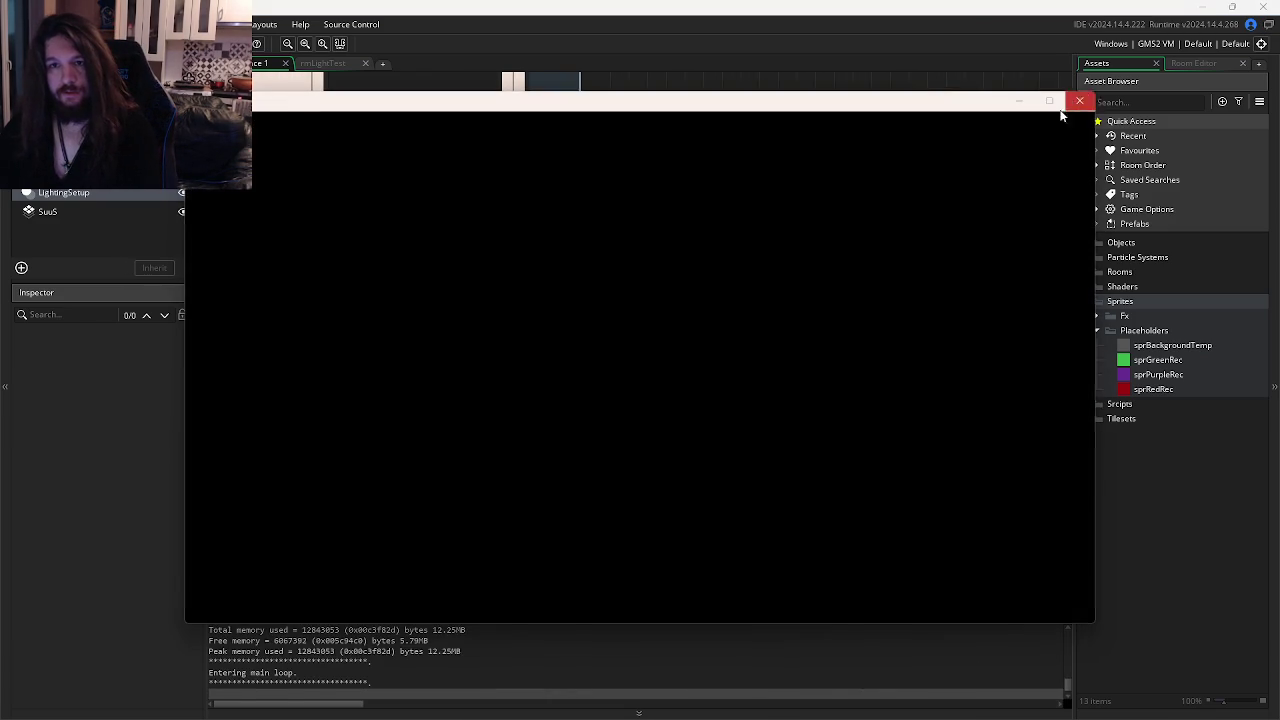
pyautogui.click(1079, 101)
# Open the shdLight shader's code from objLight's light computation event.
pyautogui.click(851, 303)
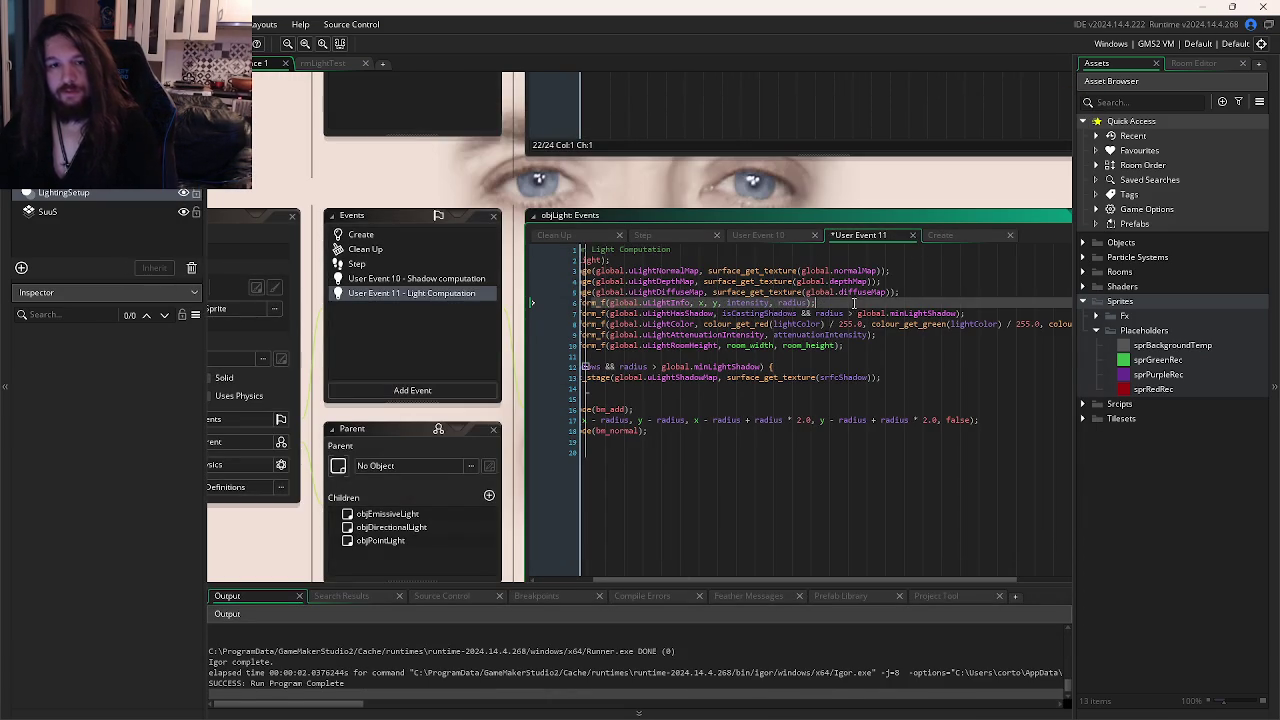
pyautogui.click(850, 324)
pyautogui.hscroll(-2, 820, 330)
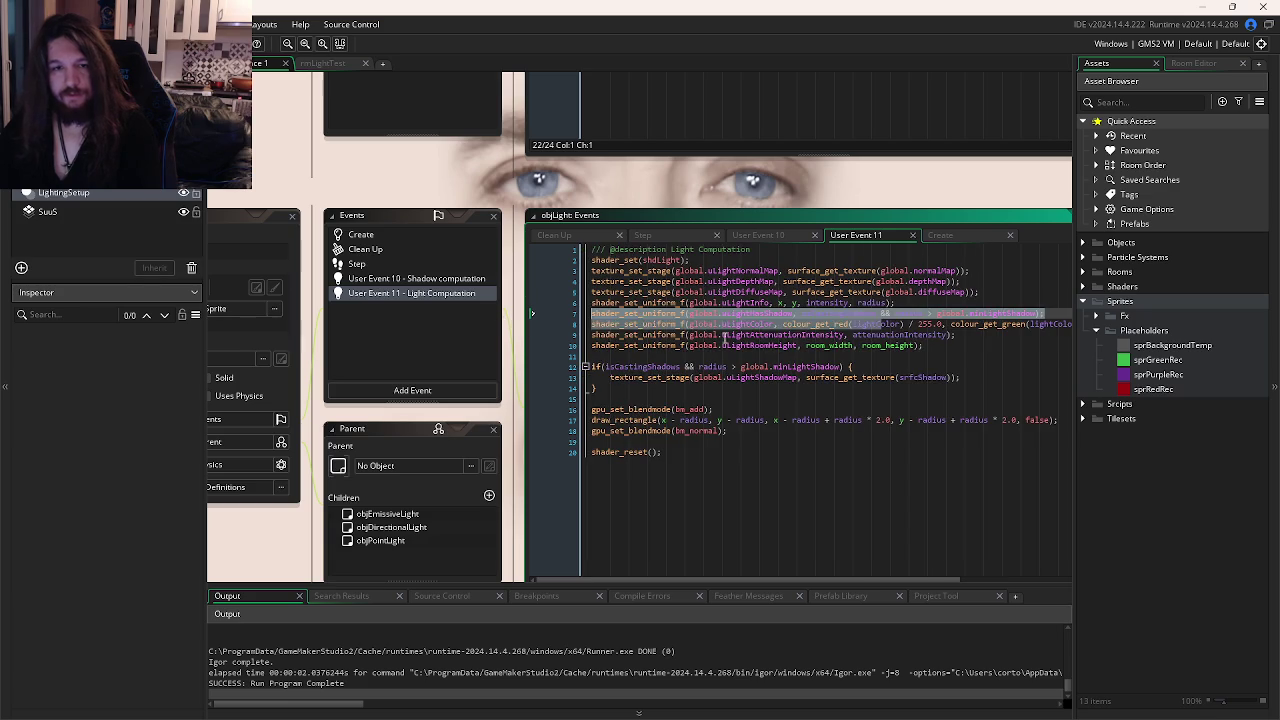
pyautogui.click(784, 345)
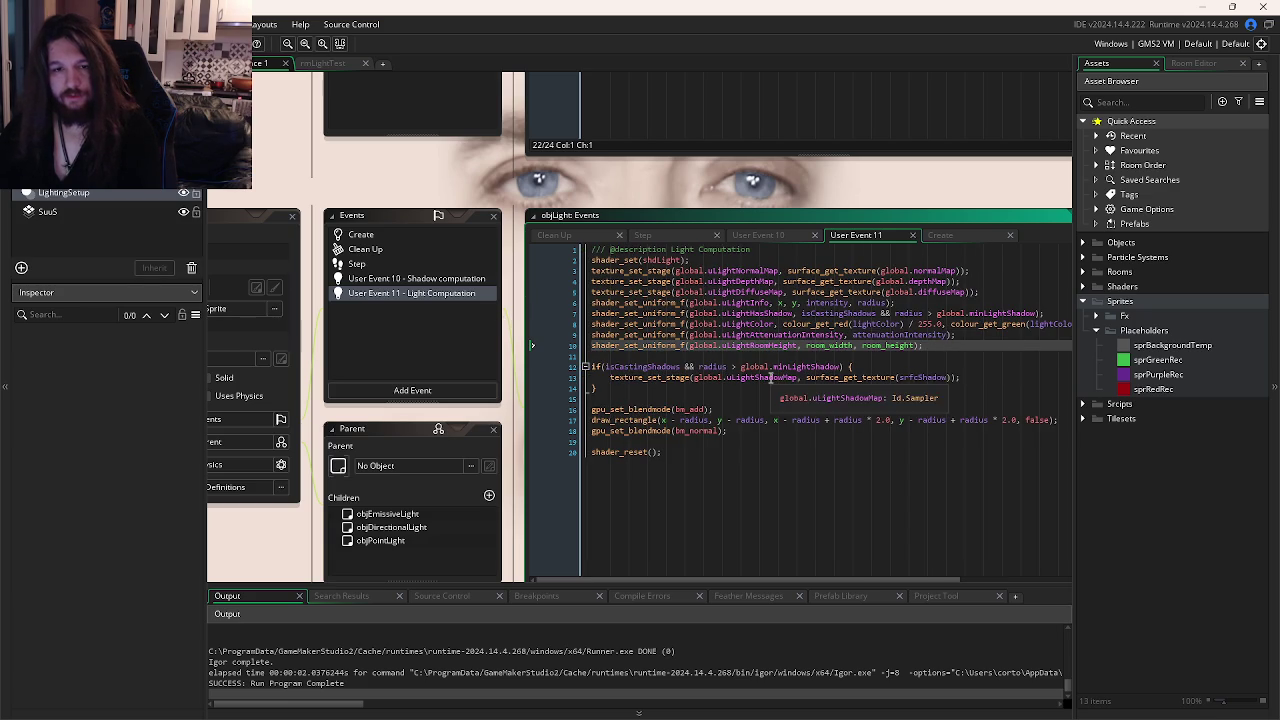
pyautogui.middleClick(773, 335)
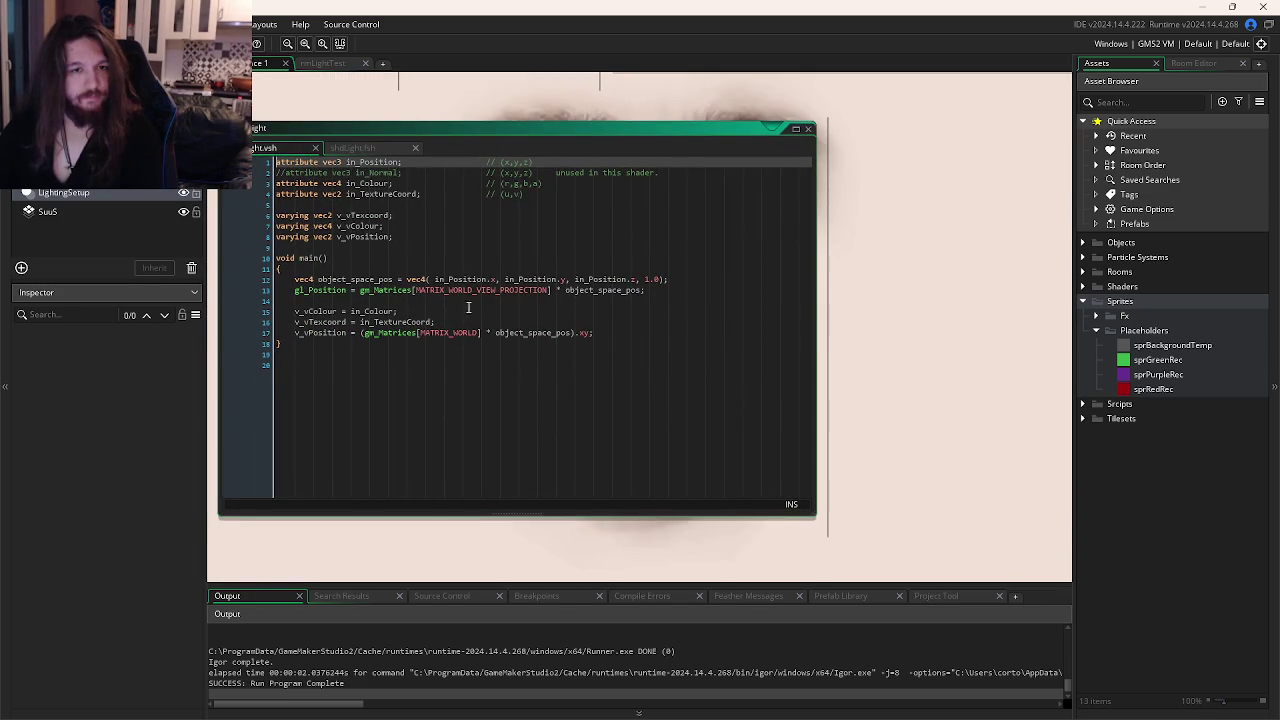
# Switch to shdLight.fsh and read through the getAttenuation code.
pyautogui.click(363, 150)
pyautogui.scroll(-3, 620, 285)
pyautogui.scroll(-10, 620, 285)
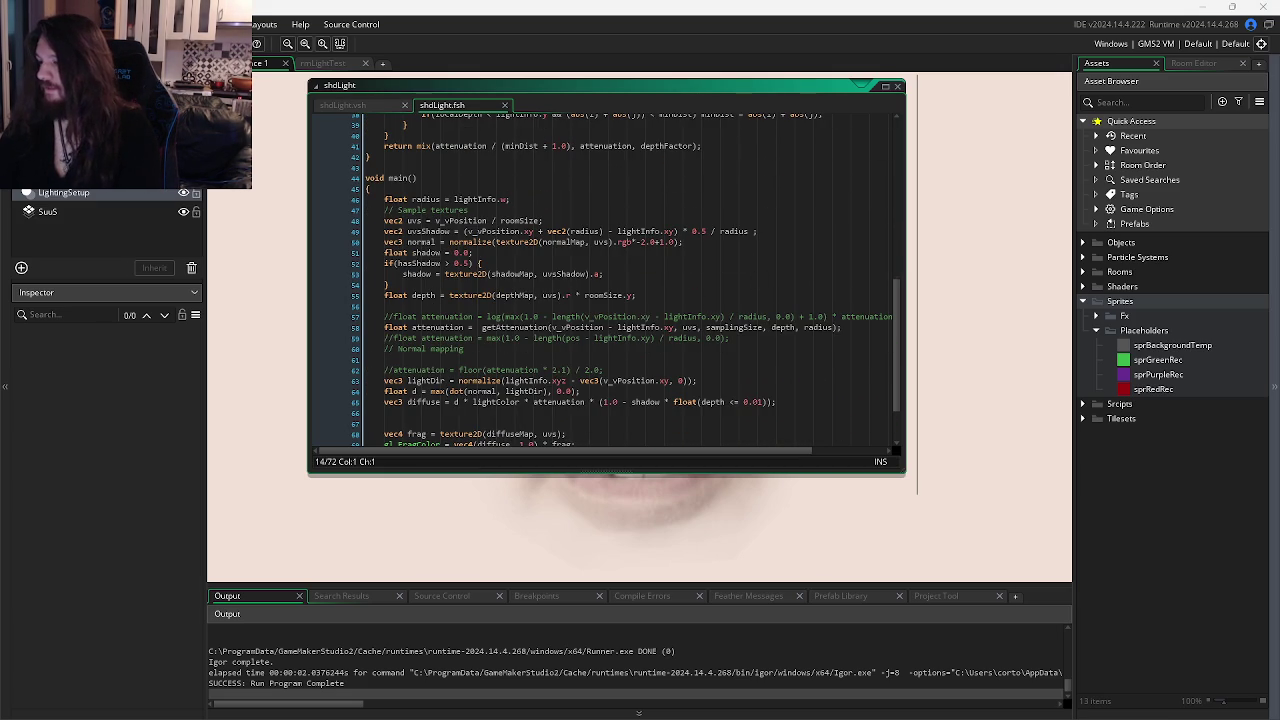
pyautogui.click(787, 276)
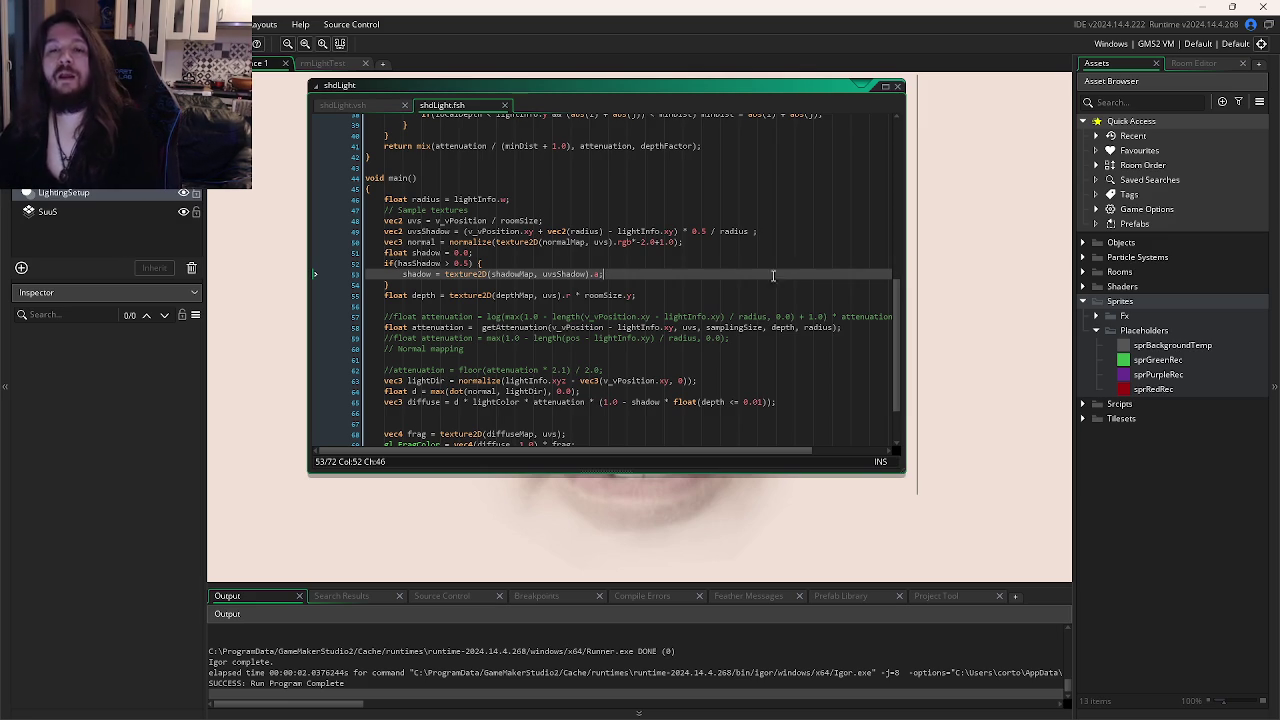
pyautogui.click(1134, 346)
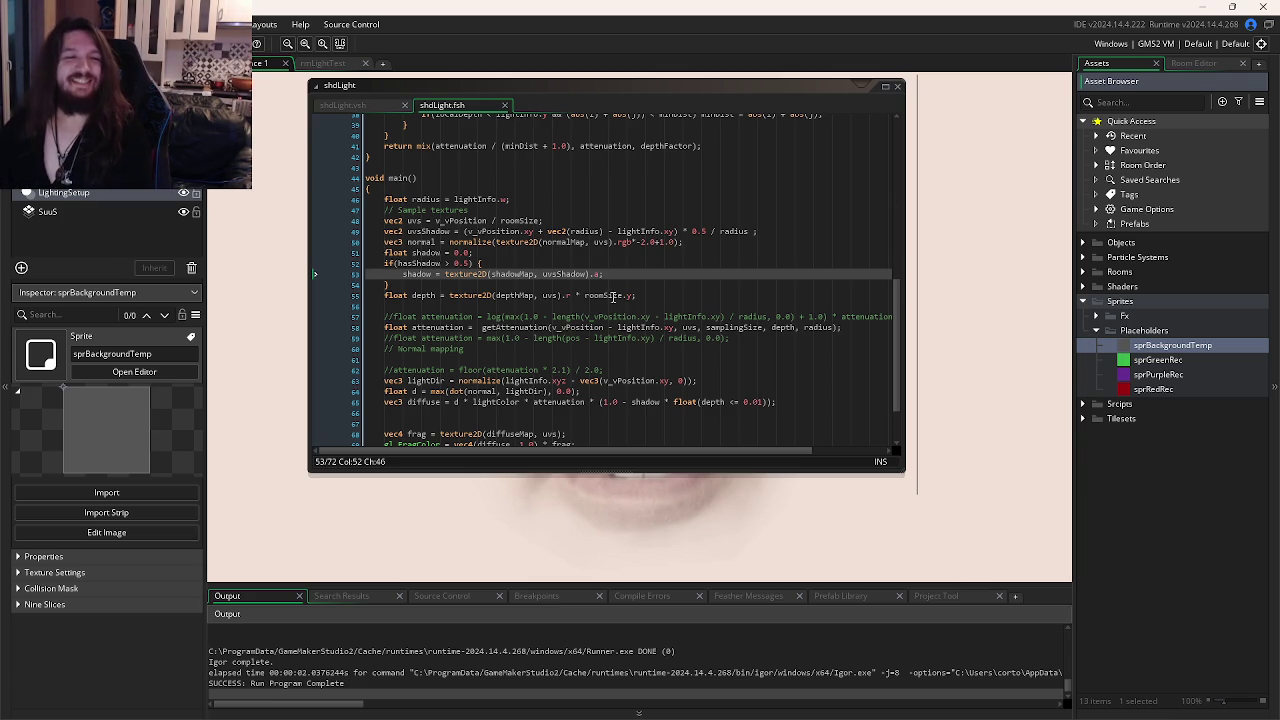
pyautogui.click(651, 303)
pyautogui.click(978, 311)
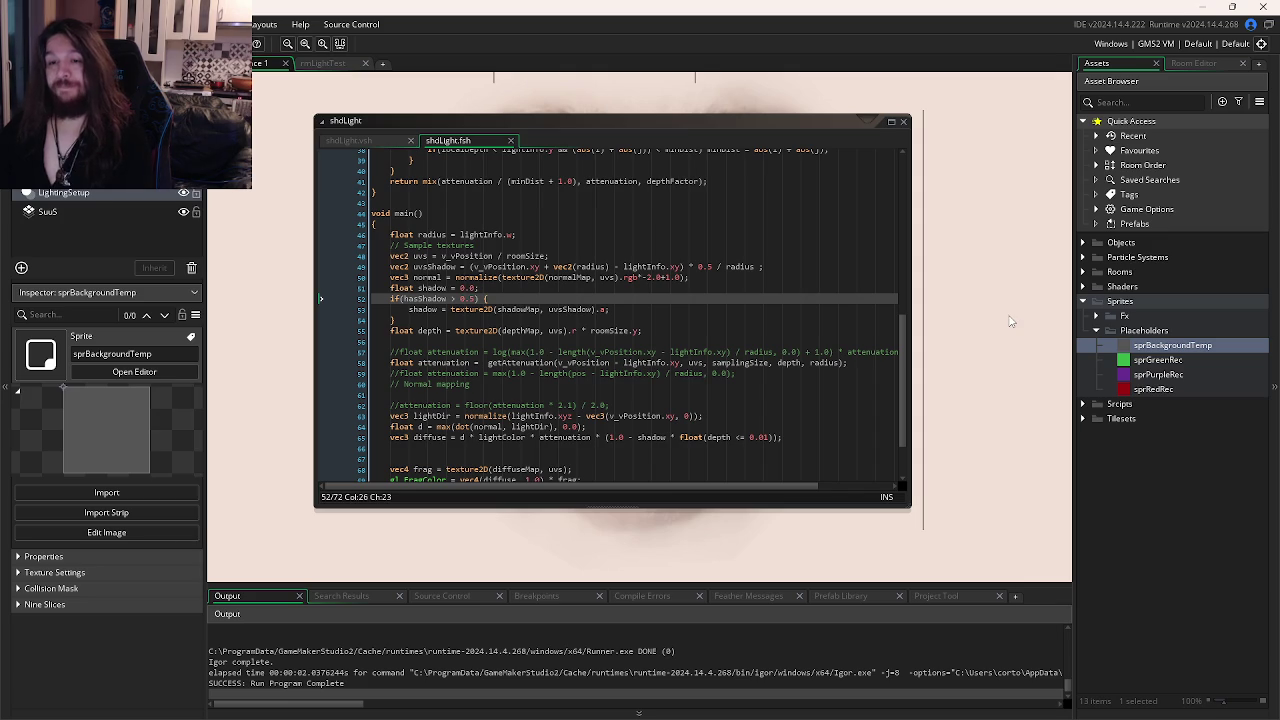
pyautogui.click(680, 287)
# Scroll through main()'s shadow code, then return to objLight via Workspace Overview.
pyautogui.scroll(10, 700, 280)
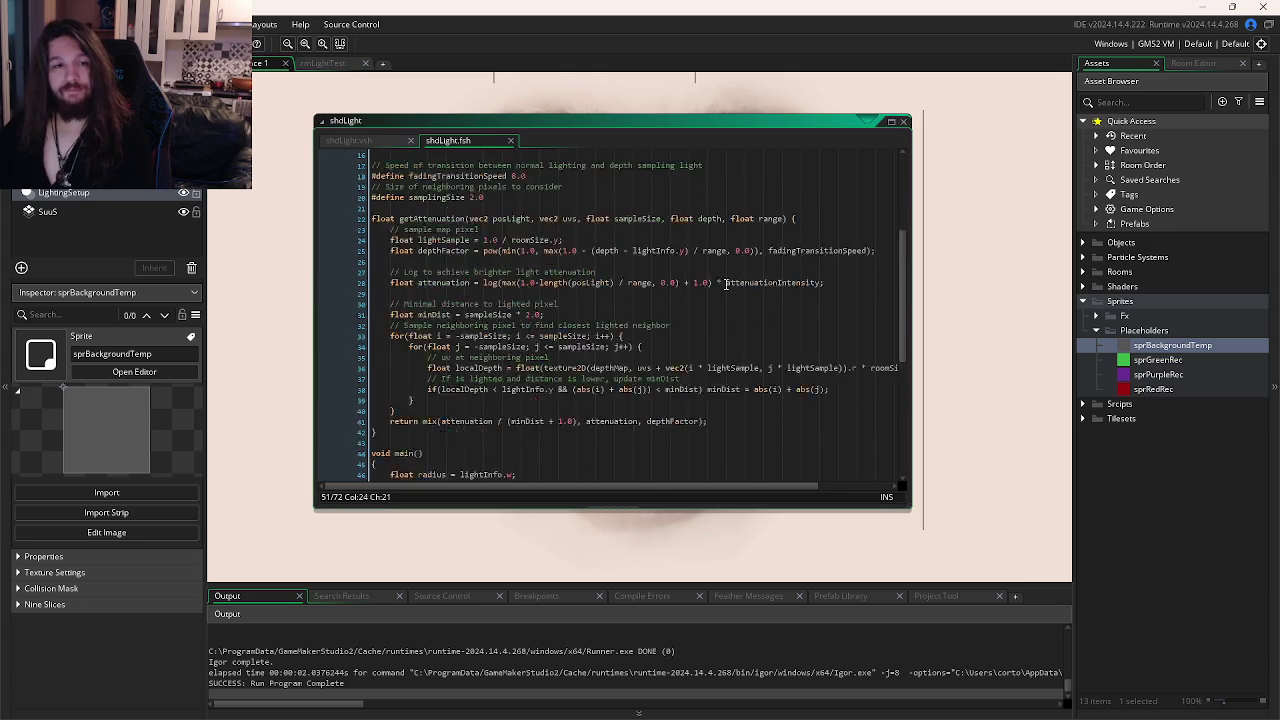
pyautogui.scroll(-5, 712, 254)
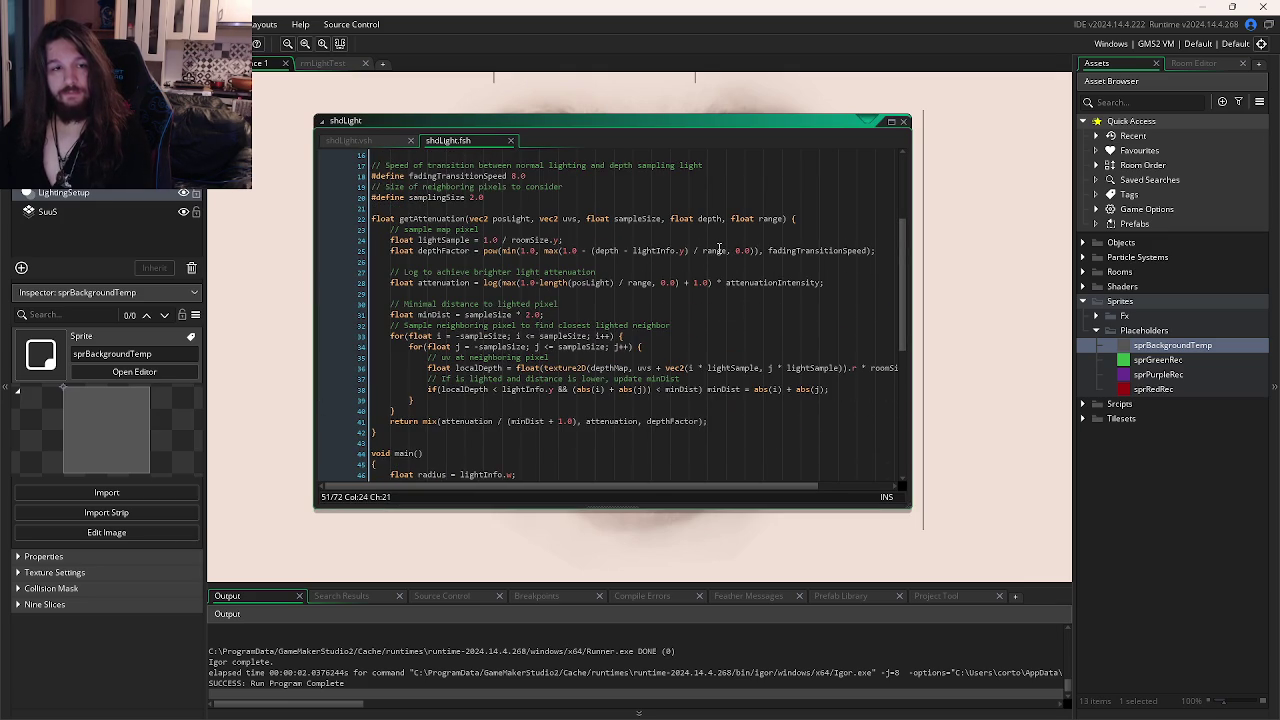
pyautogui.scroll(-3, 719, 249)
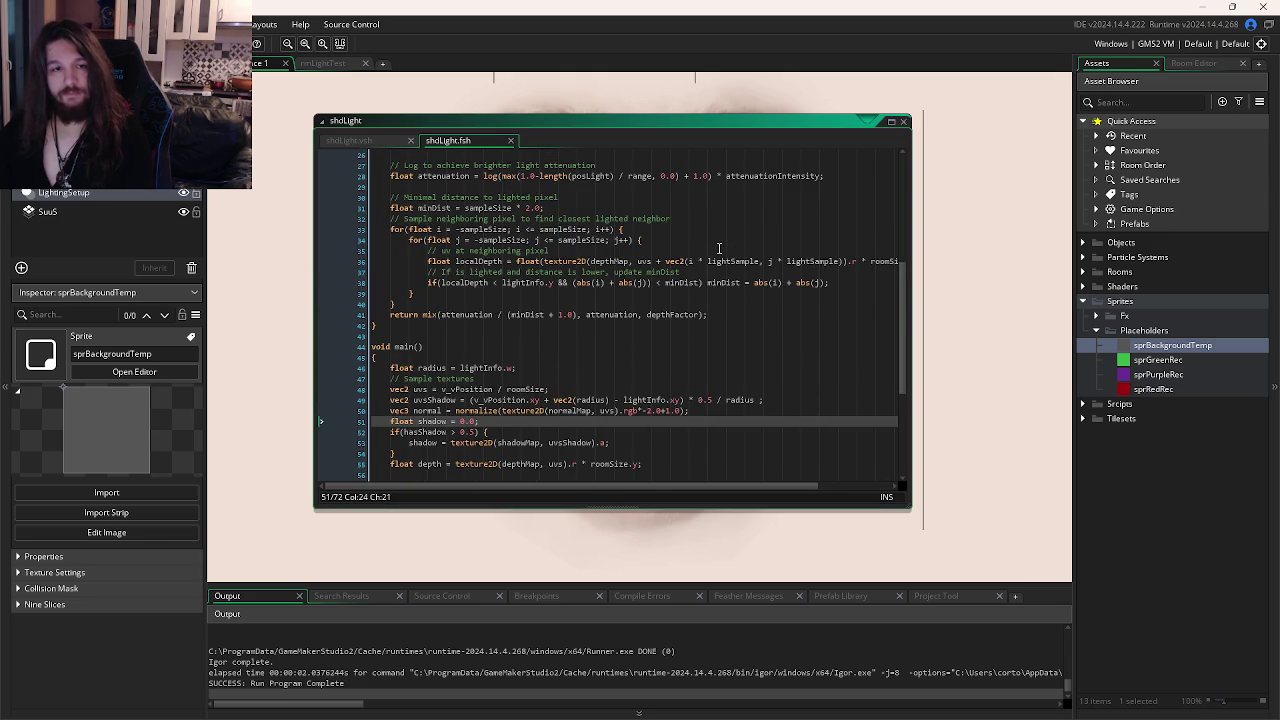
pyautogui.scroll(-6, 719, 249)
pyautogui.click(719, 249)
pyautogui.hotkey('ctrl', 'Tab')
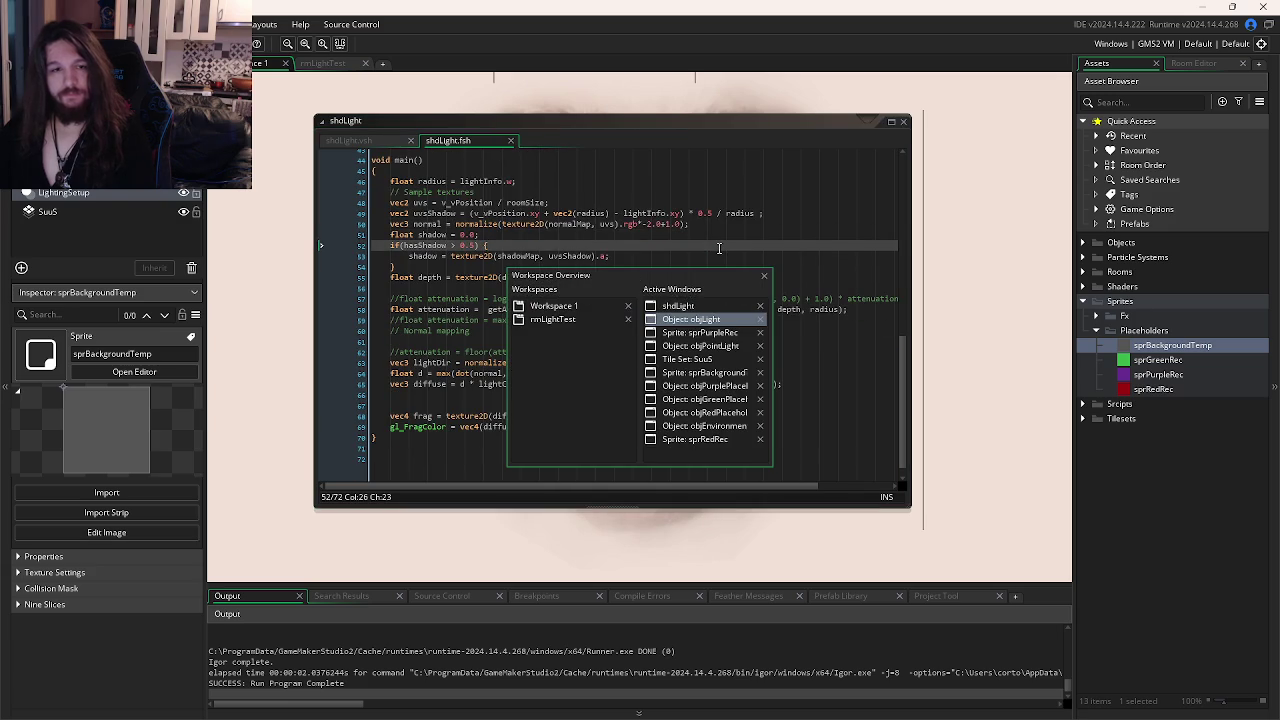
pyautogui.hotkey('ctrl', 'Tab')
pyautogui.hotkey('ctrl', 'shift', 'Tab')
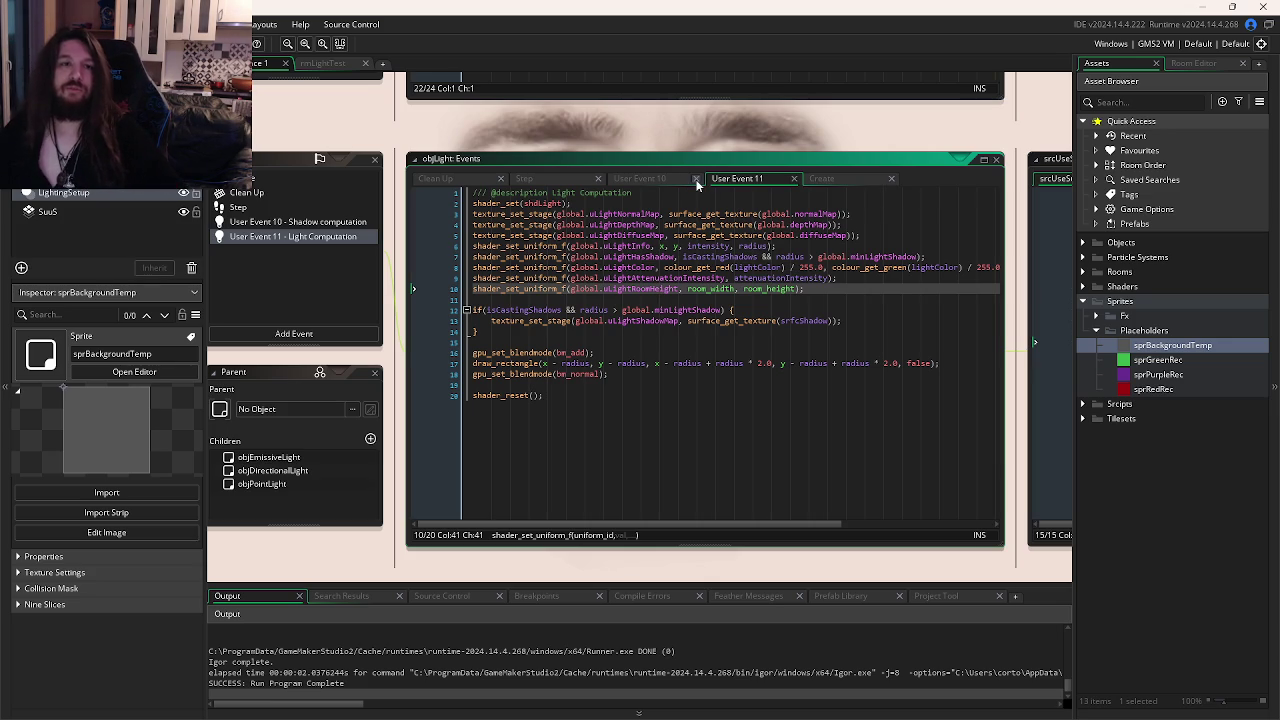
# Duplicate objPurplePlaceholder's point-light array_push line to make four lights.
pyautogui.click(313, 63)
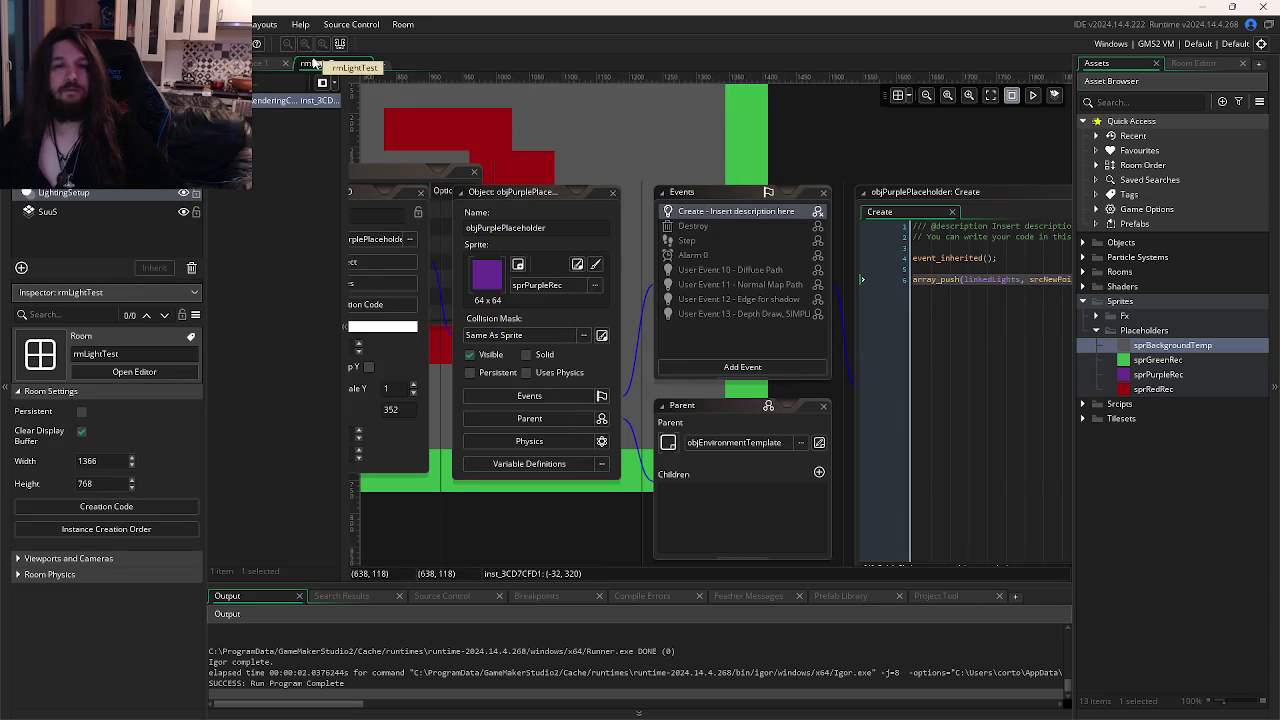
pyautogui.click(904, 297)
pyautogui.hotkey('ctrl', 'd')
pyautogui.hotkey('ctrl', 'd')
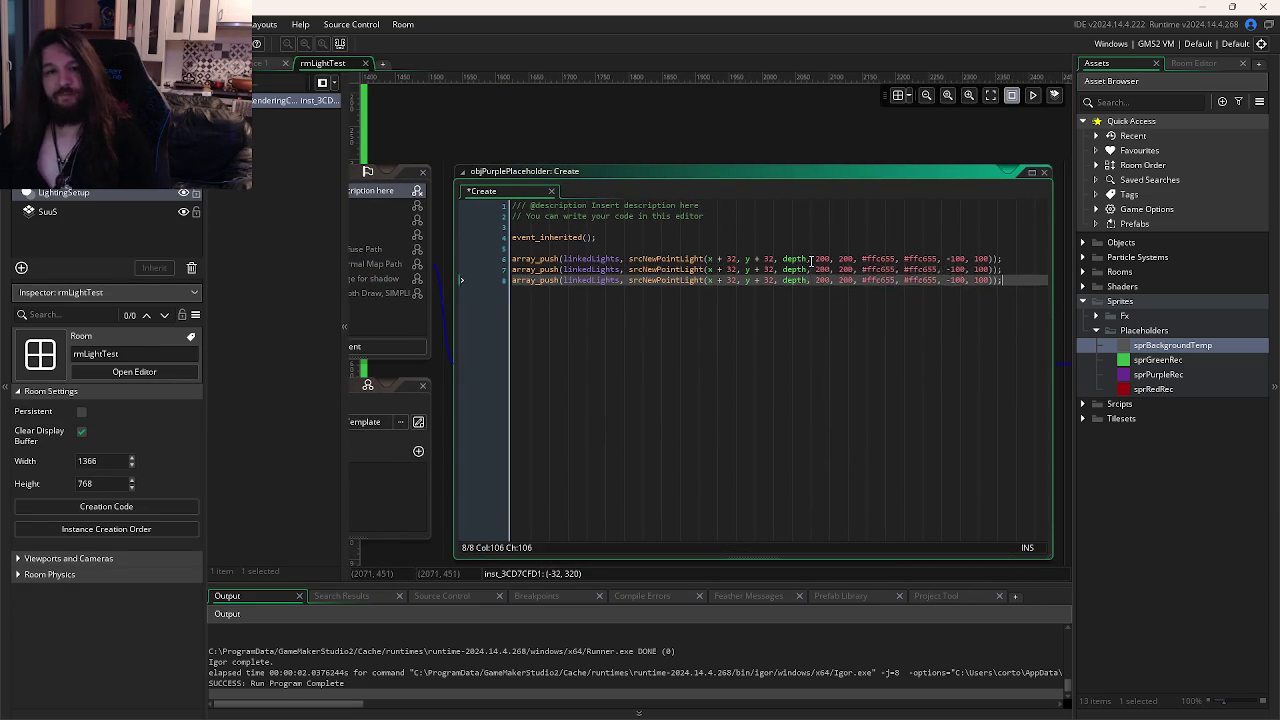
pyautogui.hotkey('ctrl', 'd')
# Change line 6's x offset from 32 to 31 and test-run the four lights.
pyautogui.click(734, 260)
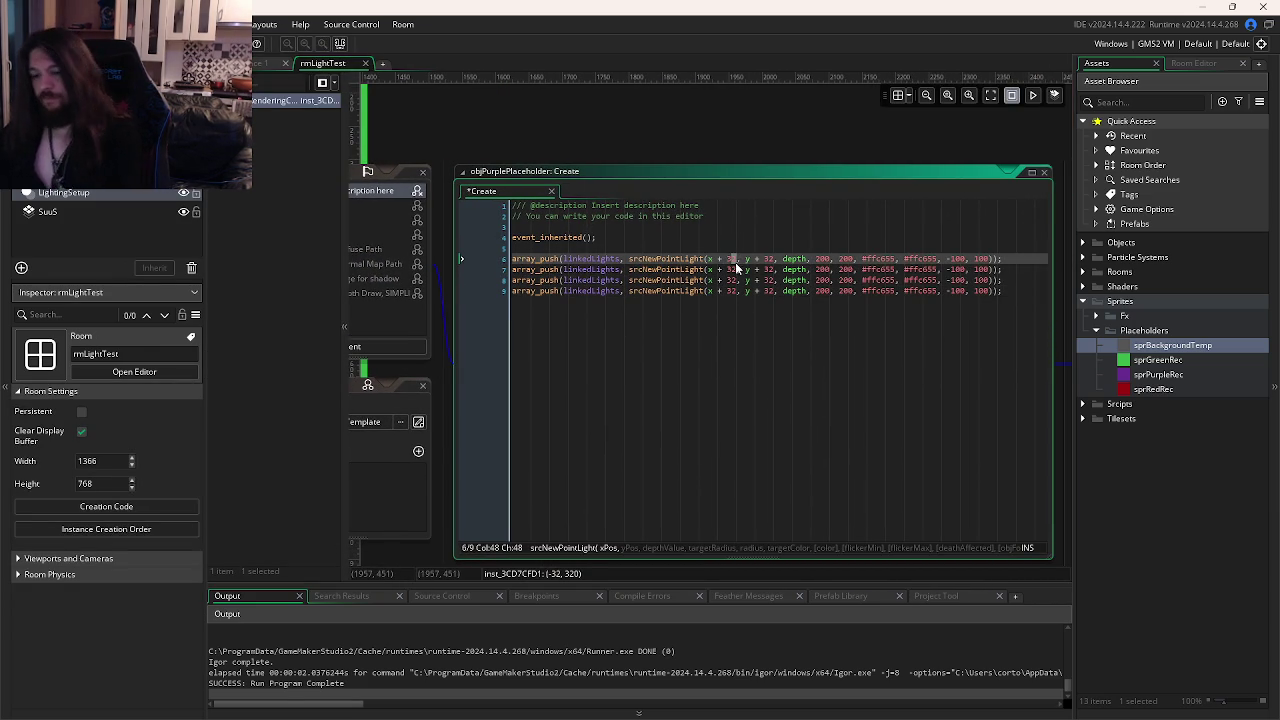
pyautogui.press('Delete')
pyautogui.write('1')
pyautogui.click(771, 270)
pyautogui.write('1')
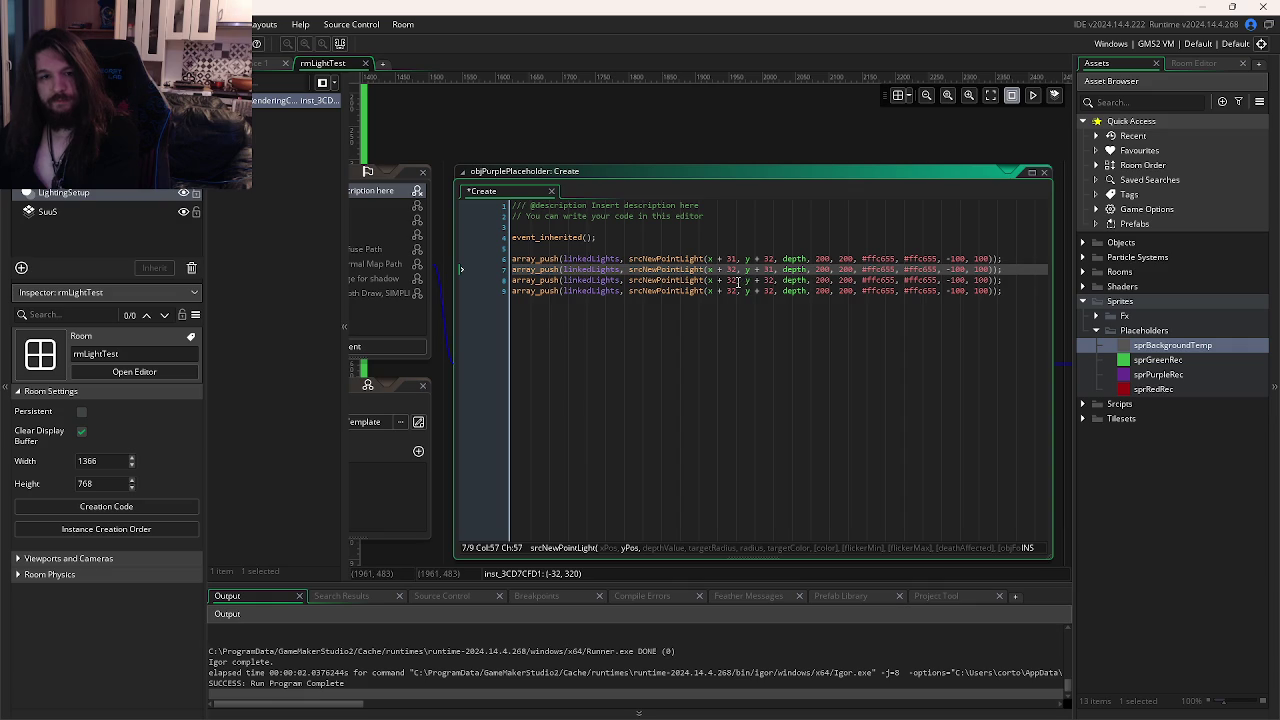
pyautogui.click(773, 259)
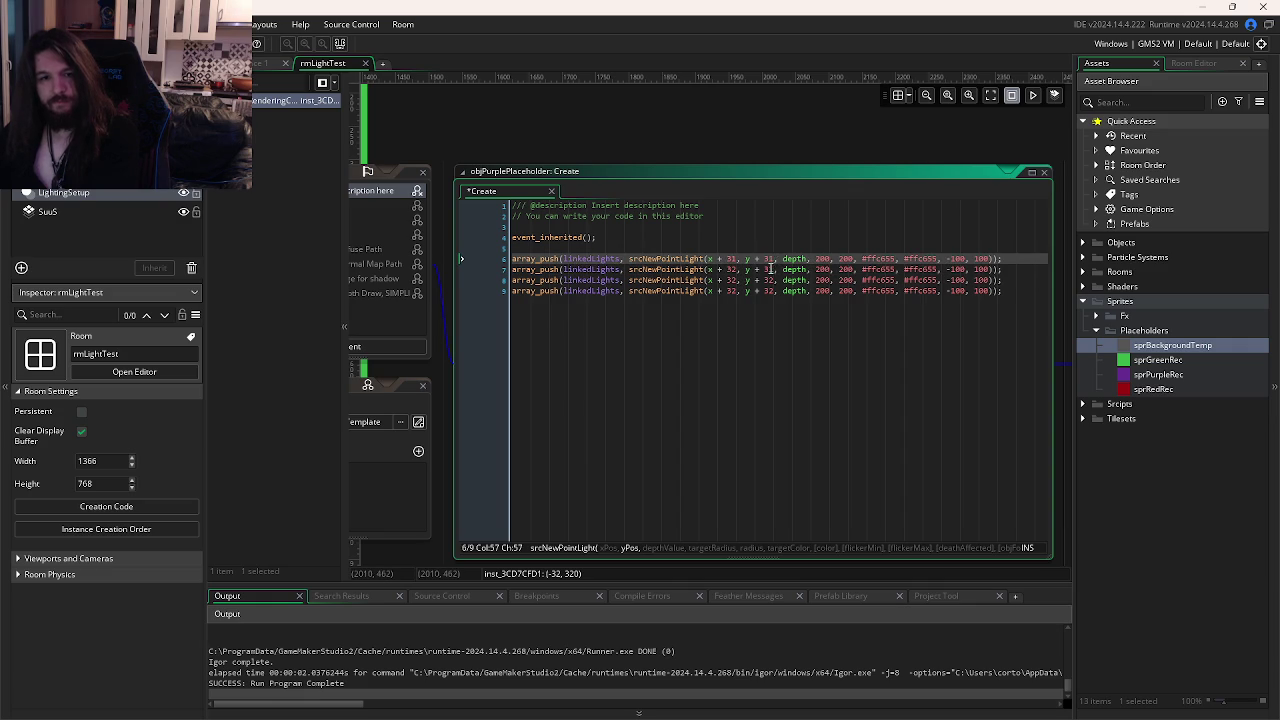
pyautogui.click(771, 270)
pyautogui.click(737, 269)
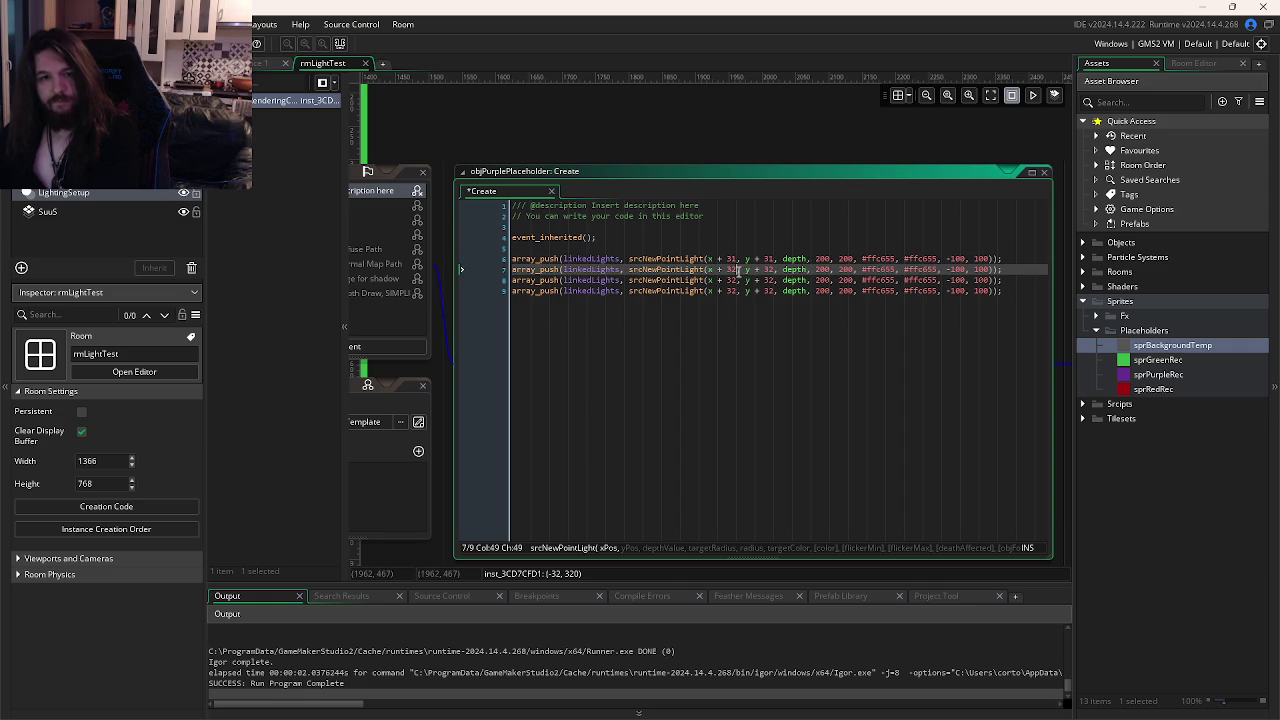
pyautogui.write('1')
pyautogui.click(737, 280)
pyautogui.click(771, 280)
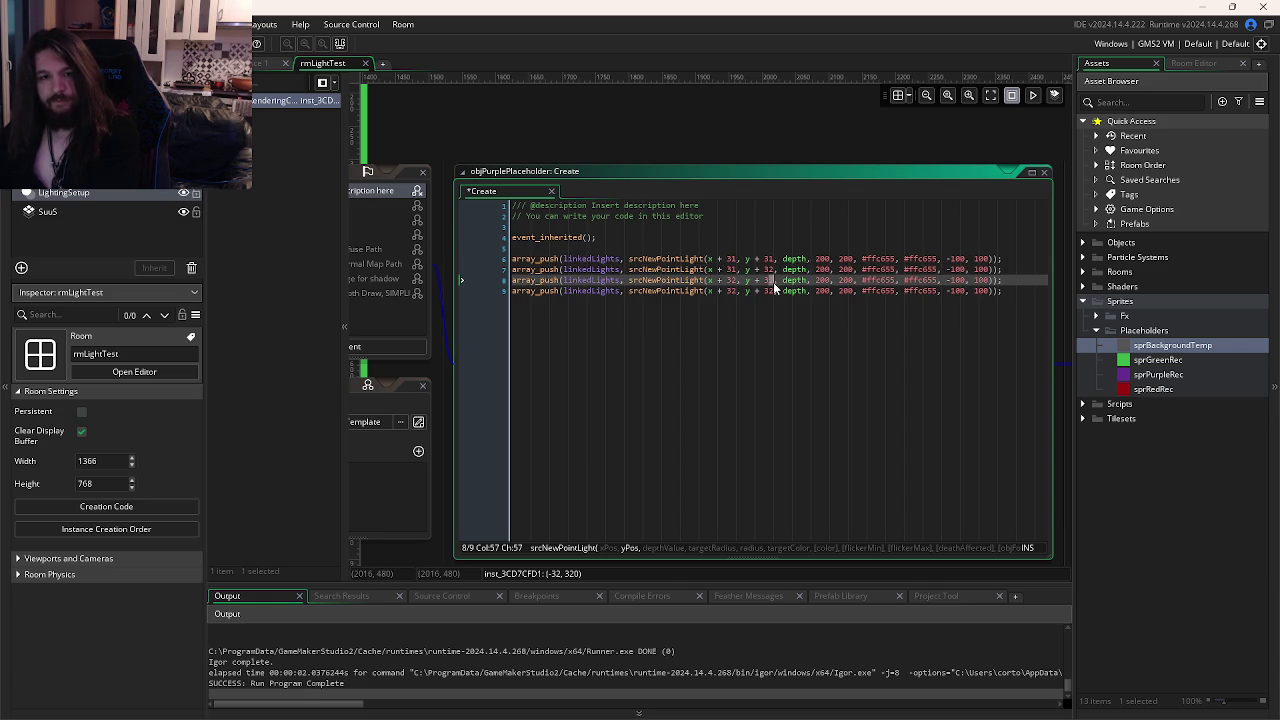
pyautogui.click(788, 318)
pyautogui.press('F5')
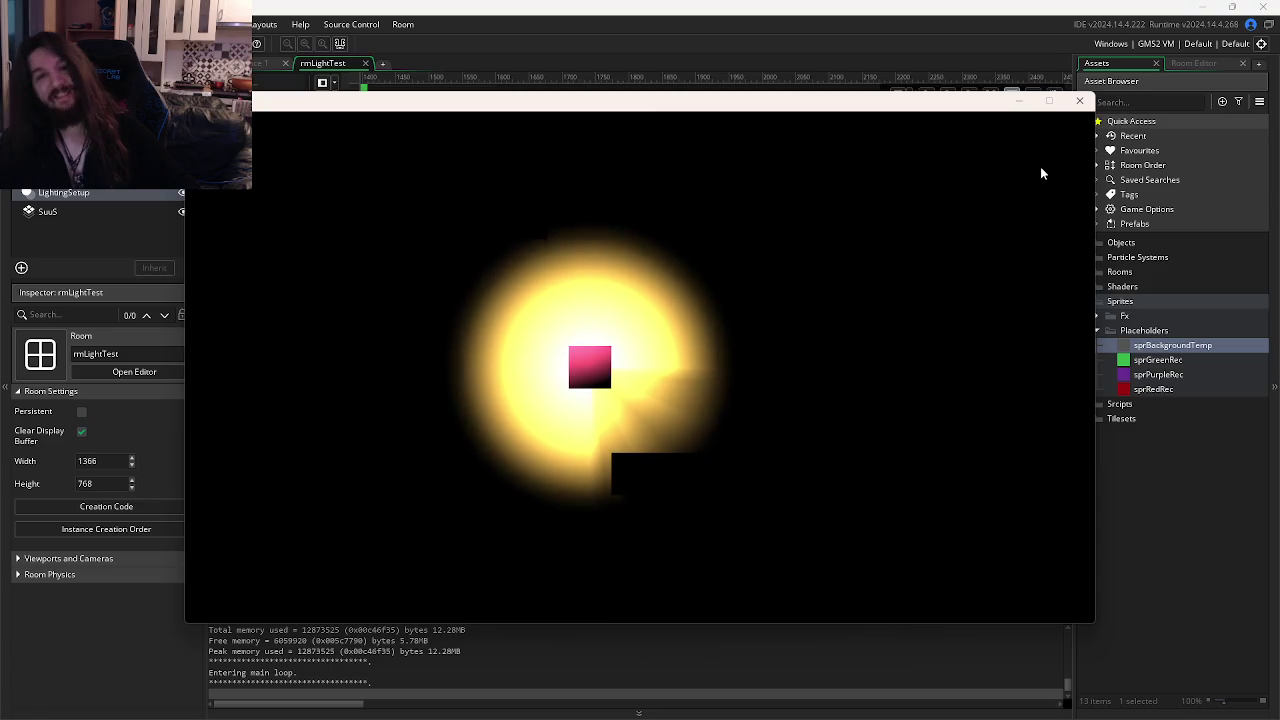
pyautogui.click(1079, 100)
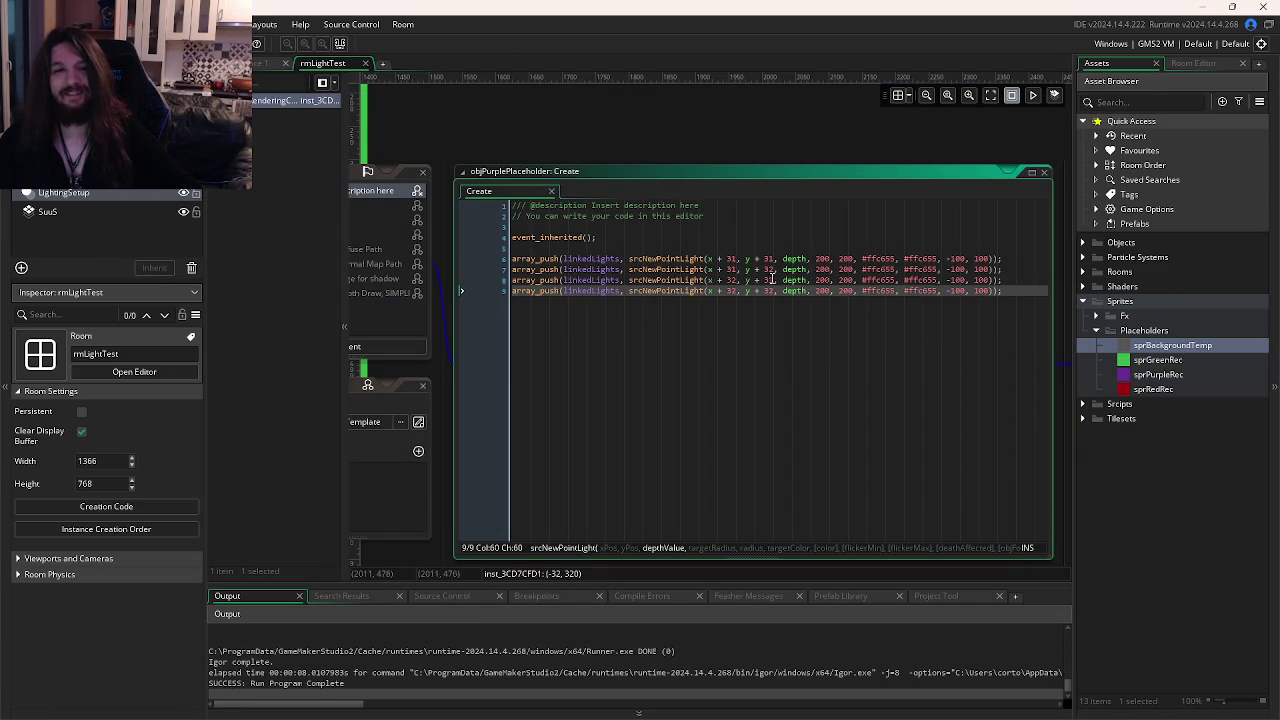
# Set line 7's light offsets to 33.
pyautogui.click(770, 270)
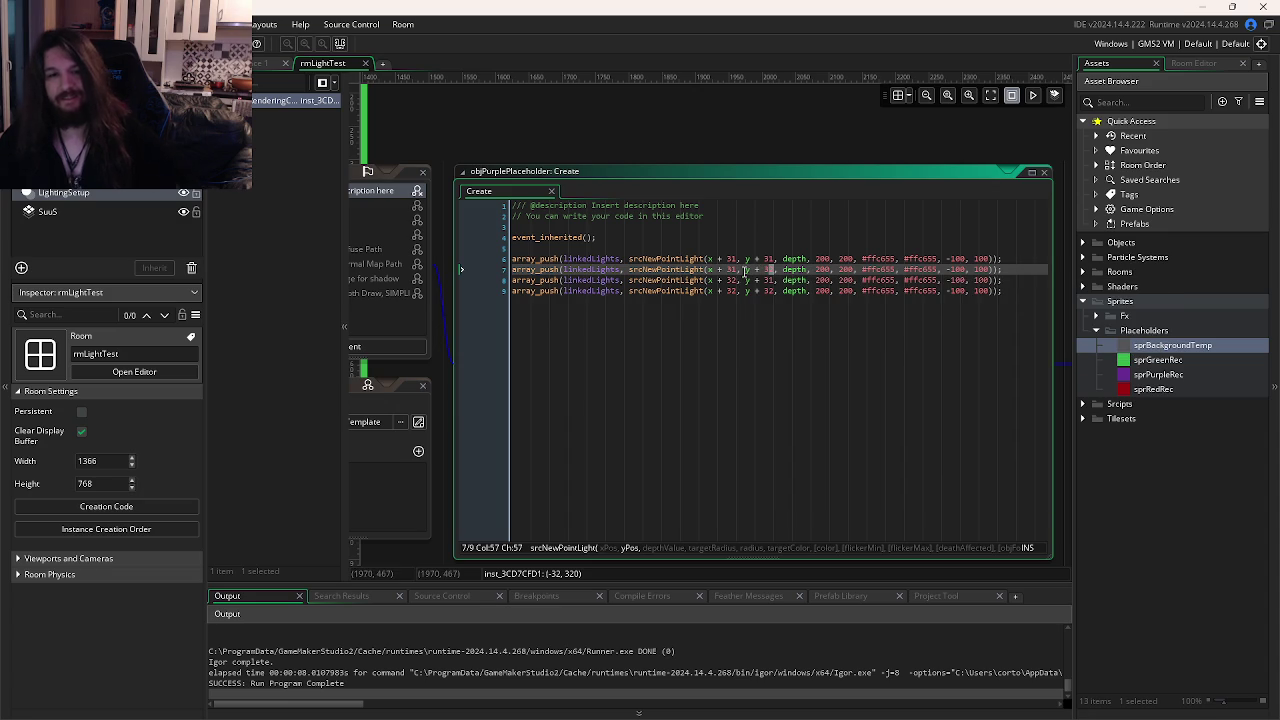
pyautogui.write('3')
pyautogui.click(735, 270)
pyautogui.press('BackSpace')
pyautogui.write('3')
pyautogui.click(733, 281)
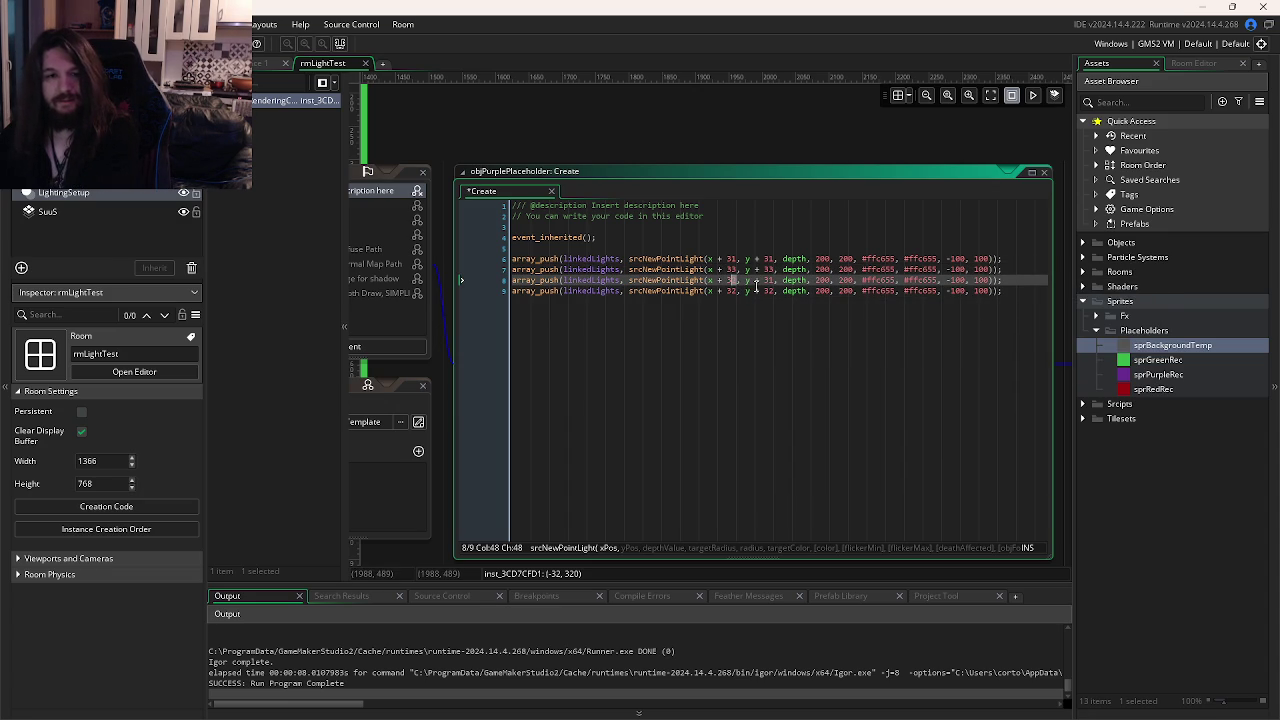
pyautogui.moveTo(736, 280); pyautogui.dragTo(735, 273)
pyautogui.click(734, 270)
pyautogui.write('1')
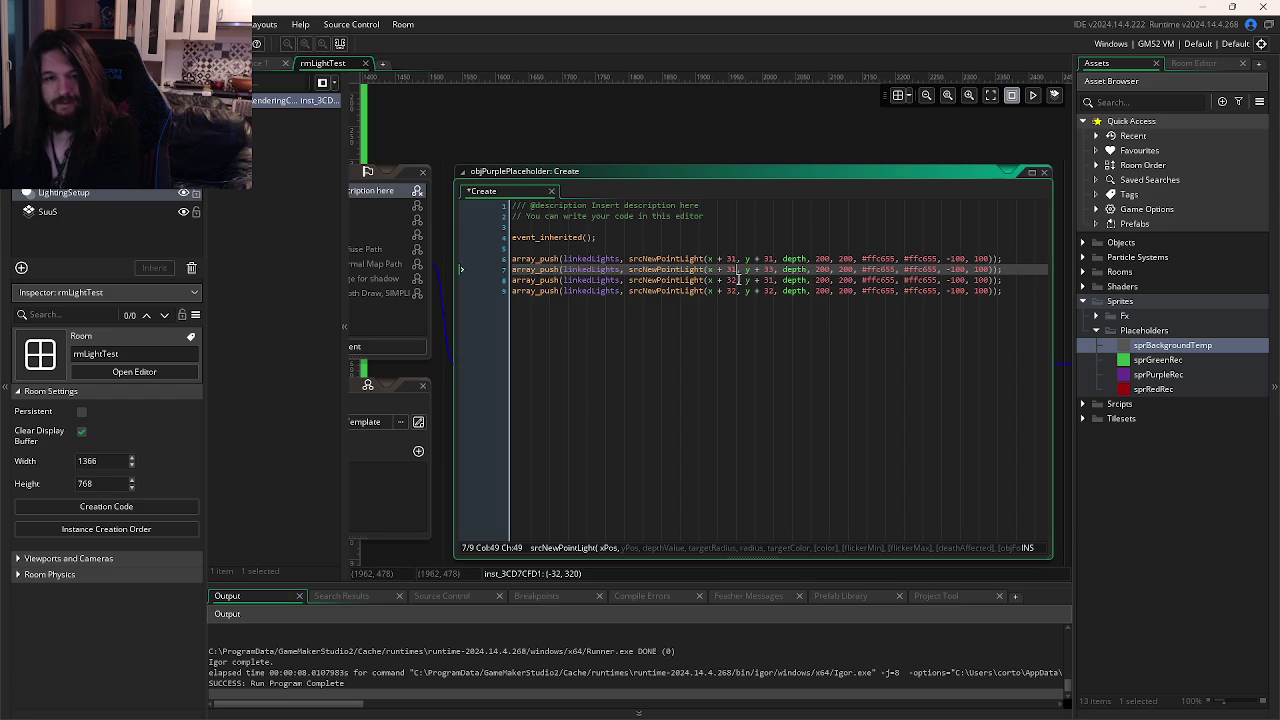
# Set line 8's x offset to 33 and test-run the lights again.
pyautogui.click(738, 279)
pyautogui.write('3')
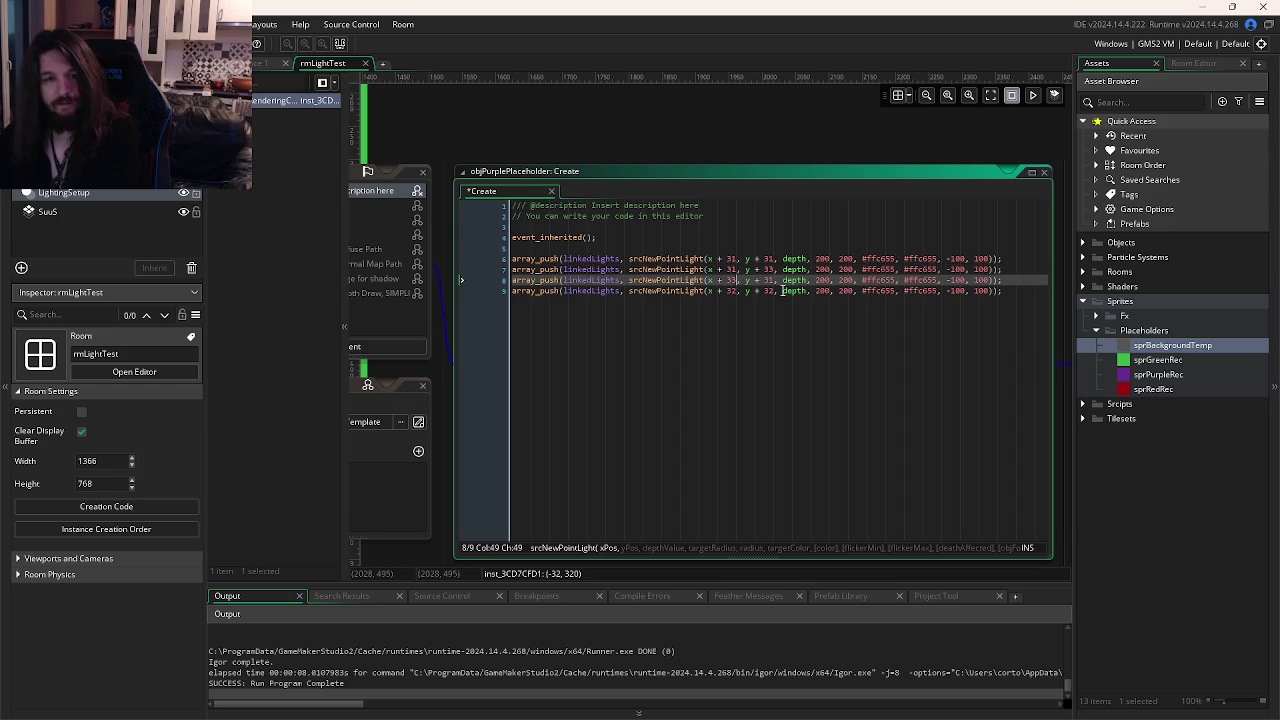
pyautogui.click(738, 290)
pyautogui.click(772, 291)
pyautogui.press('F5')
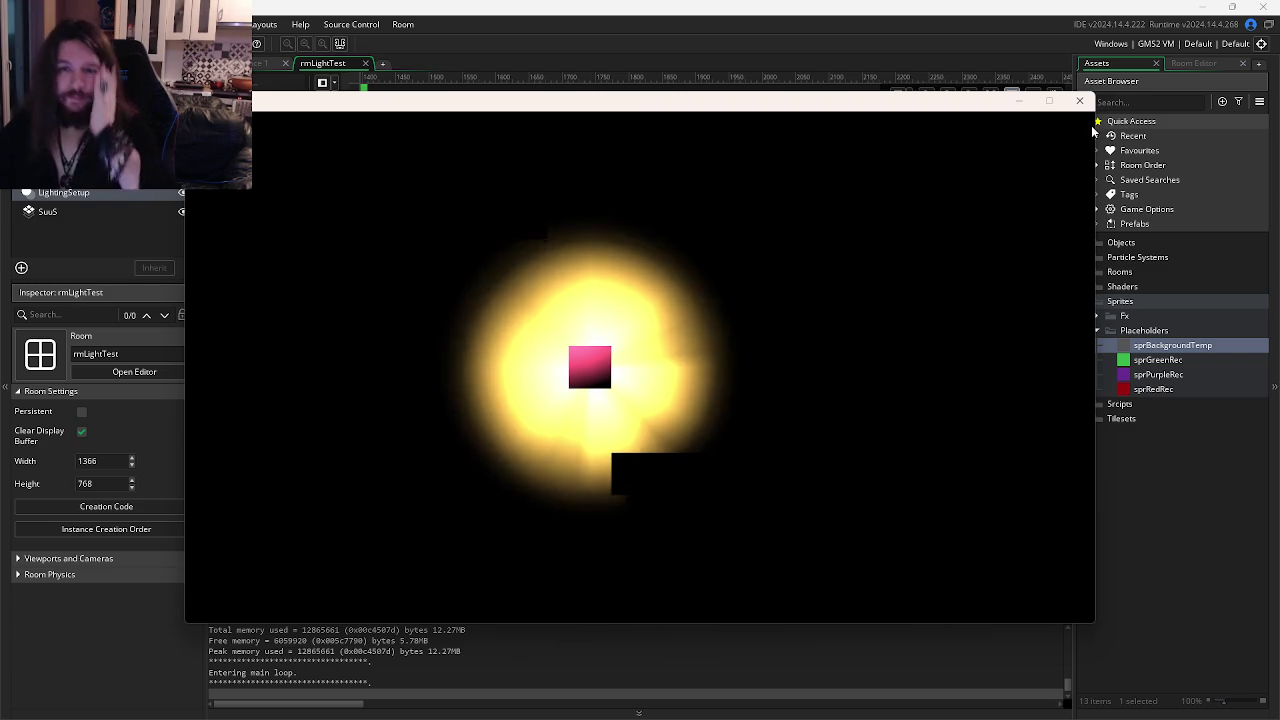
pyautogui.click(1080, 100)
pyautogui.click(950, 259)
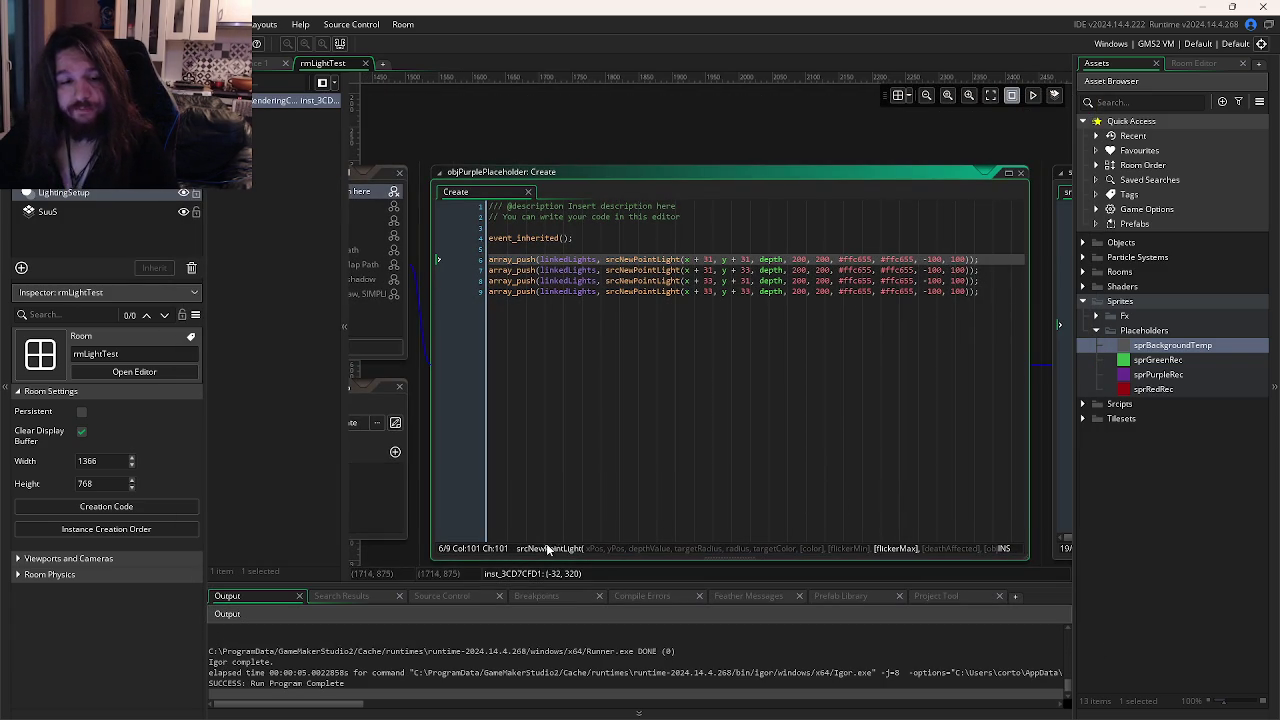
# Review the radius, flicker and colour arguments on the point-light lines.
pyautogui.click(966, 281)
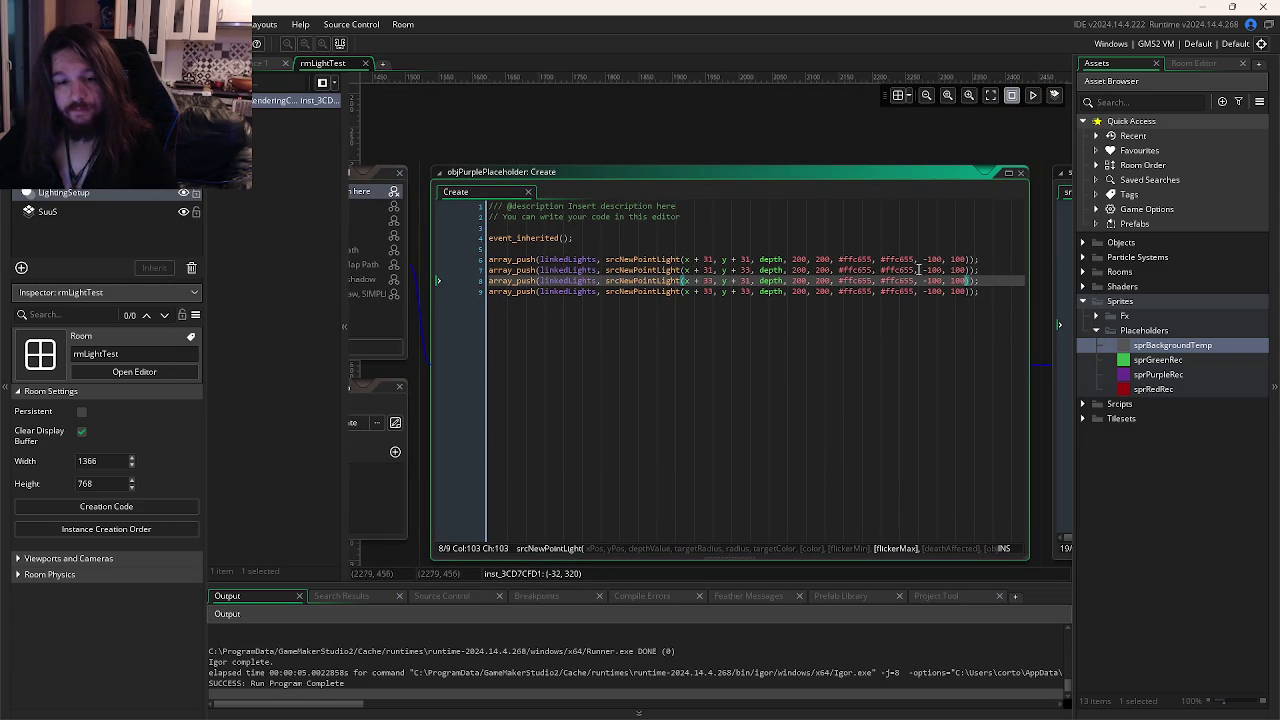
pyautogui.click(795, 260)
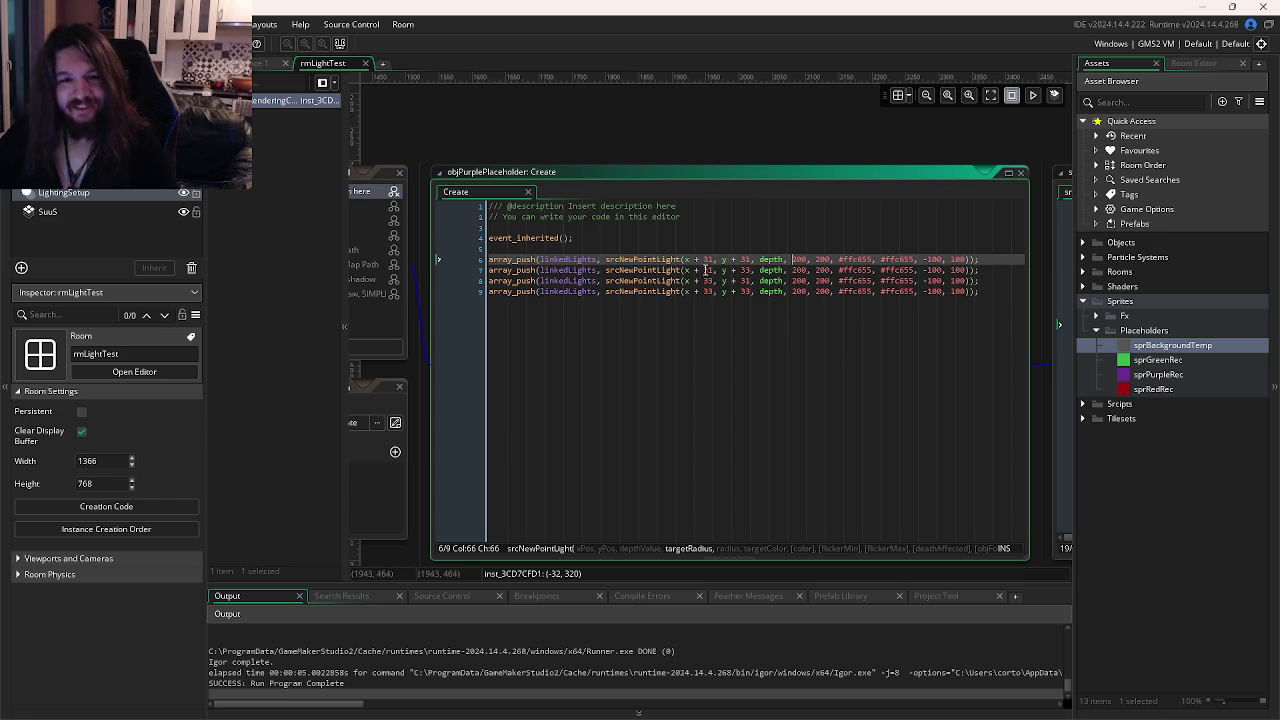
pyautogui.click(763, 259)
pyautogui.click(916, 259)
pyautogui.click(880, 259)
pyautogui.click(853, 259)
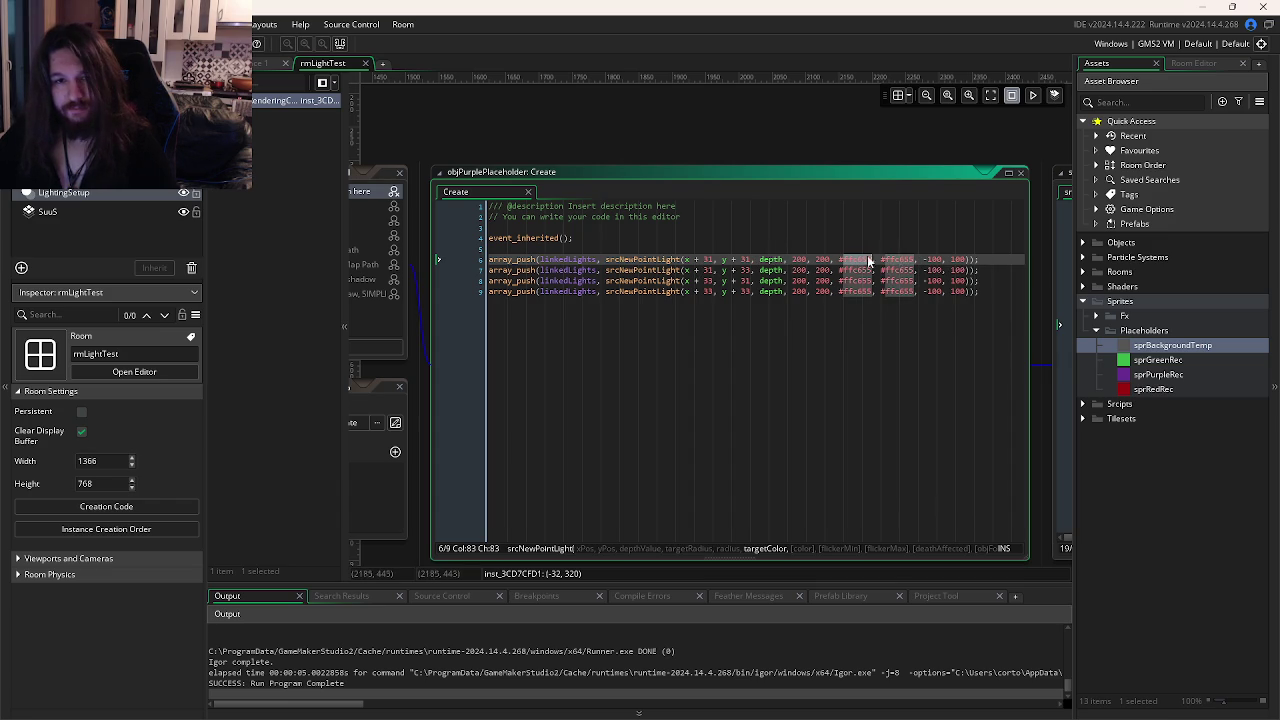
pyautogui.click(873, 305)
# Undo back to a single point light at x + 32, y + 32 and save.
pyautogui.hotkey('ctrl', 'z')
pyautogui.hotkey('ctrl', 'z')
pyautogui.hotkey('ctrl', 'z')
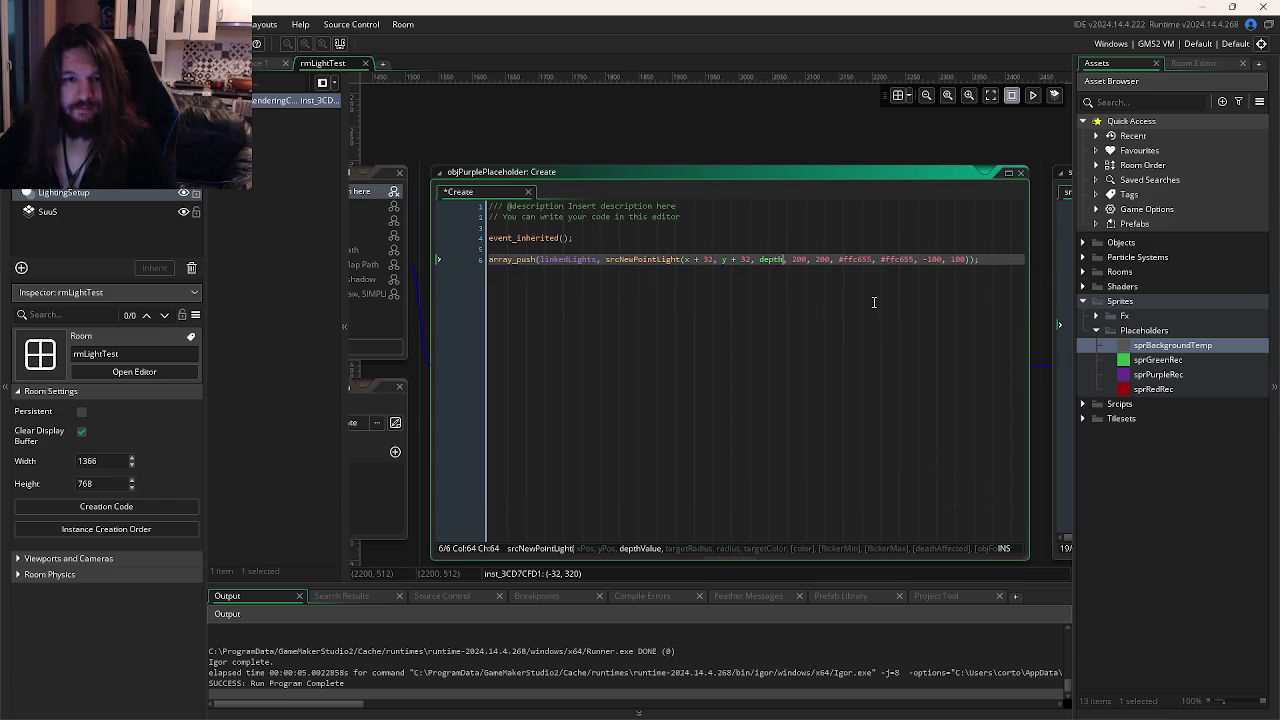
pyautogui.hotkey('ctrl', 'z')
pyautogui.hotkey('ctrl', 'z')
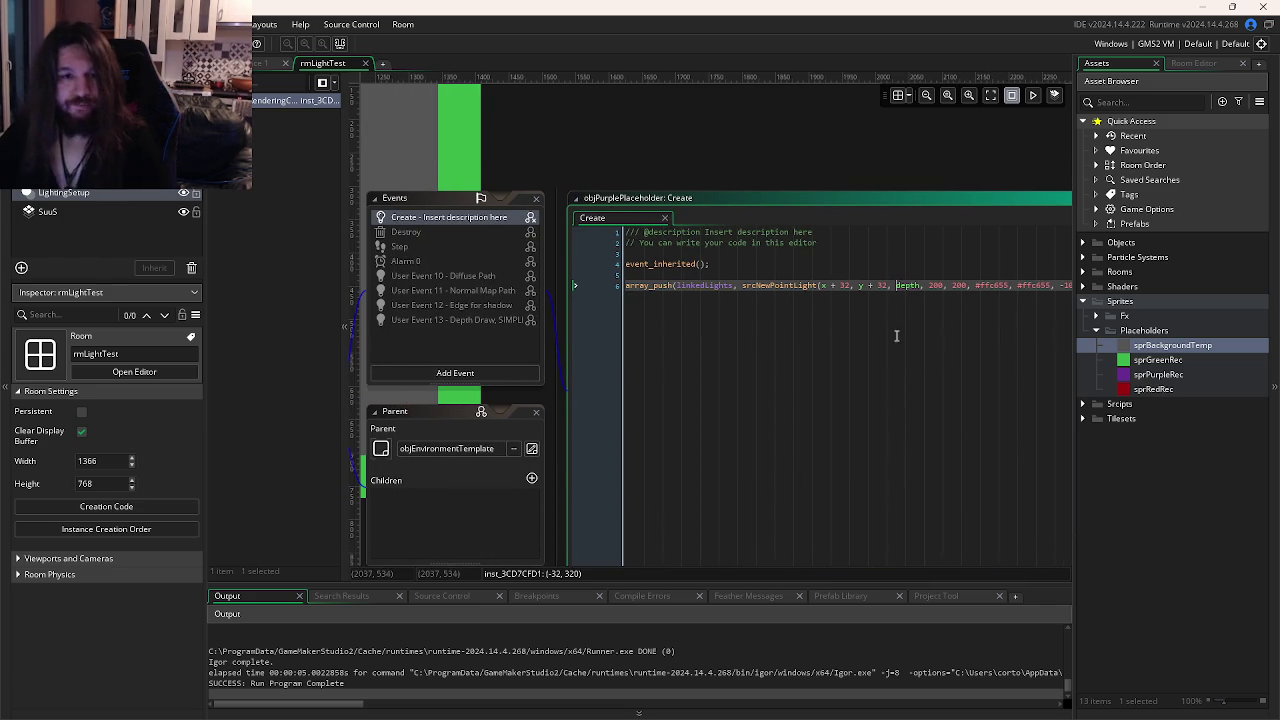
pyautogui.click(262, 63)
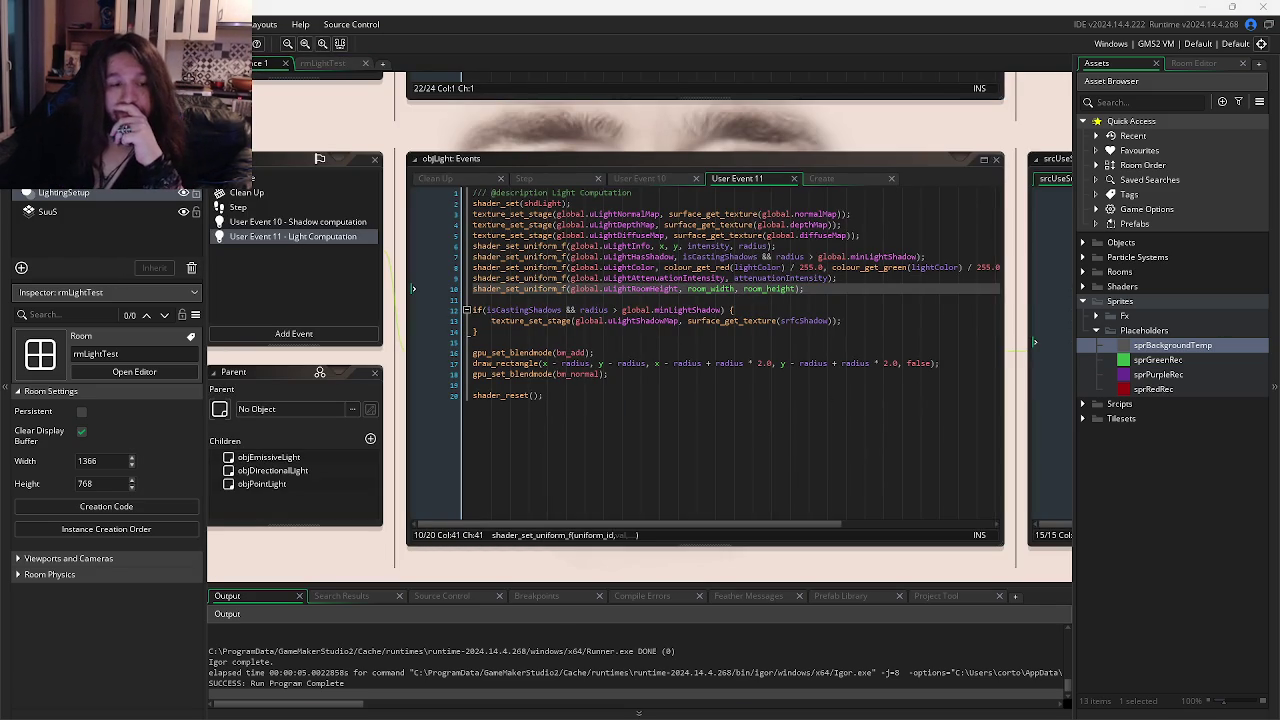
# Bring up Firefox's Watch2Gether room playing 'Fungal Wastes', then start a new tab.
pyautogui.moveTo(258, 704)
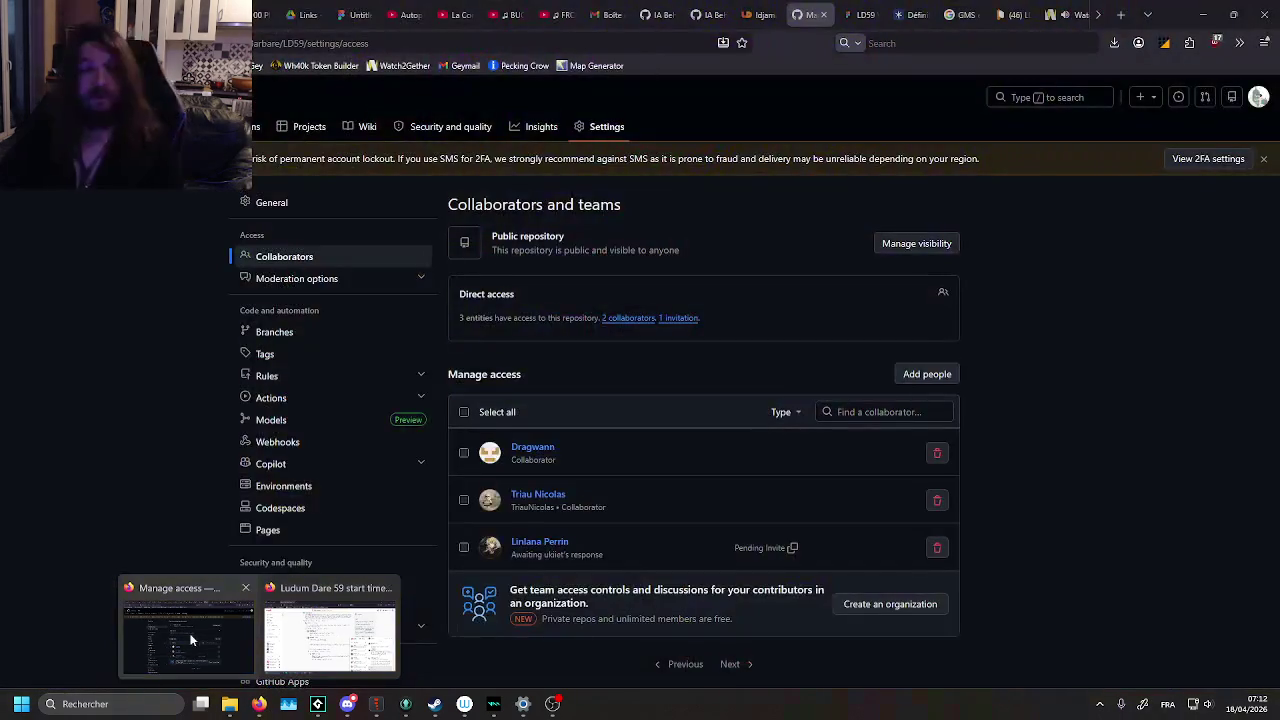
pyautogui.click(191, 640)
pyautogui.click(1064, 12)
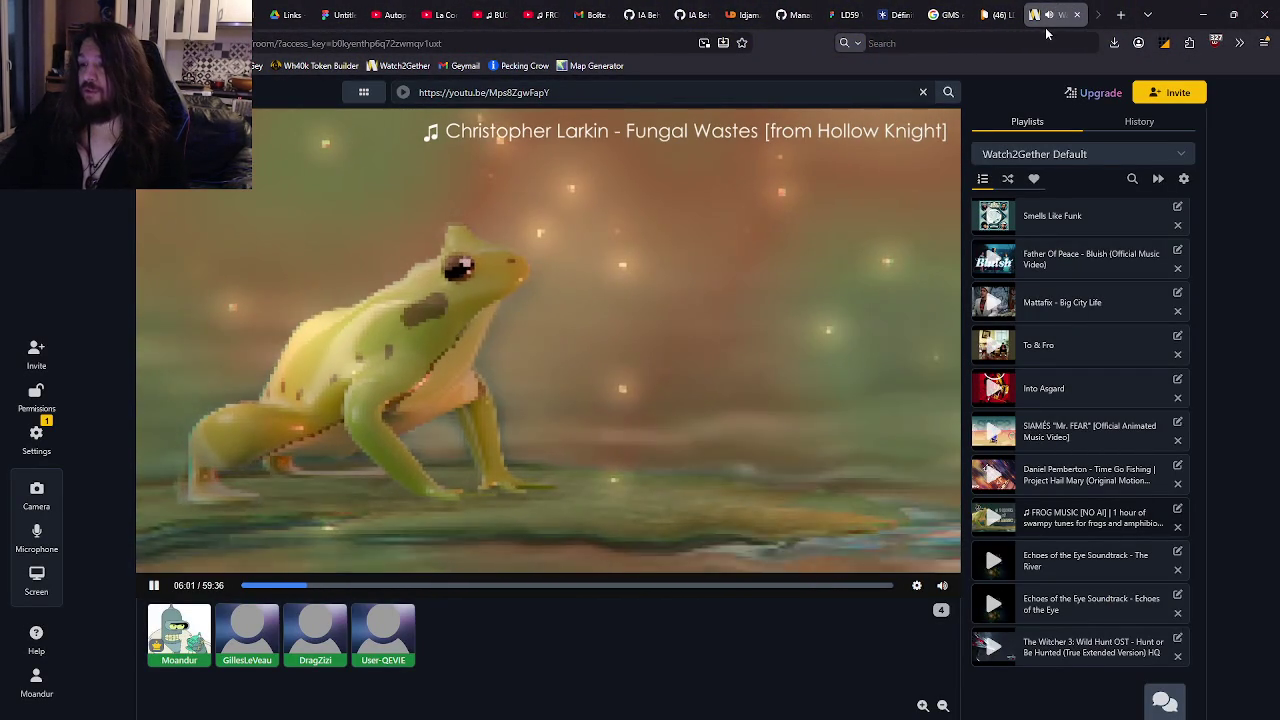
pyautogui.moveTo(553, 703)
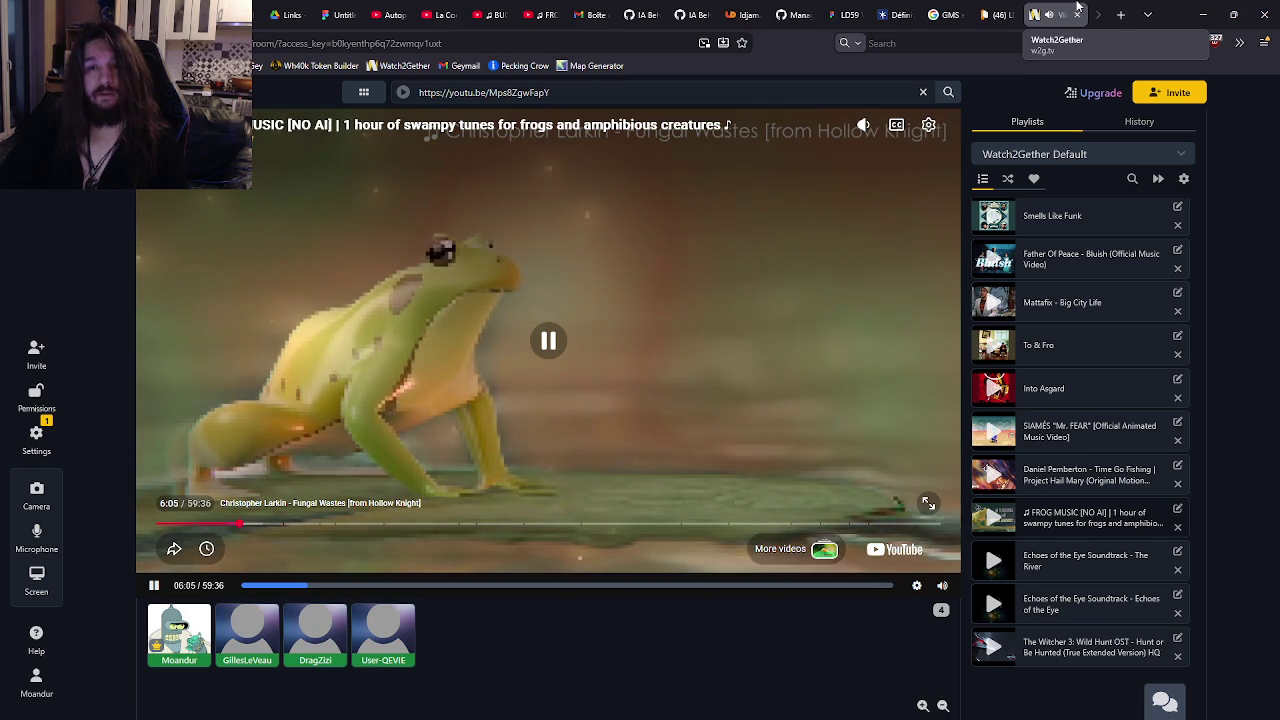
pyautogui.hotkey('ctrl', 't')
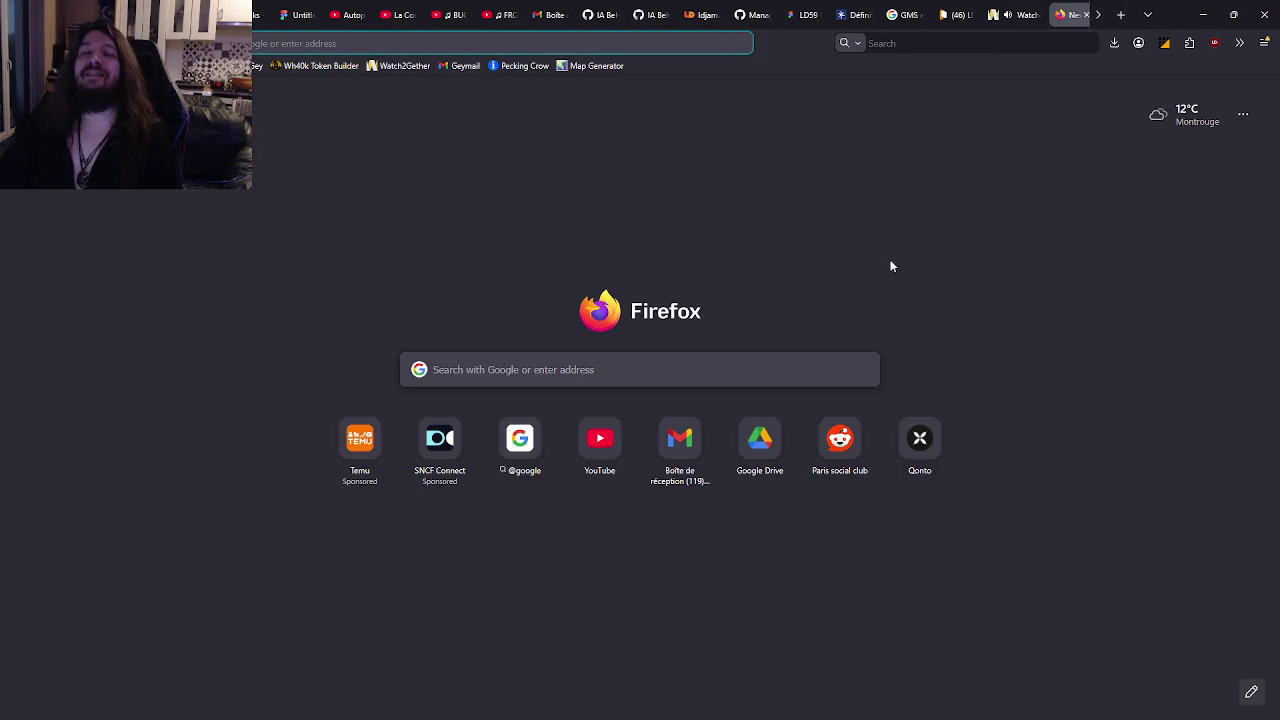
# Search YouTube for 'Mario mix chill' and open the Super Mario LoFi Beats video.
pyautogui.click(600, 440)
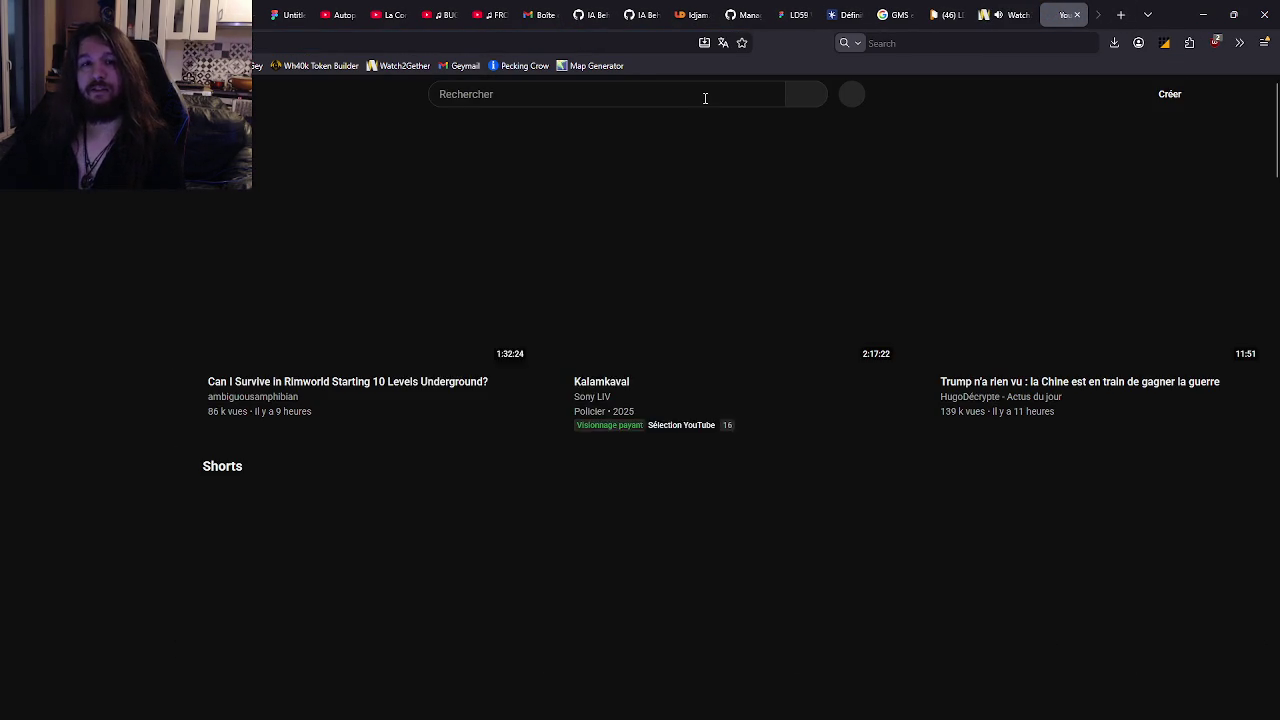
pyautogui.click(705, 95)
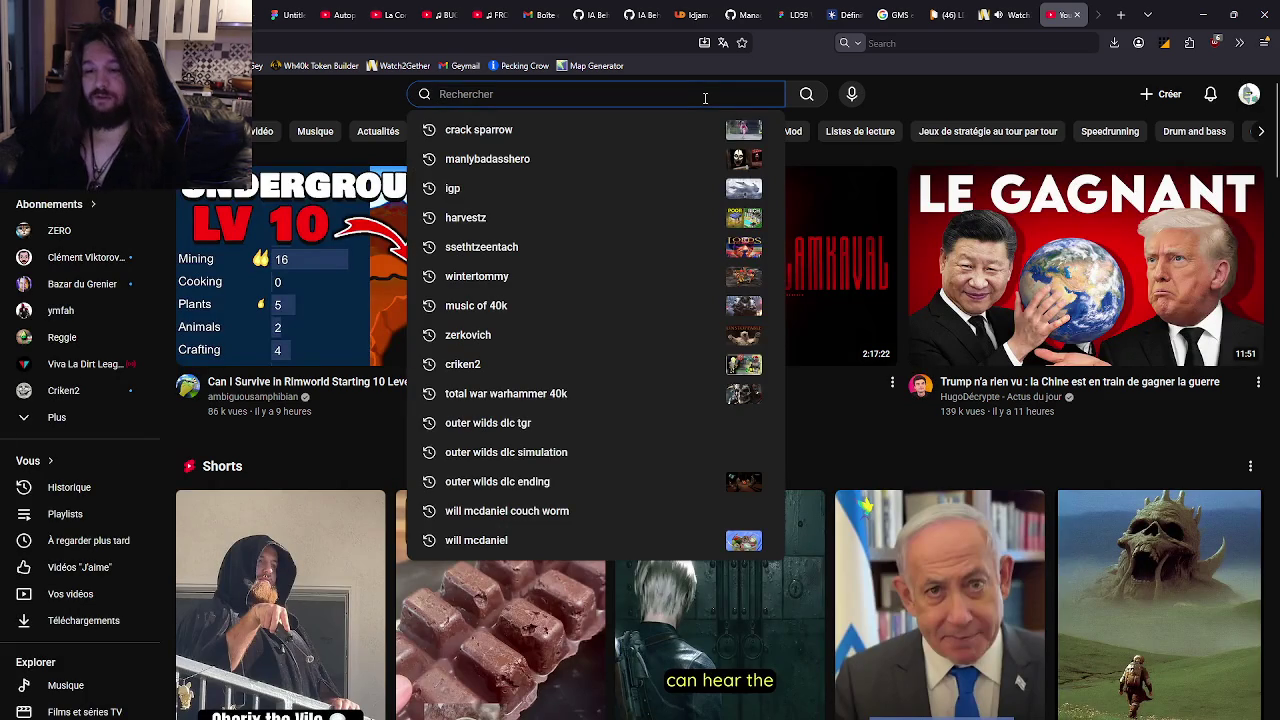
pyautogui.write('Larui cg')
pyautogui.press('BackSpace')
pyautogui.press('BackSpace')
pyautogui.press('BackSpace')
pyautogui.write('Mario mix chill')
pyautogui.press('Return')
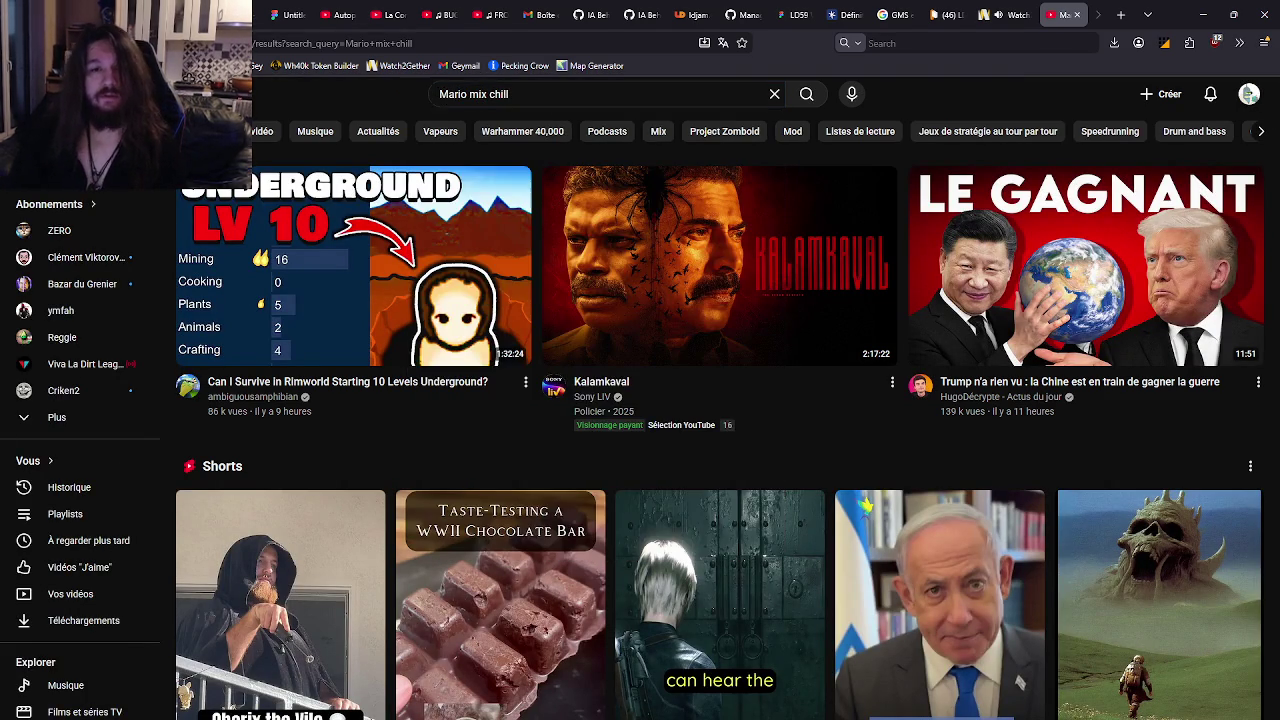
pyautogui.click(843, 288)
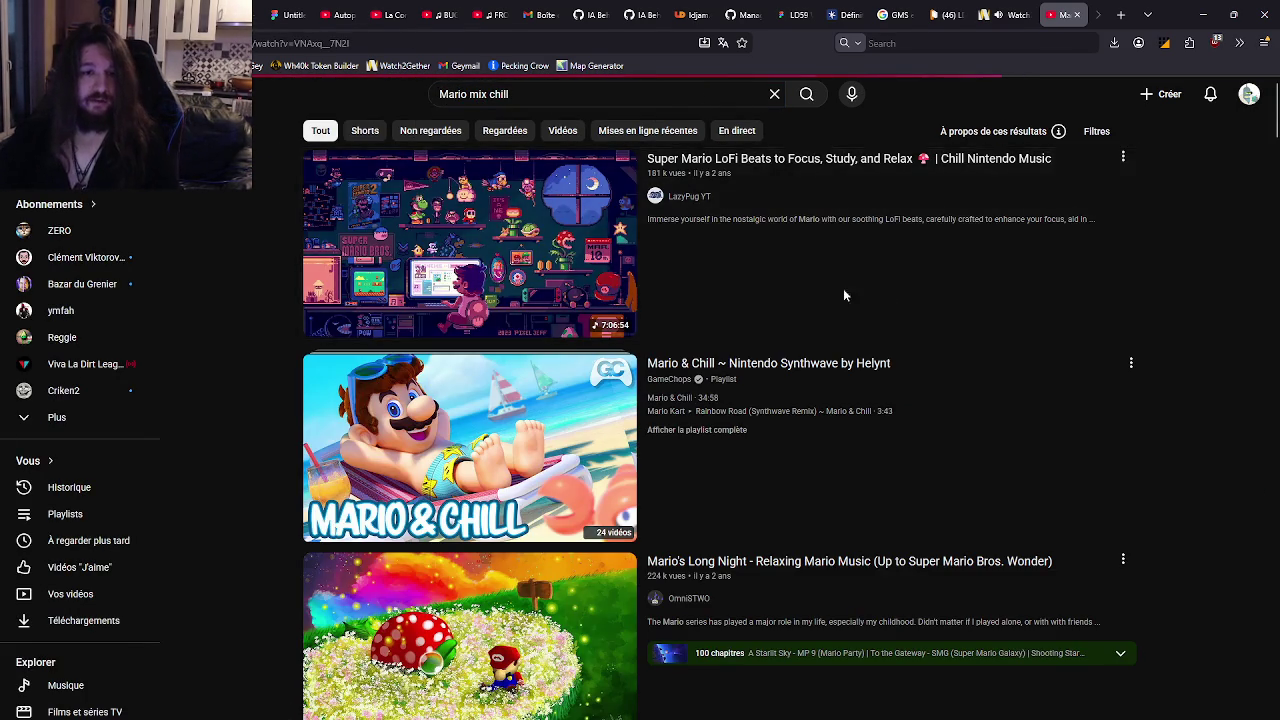
# Take the video's address and select the Watch2Gether room's current video link.
pyautogui.click(667, 43)
pyautogui.click(1005, 14)
pyautogui.click(598, 93)
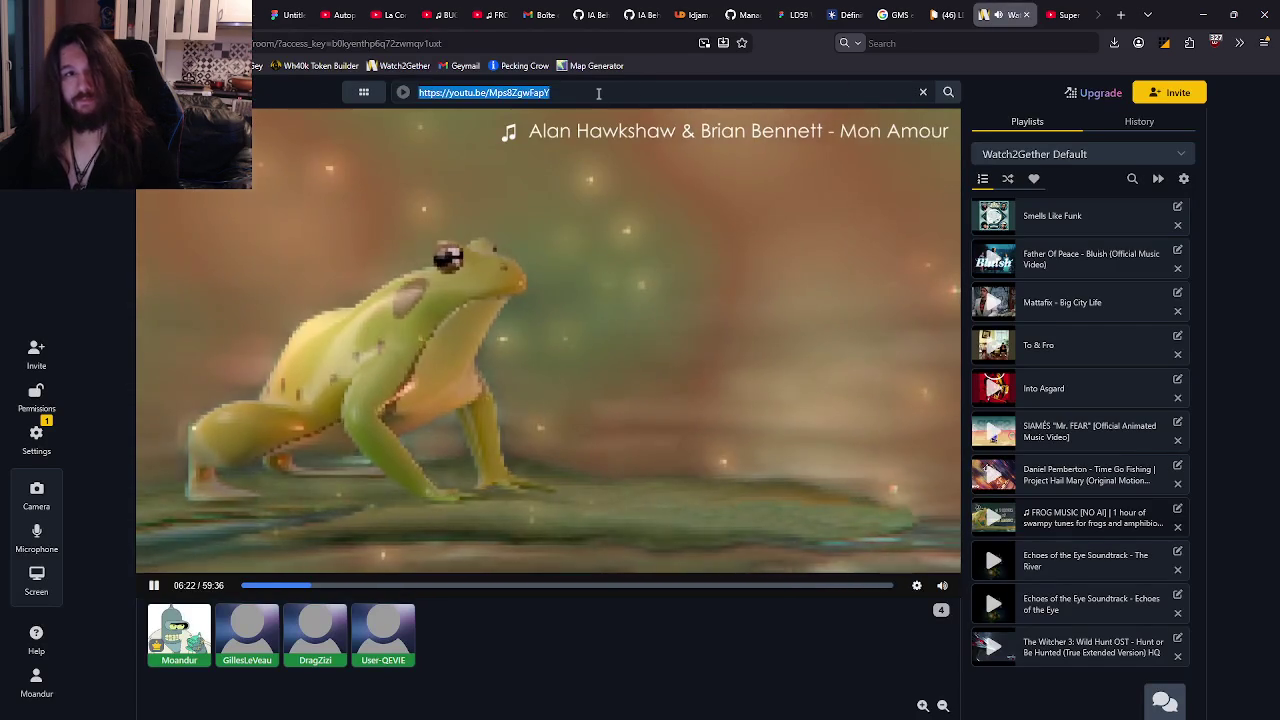
# Paste the Super Mario LoFi Beats link into Watch2Gether, play it, and return to GameMaker.
pyautogui.write('https://www.youtube.com/watch?v=VNAxq__7N2I')
pyautogui.click(249, 215)
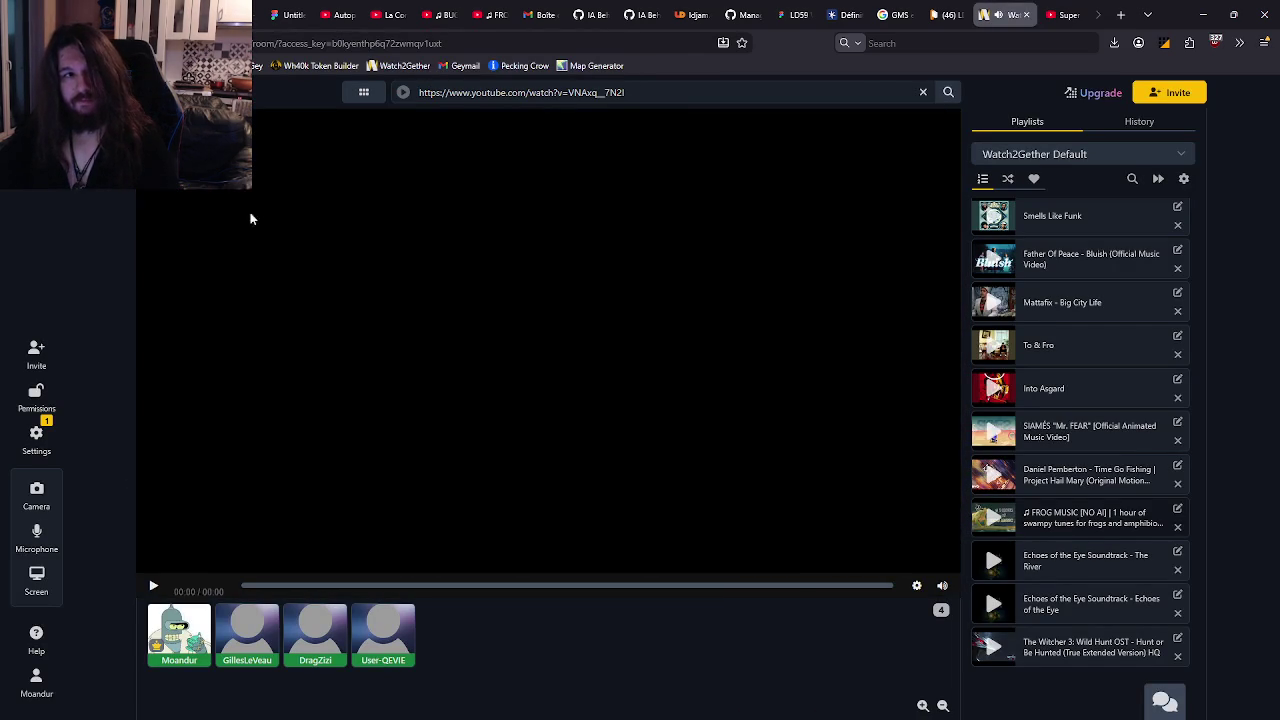
pyautogui.click(642, 527)
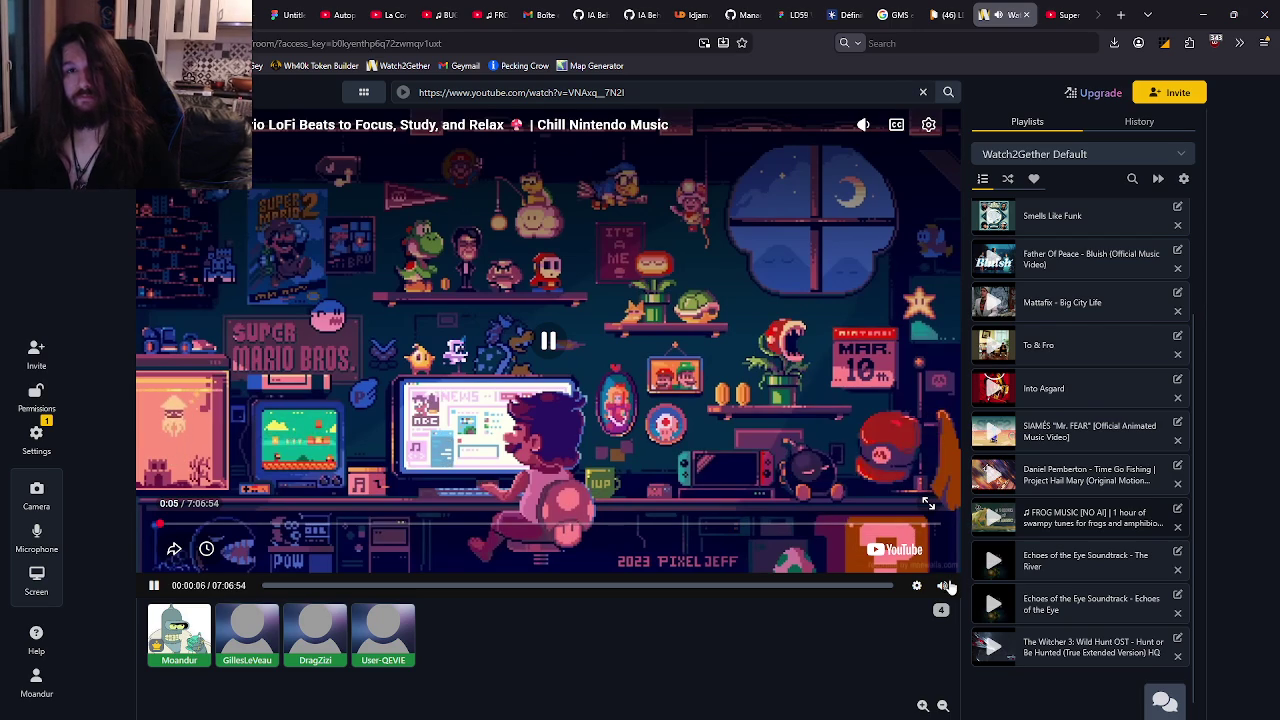
pyautogui.moveTo(944, 582)
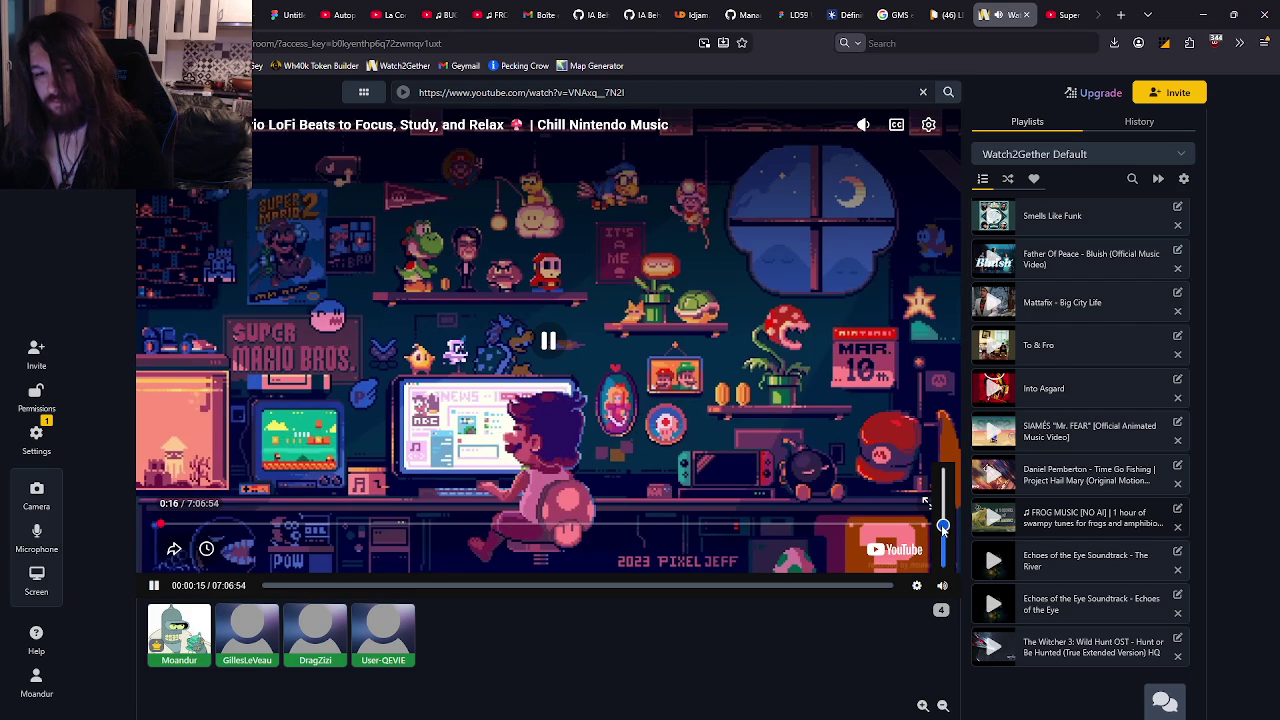
pyautogui.hotkey('alt', 'Tab')
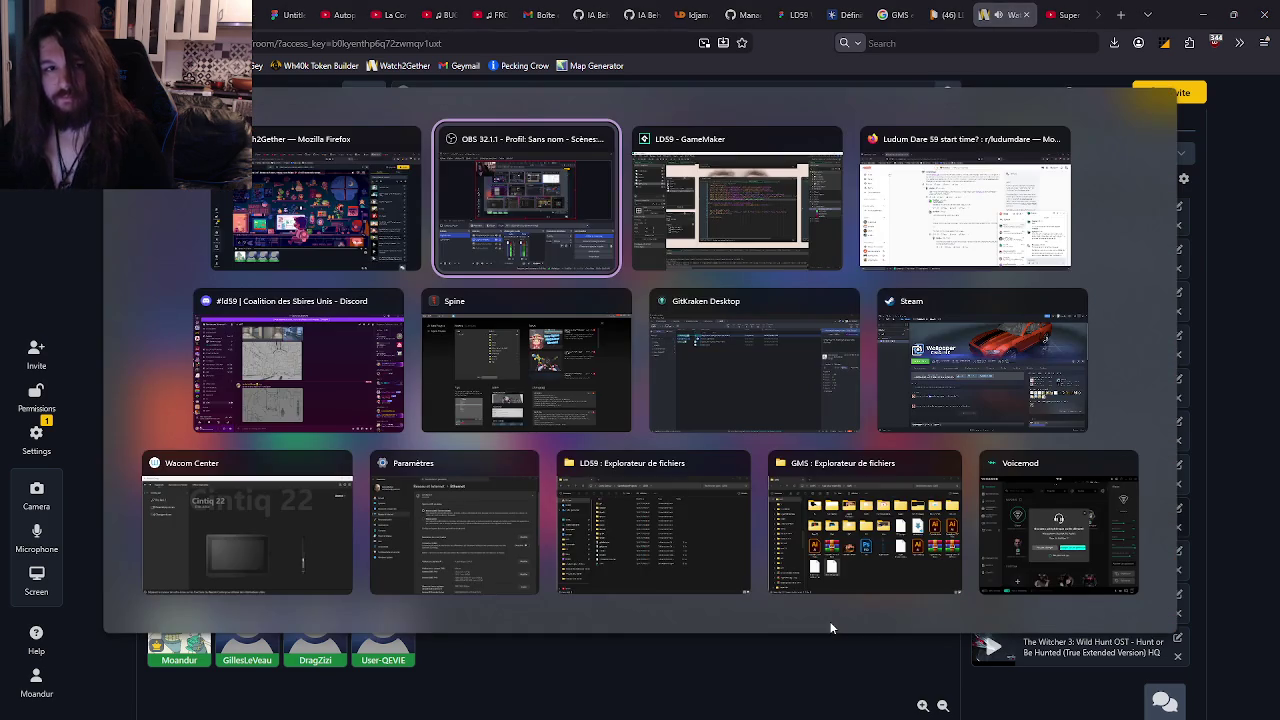
pyautogui.hotkey('alt', 'Tab')
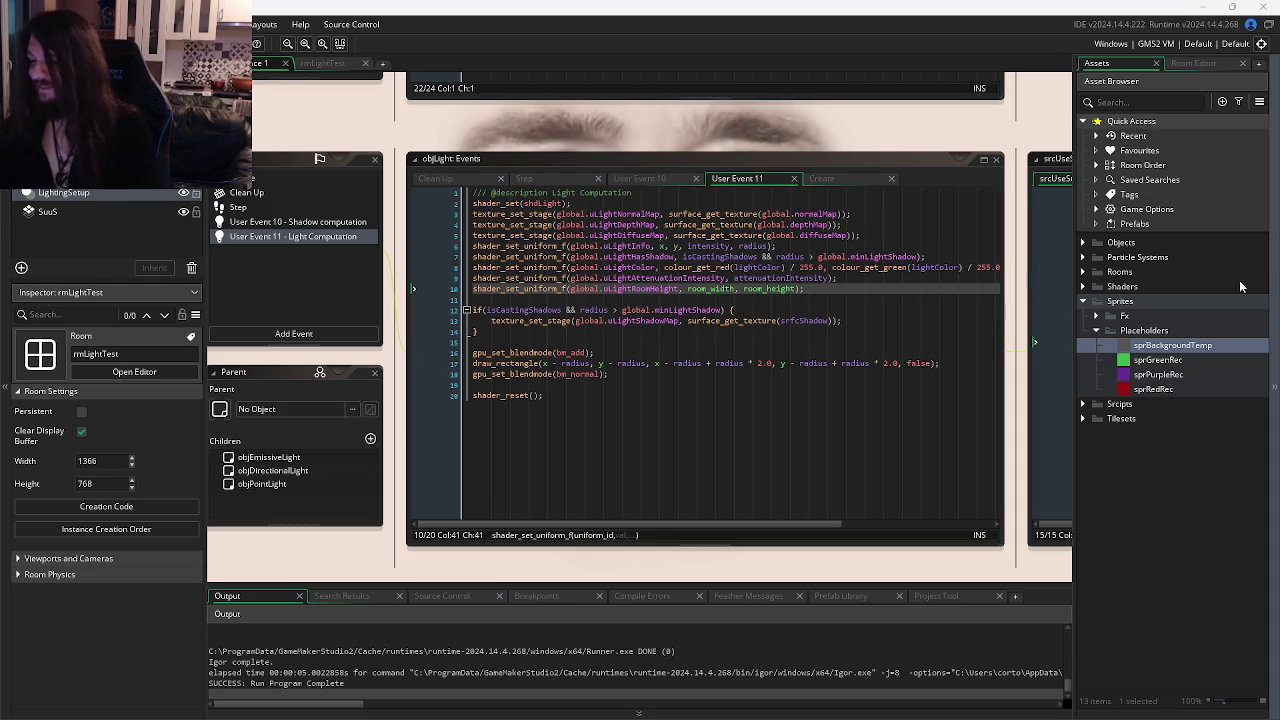
# Go to the shadow map texture-stage line in objLight's User Event 11 code.
pyautogui.click(714, 372)
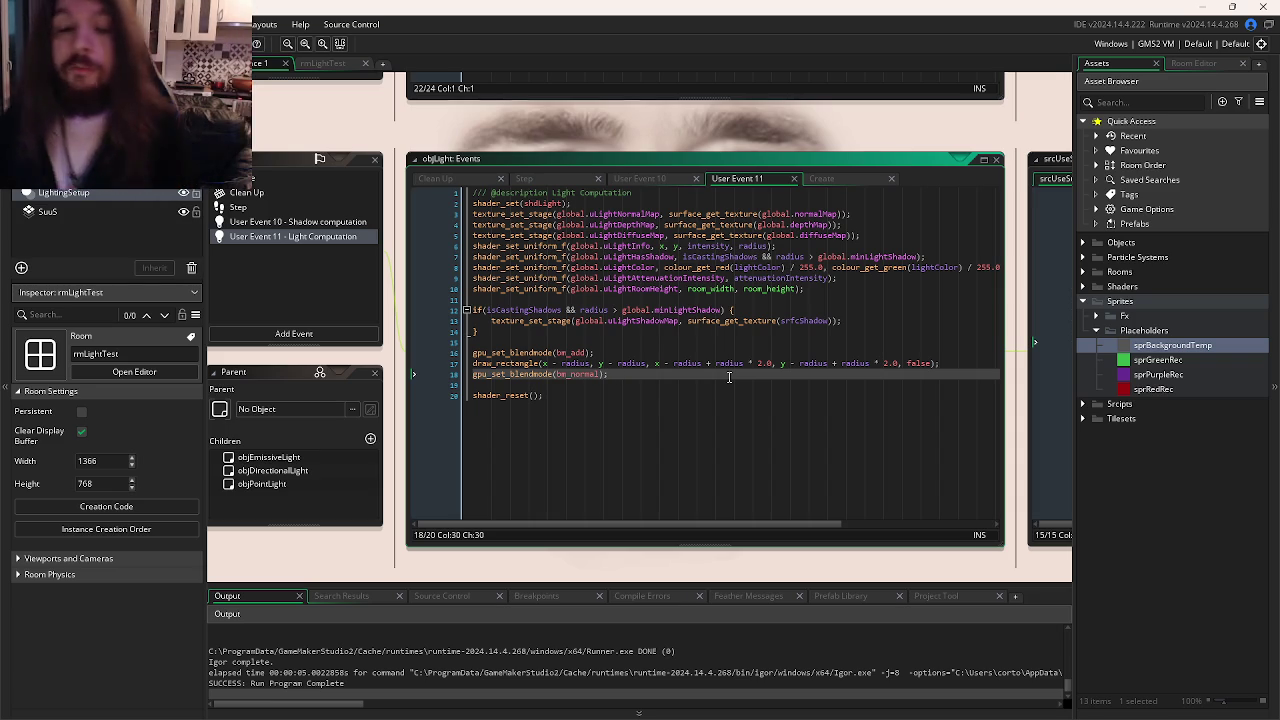
pyautogui.click(850, 317)
# Remove the shadow texture-stage line and test-run the game without it.
pyautogui.hotkey('shift', 'Home')
pyautogui.press('Delete')
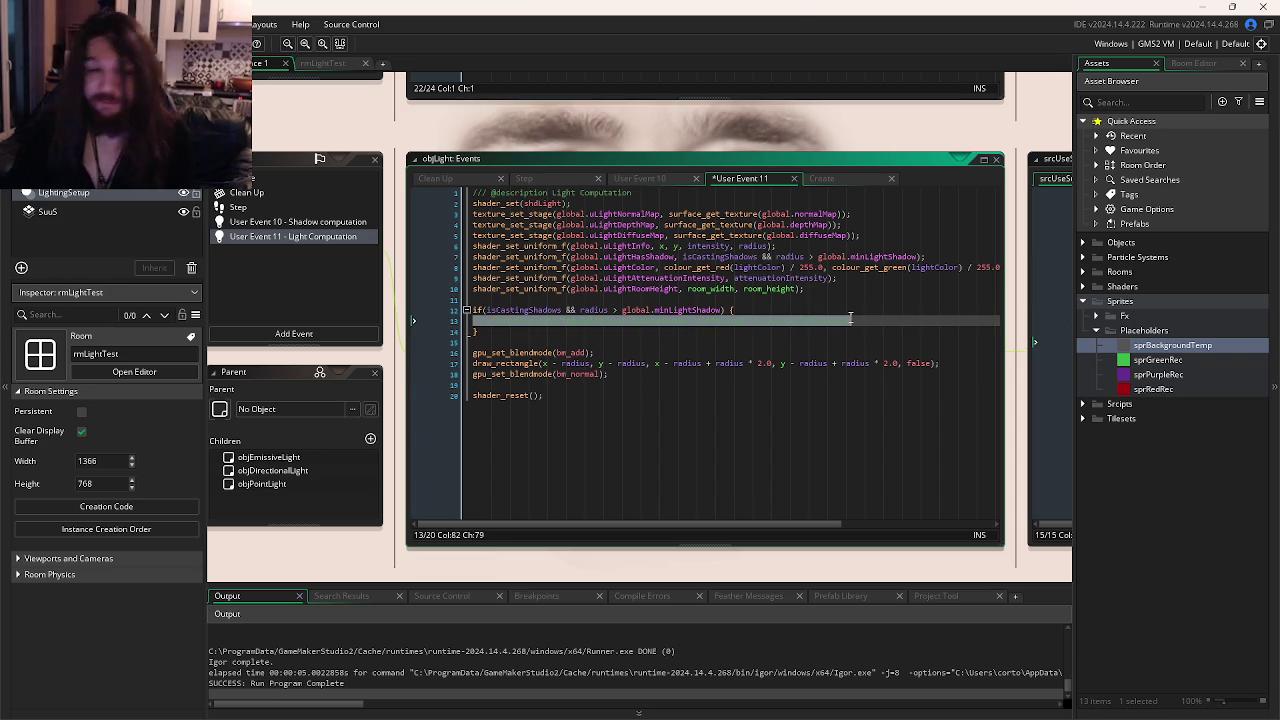
pyautogui.press('F5')
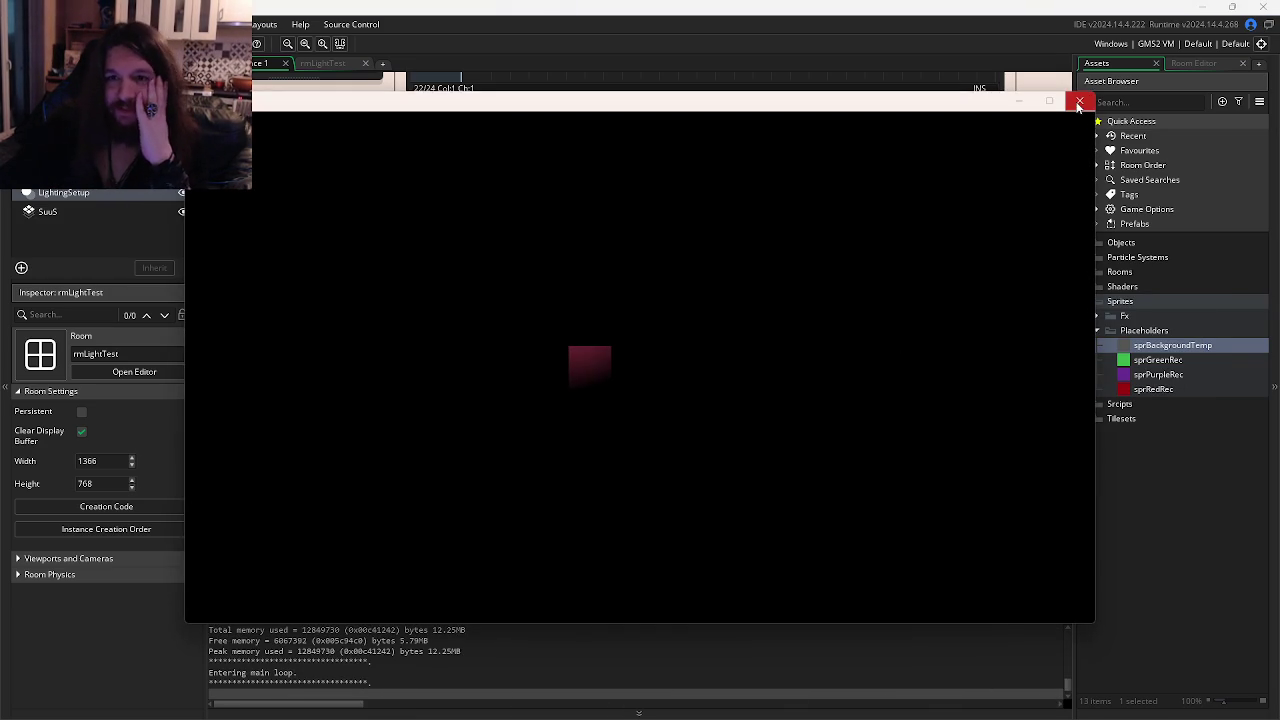
pyautogui.click(1079, 101)
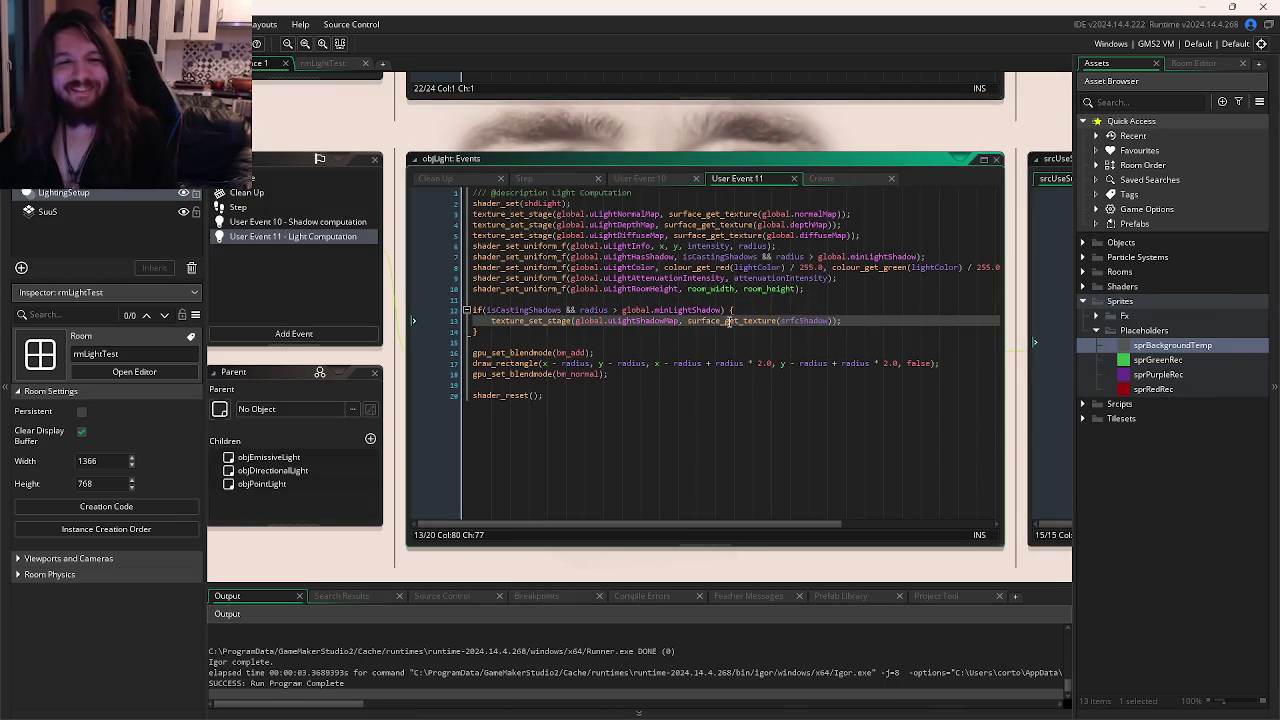
# Test-run again from the Shadow computation event's draw_clear_alpha line.
pyautogui.click(678, 178)
pyautogui.click(718, 299)
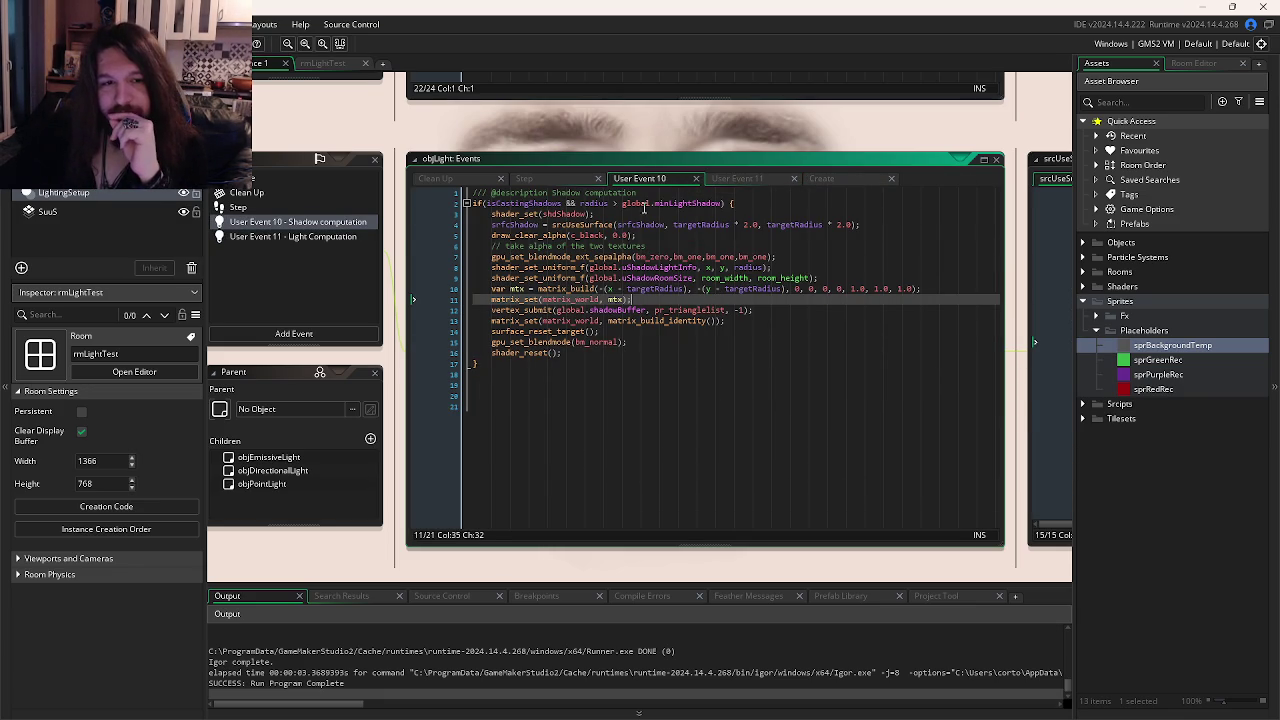
pyautogui.click(657, 234)
pyautogui.press('F5')
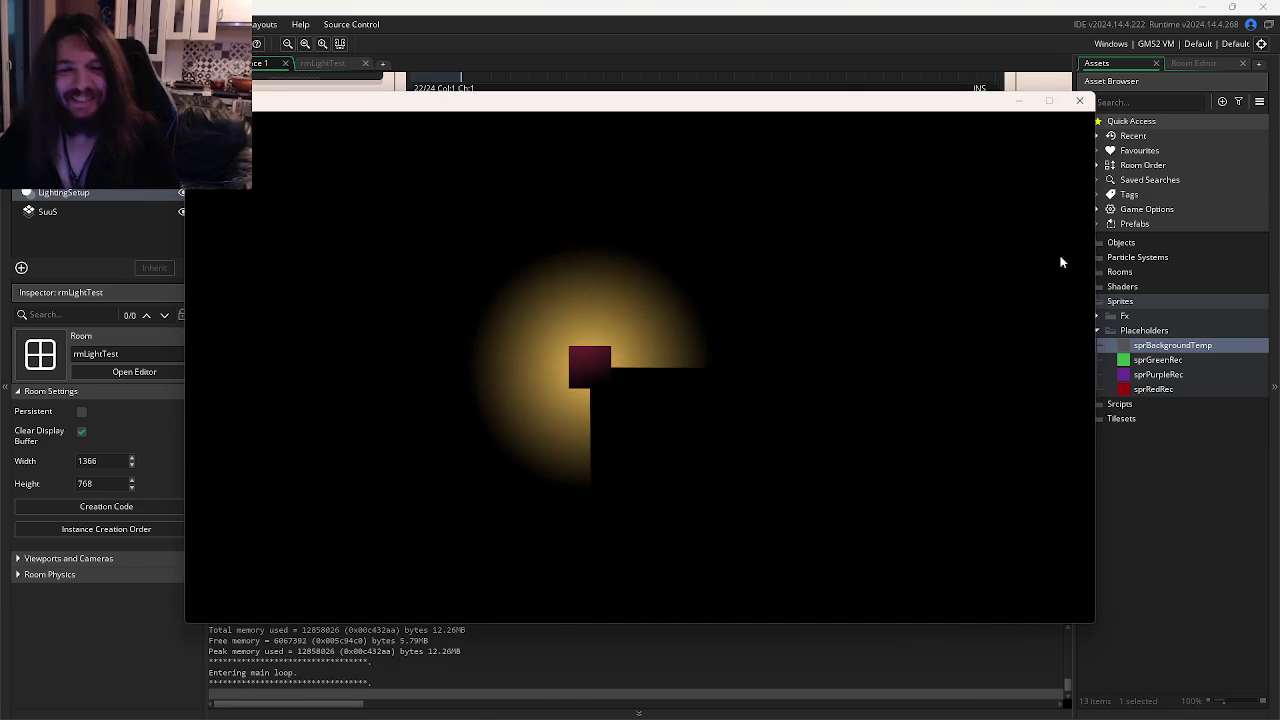
pyautogui.click(1083, 100)
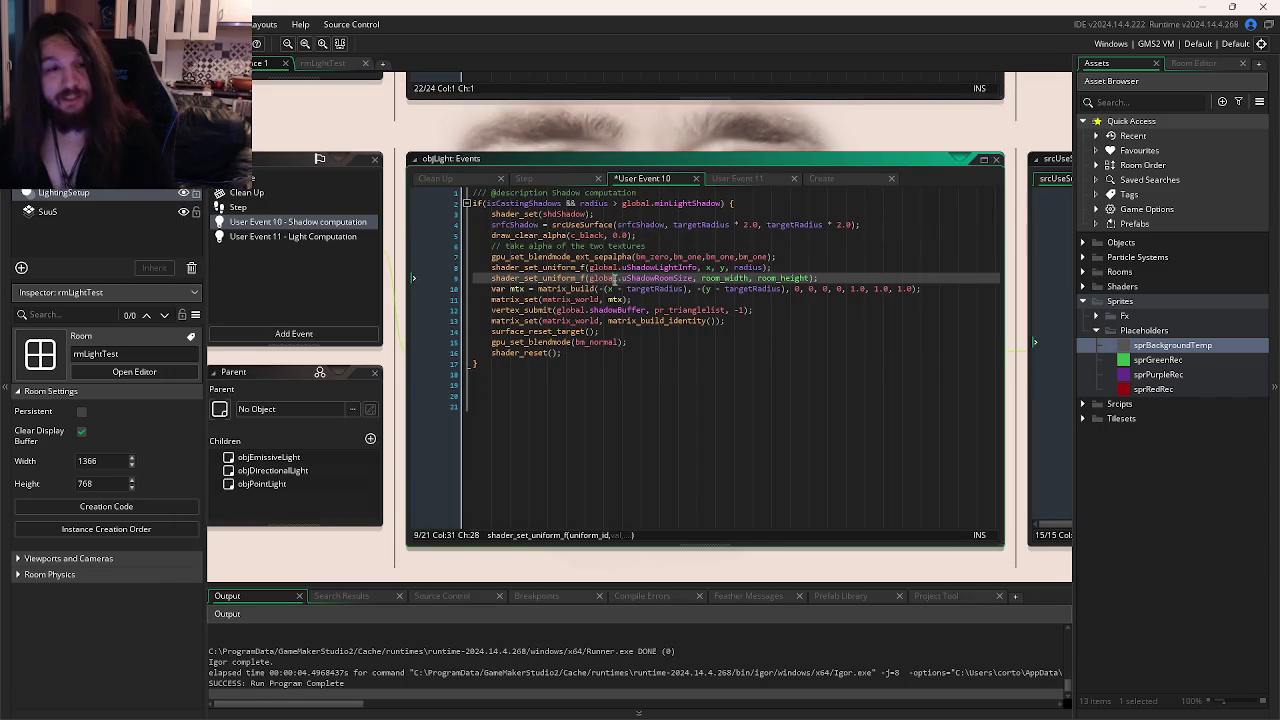
# Toggle the comment on line 4's srfcShadow srcUseSurface call and rerun, hitting the surface stack error.
pyautogui.click(676, 227)
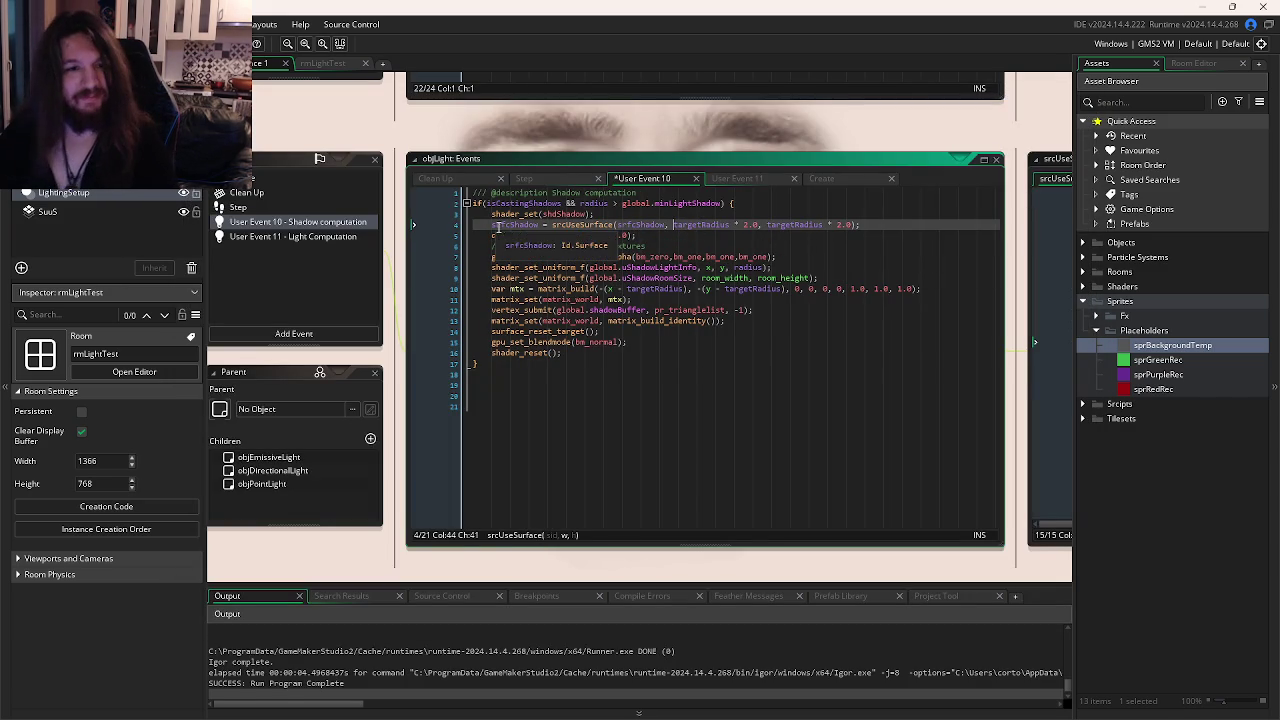
pyautogui.doubleClick(503, 225)
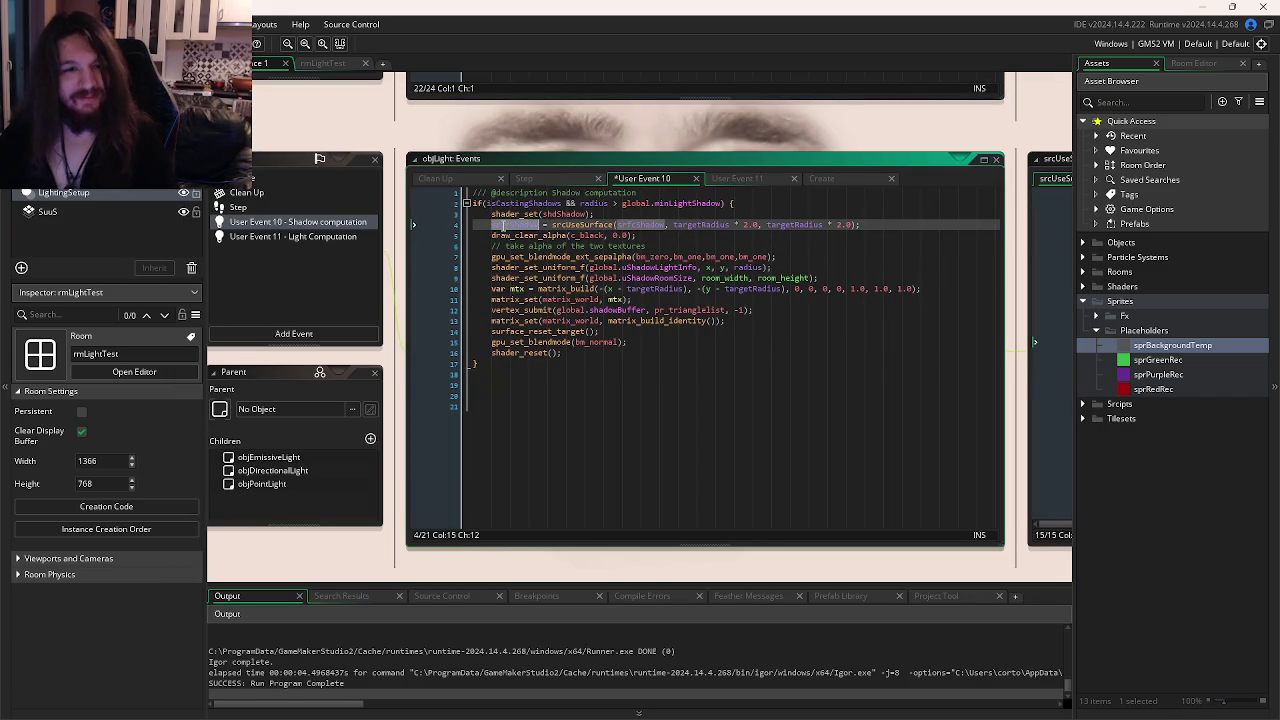
pyautogui.click(886, 223)
pyautogui.hotkey('ctrl', 'k')
pyautogui.press('F5')
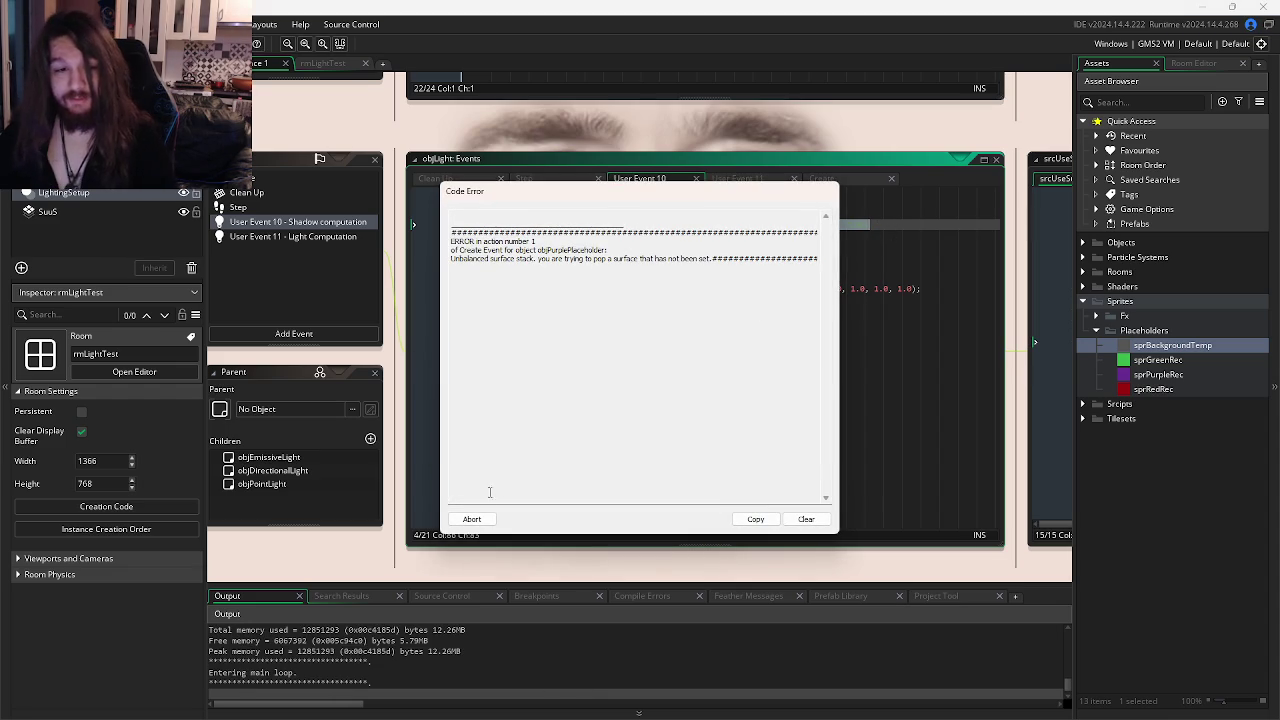
# Abort the crashed game and return focus to objLight's User Event 10 shadow code.
pyautogui.click(471, 519)
pyautogui.click(663, 390)
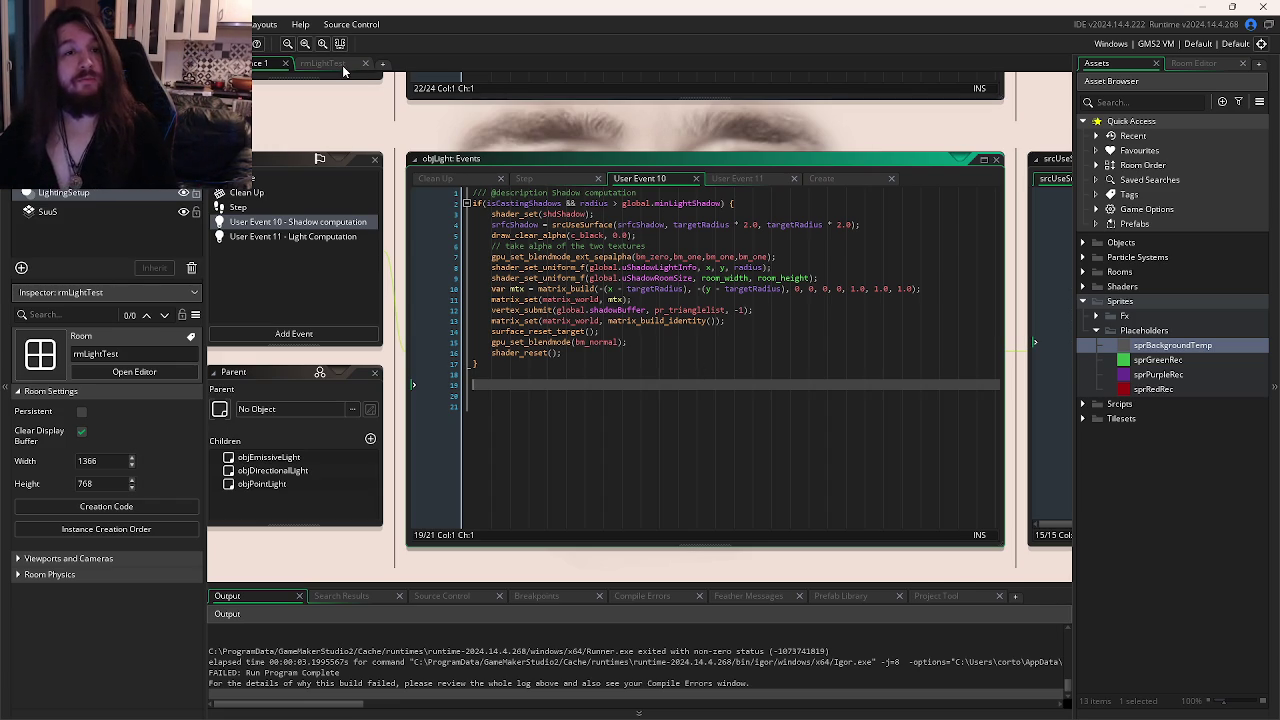
# Look over the rmLightTest room and its sprGreenRec sprite.
pyautogui.click(345, 66)
pyautogui.click(1157, 360)
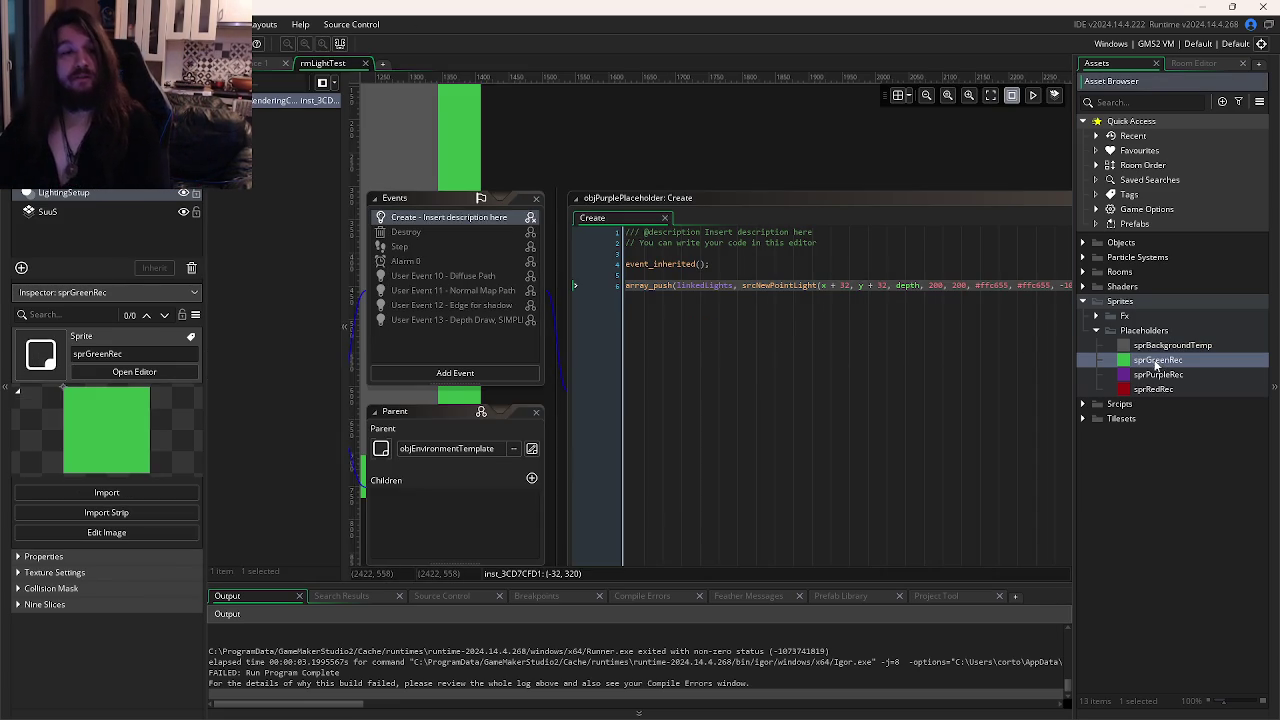
pyautogui.scroll(2, 600, 294)
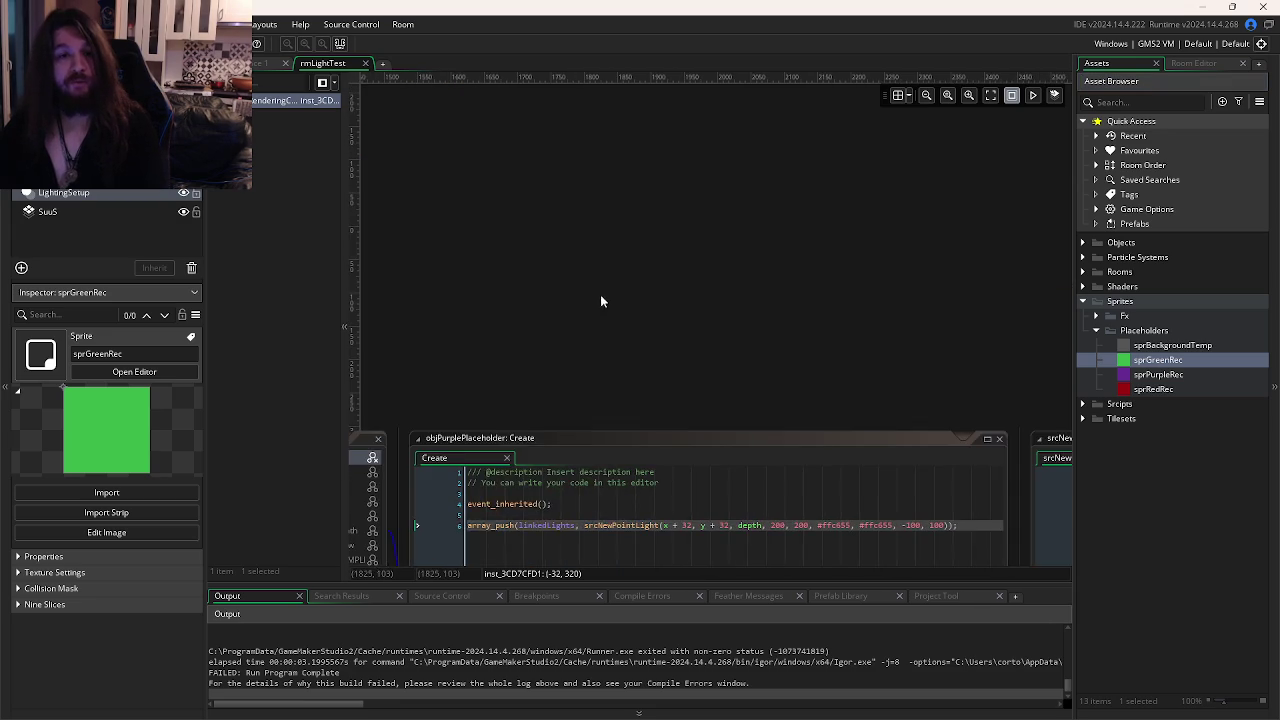
pyautogui.scroll(1, 780, 289)
pyautogui.scroll(-3, 694, 286)
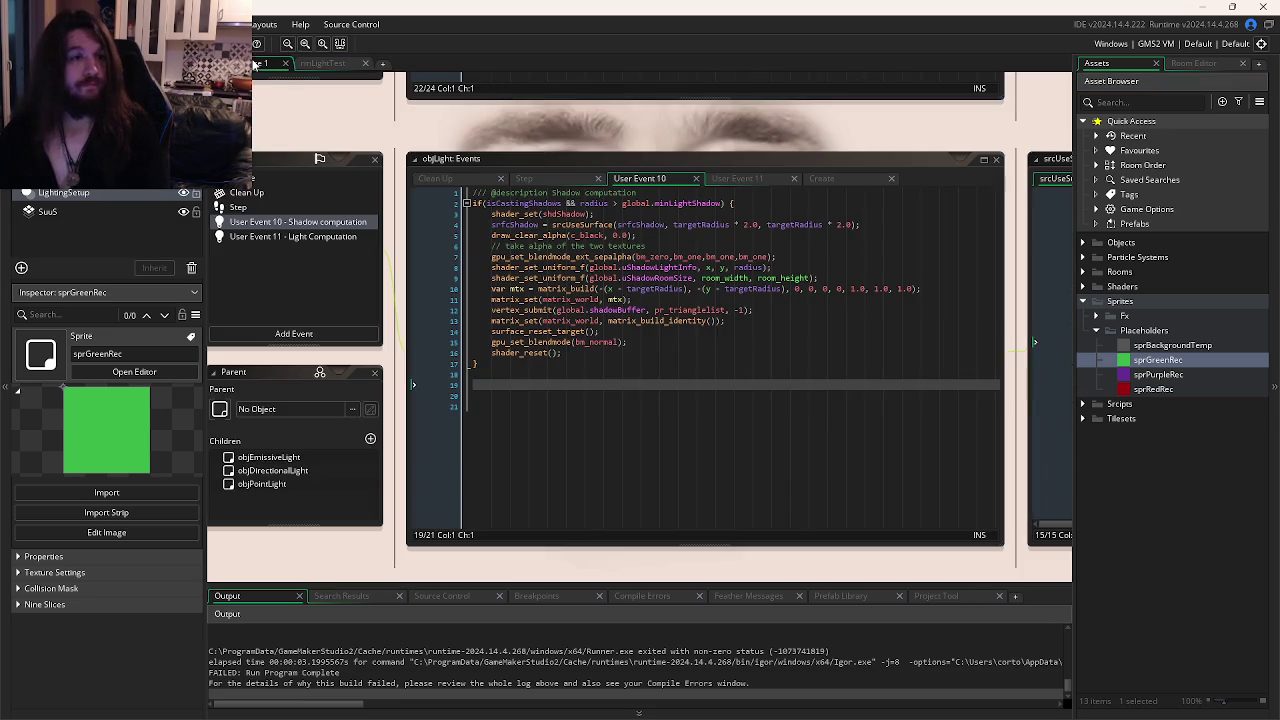
# Back in objLight's code, check the shader_reset and shadowBuffer lines, then show the Light Computation event.
pyautogui.click(265, 63)
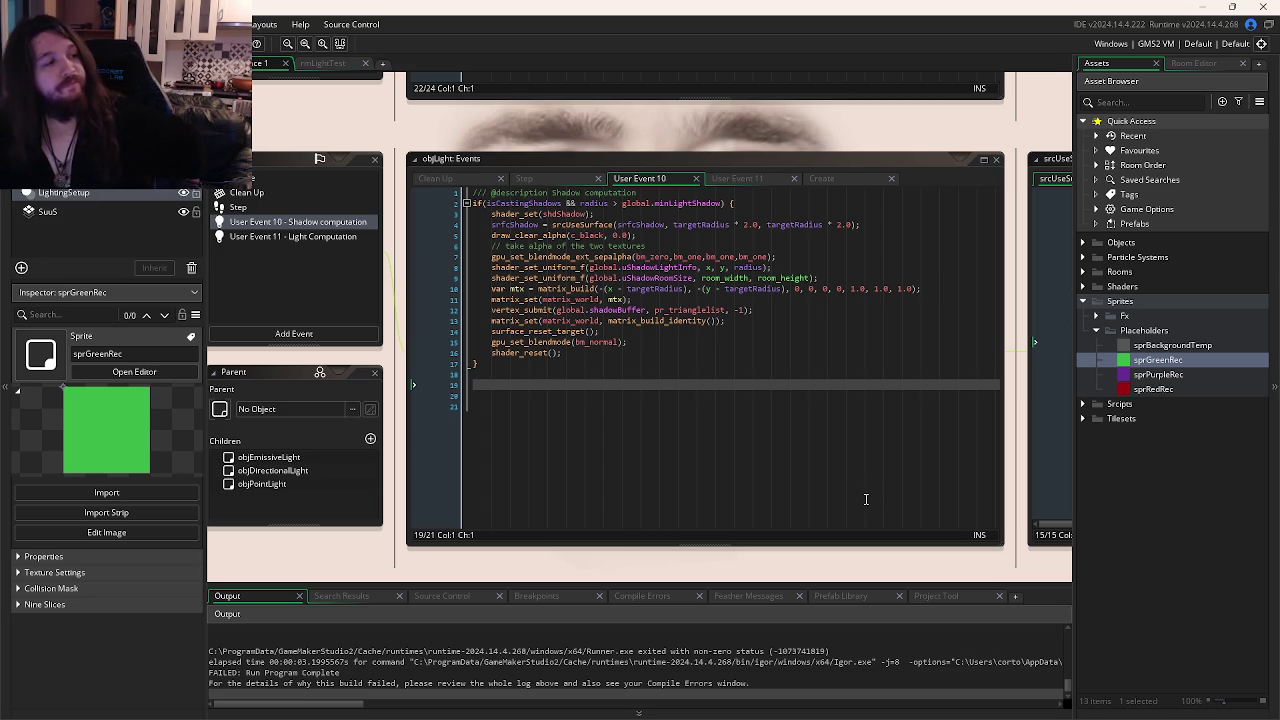
pyautogui.click(646, 363)
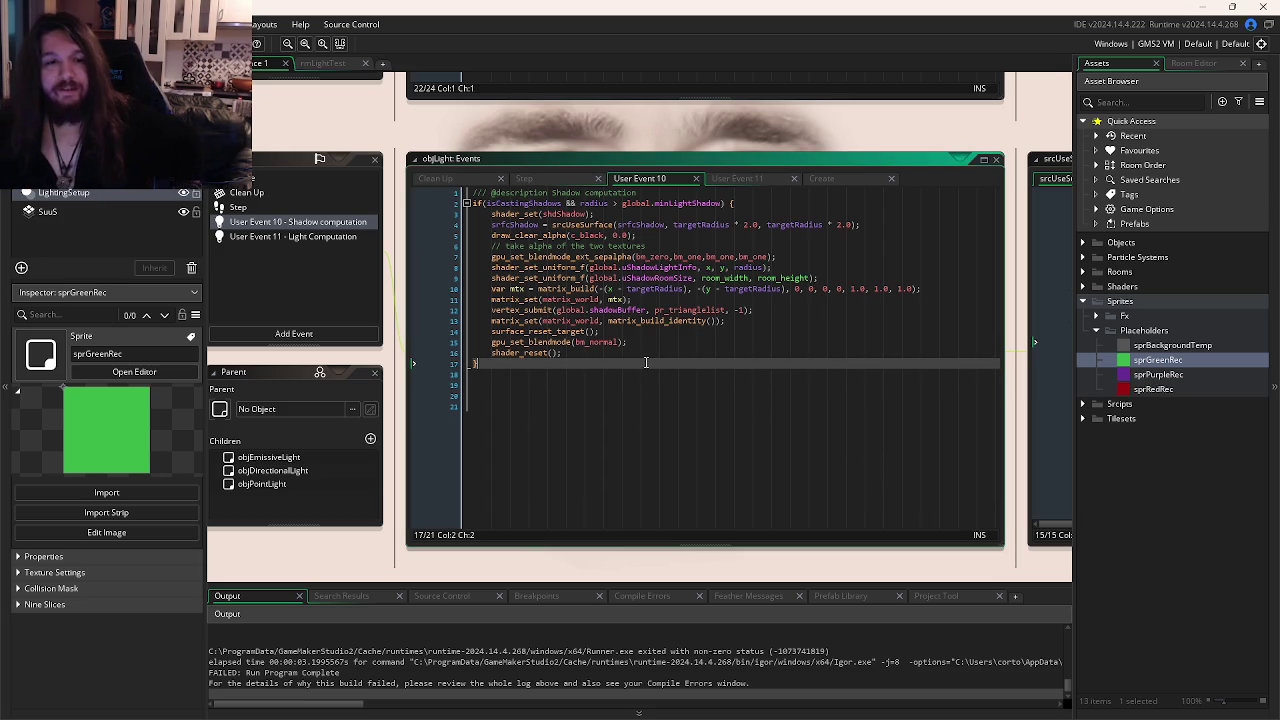
pyautogui.click(711, 352)
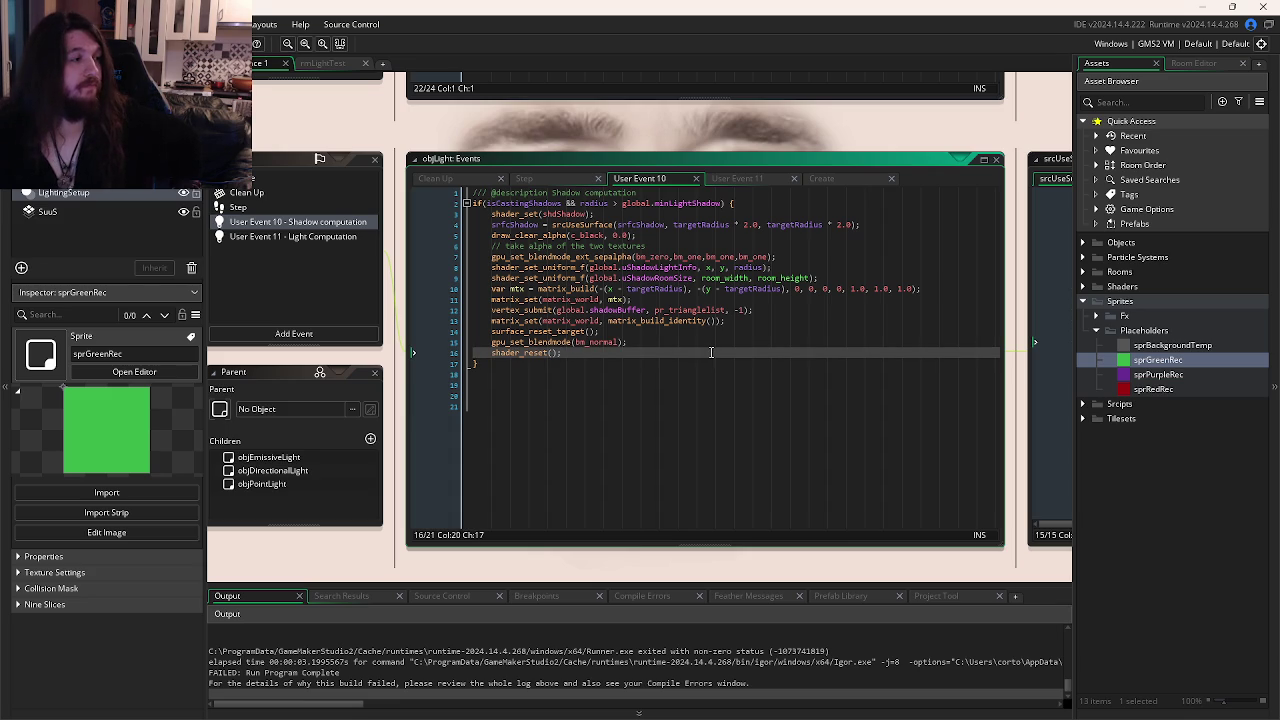
pyautogui.moveTo(660, 251)
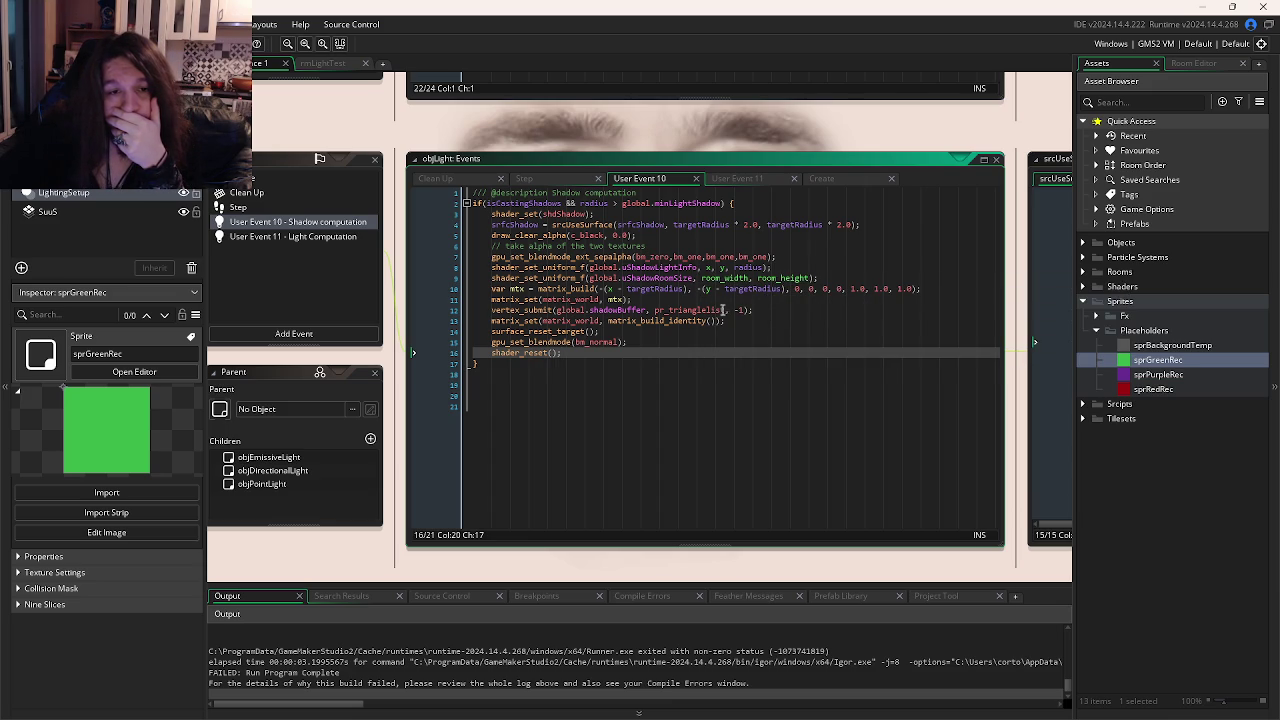
pyautogui.click(619, 310)
pyautogui.click(726, 179)
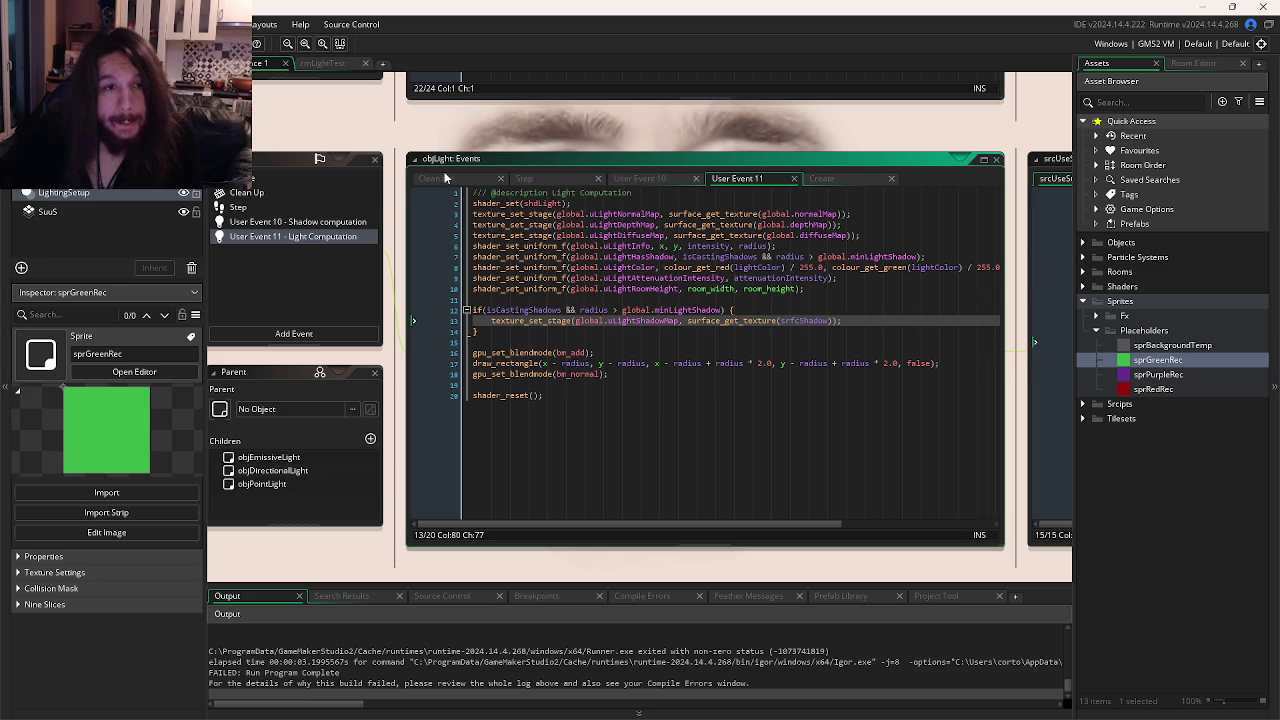
# Review objLight's Step code, then select srfcShadow in its Create code.
pyautogui.click(524, 179)
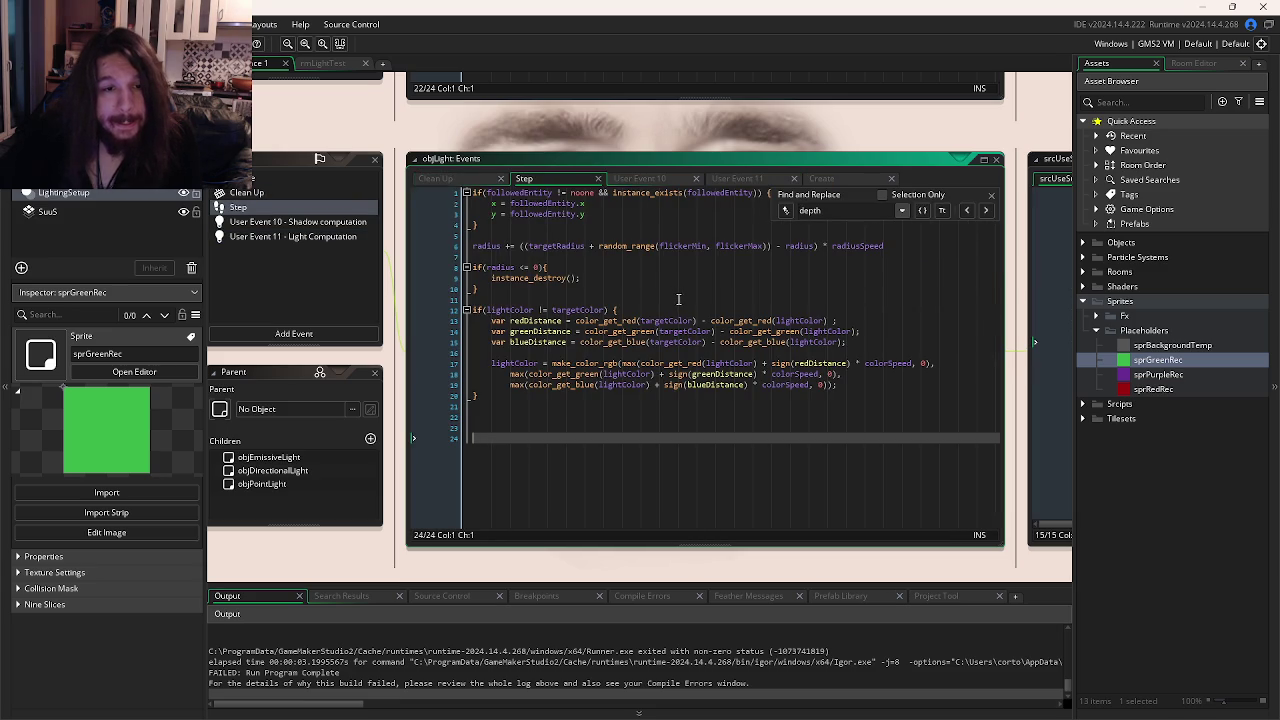
pyautogui.moveTo(545, 343)
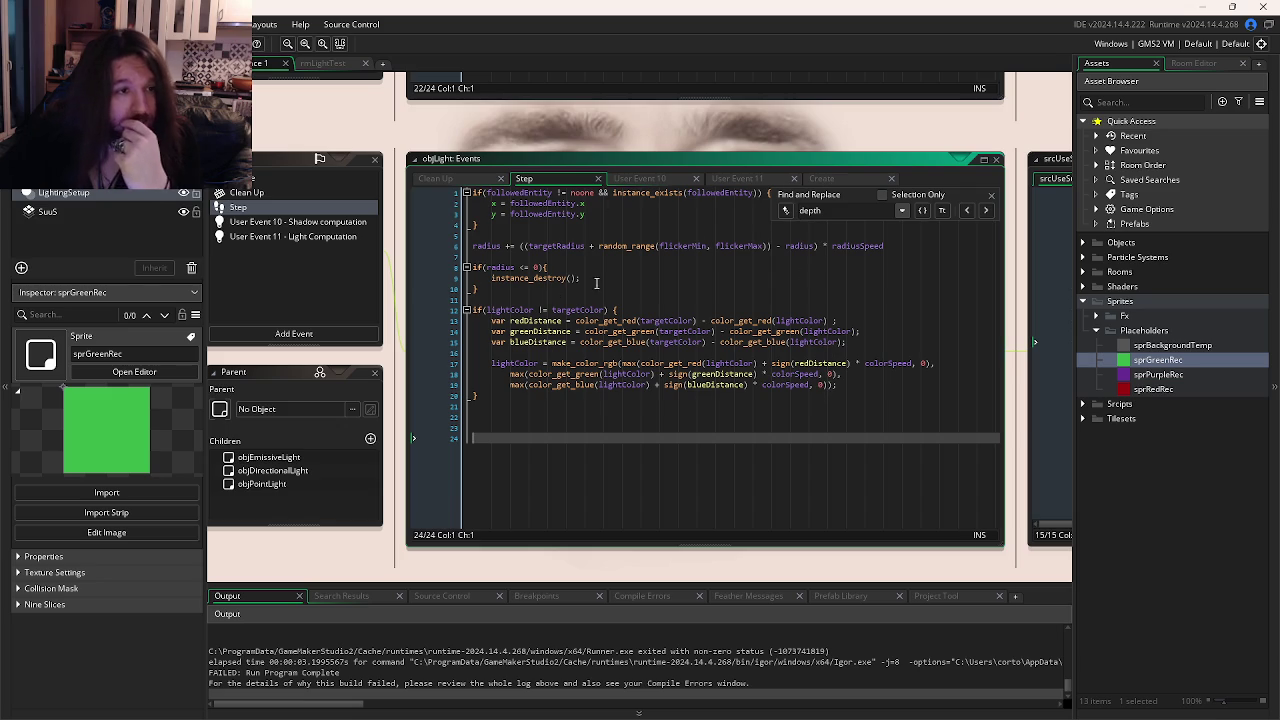
pyautogui.click(824, 181)
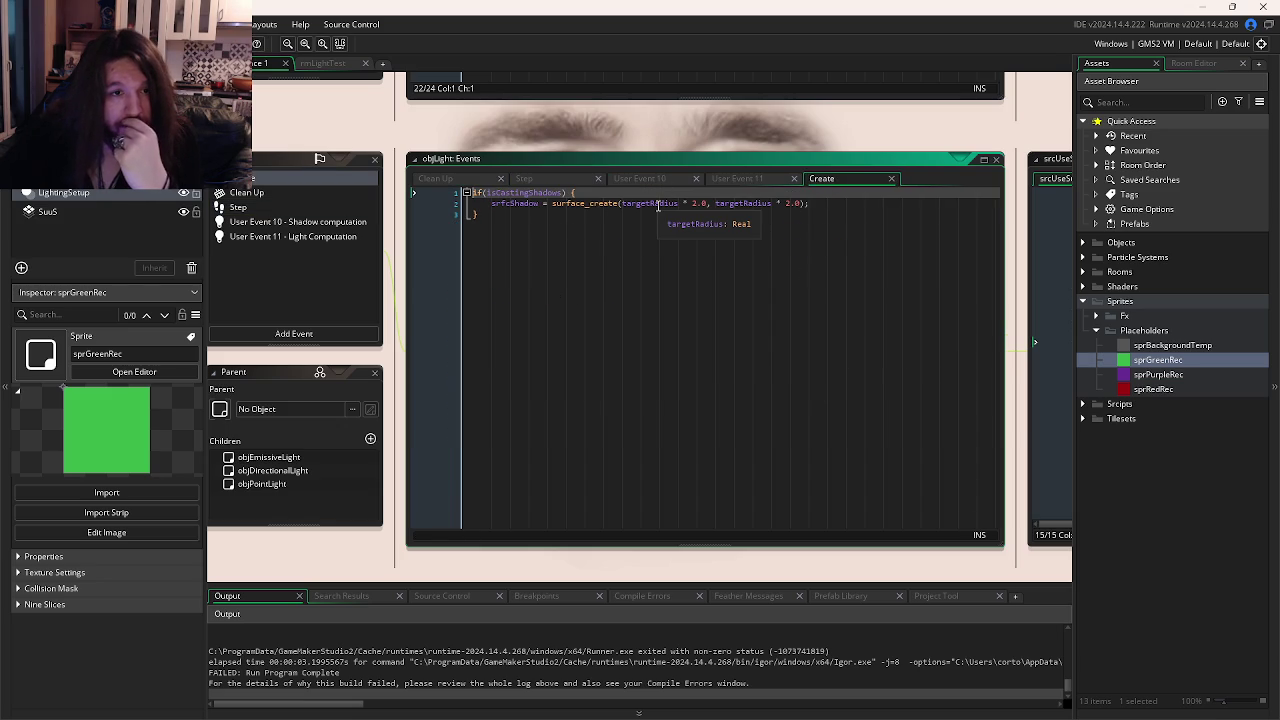
pyautogui.doubleClick(518, 205)
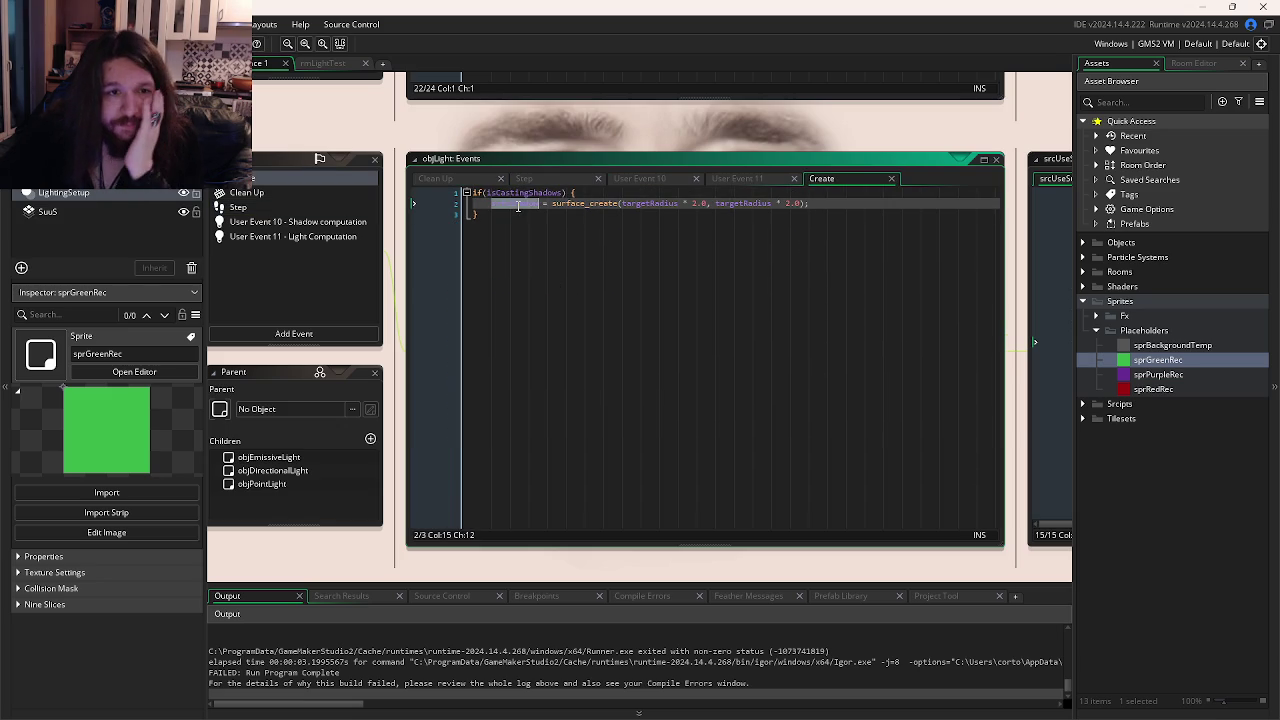
# Inspect objLight's variable definitions, then return to the rmLightTest room editor.
pyautogui.click(534, 248)
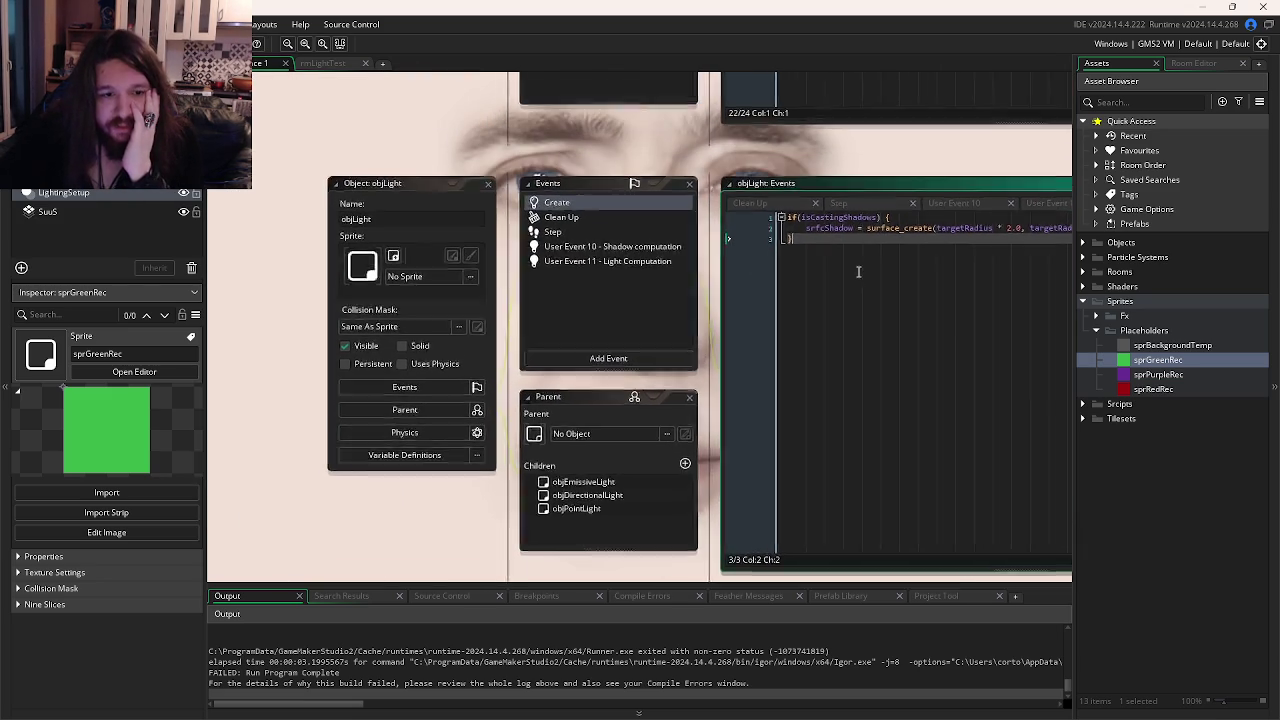
pyautogui.click(430, 447)
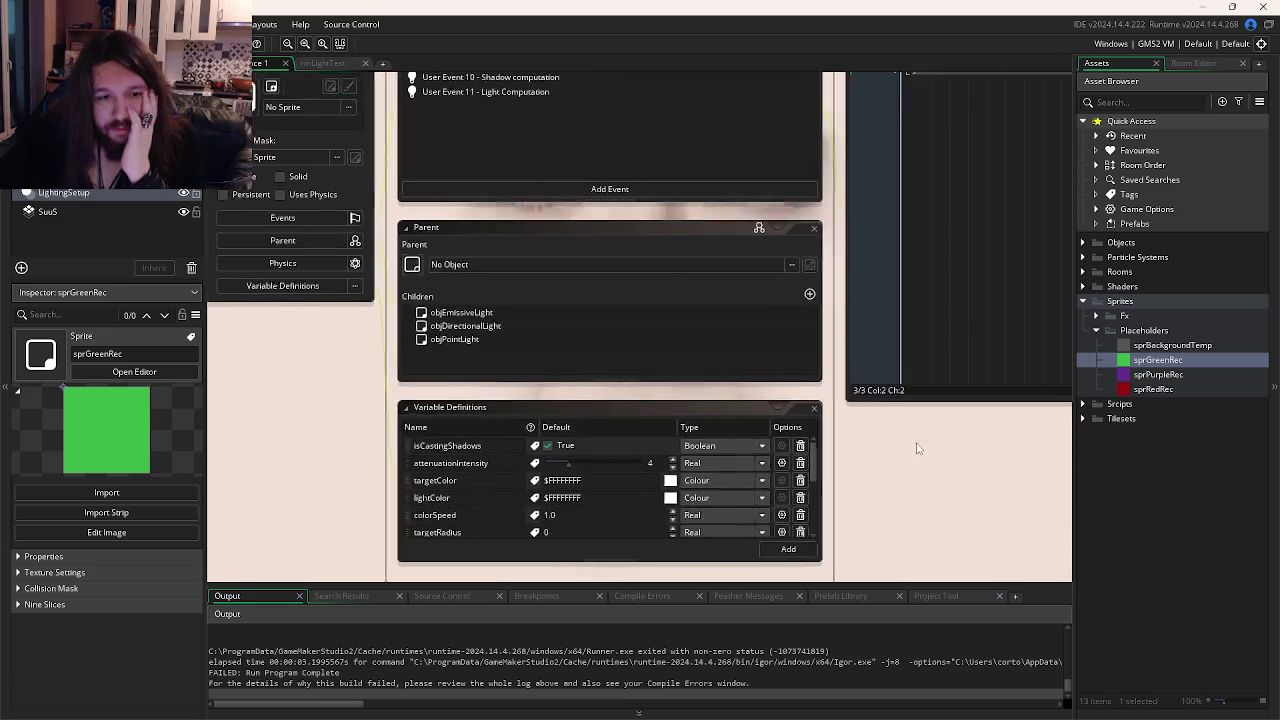
pyautogui.scroll(-3, 660, 432)
pyautogui.scroll(5, 660, 432)
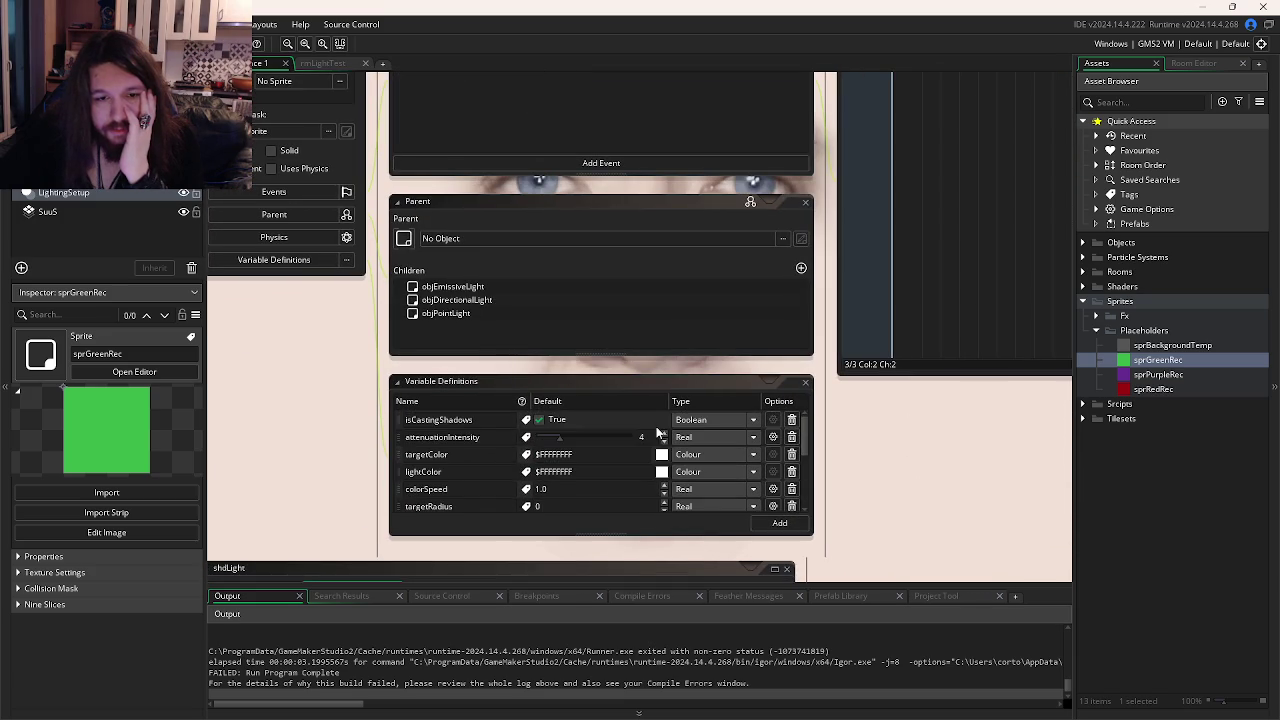
pyautogui.scroll(-4, 624, 446)
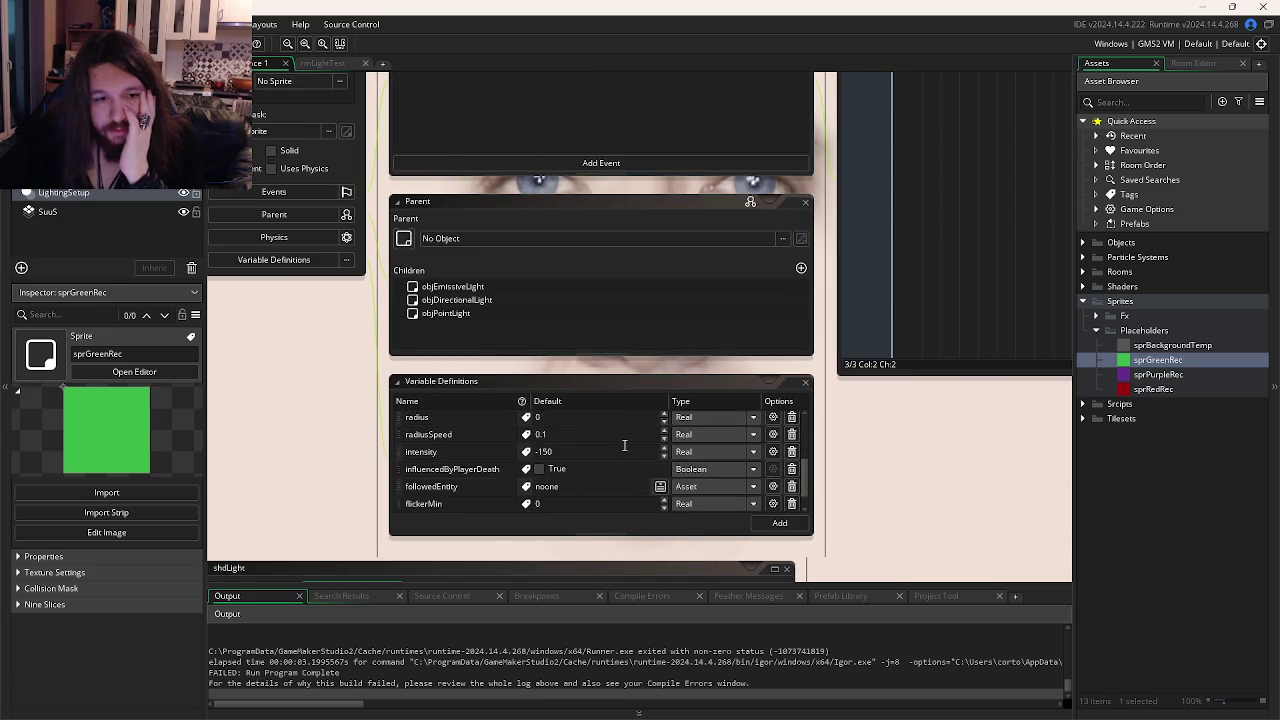
pyautogui.scroll(5, 622, 450)
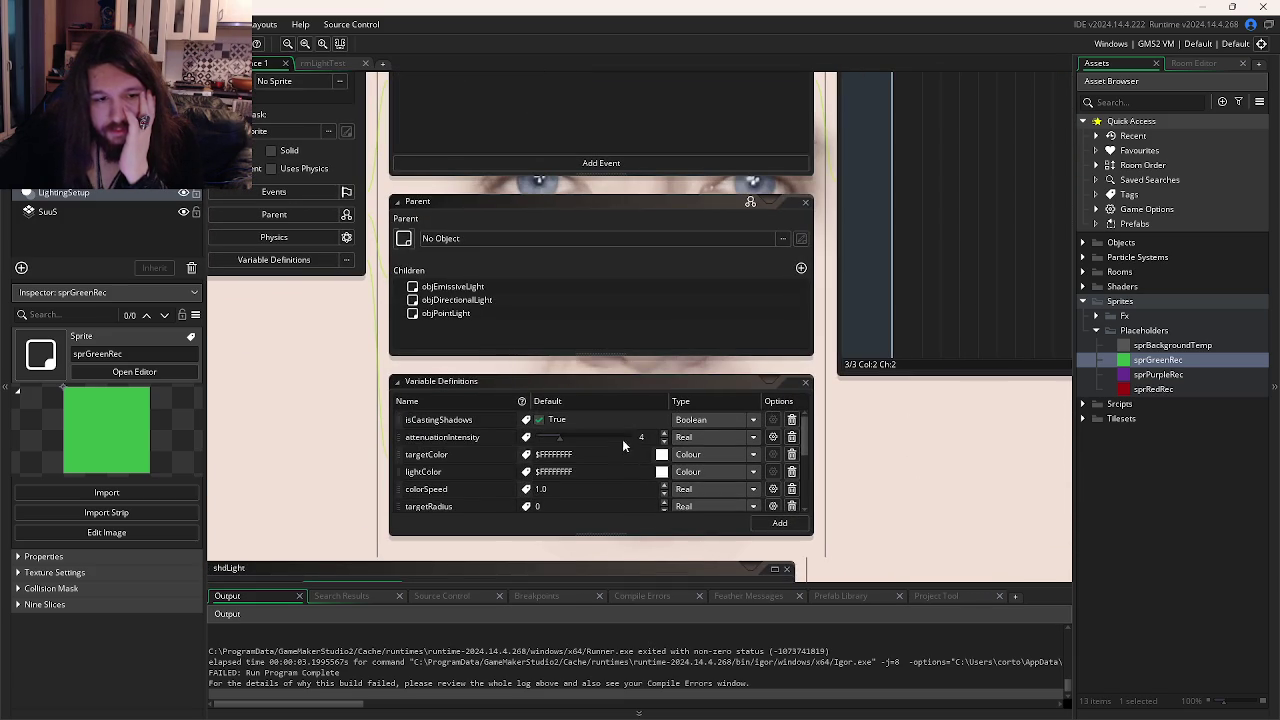
pyautogui.click(306, 62)
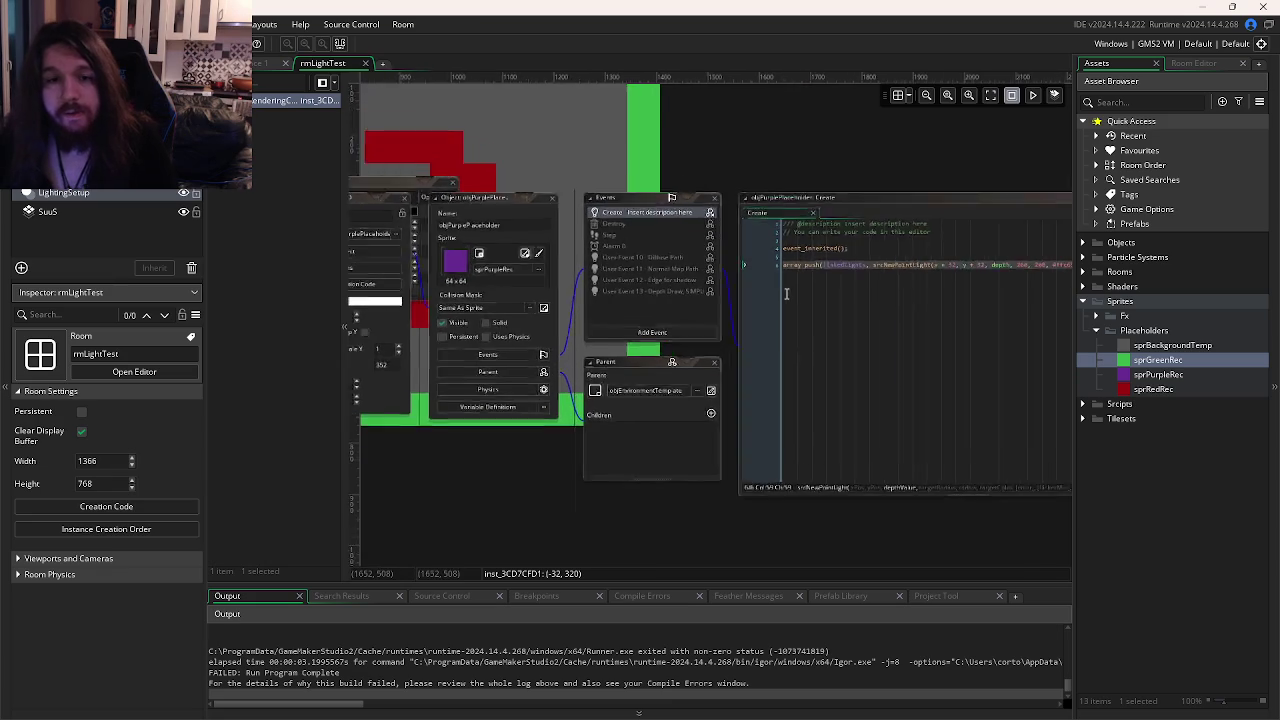
# Read through the srcNewPointLight script, then return to the parent light object's editor.
pyautogui.click(786, 293)
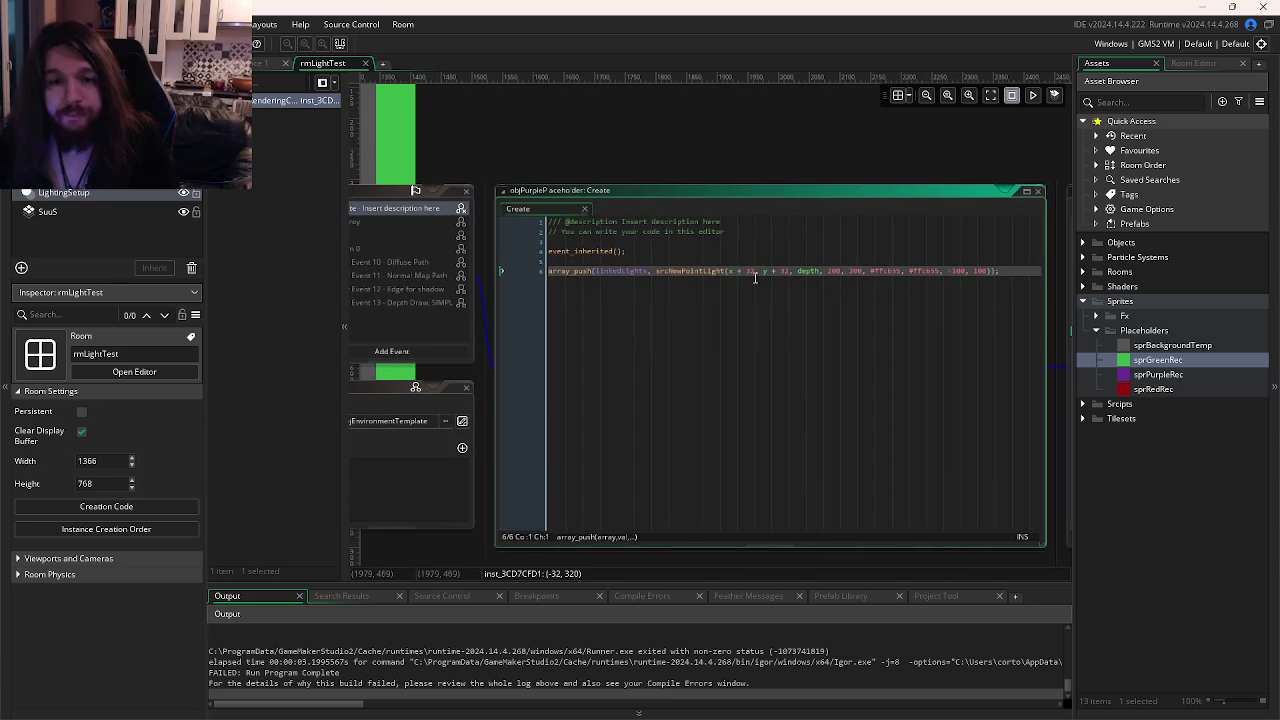
pyautogui.middleClick(670, 273)
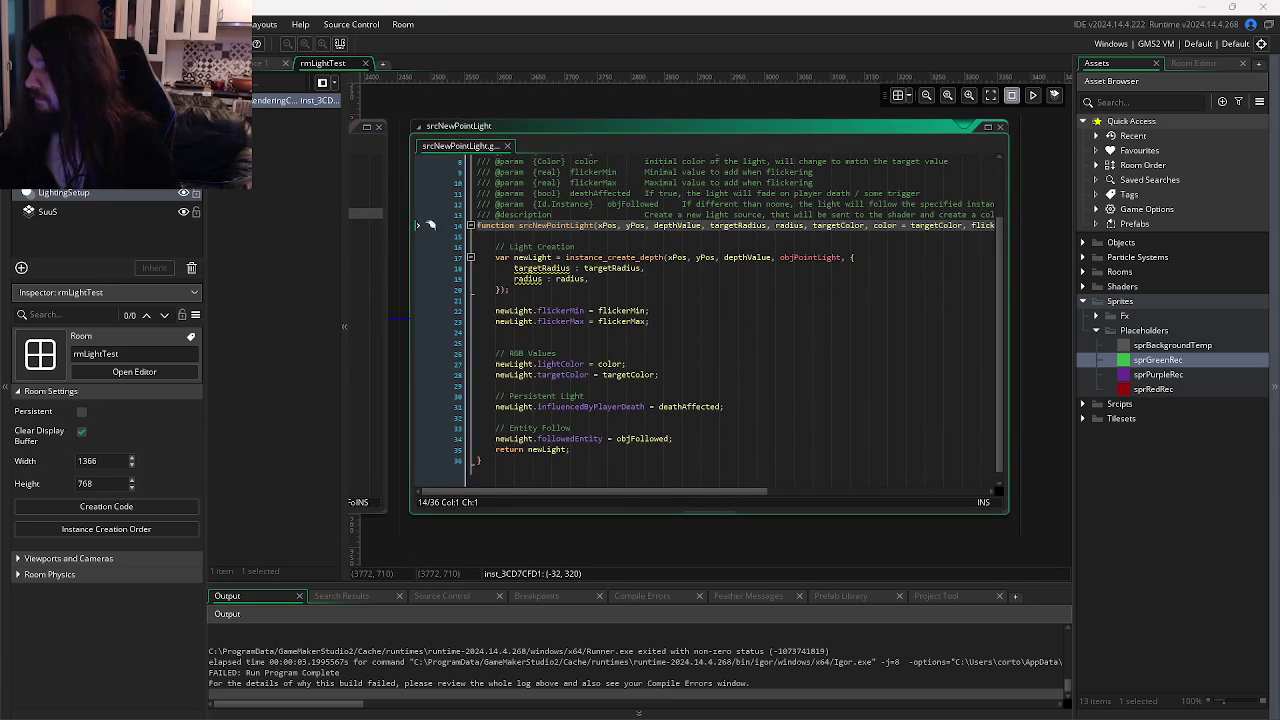
pyautogui.click(920, 303)
pyautogui.scroll(-1, 800, 400)
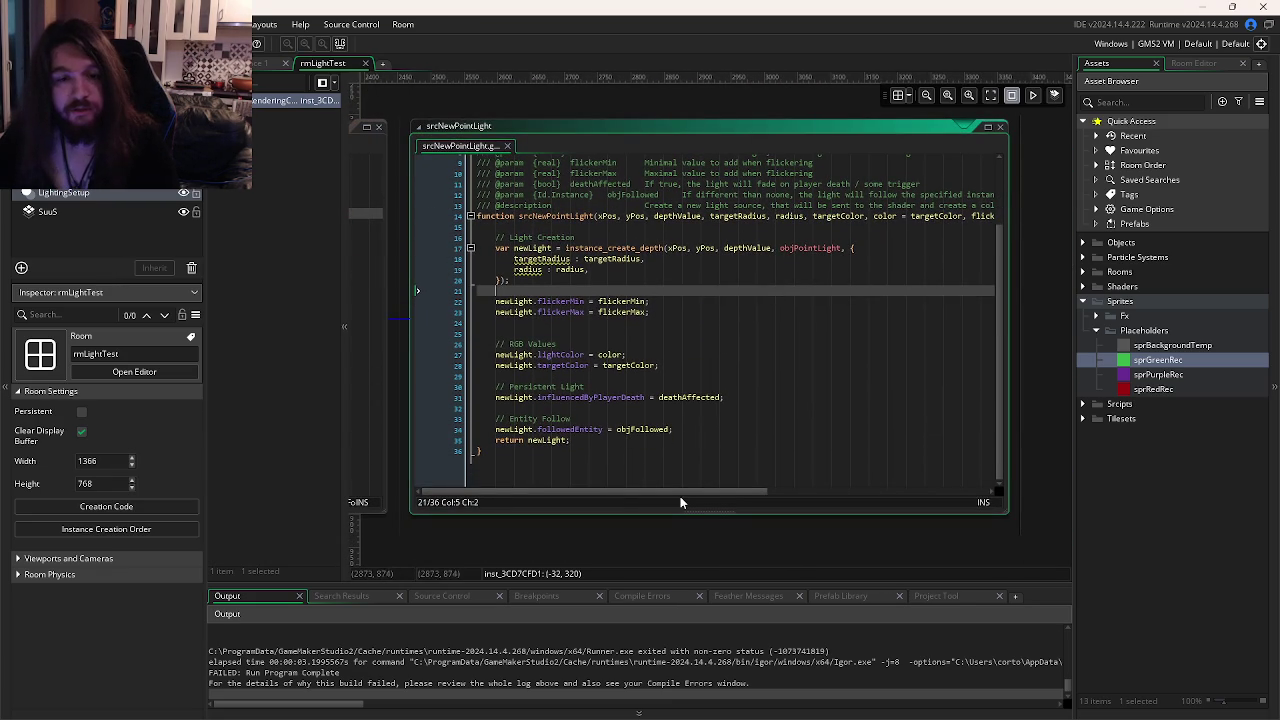
pyautogui.moveTo(680, 492); pyautogui.dragTo(902, 492)
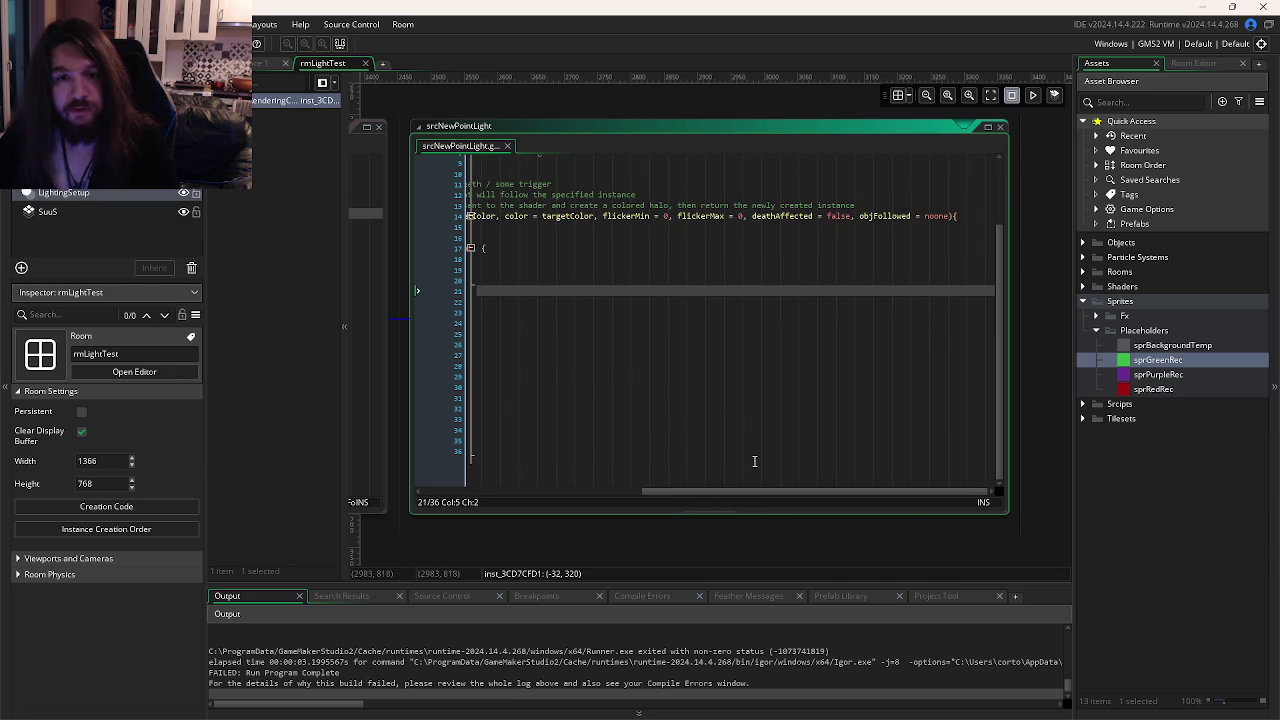
pyautogui.moveTo(763, 491); pyautogui.dragTo(531, 481)
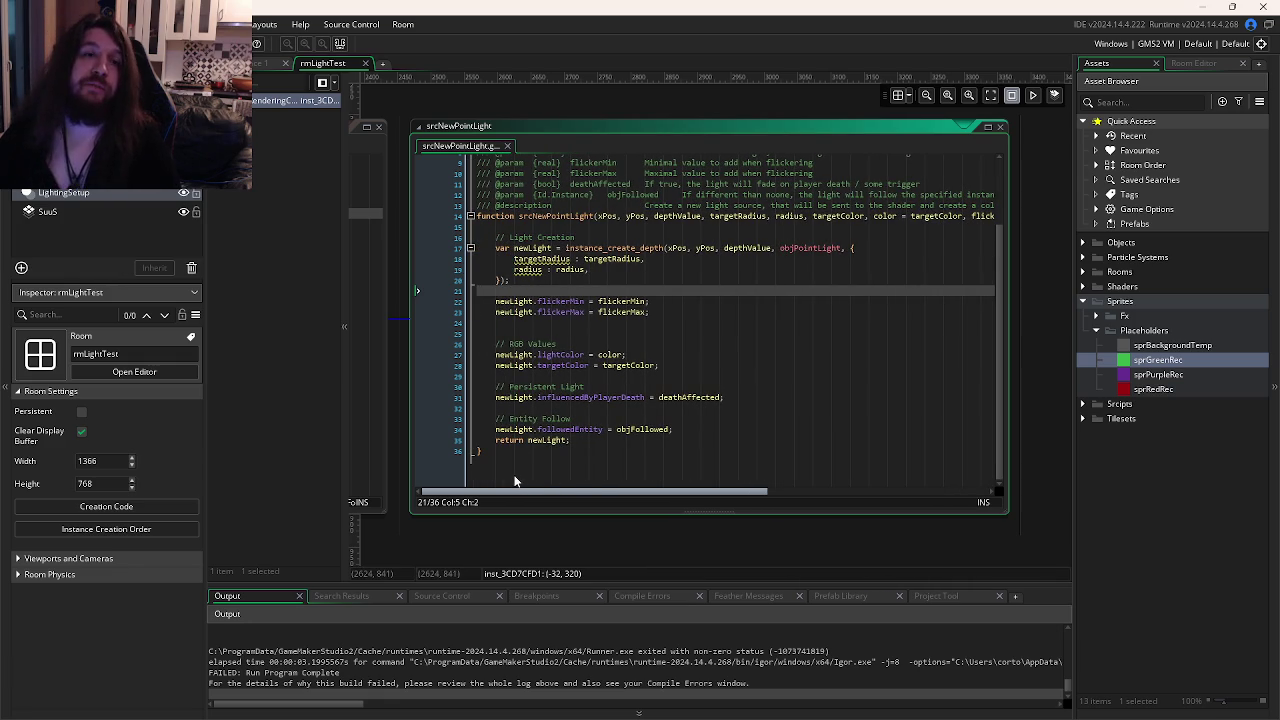
pyautogui.moveTo(546, 399)
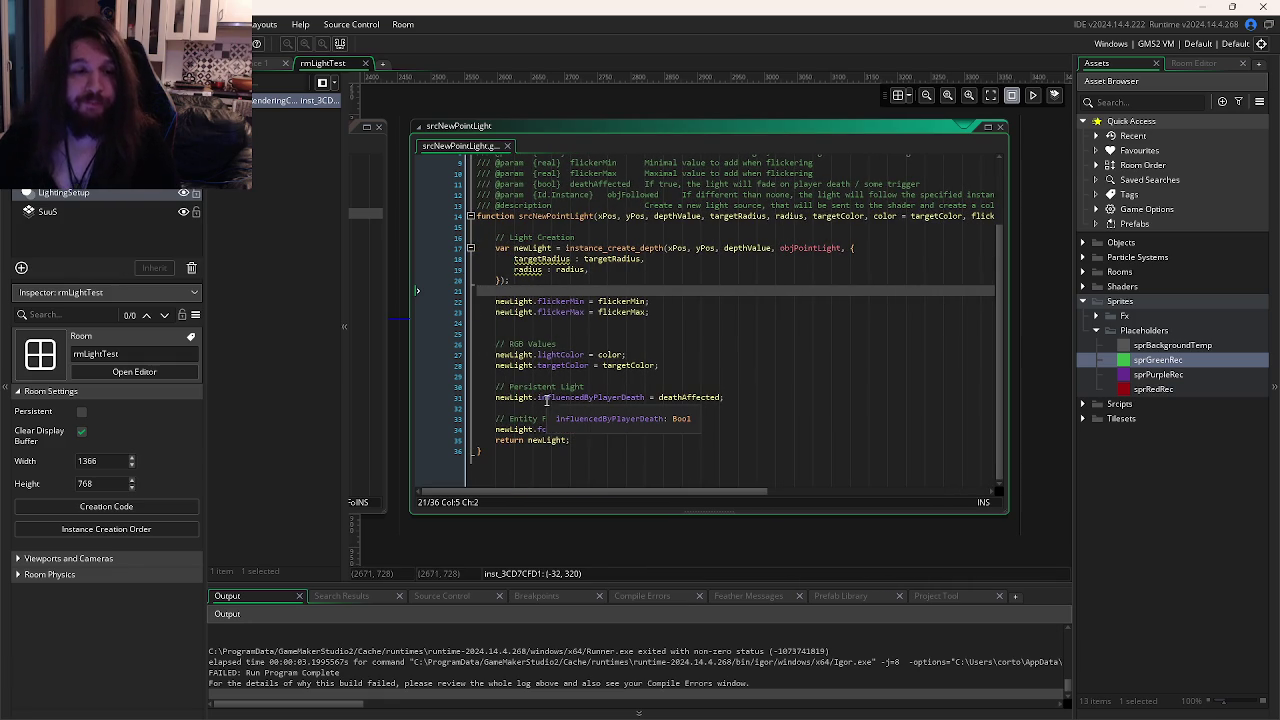
pyautogui.moveTo(604, 428)
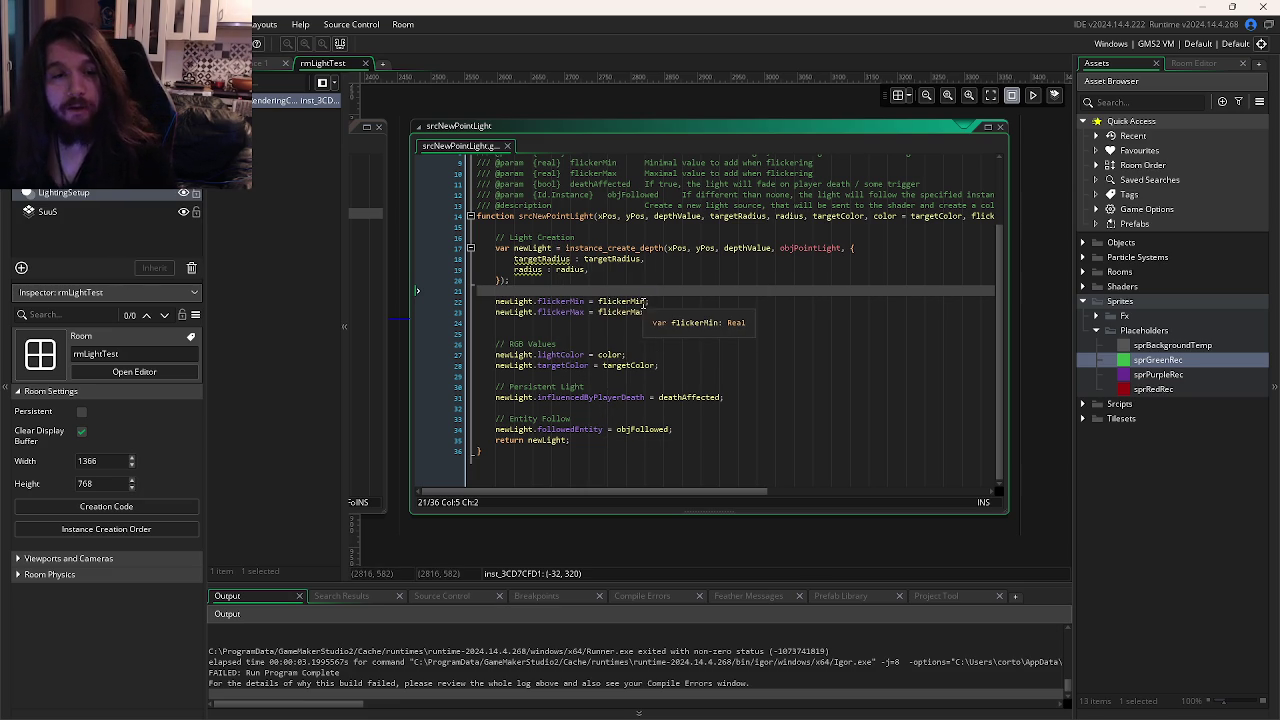
pyautogui.click(265, 63)
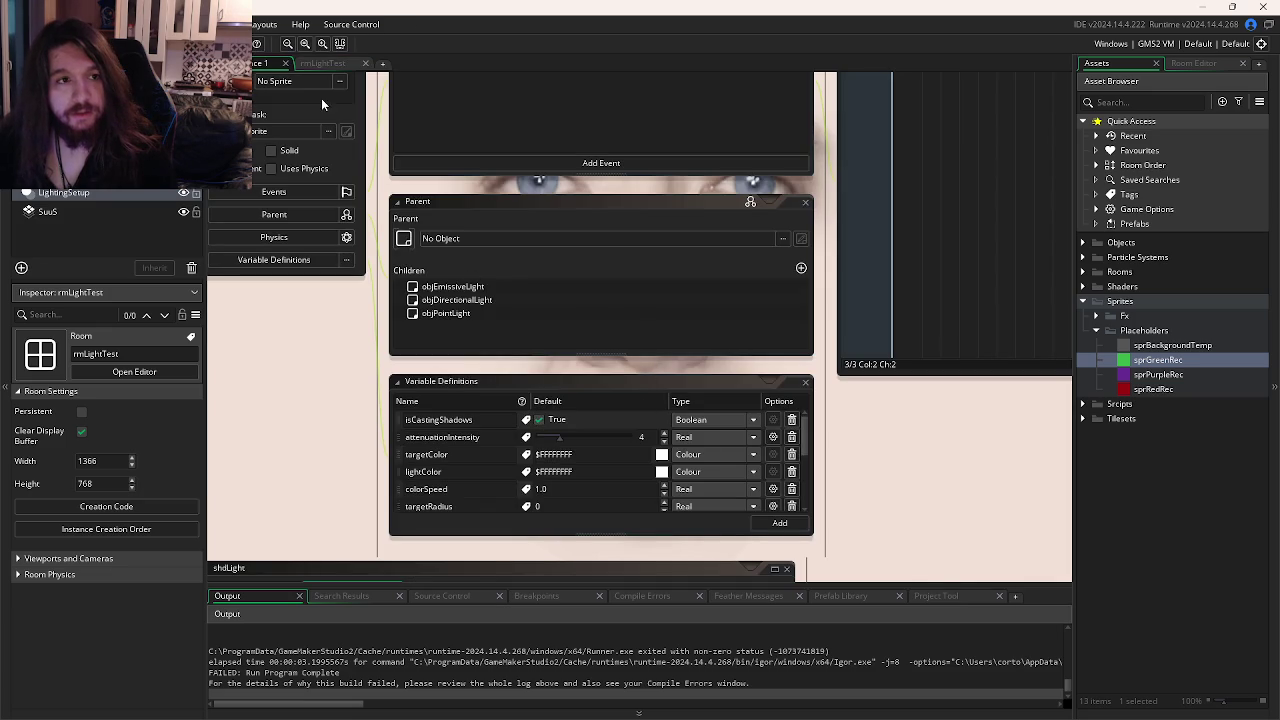
# Open the light object from the Objects > Core folder in the Asset Browser.
pyautogui.click(318, 64)
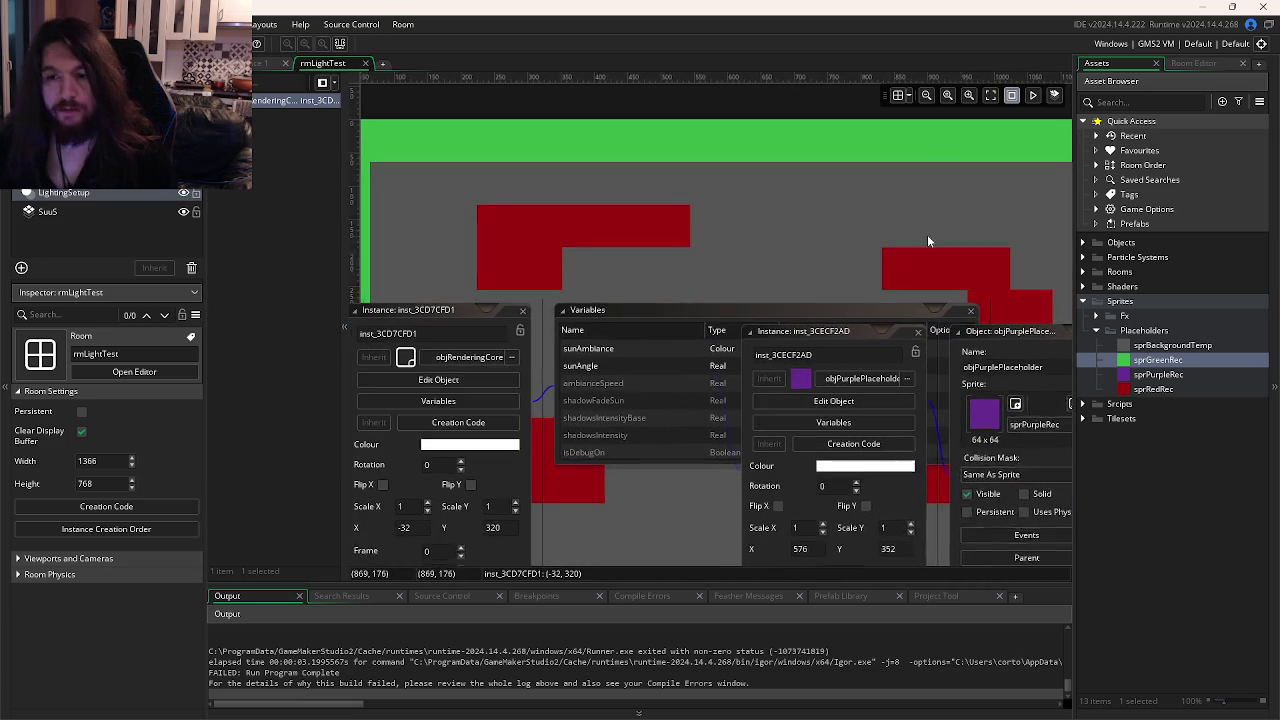
pyautogui.click(1082, 242)
pyautogui.click(1097, 272)
pyautogui.click(1097, 272)
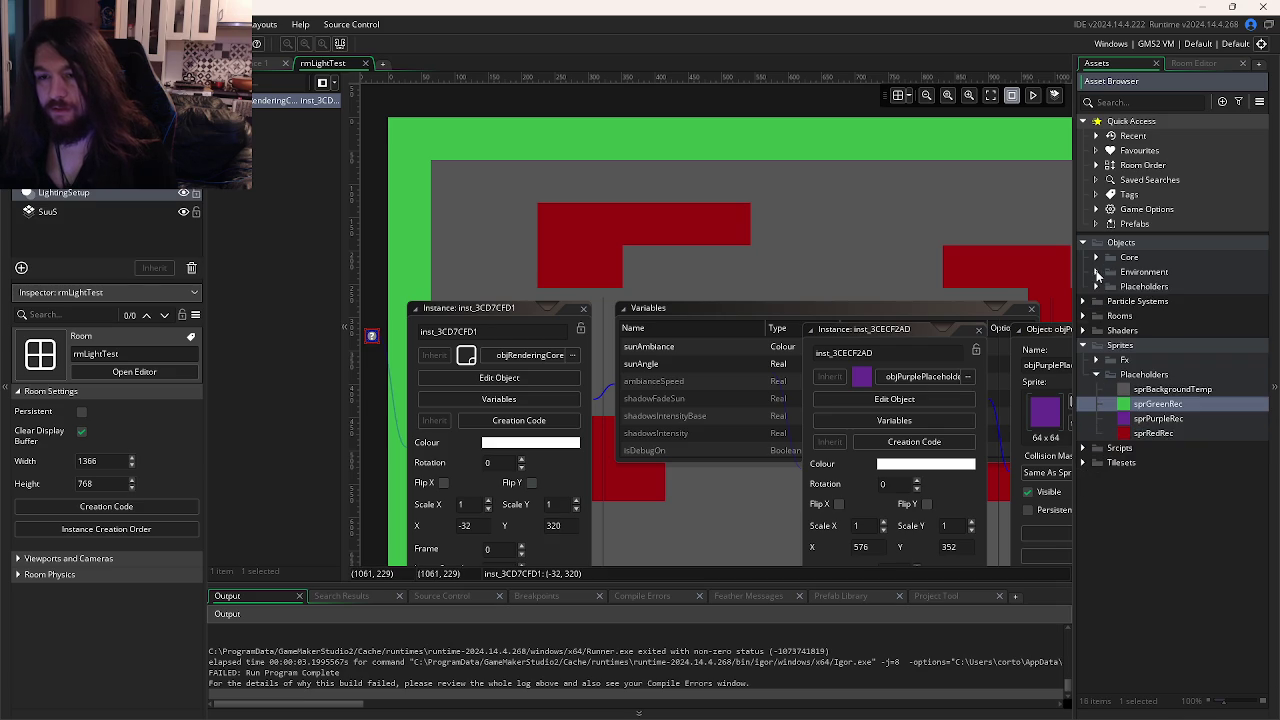
pyautogui.click(1097, 257)
pyautogui.doubleClick(1122, 288)
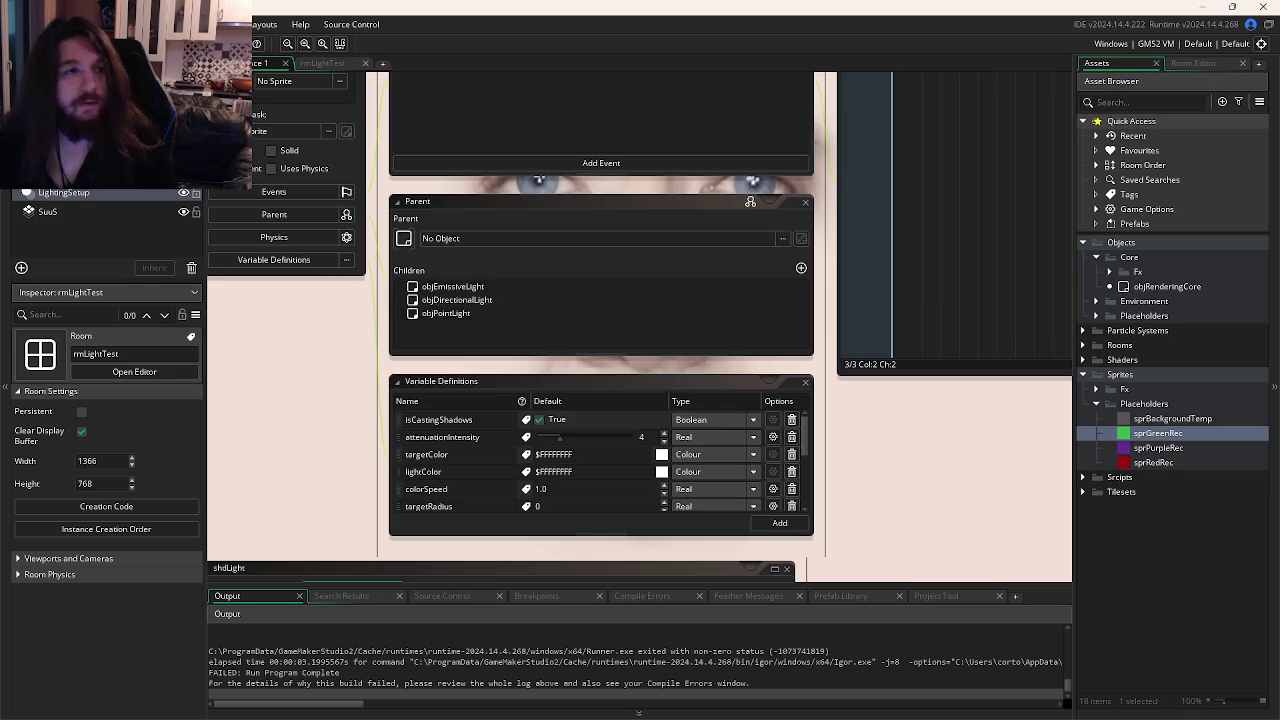
# Untick isCastingShadows in the light's variable definitions and run the game with F5.
pyautogui.click(592, 413)
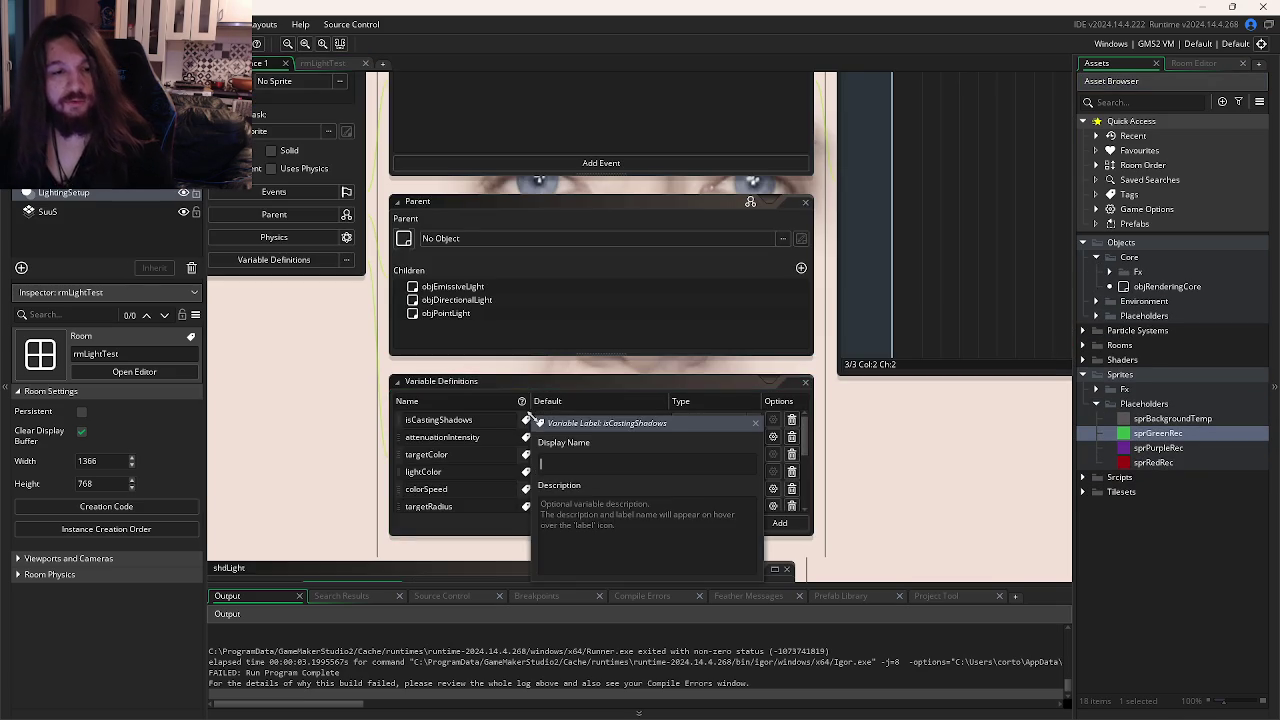
pyautogui.click(539, 420)
pyautogui.press('F5')
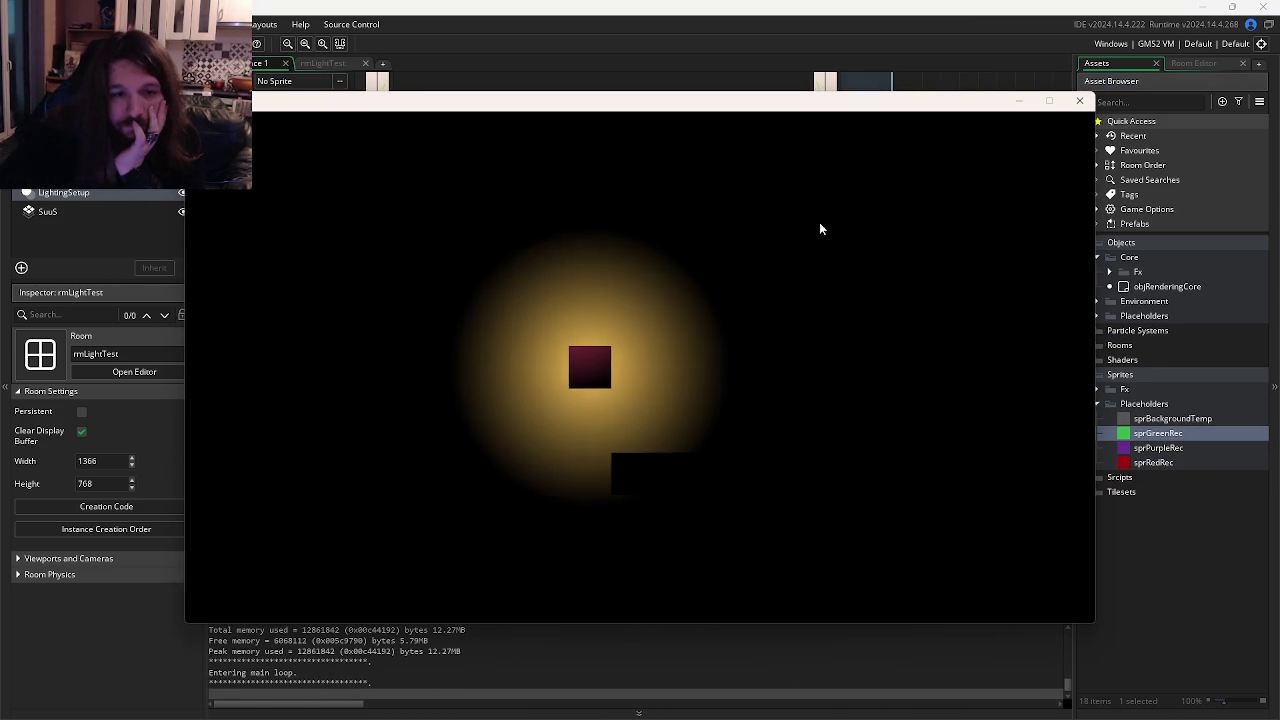
# Close the game, abort the code error, re-enable isCastingShadows, and rerun then close the game.
pyautogui.click(1080, 100)
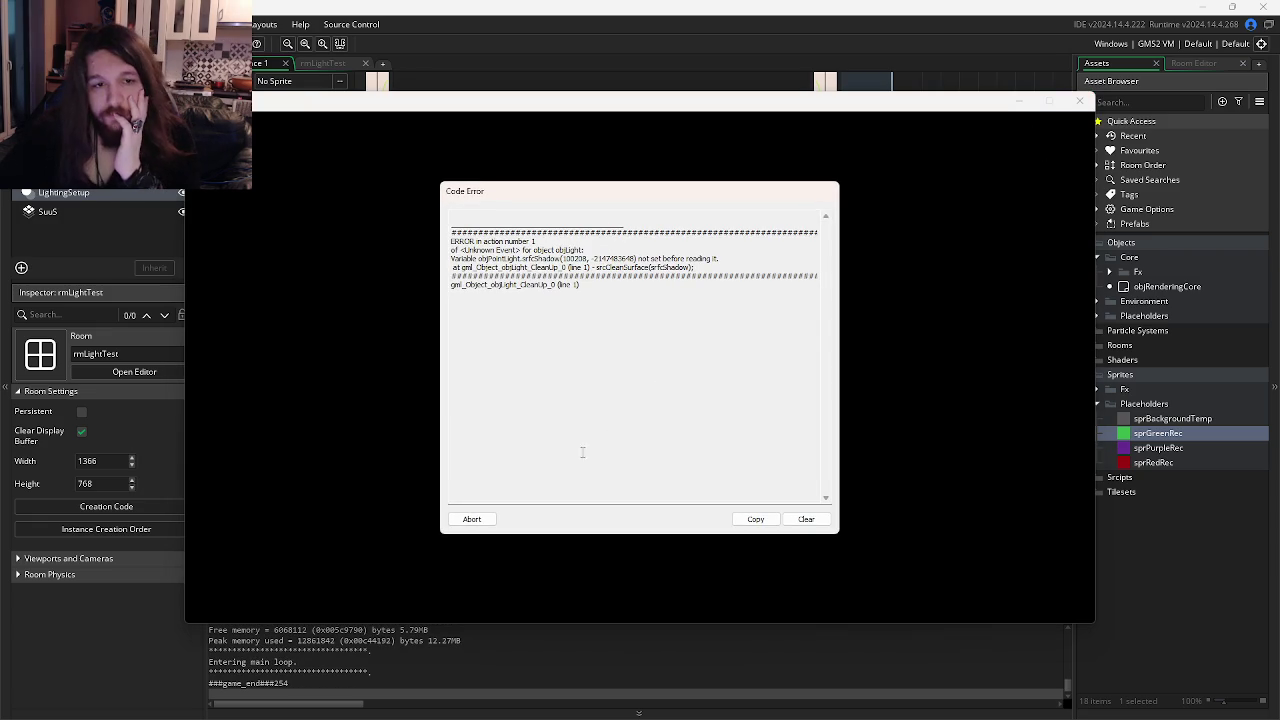
pyautogui.click(472, 519)
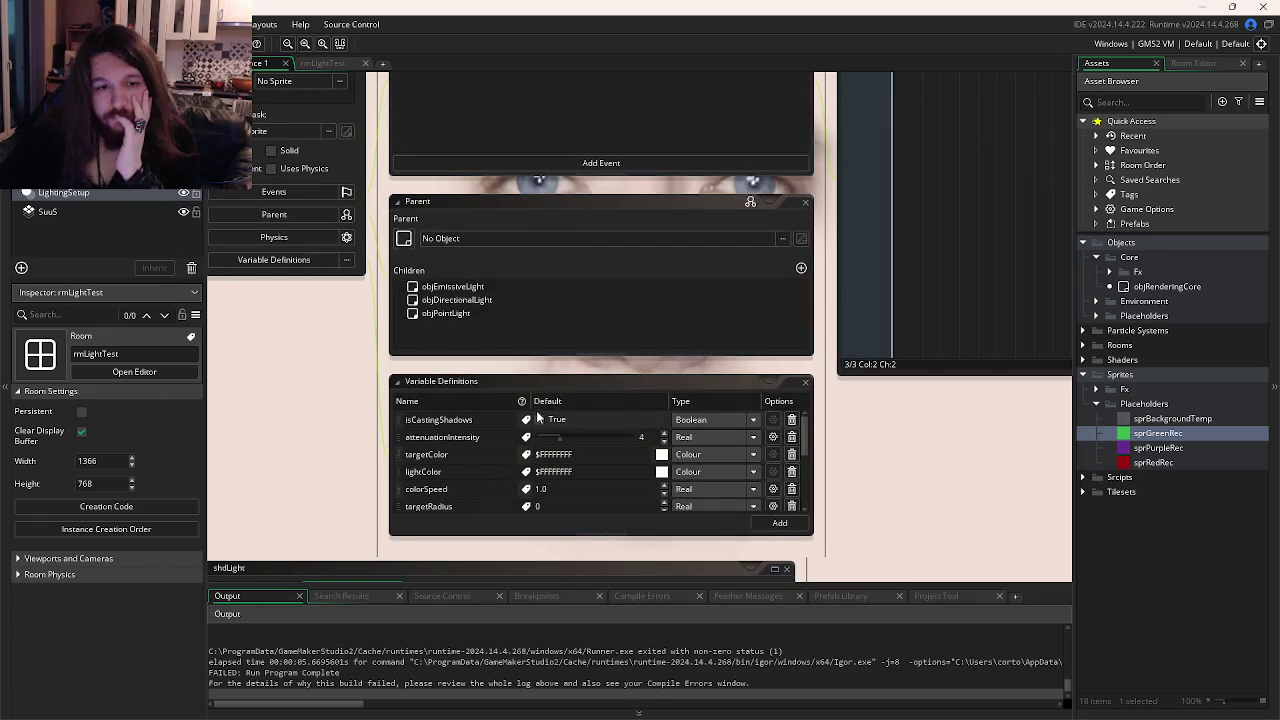
pyautogui.click(540, 420)
pyautogui.press('F5')
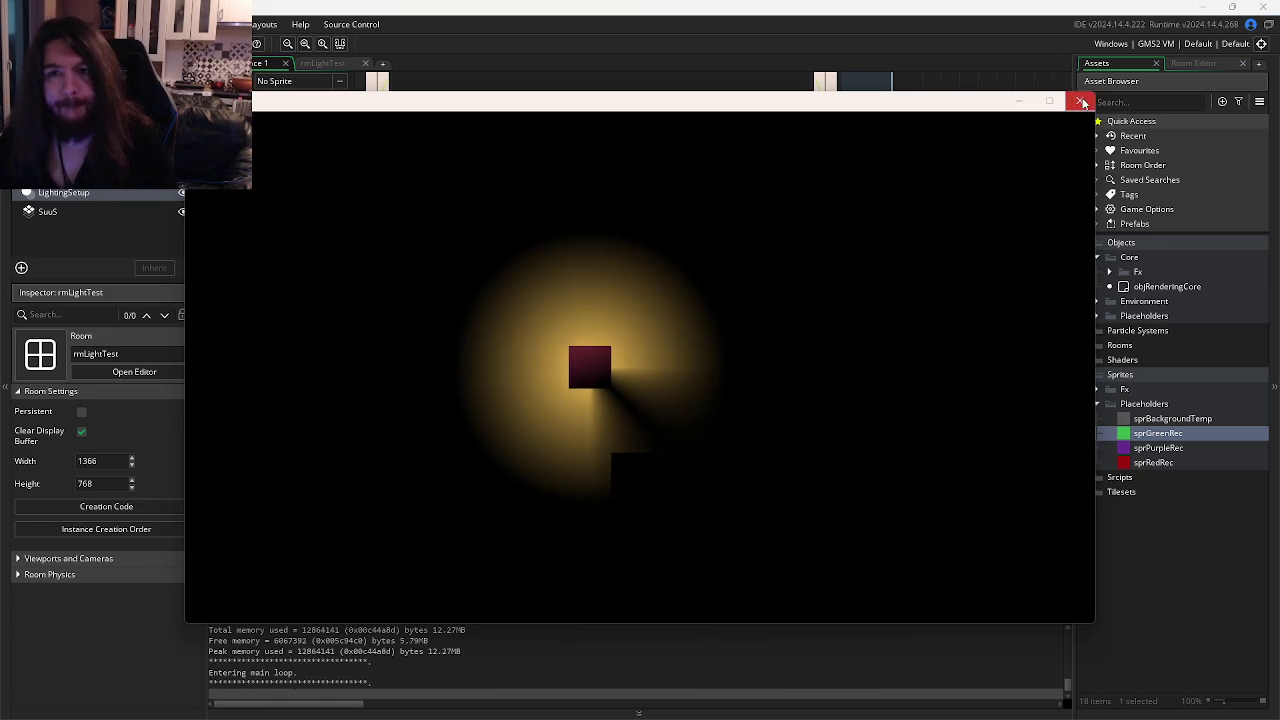
pyautogui.click(1074, 103)
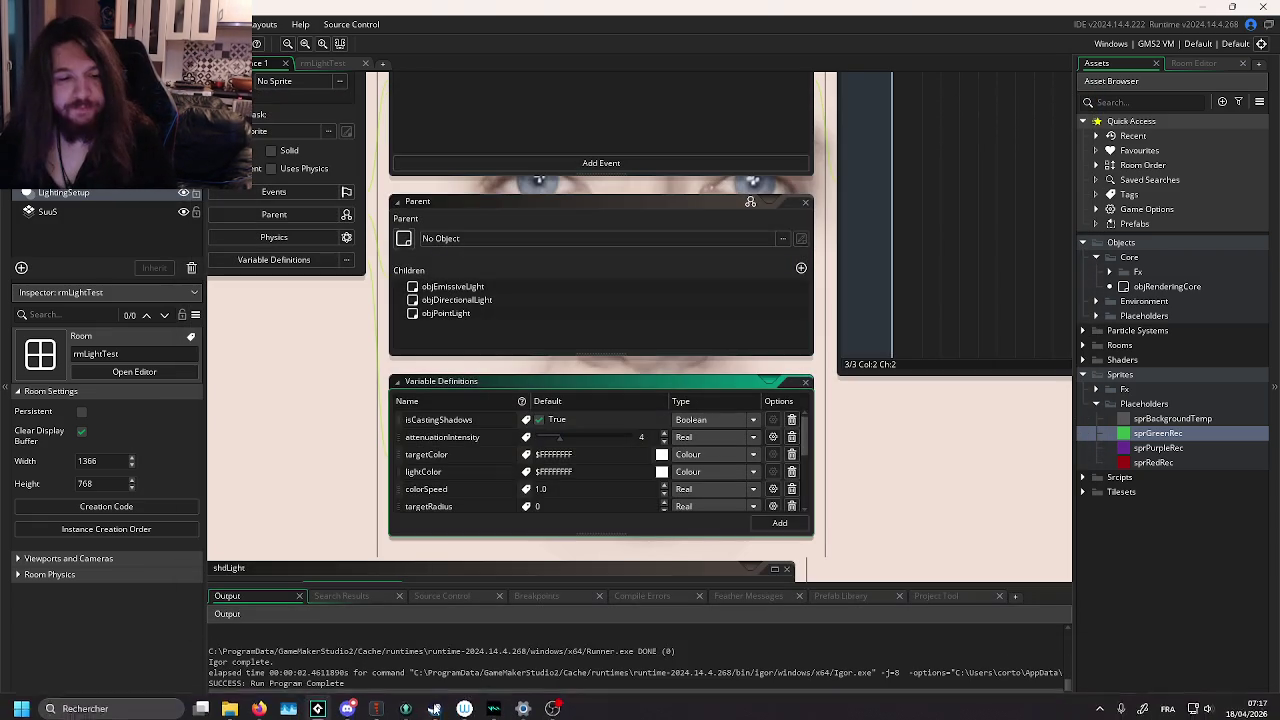
# In GitKraken, select the WIP row and list the uncommitted file changes.
pyautogui.click(434, 704)
pyautogui.rightClick(280, 172)
pyautogui.click(571, 168)
pyautogui.click(566, 114)
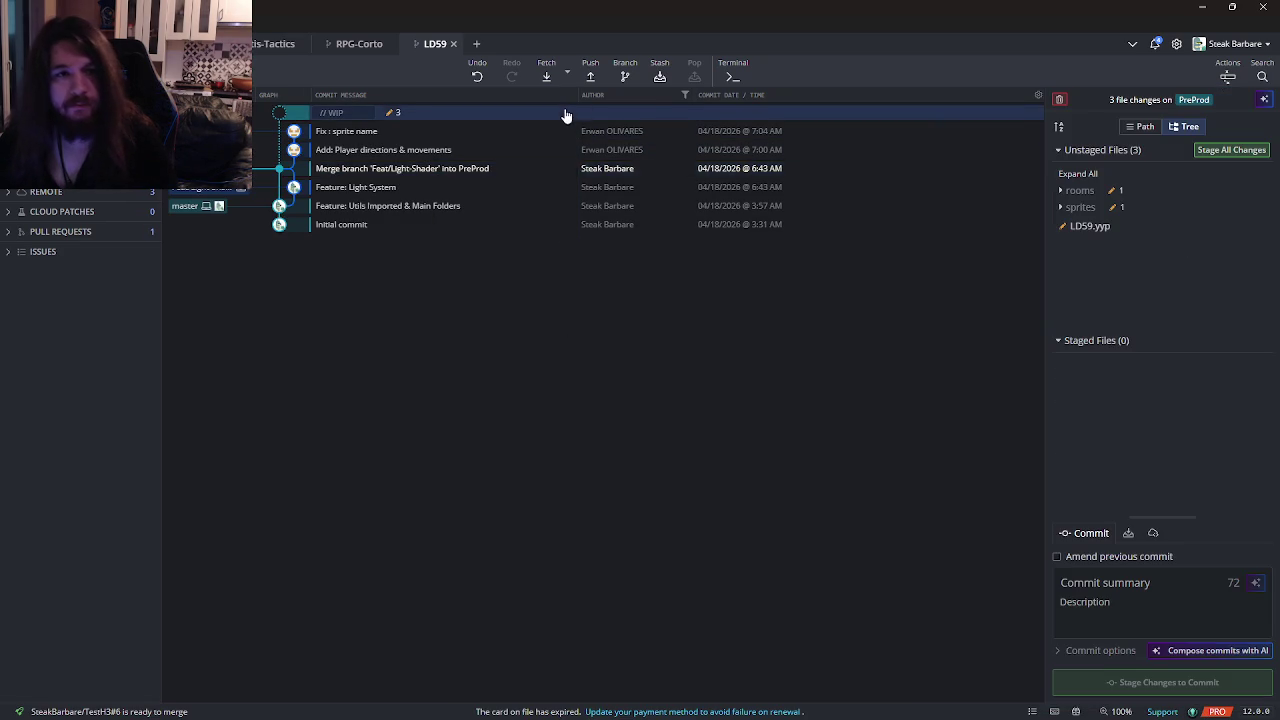
# Discard all three uncommitted changes in GitKraken and reload the modified project in GameMaker.
pyautogui.click(1059, 99)
pyautogui.click(894, 69)
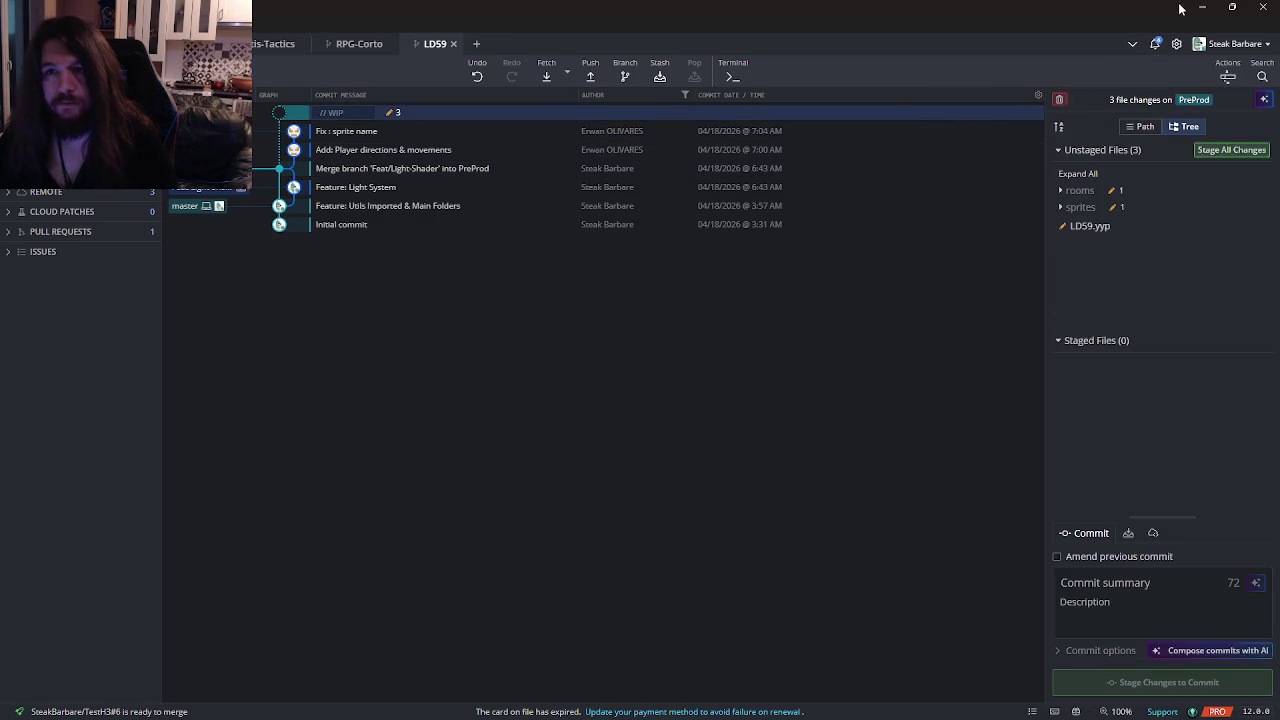
pyautogui.click(728, 498)
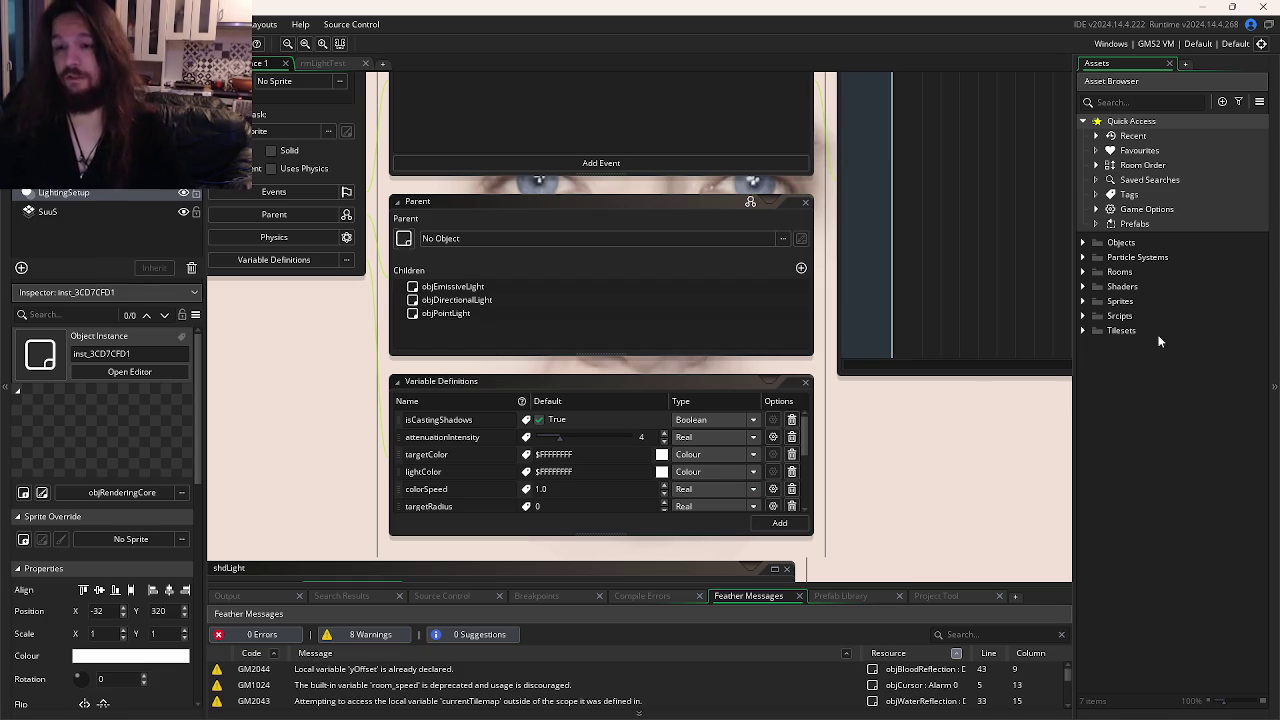
# Open the SuuS tile set from Tilesets and review its properties: sprBackgroundTemp, 16×16 tiles, border 2.
pyautogui.click(1083, 330)
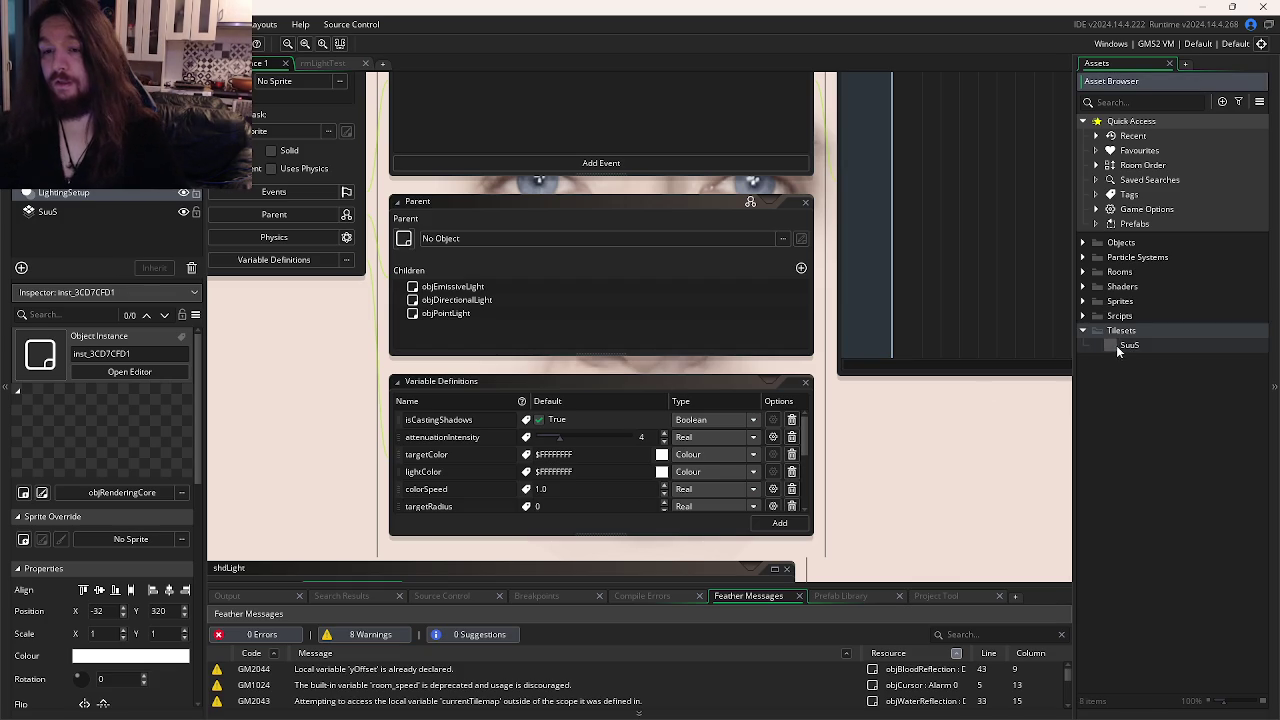
pyautogui.click(1128, 344)
pyautogui.rightClick(1128, 344)
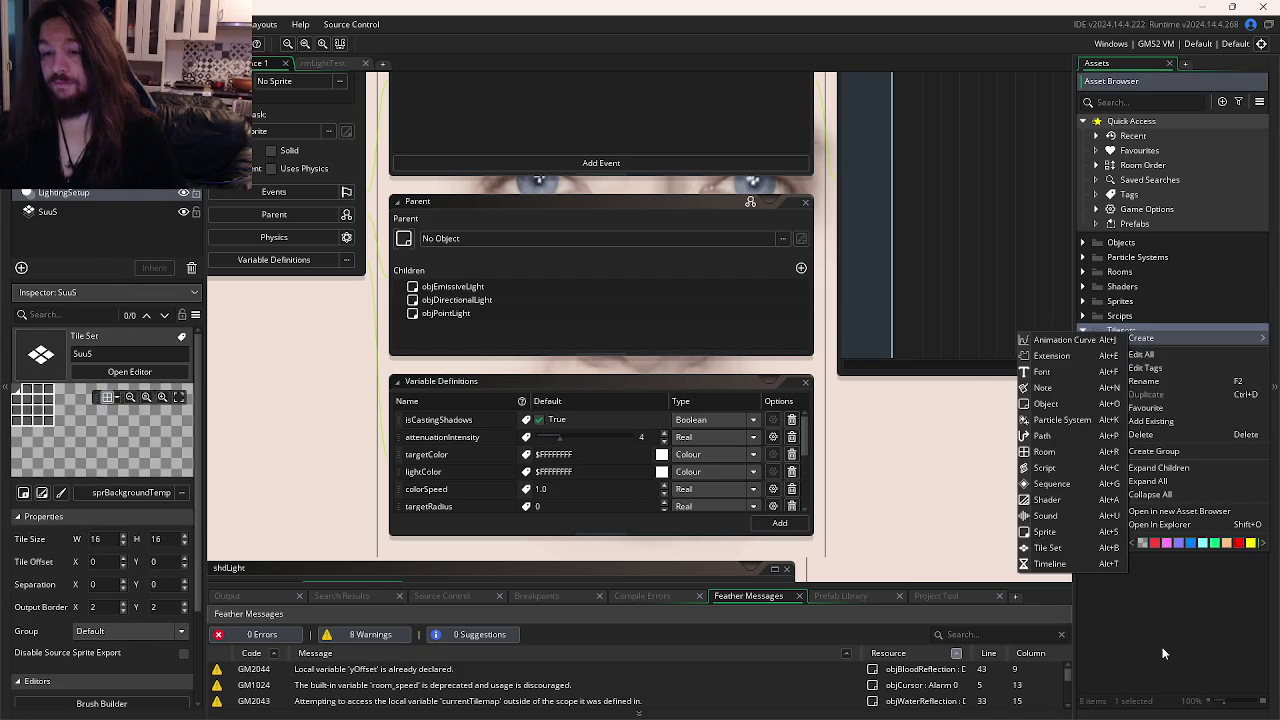
pyautogui.press('Escape')
pyautogui.doubleClick(1136, 346)
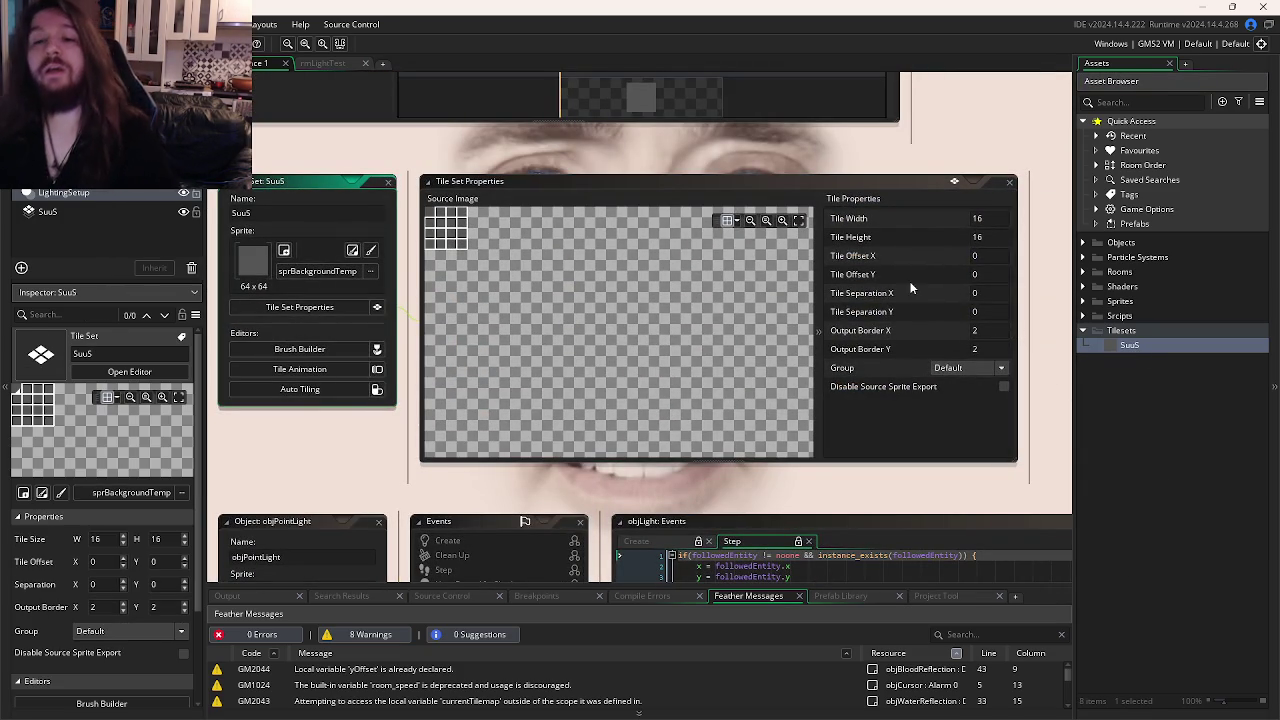
pyautogui.click(739, 289)
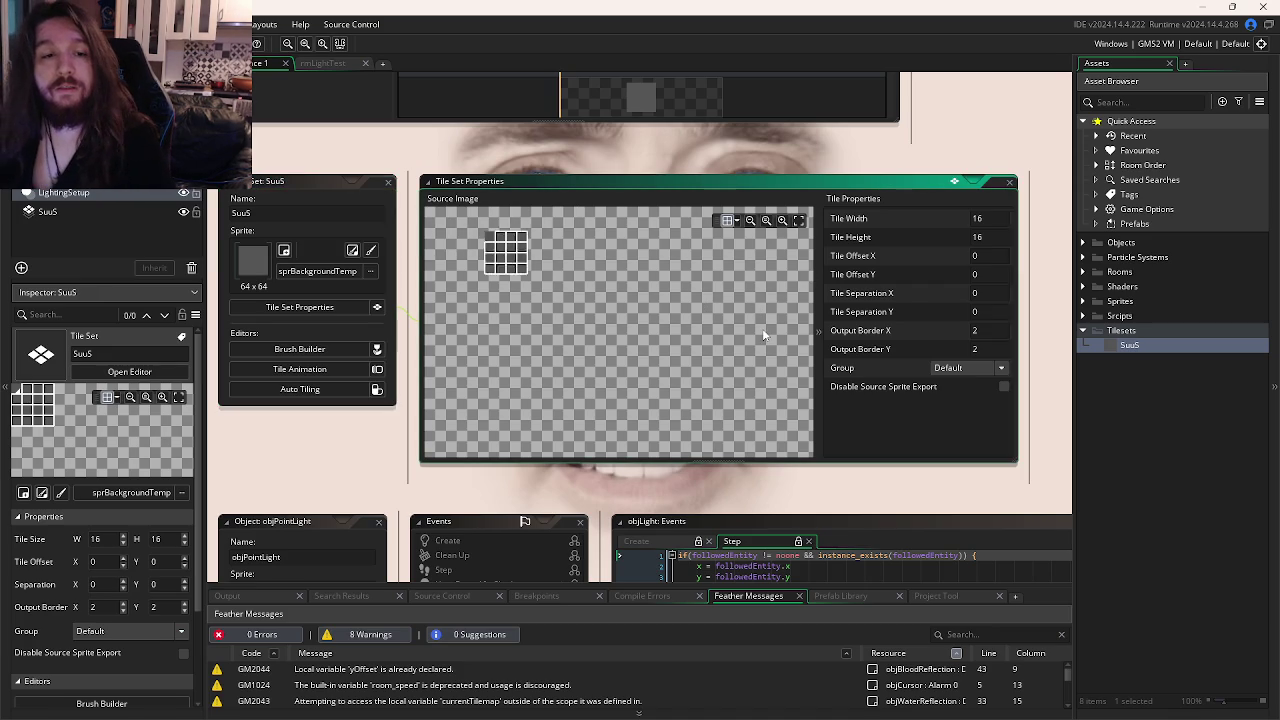
pyautogui.scroll(-2, 820, 350)
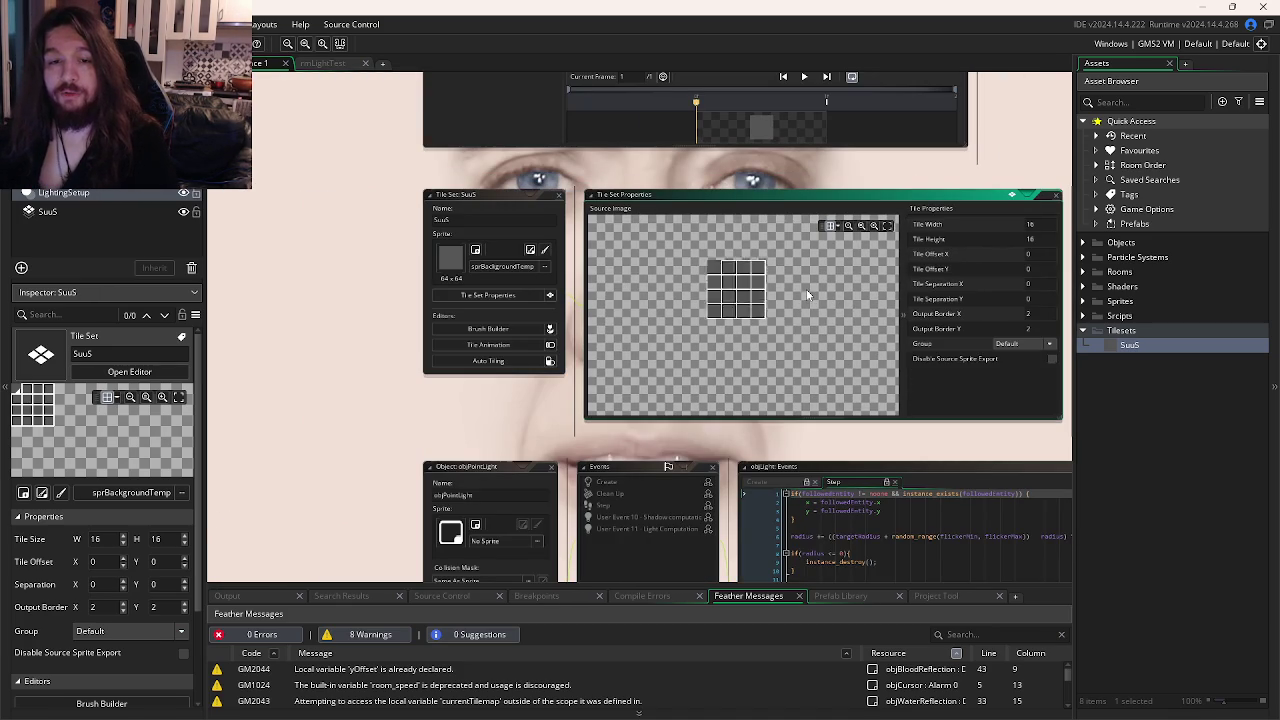
pyautogui.scroll(2, 806, 289)
pyautogui.scroll(3, 798, 179)
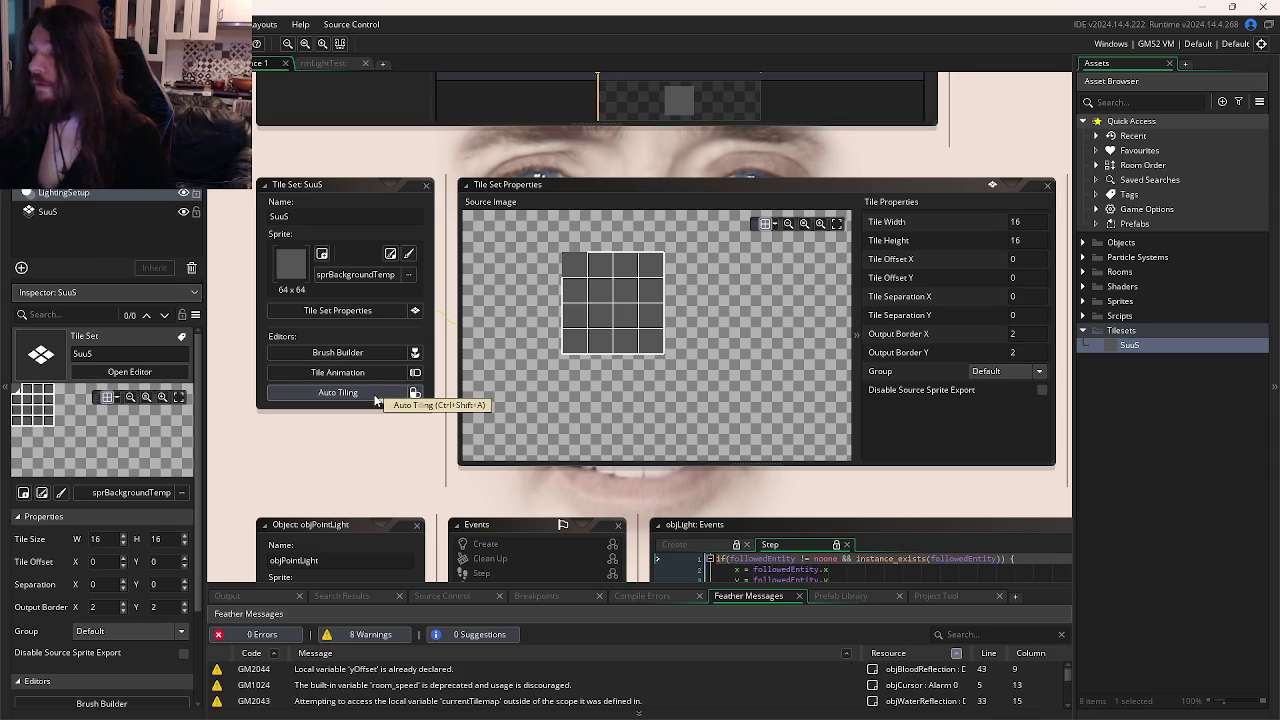
# In SuuS auto-tiling, add a 16-tile and a 47-tile template, then delete autotile_1.
pyautogui.click(376, 399)
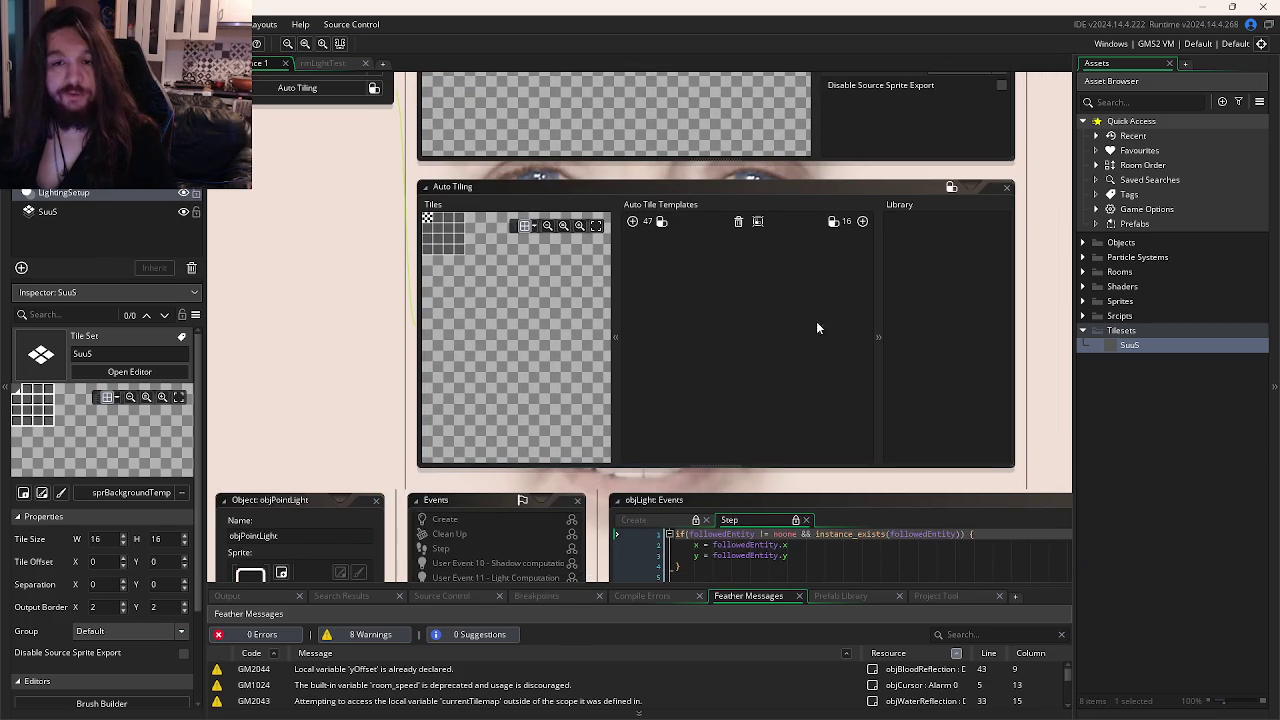
pyautogui.click(862, 221)
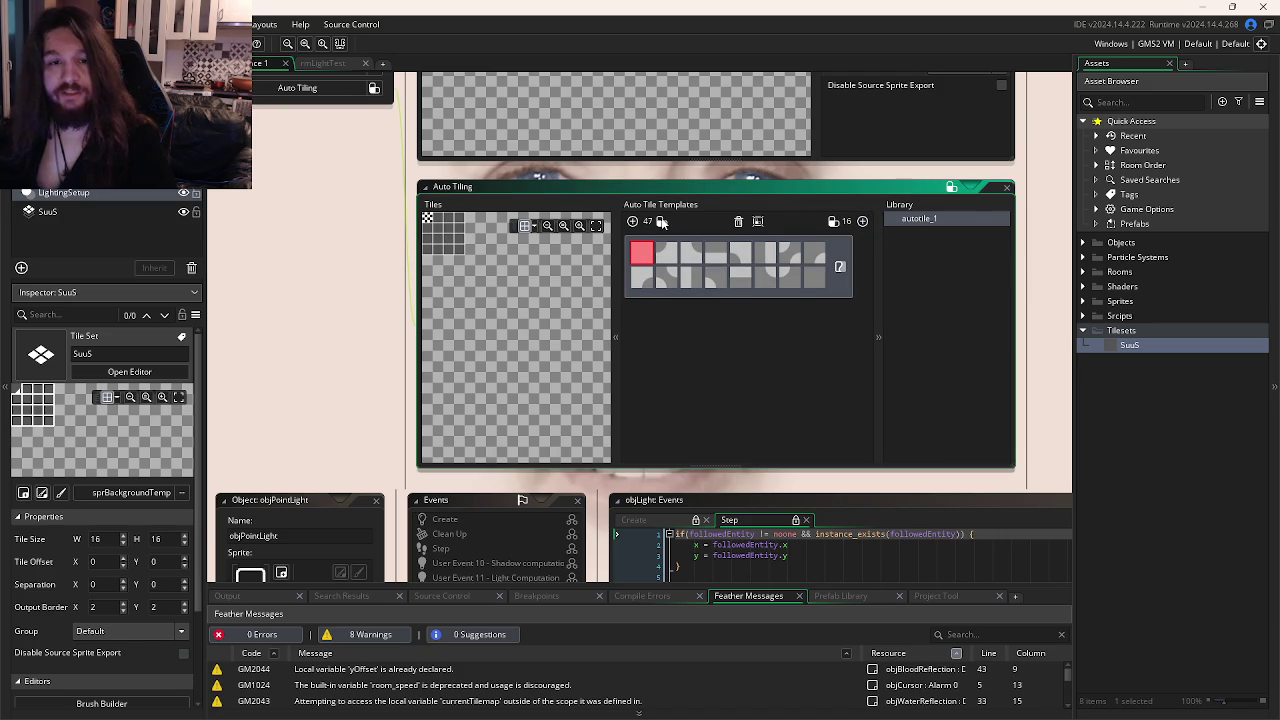
pyautogui.click(632, 221)
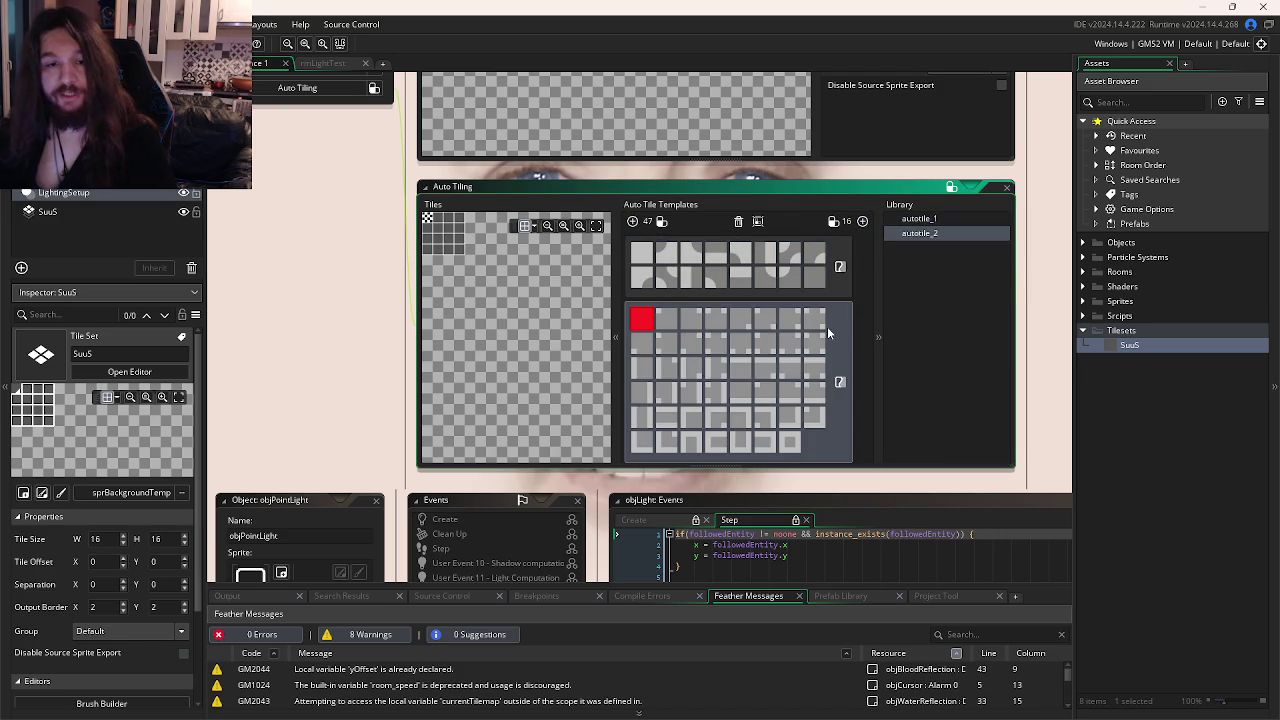
pyautogui.scroll(-2, 810, 330)
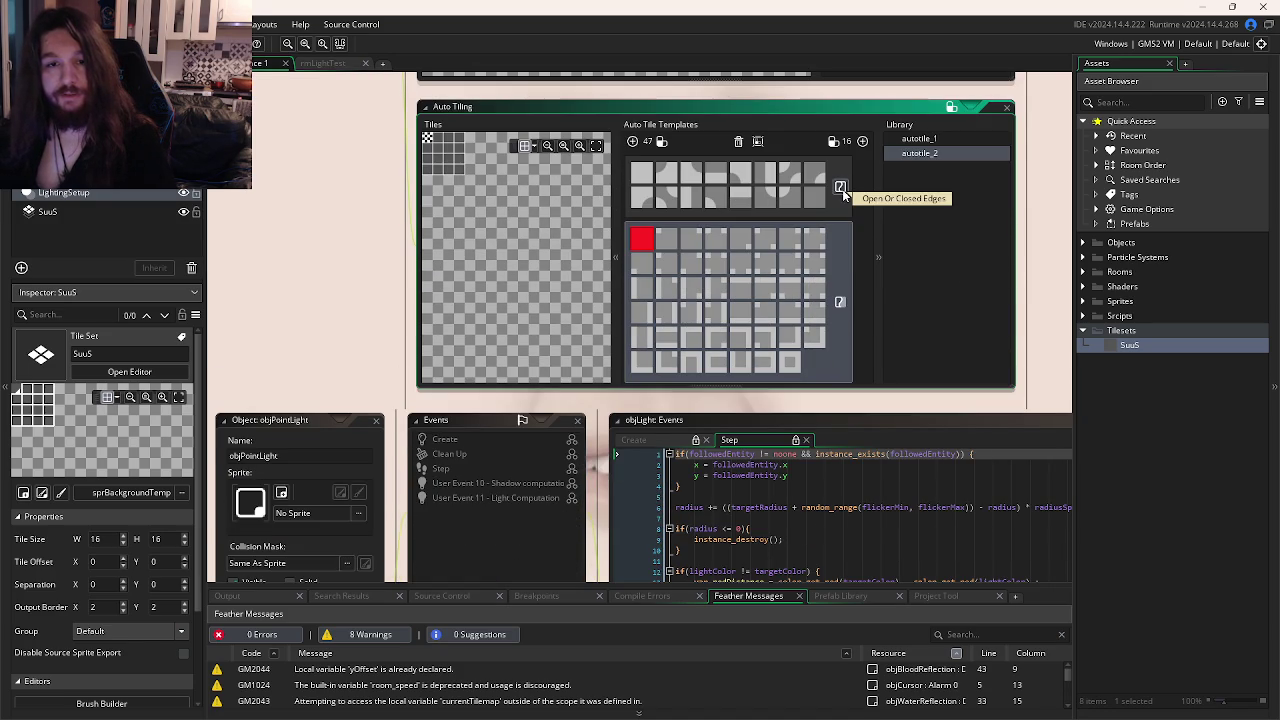
pyautogui.scroll(1, 851, 157)
pyautogui.click(802, 218)
pyautogui.click(641, 213)
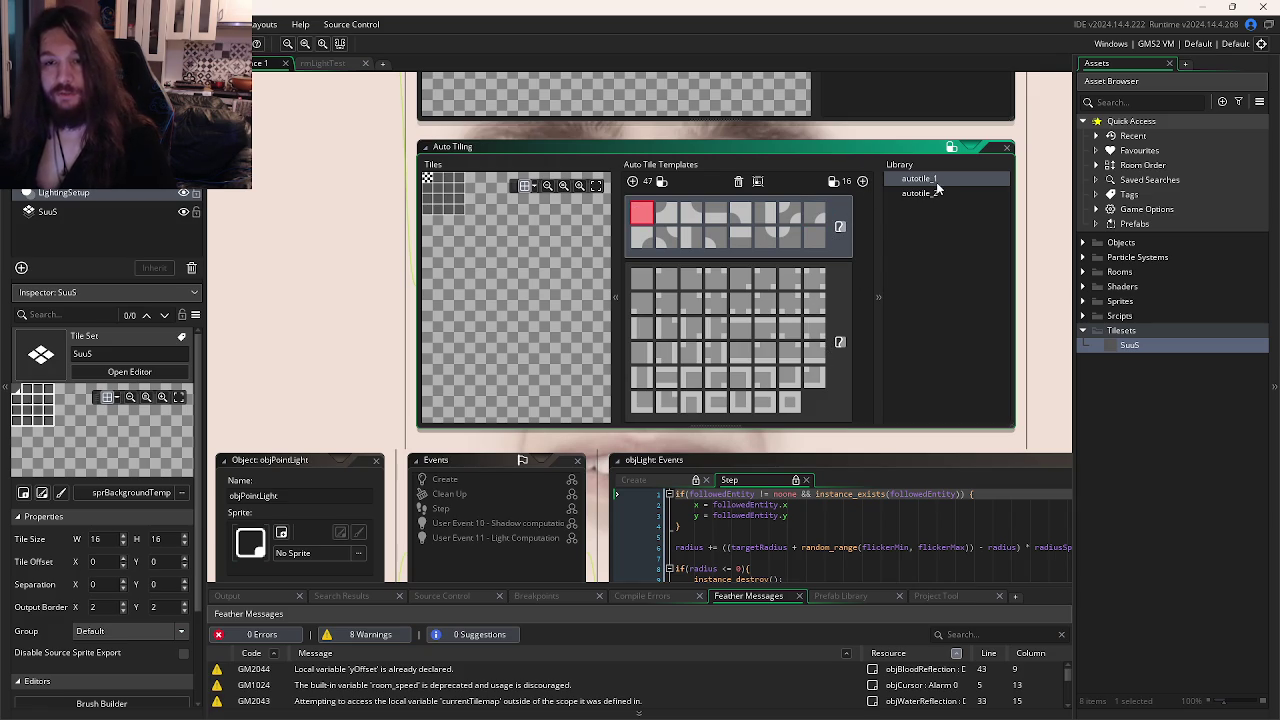
pyautogui.press('Delete')
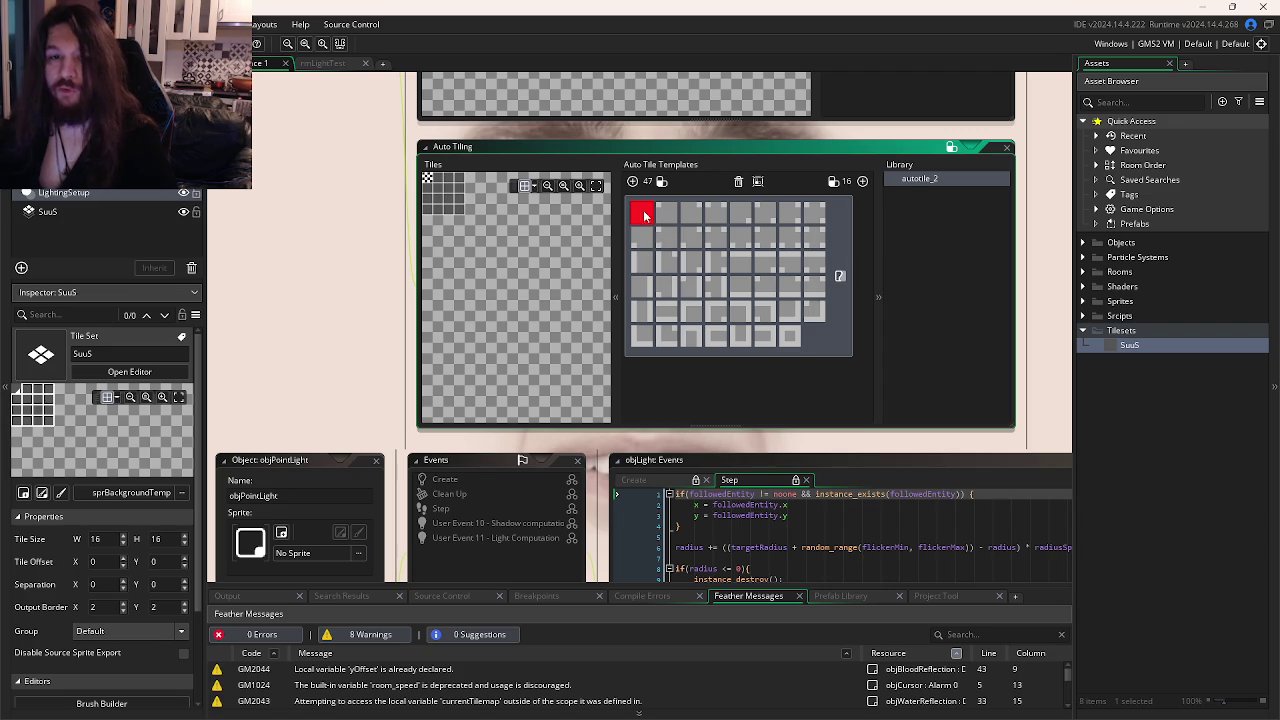
# Pick cells in the autotile_2 47-tile template, then bring up the Windows Start menu.
pyautogui.click(667, 238)
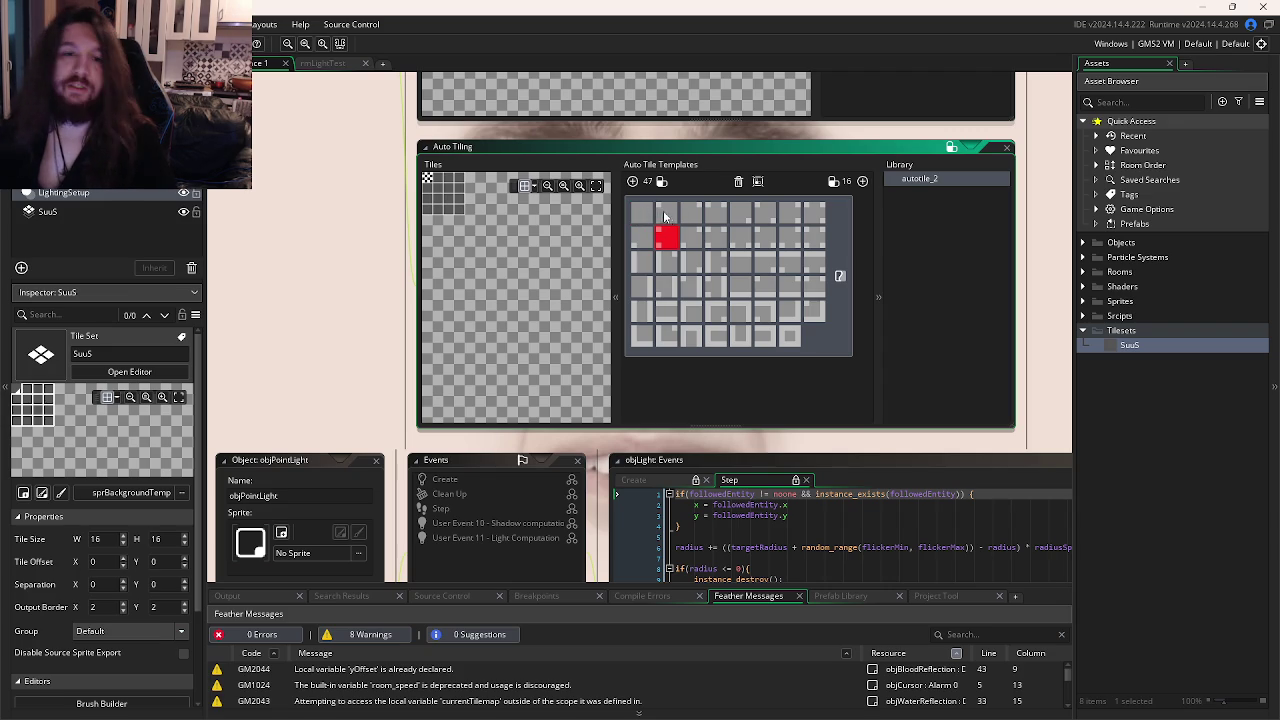
pyautogui.click(664, 215)
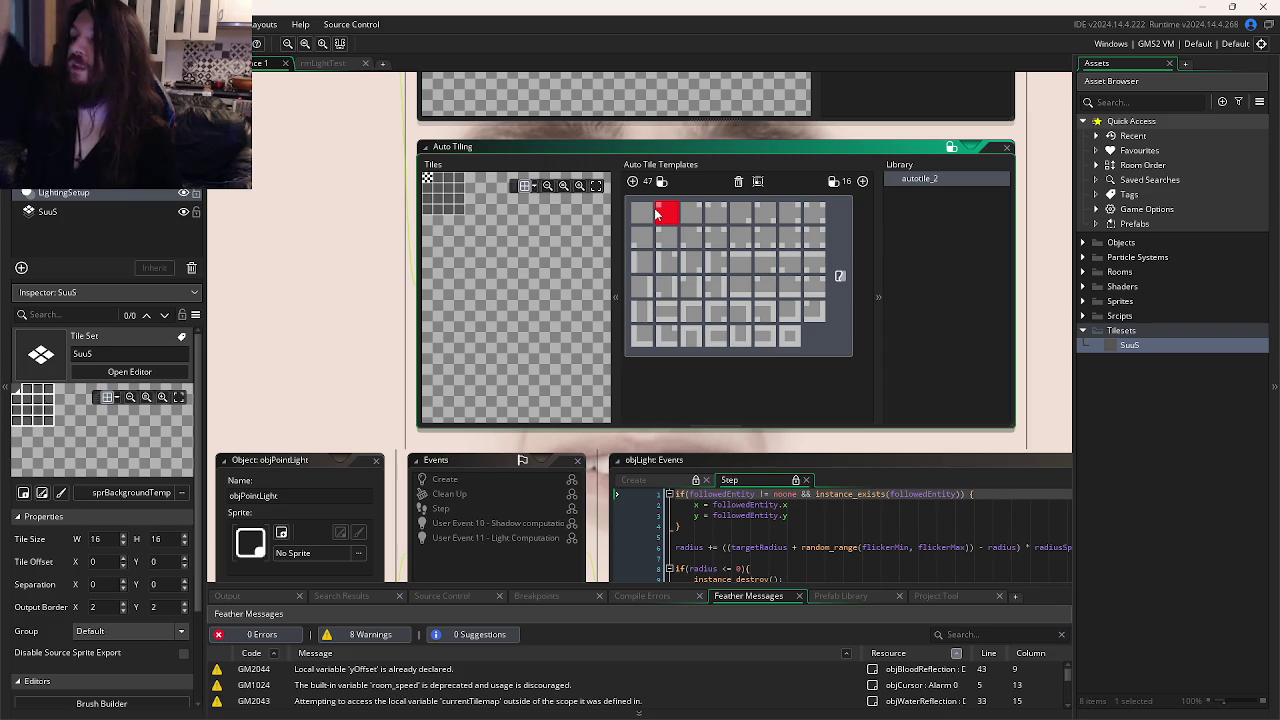
pyautogui.click(694, 214)
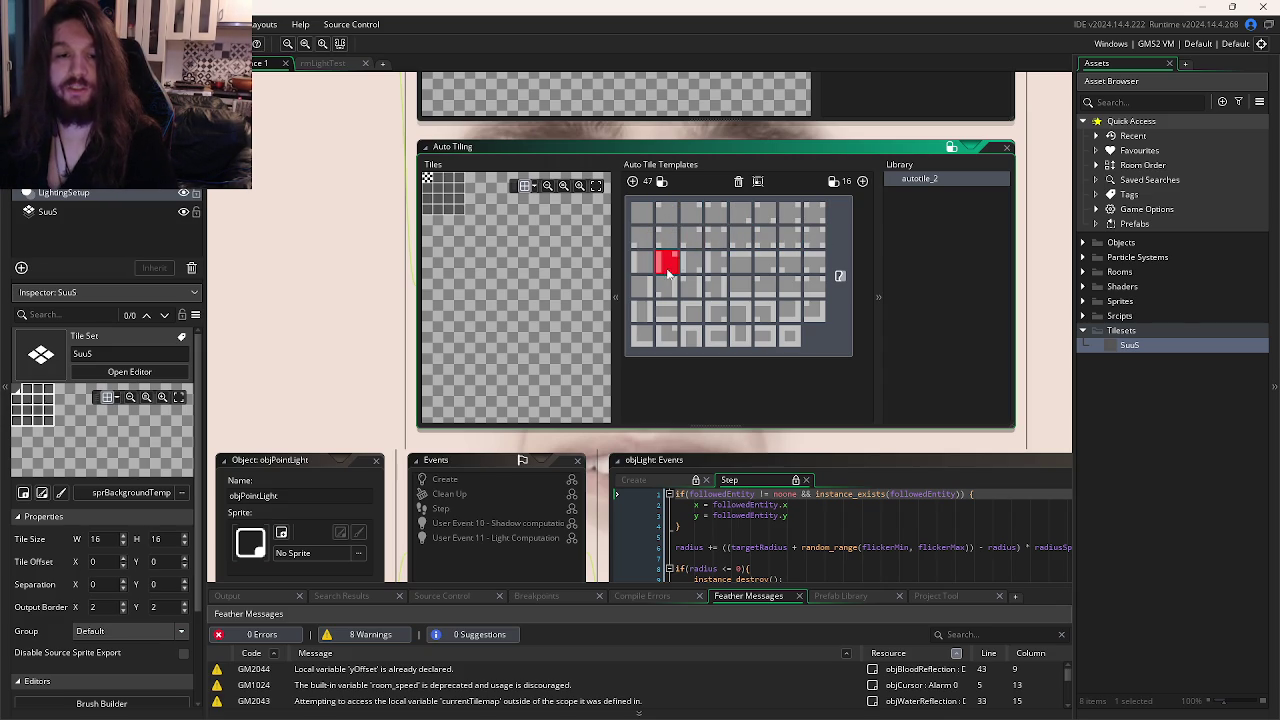
pyautogui.hotkey('alt', 'Tab')
pyautogui.press('super')
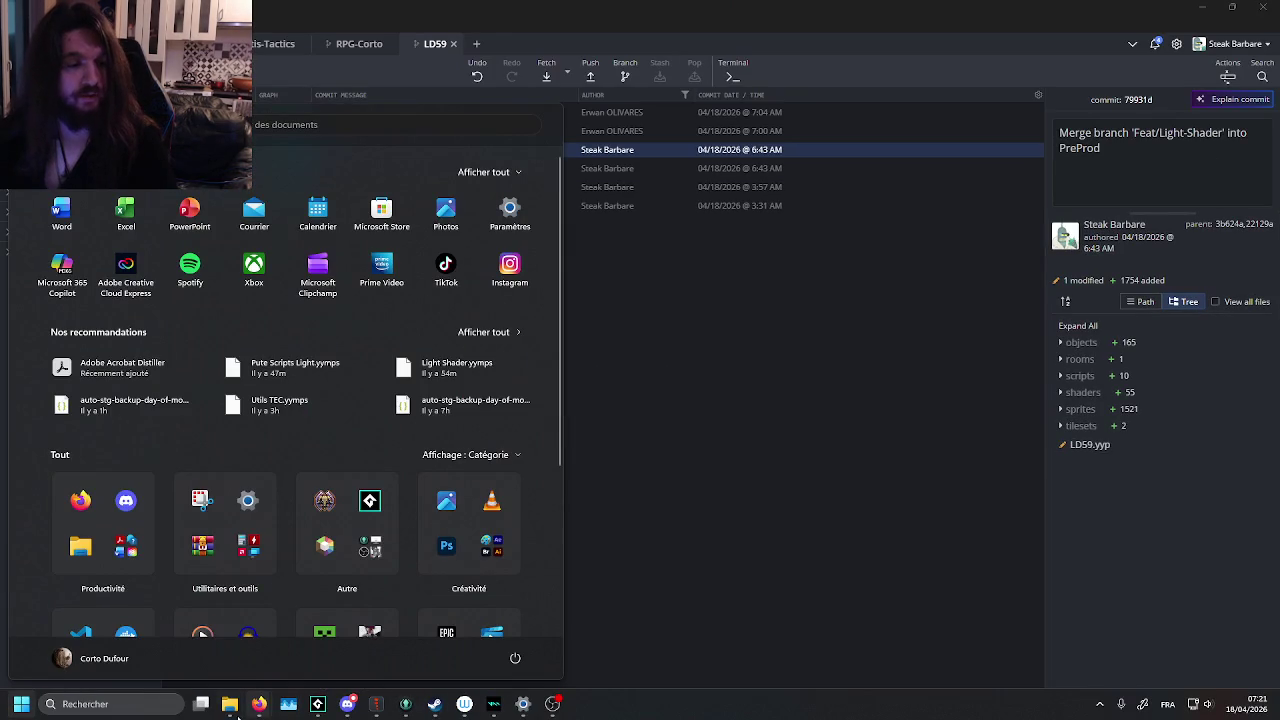
# Open The Eldritch Crown from the GameMaker taskbar icon's recent projects list.
pyautogui.moveTo(232, 708)
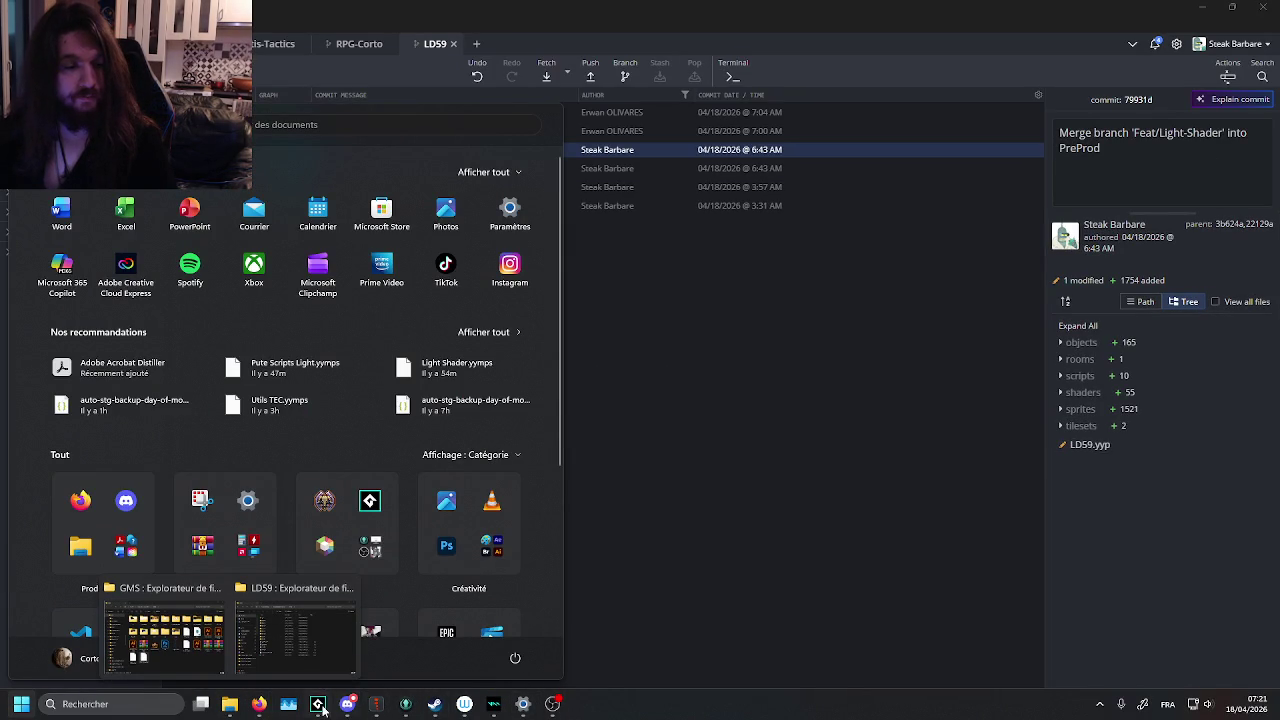
pyautogui.rightClick(320, 706)
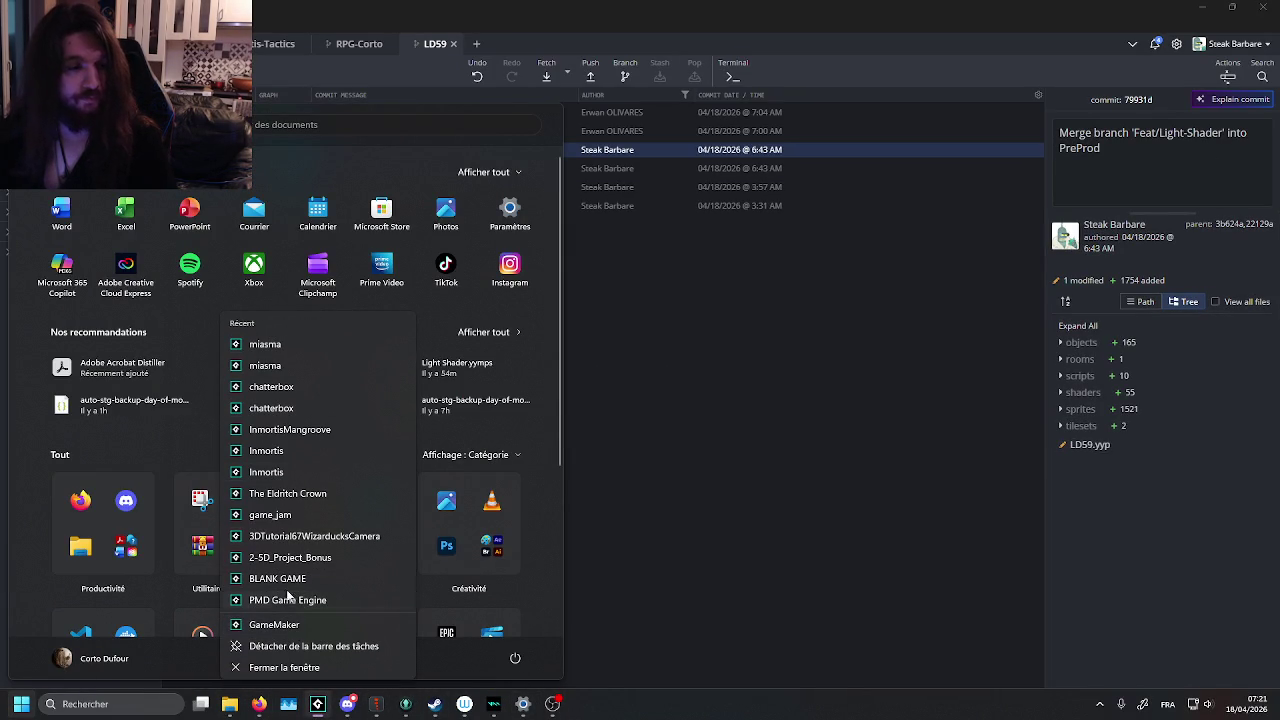
pyautogui.click(292, 493)
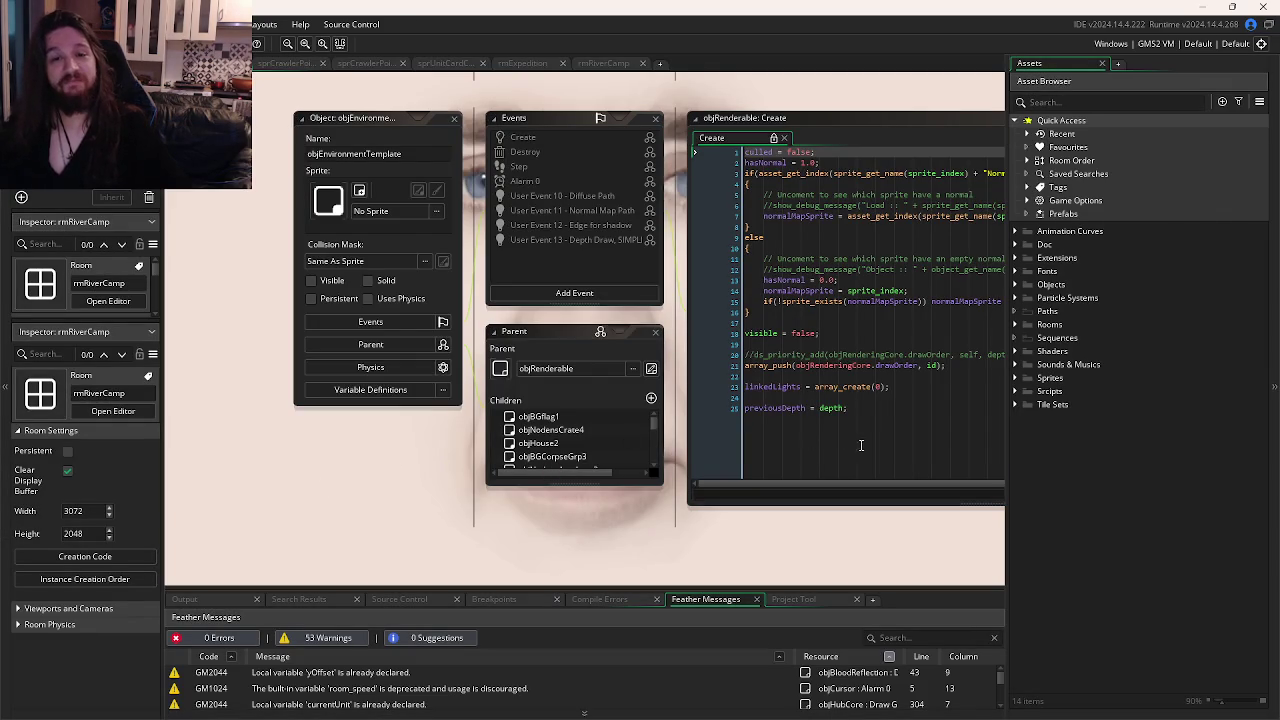
# Open the BattlefieldAnthonyTileset tile set and enlarge its properties window to inspect the source image.
pyautogui.click(1016, 405)
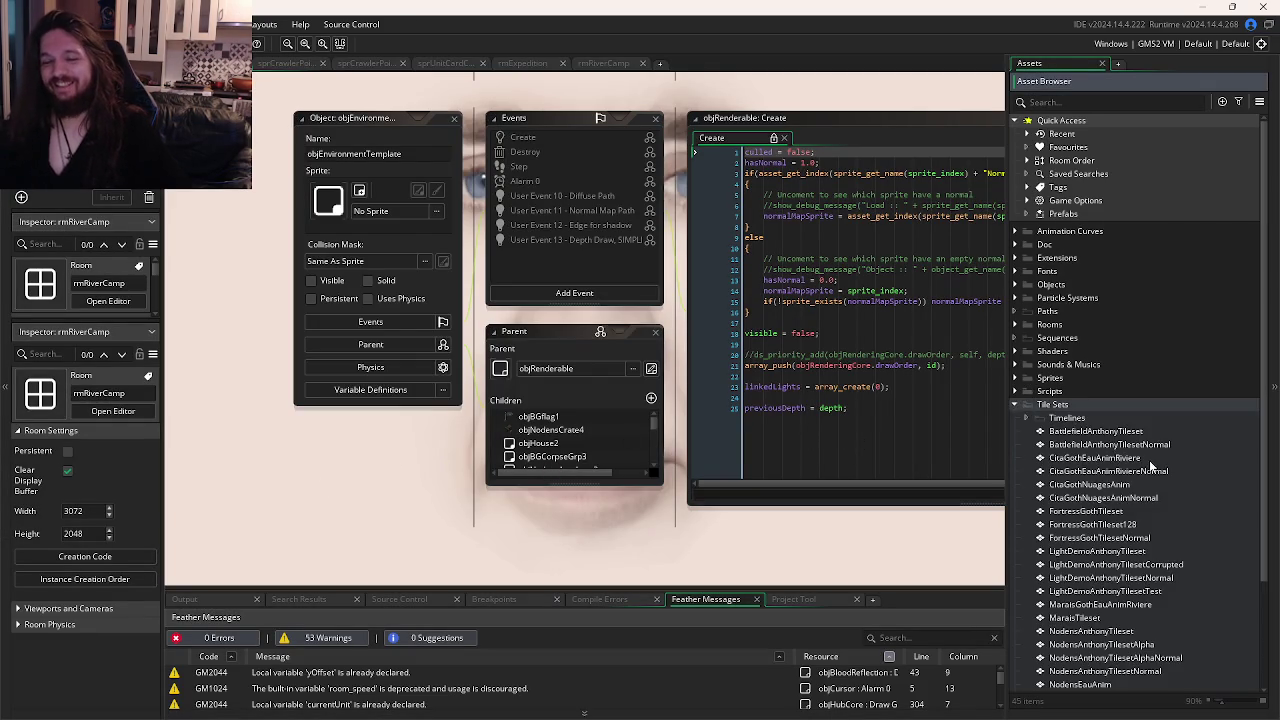
pyautogui.scroll(-3, 1100, 320)
pyautogui.doubleClick(1096, 296)
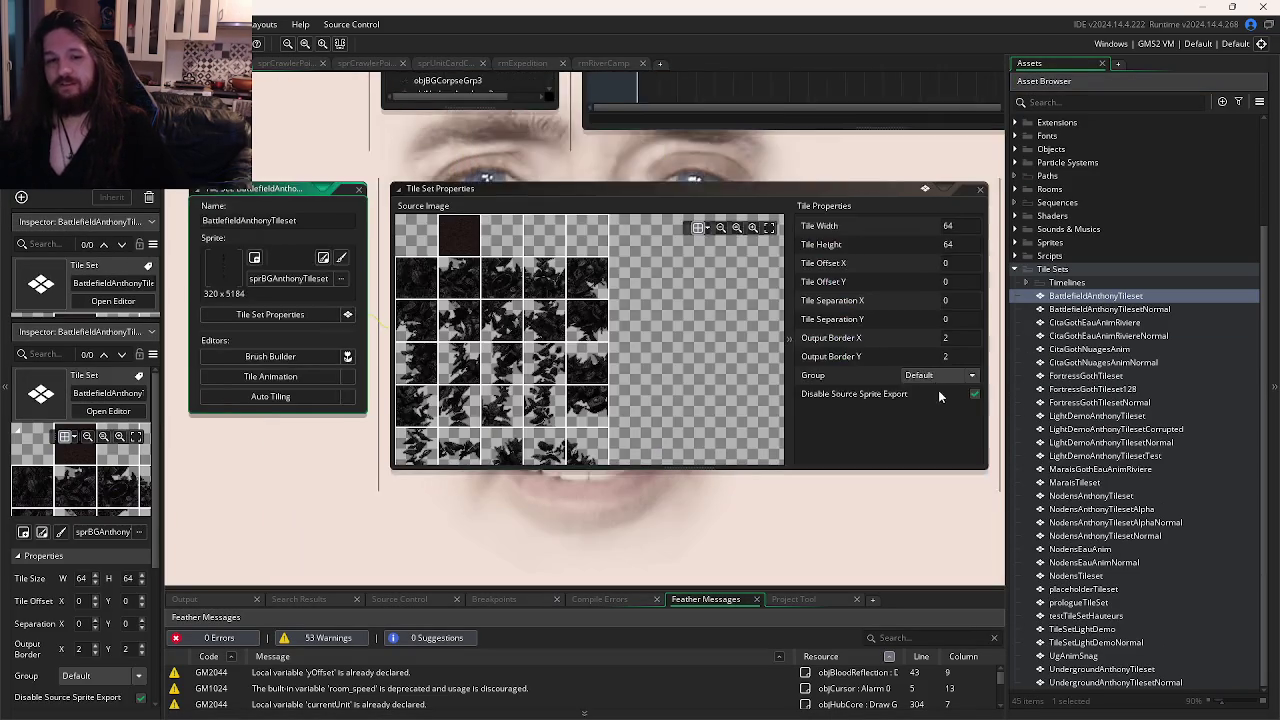
pyautogui.moveTo(865, 366); pyautogui.dragTo(840, 600)
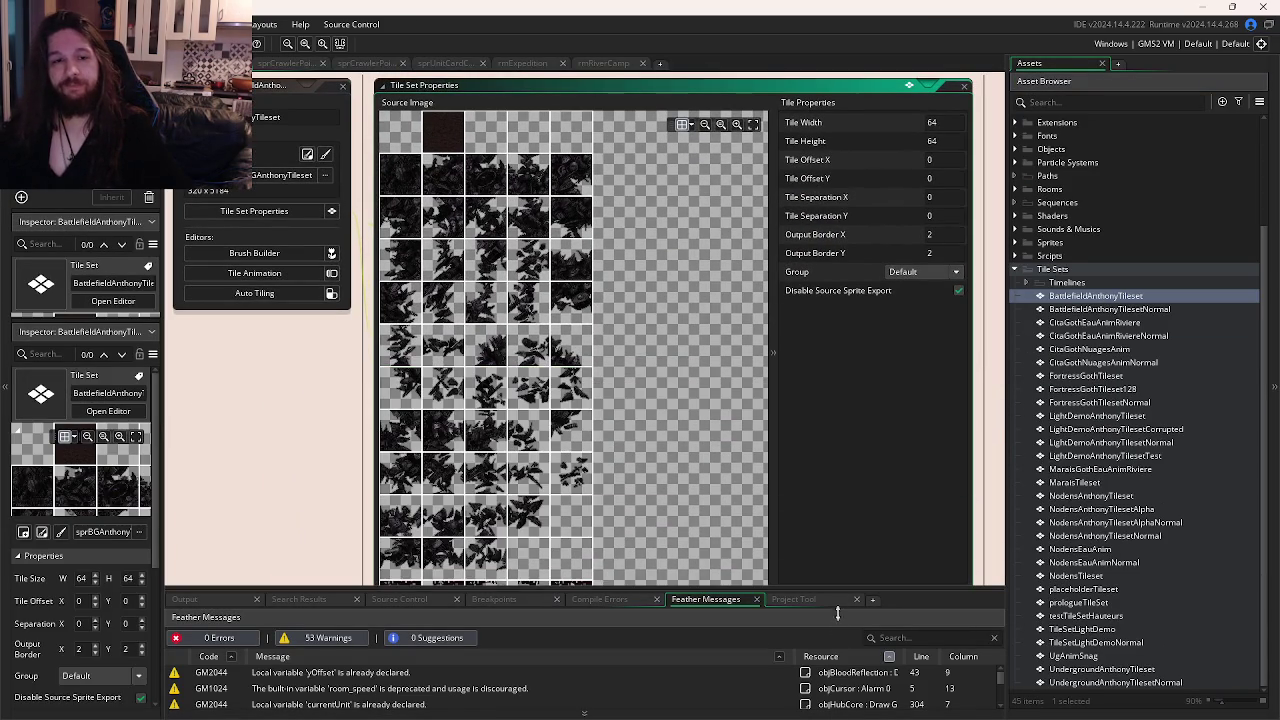
pyautogui.moveTo(700, 433)
pyautogui.mouseDown()
pyautogui.moveTo(904, 342)
pyautogui.moveTo(694, 314)
pyautogui.mouseUp()
# Open the LightDemoAnthonyTileset tile set in a taller properties window.
pyautogui.scroll(-15, 694, 314)
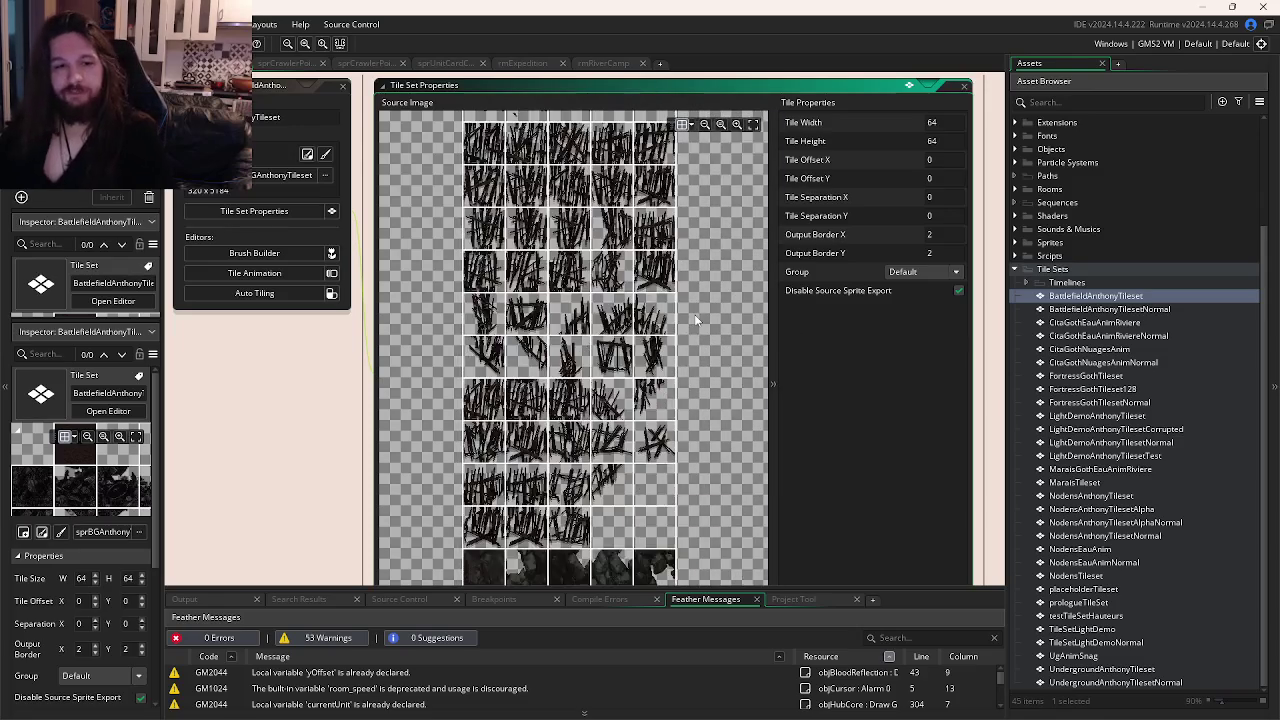
pyautogui.scroll(-10, 694, 314)
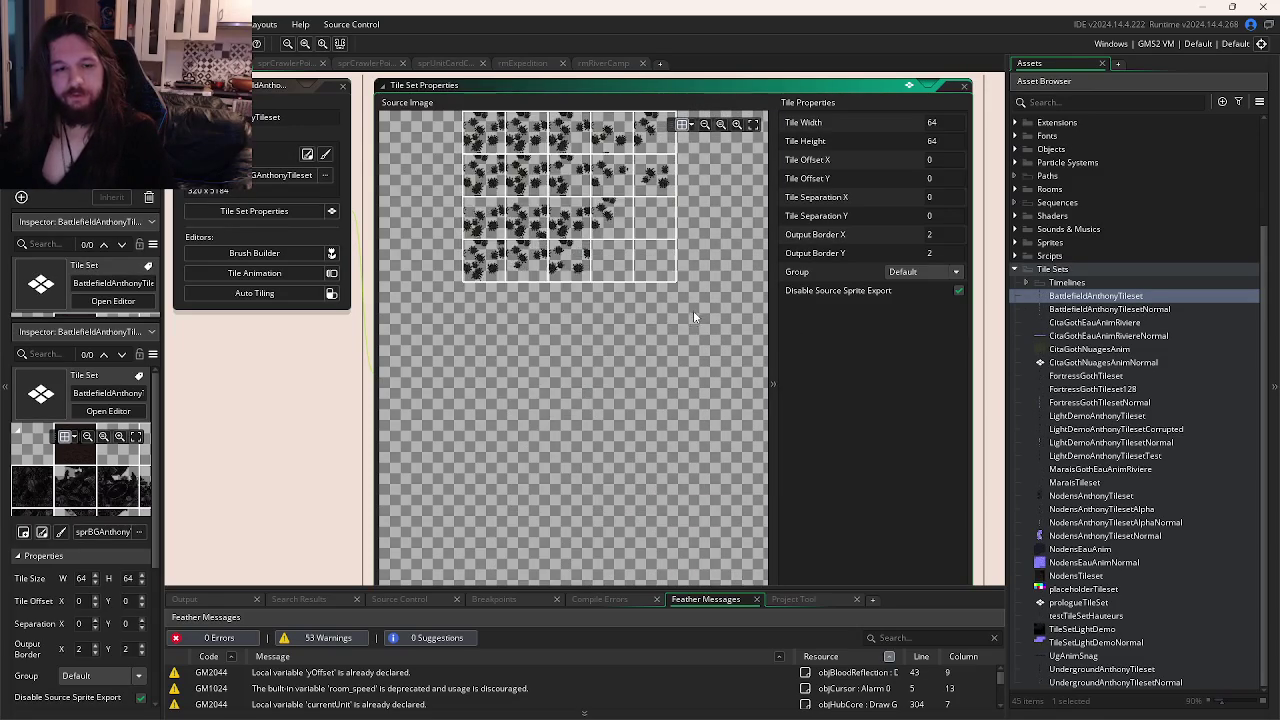
pyautogui.doubleClick(1092, 415)
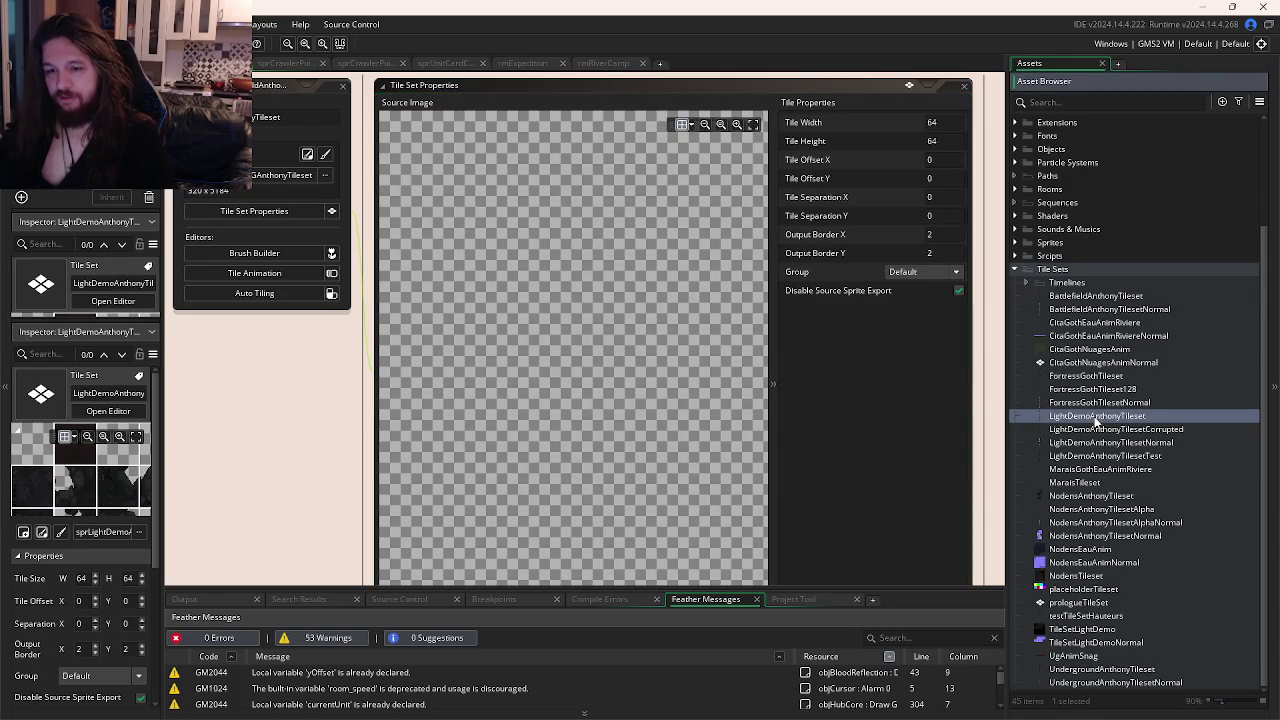
pyautogui.moveTo(835, 463); pyautogui.dragTo(835, 586)
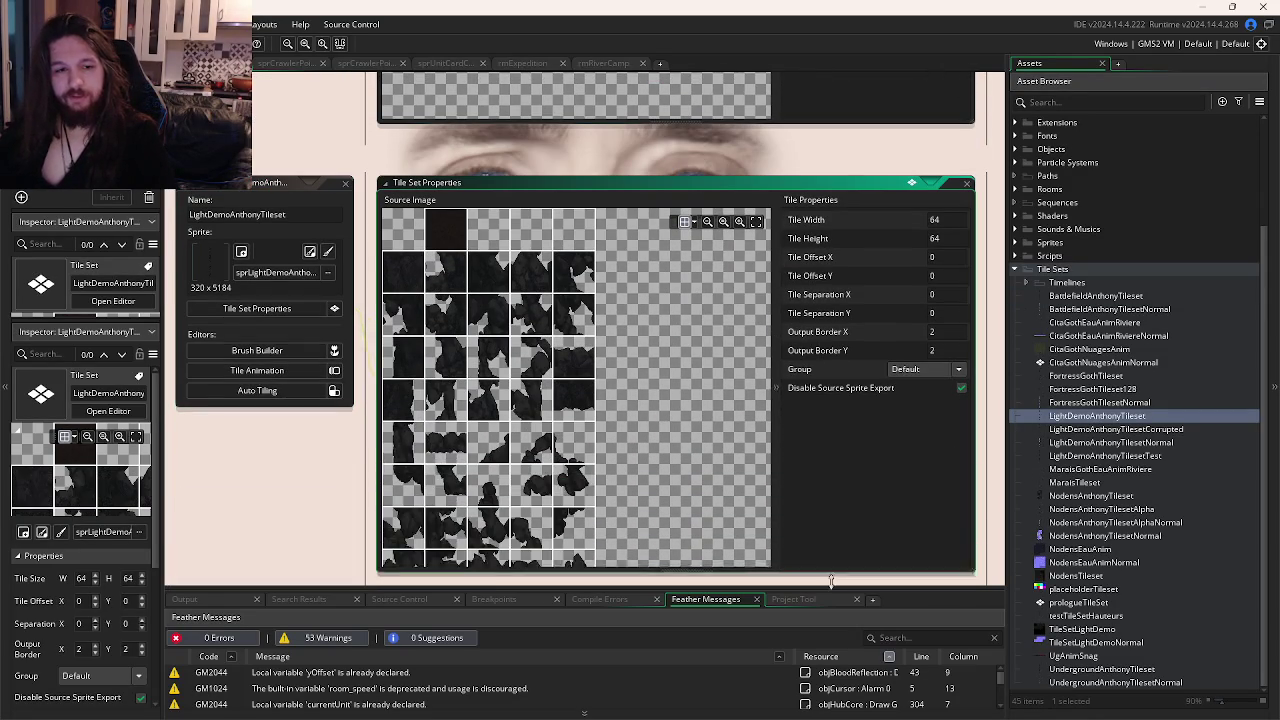
pyautogui.scroll(-3, 676, 405)
pyautogui.scroll(-3, 679, 377)
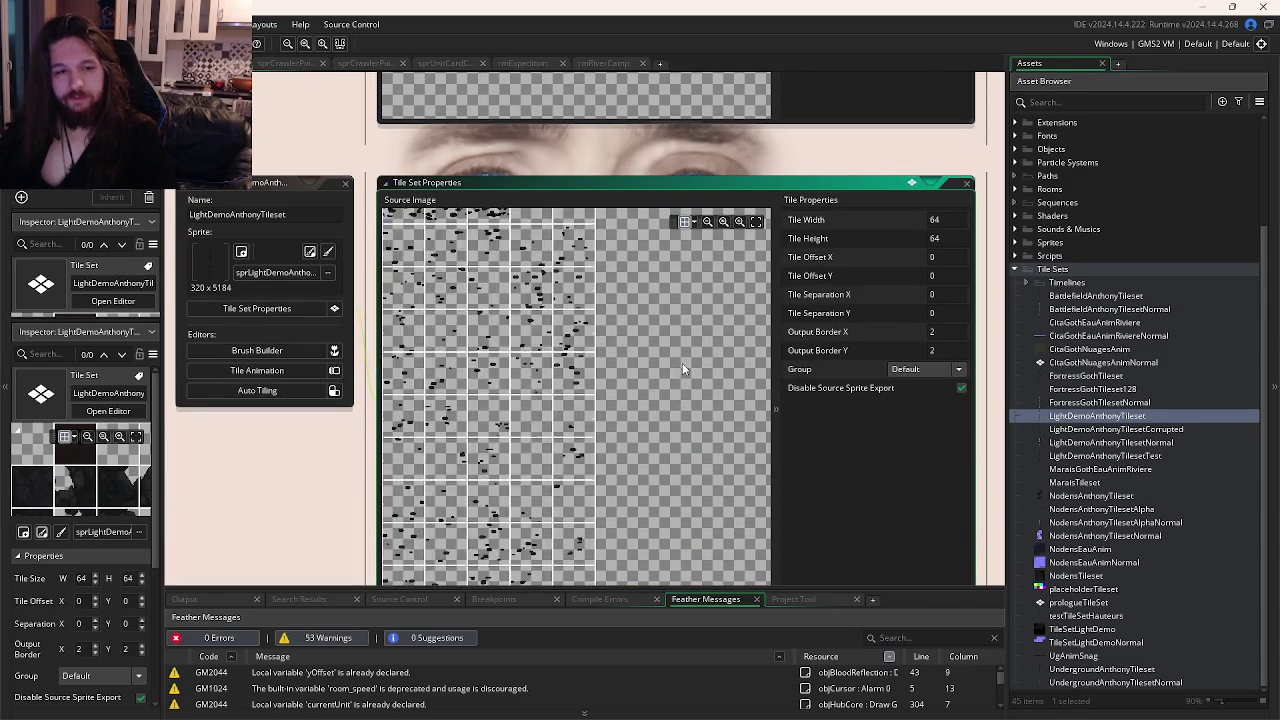
pyautogui.keyDown('ctrl'); pyautogui.scroll(5, 454, 267); pyautogui.keyUp('ctrl')
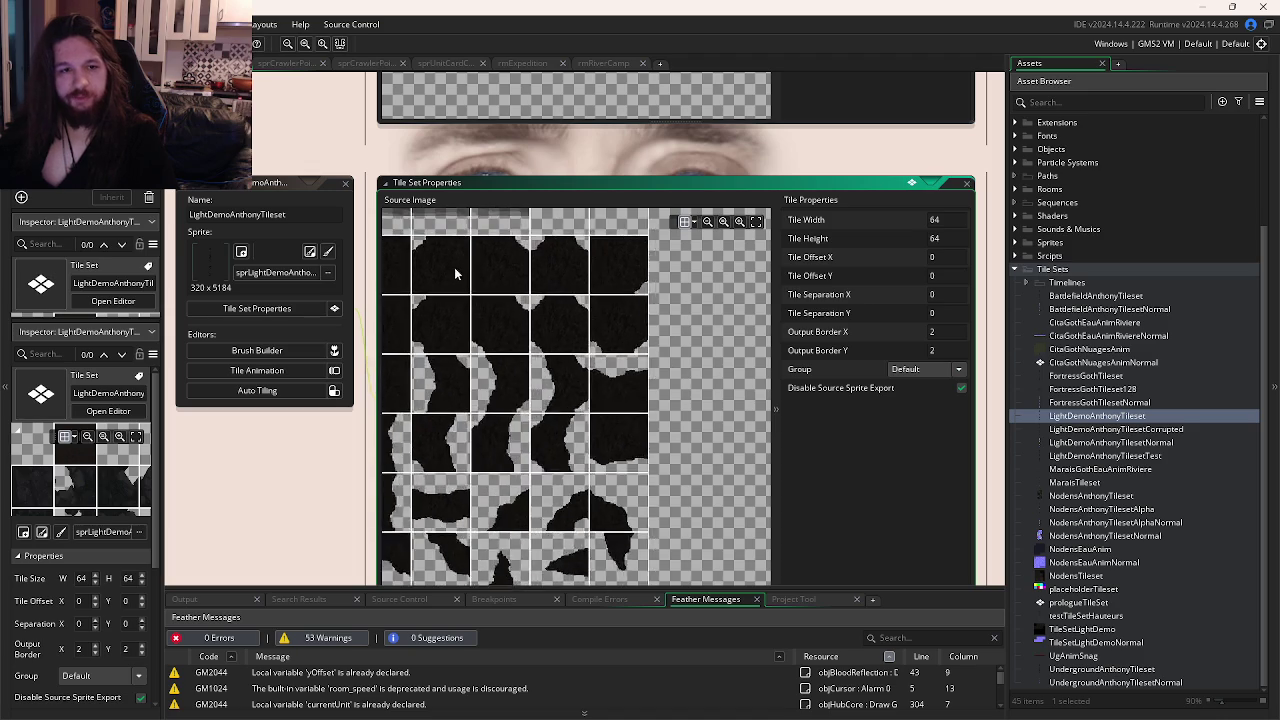
pyautogui.scroll(2, 620, 305)
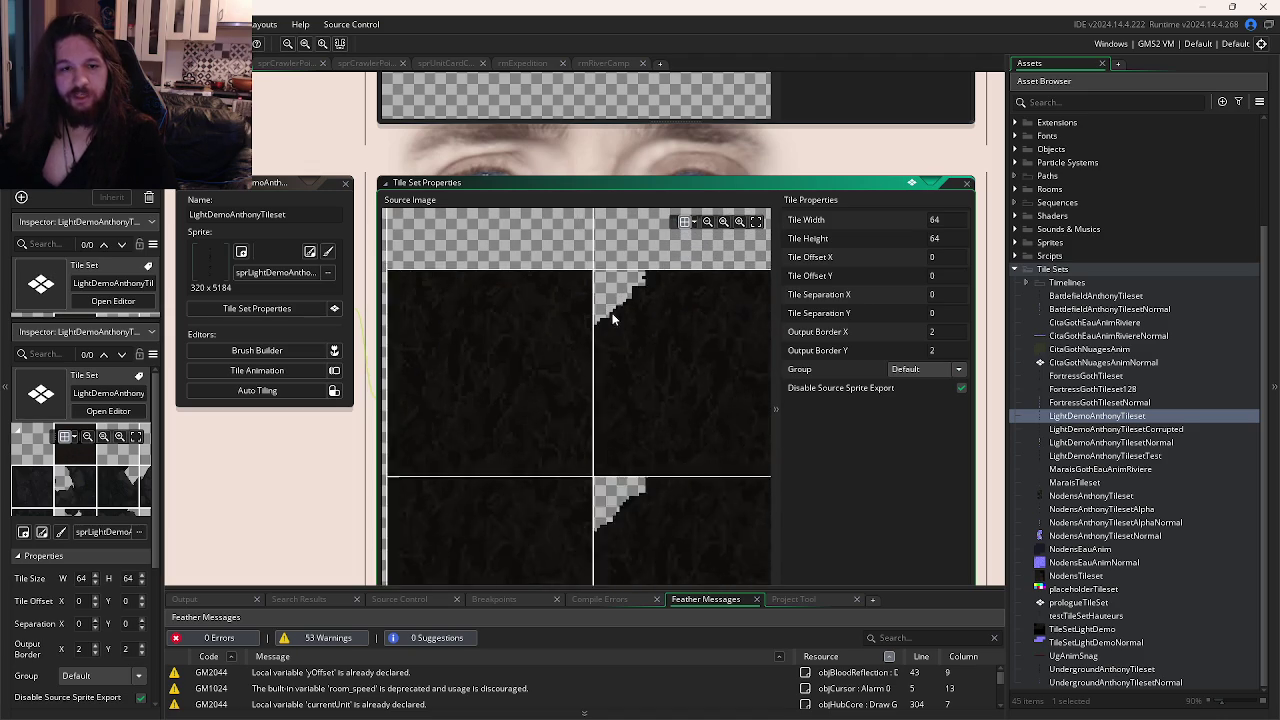
# Survey LightDemoAnthonyTileset's river-edge tiles, then return to the rmLightTest window.
pyautogui.scroll(-1, 523, 358)
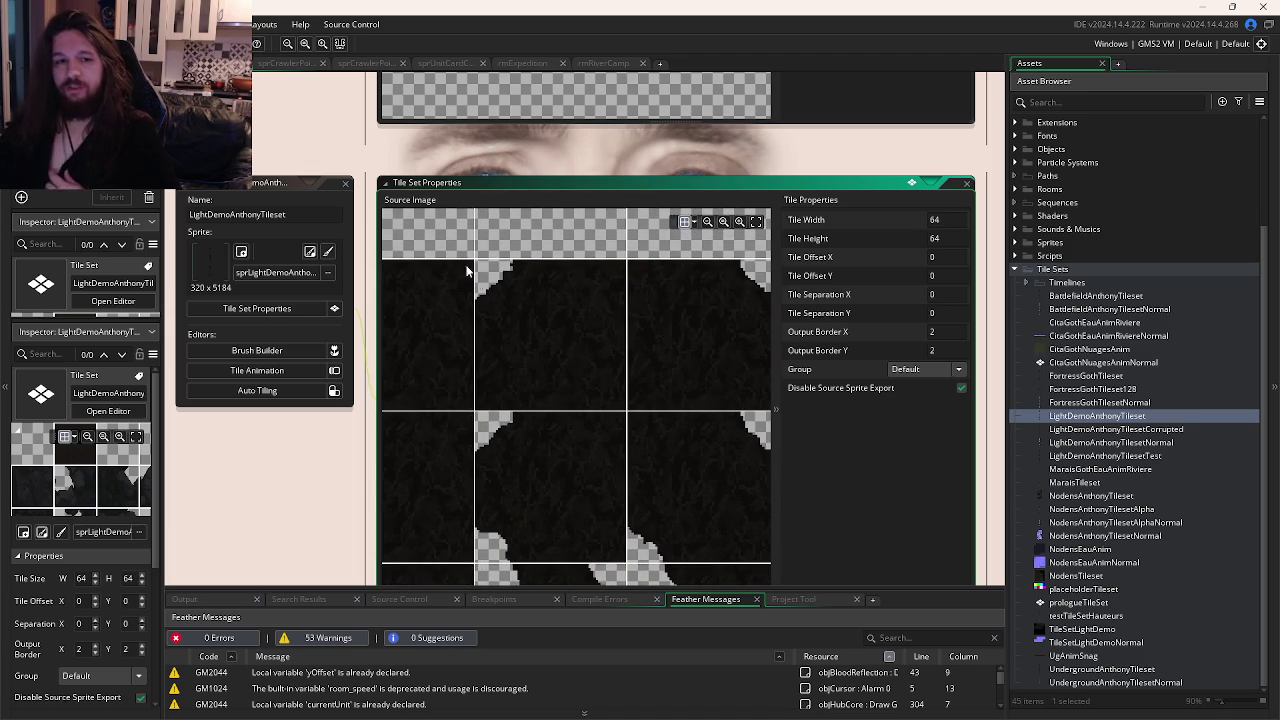
pyautogui.hscroll(2, 533, 278)
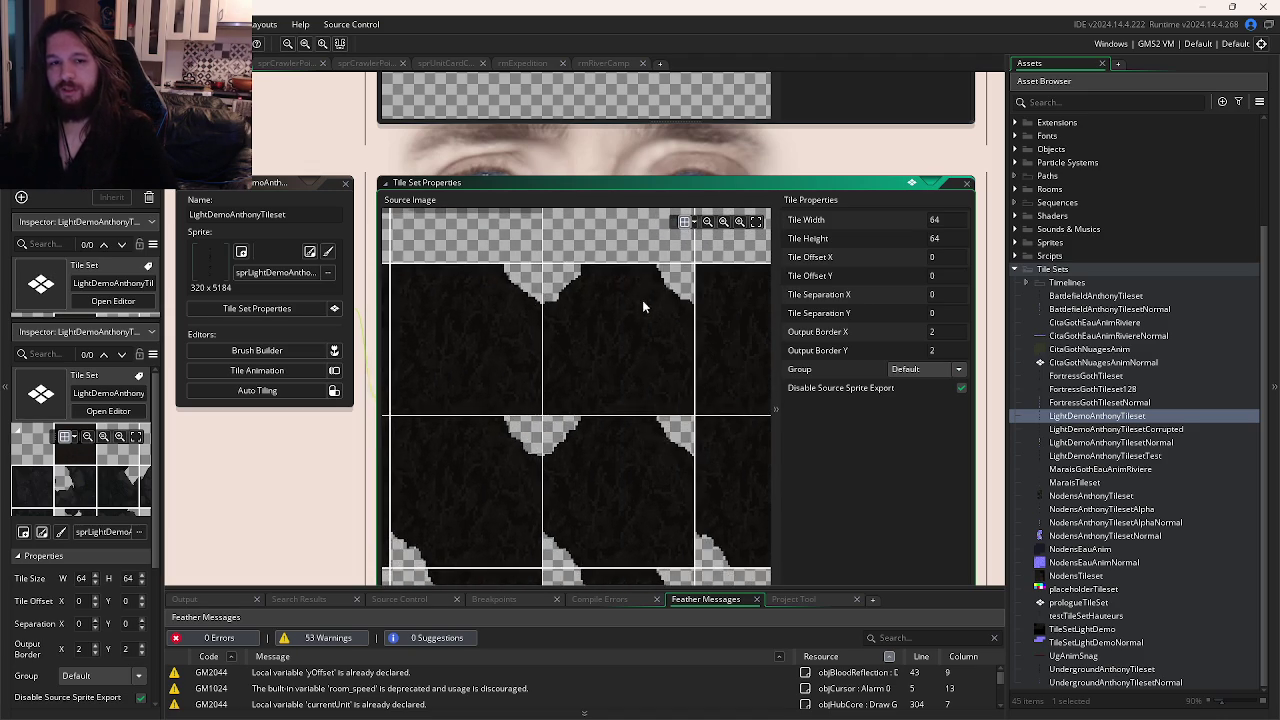
pyautogui.scroll(-5, 655, 420)
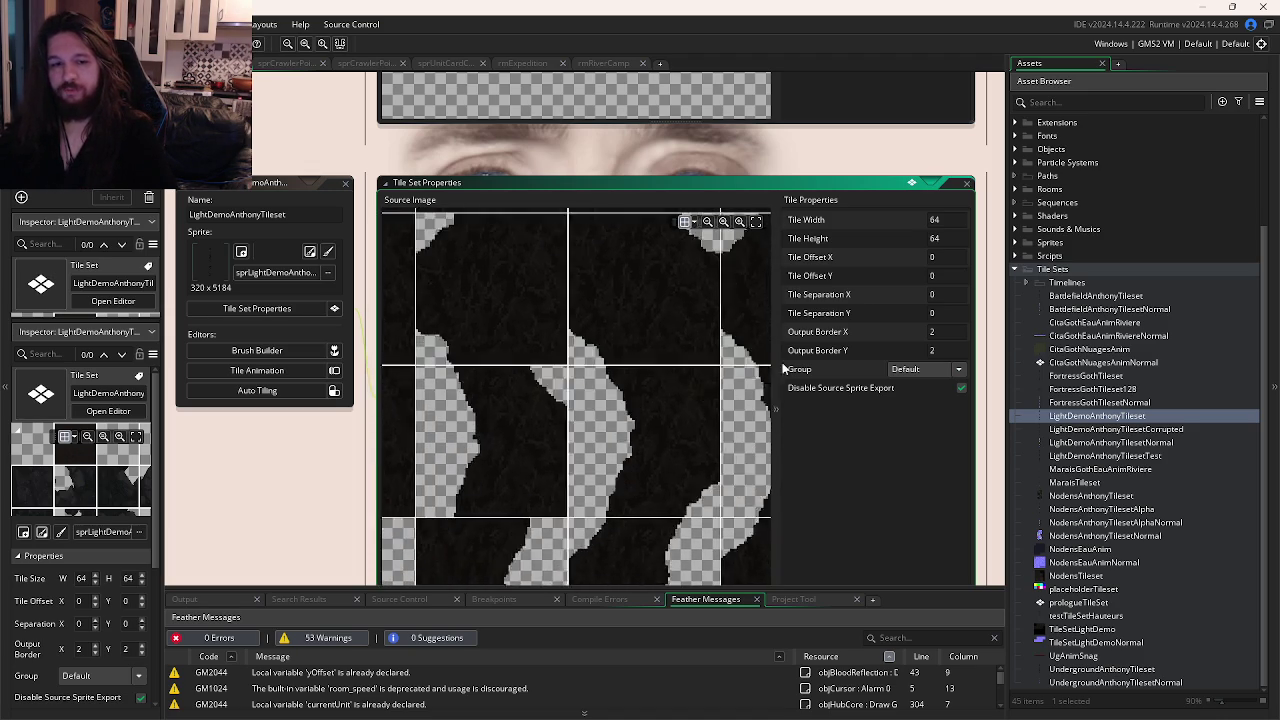
pyautogui.scroll(-1, 680, 358)
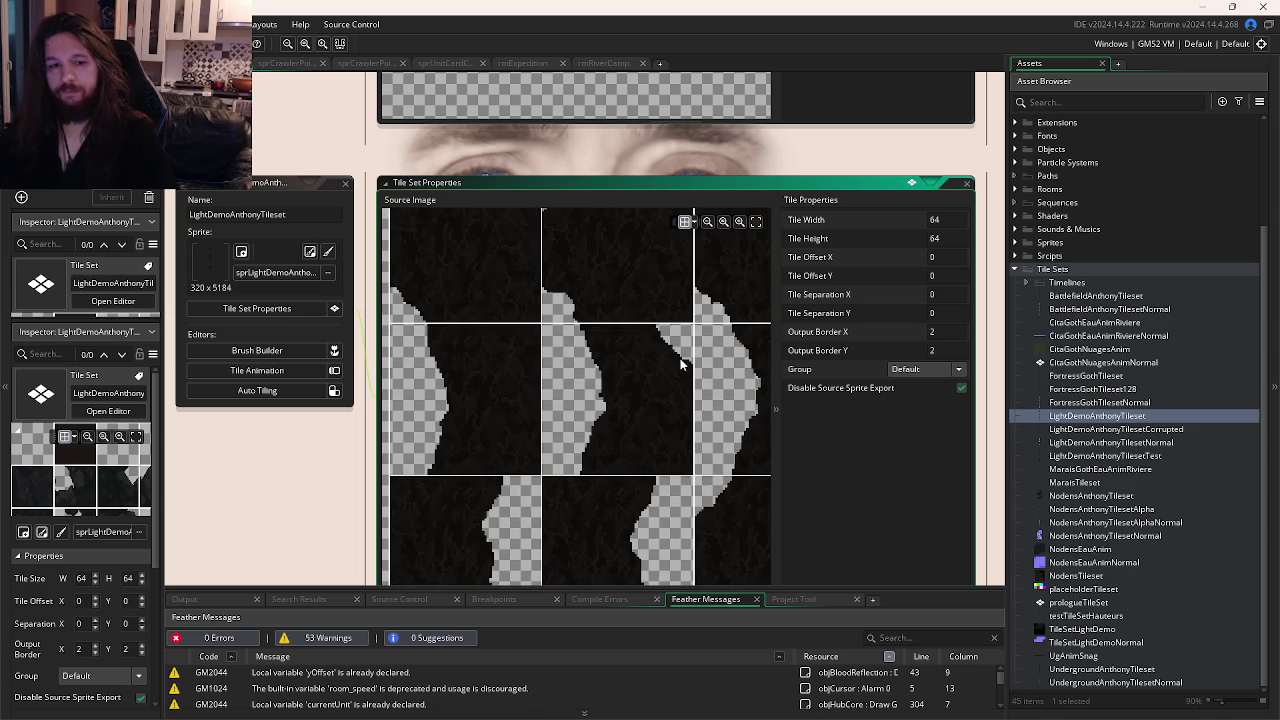
pyautogui.scroll(-2, 676, 359)
pyautogui.moveTo(514, 336); pyautogui.dragTo(585, 370)
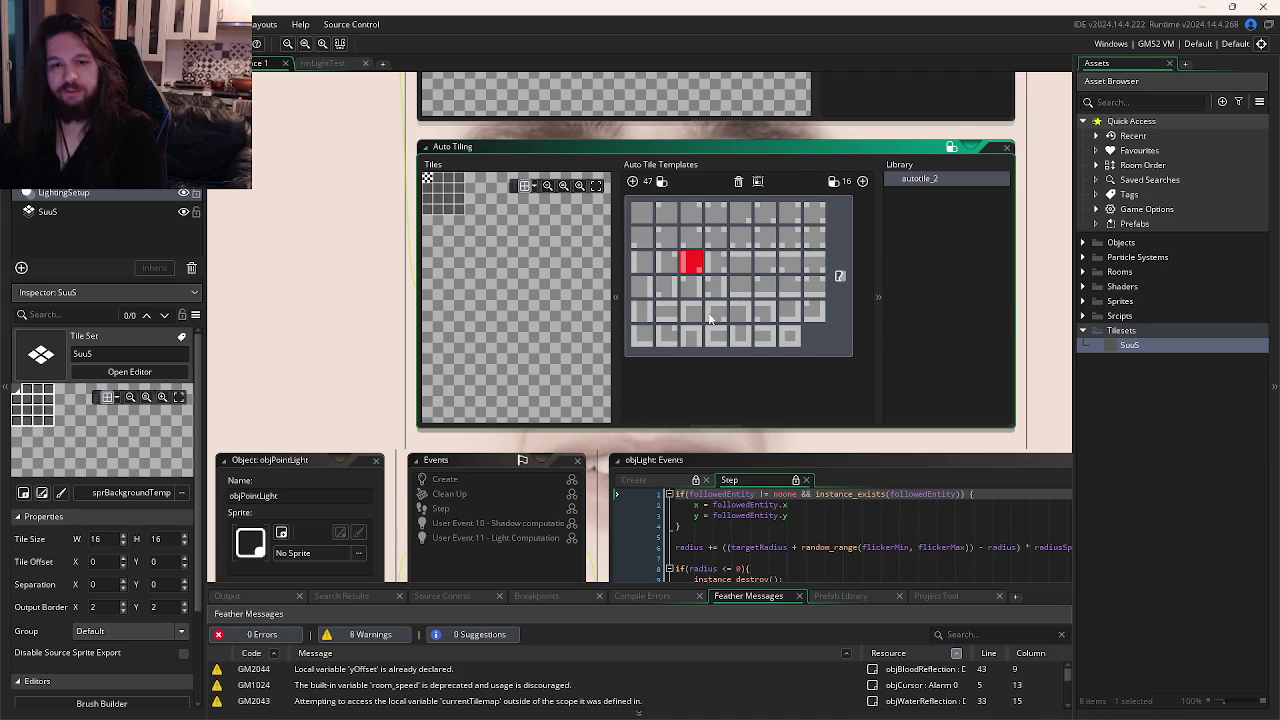
pyautogui.scroll(-1, 750, 321)
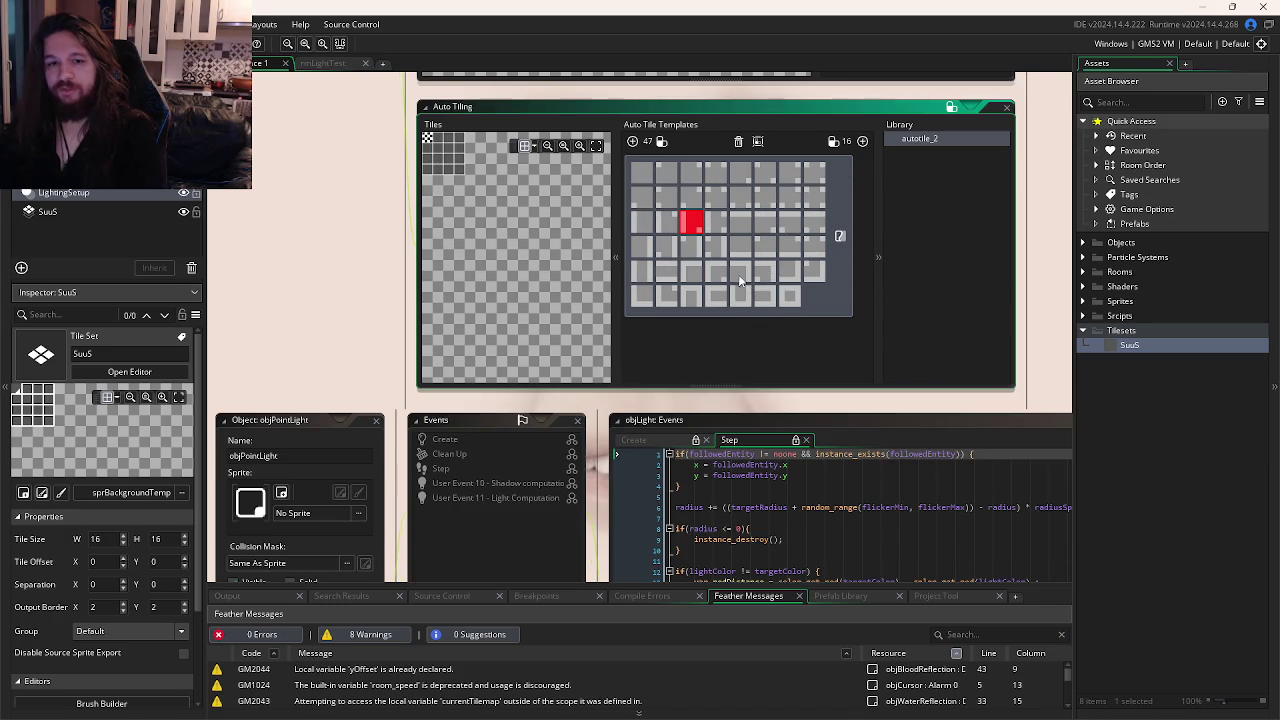
pyautogui.scroll(2, 740, 280)
pyautogui.hscroll(1, 735, 279)
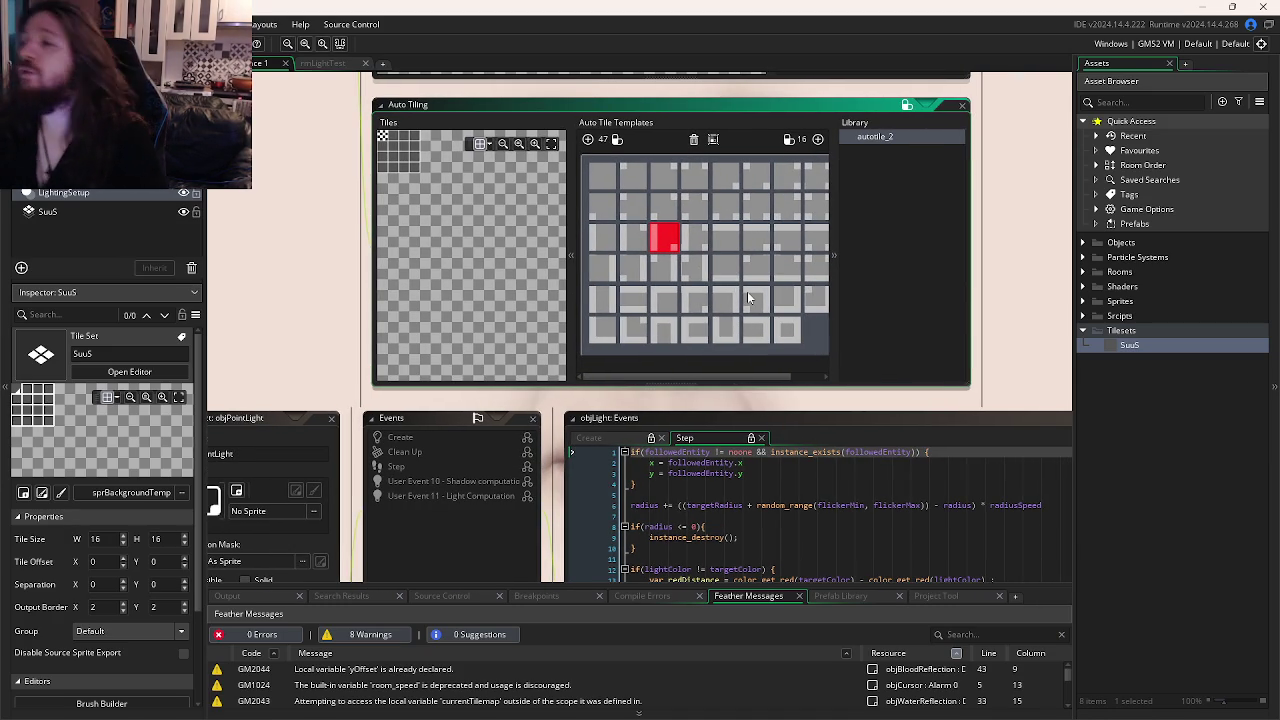
pyautogui.click(316, 63)
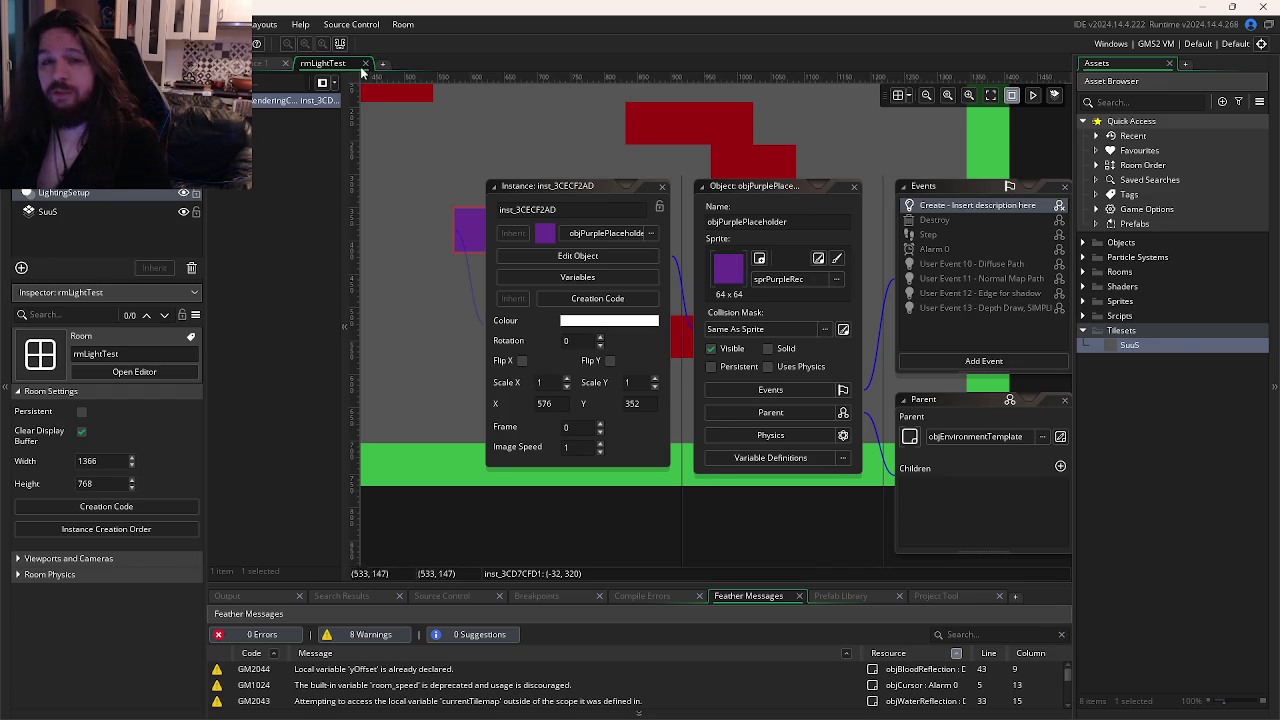
pyautogui.hotkey('alt', 'Tab')
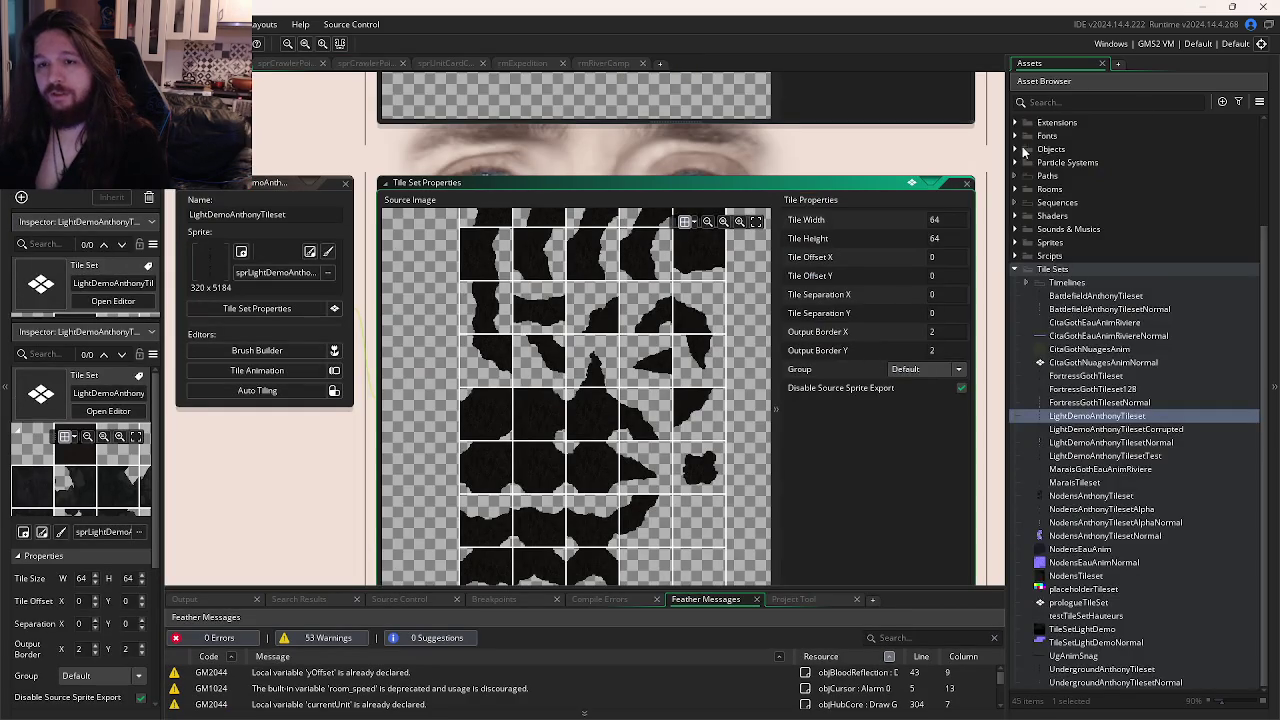
# Open rmForestAttrition1 from Room Order, hide the grid, and select its Ground tile layer.
pyautogui.scroll(3, 1030, 170)
pyautogui.click(1027, 160)
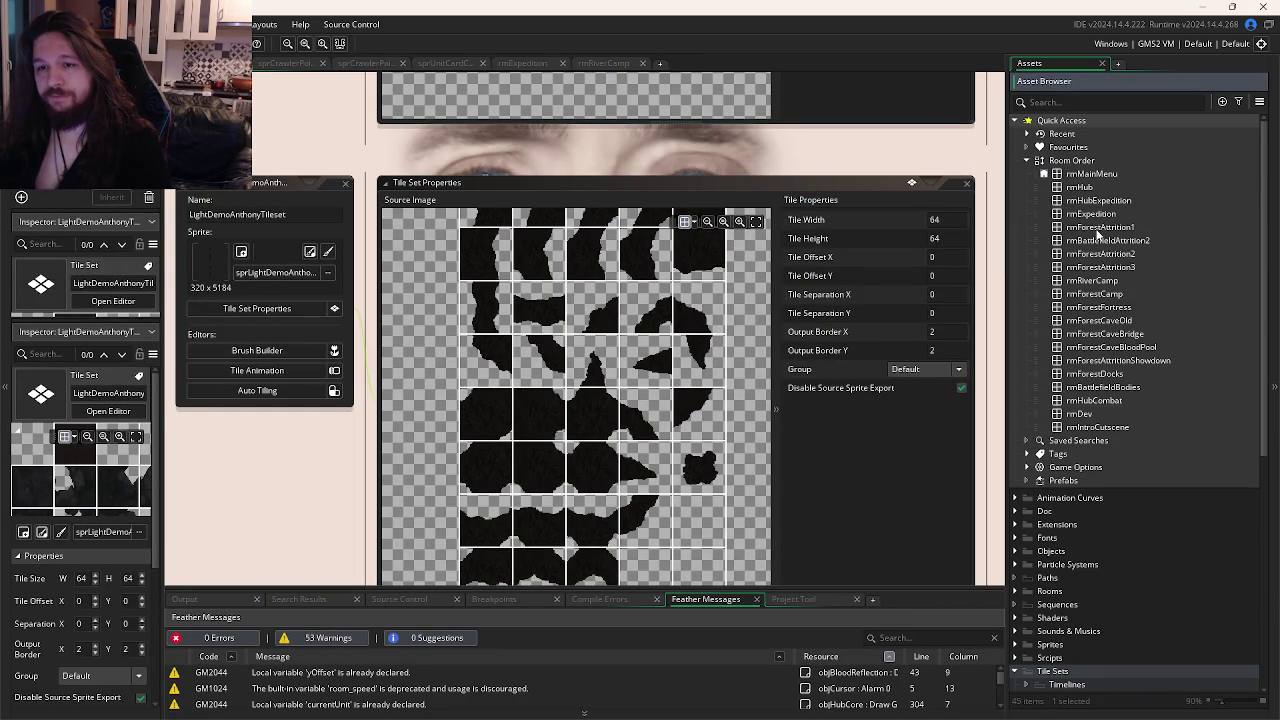
pyautogui.click(1098, 228)
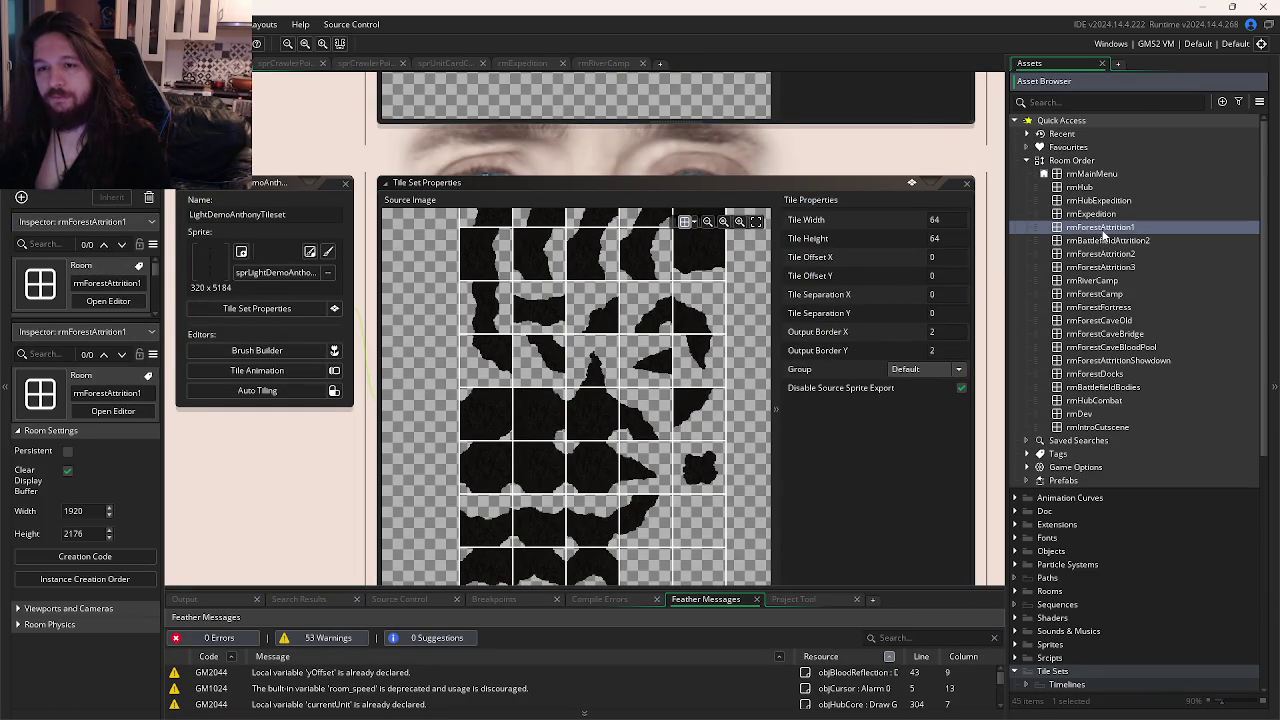
pyautogui.doubleClick(1100, 228)
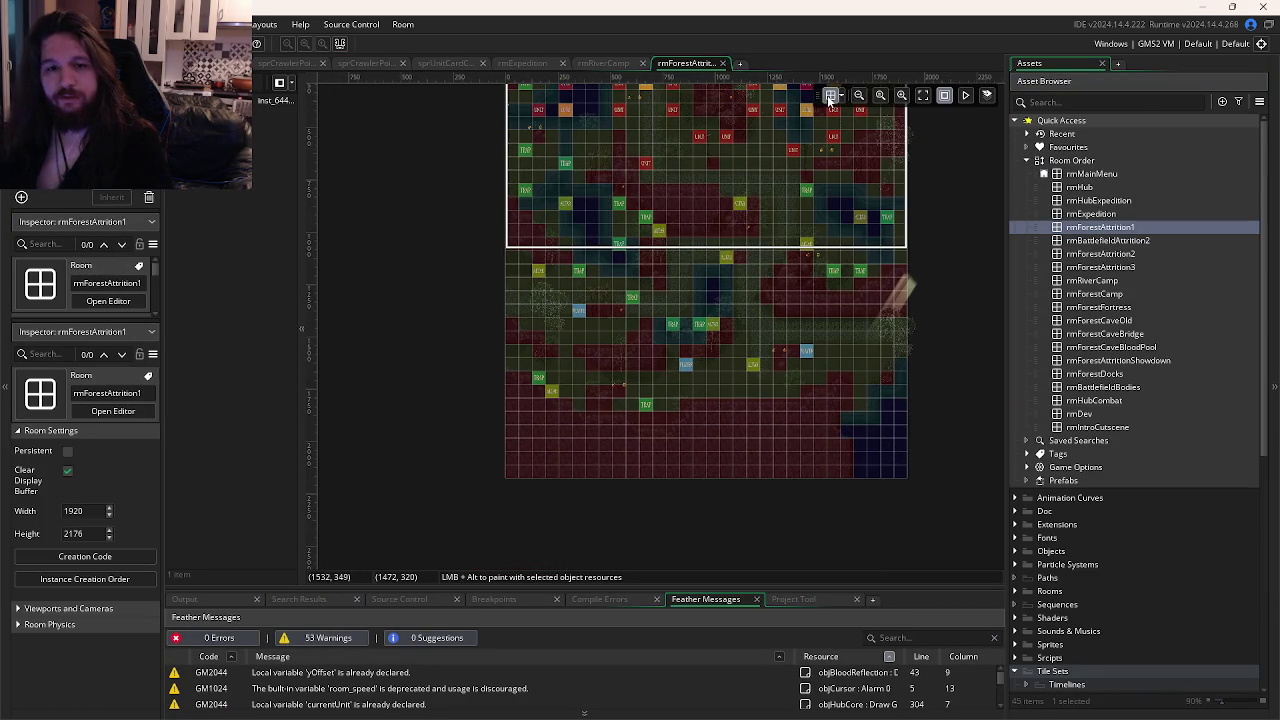
pyautogui.click(829, 97)
pyautogui.scroll(5, 736, 334)
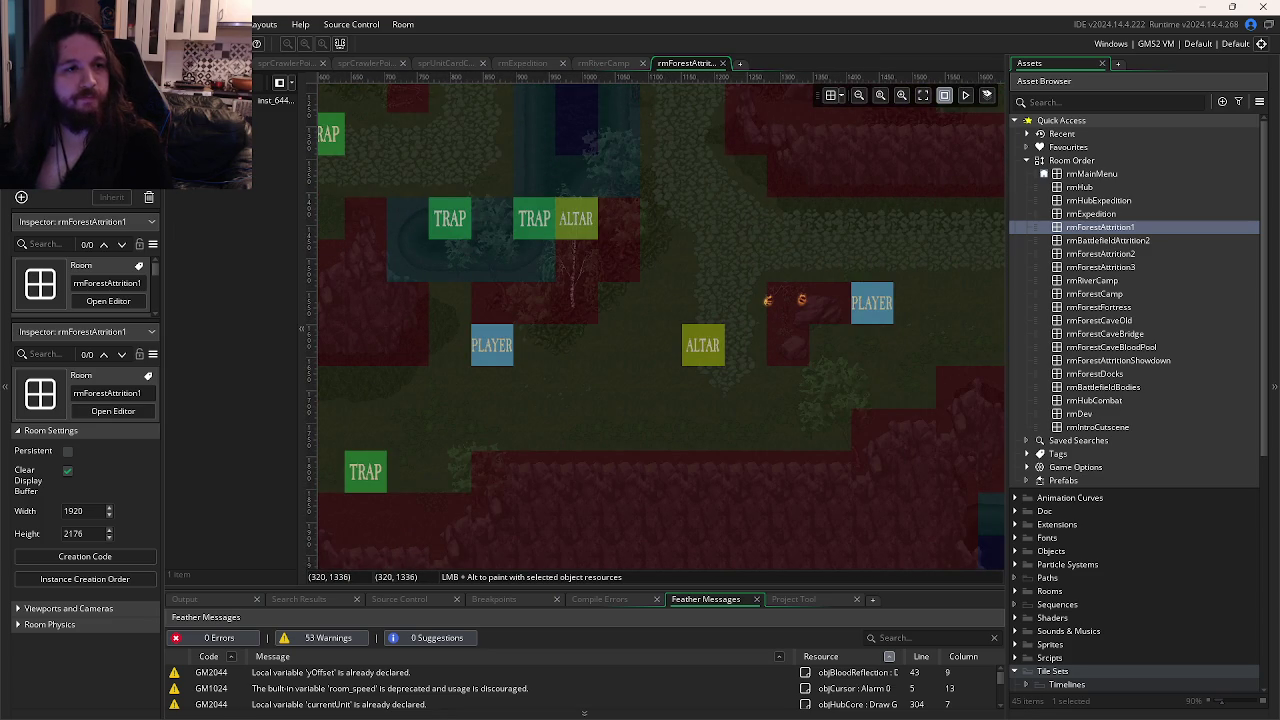
pyautogui.moveTo(583, 246); pyautogui.dragTo(361, 246)
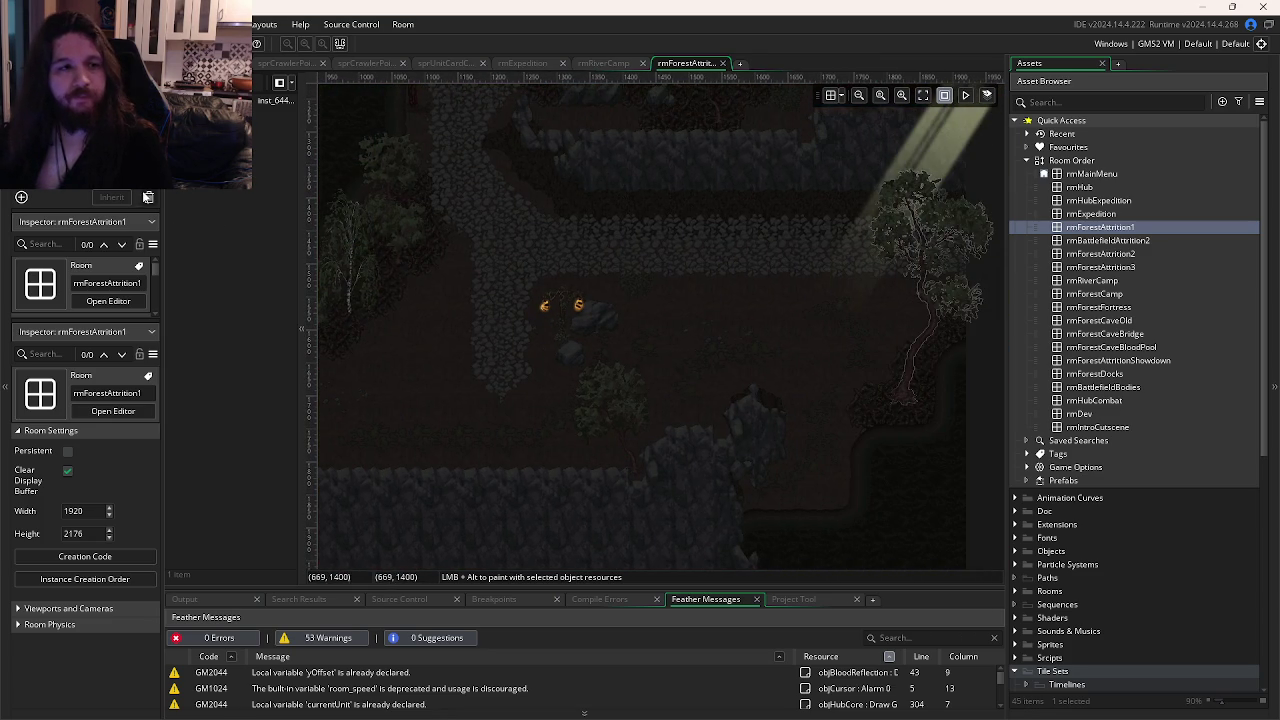
pyautogui.click(486, 209)
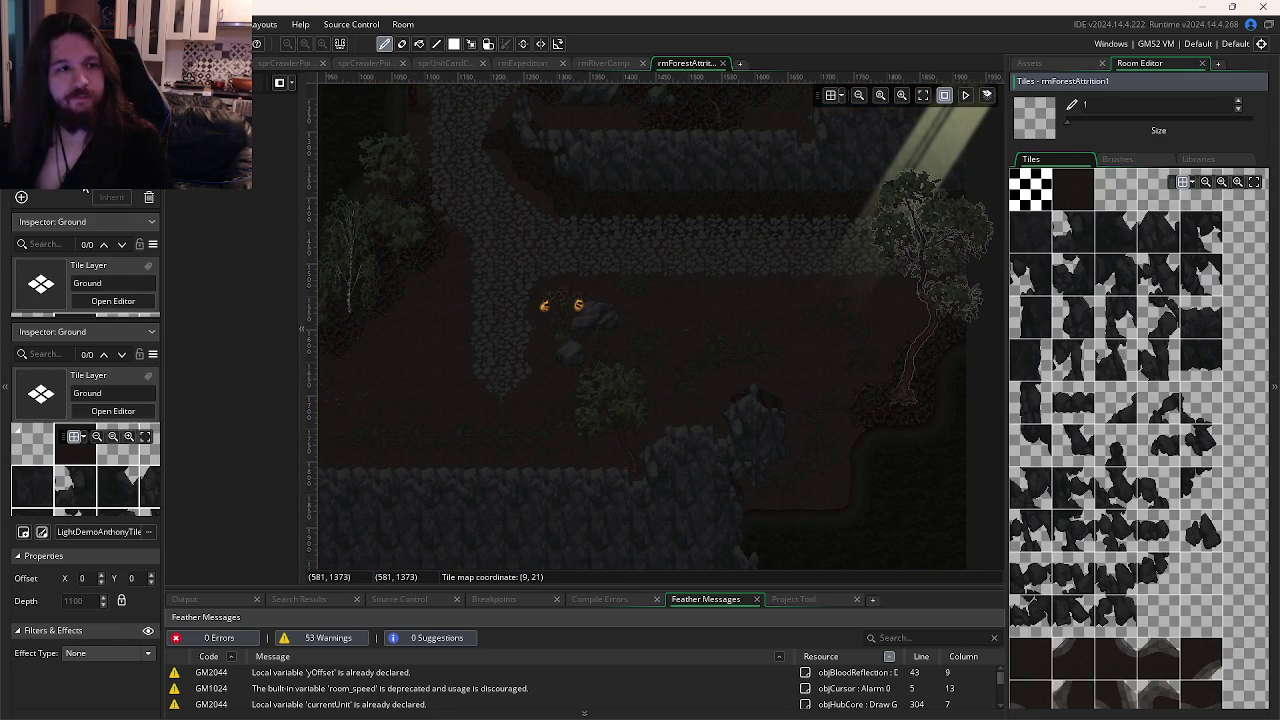
# Add a tile layer named Kk using the LightDemoAnthonyTileset tiles.
pyautogui.click(21, 197)
pyautogui.click(152, 242)
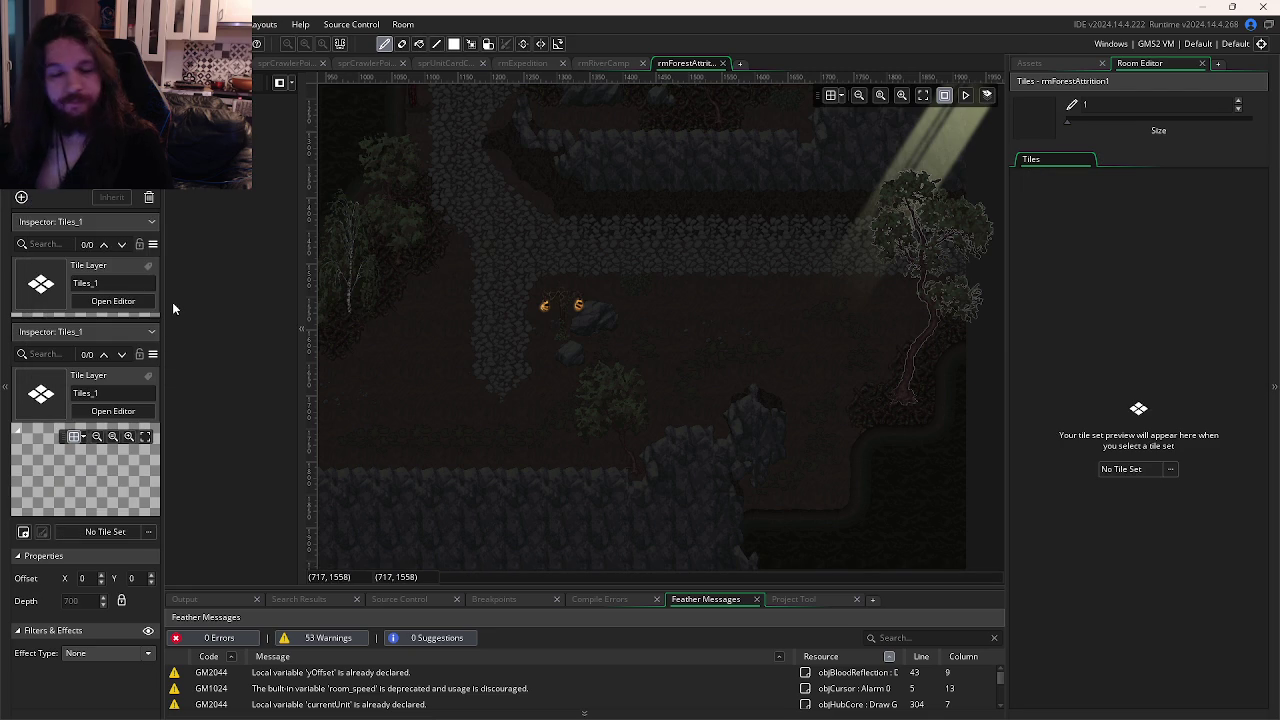
pyautogui.write('Kk')
pyautogui.press('Return')
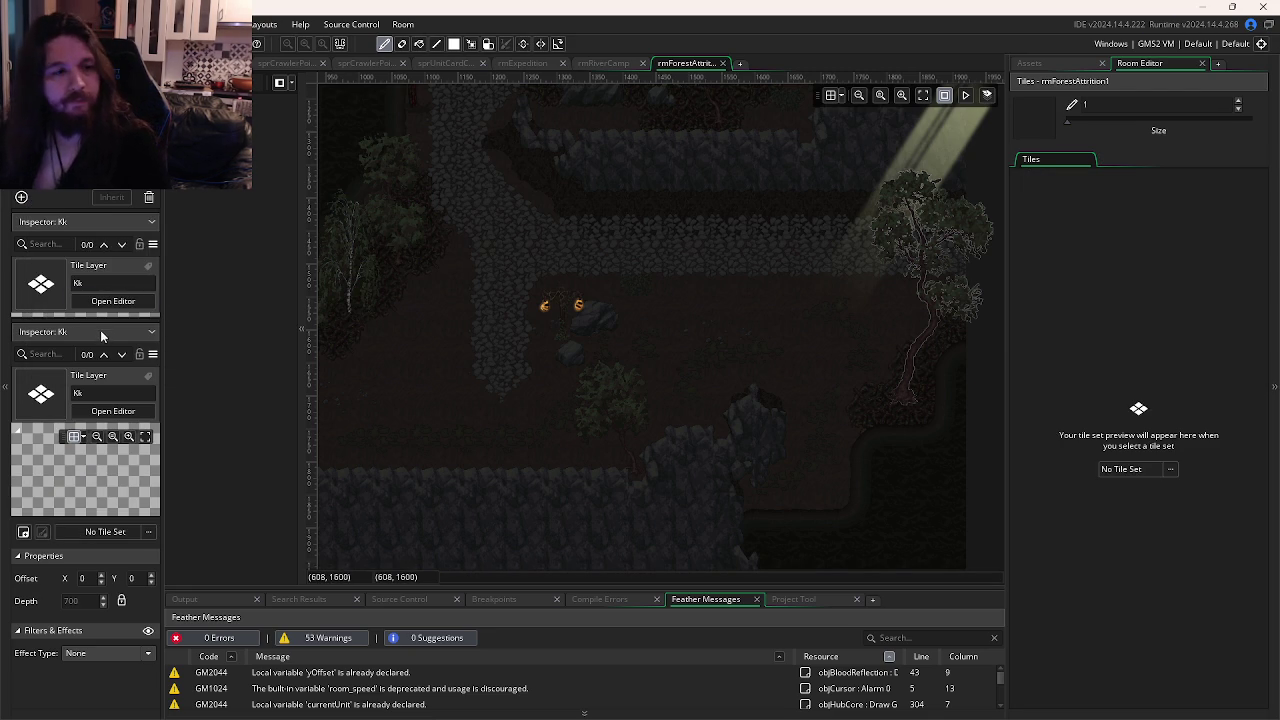
pyautogui.click(105, 531)
pyautogui.doubleClick(261, 358)
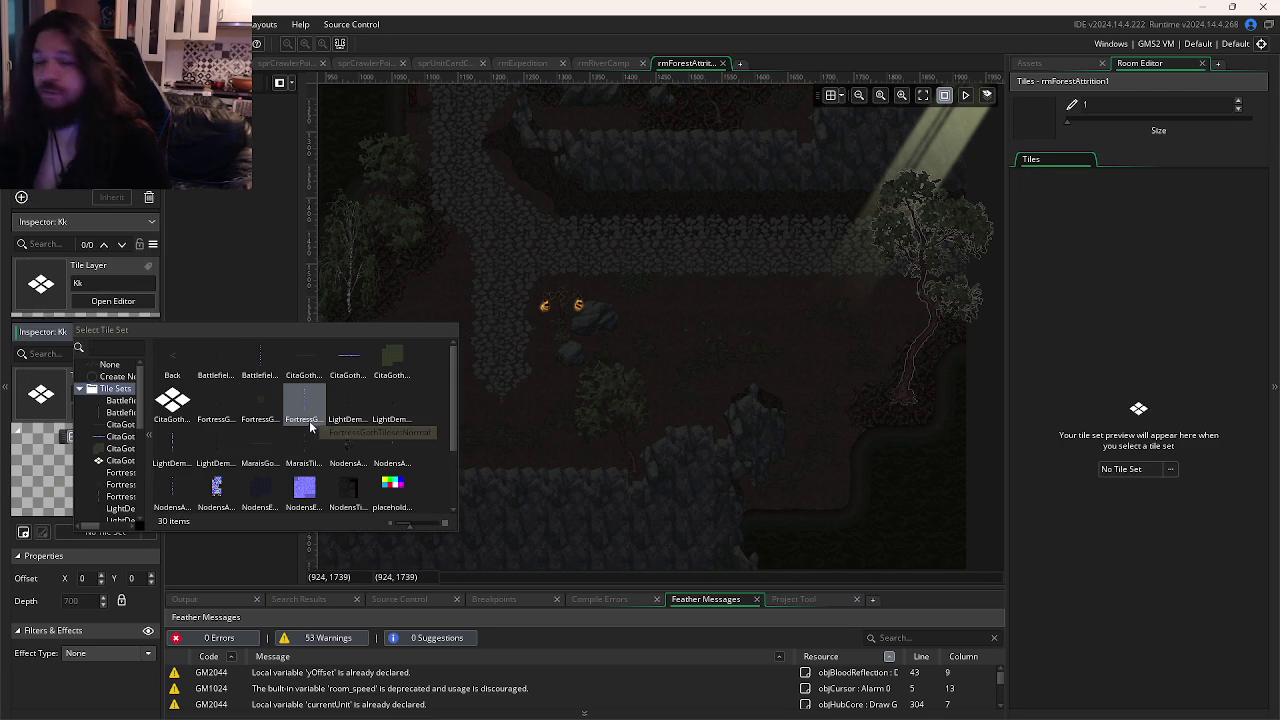
pyautogui.doubleClick(348, 405)
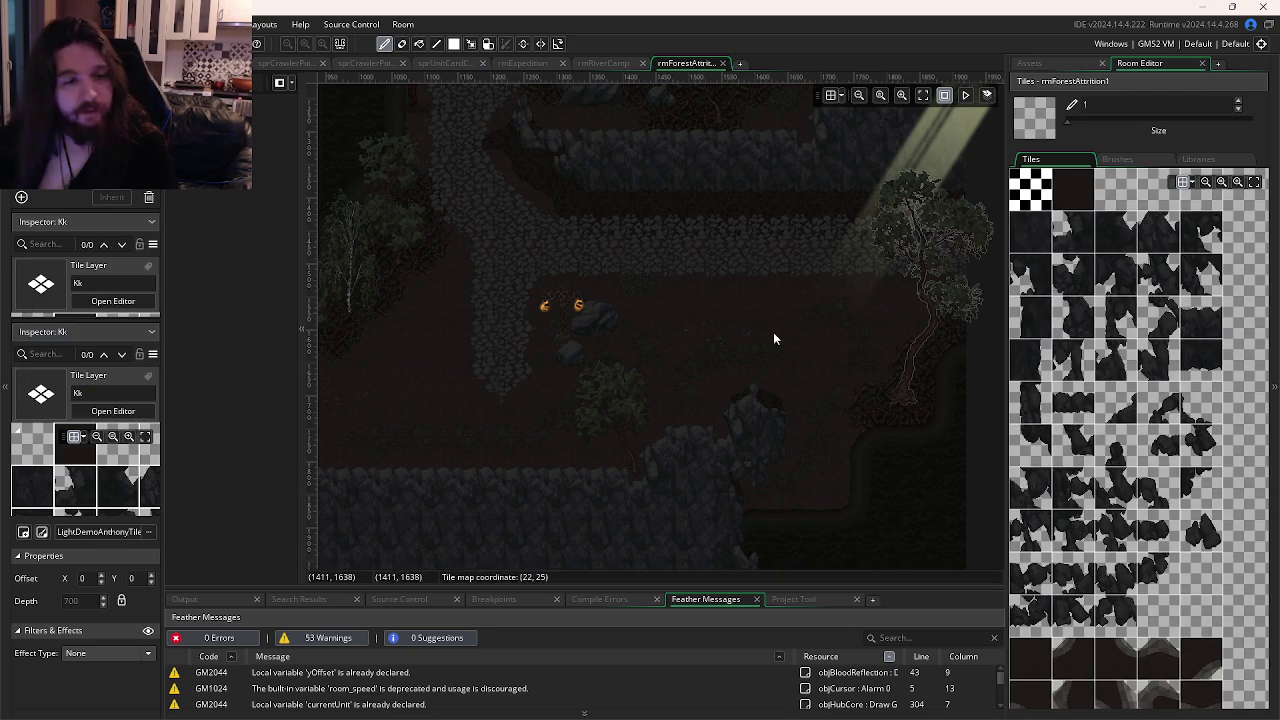
# Select the riviereForet auto-tile from the libraries and open the tile set's properties.
pyautogui.click(1190, 161)
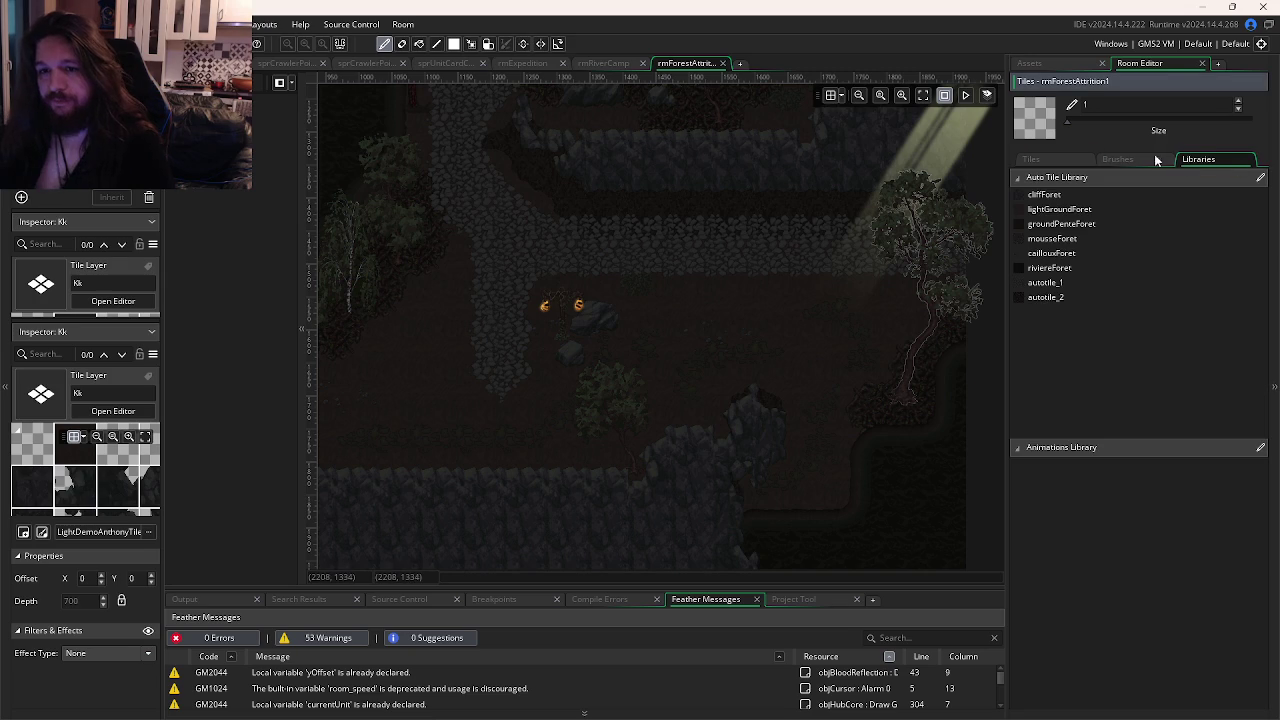
pyautogui.scroll(2, 830, 300)
pyautogui.keyDown('ctrl'); pyautogui.scroll(2, 745, 346); pyautogui.keyUp('ctrl')
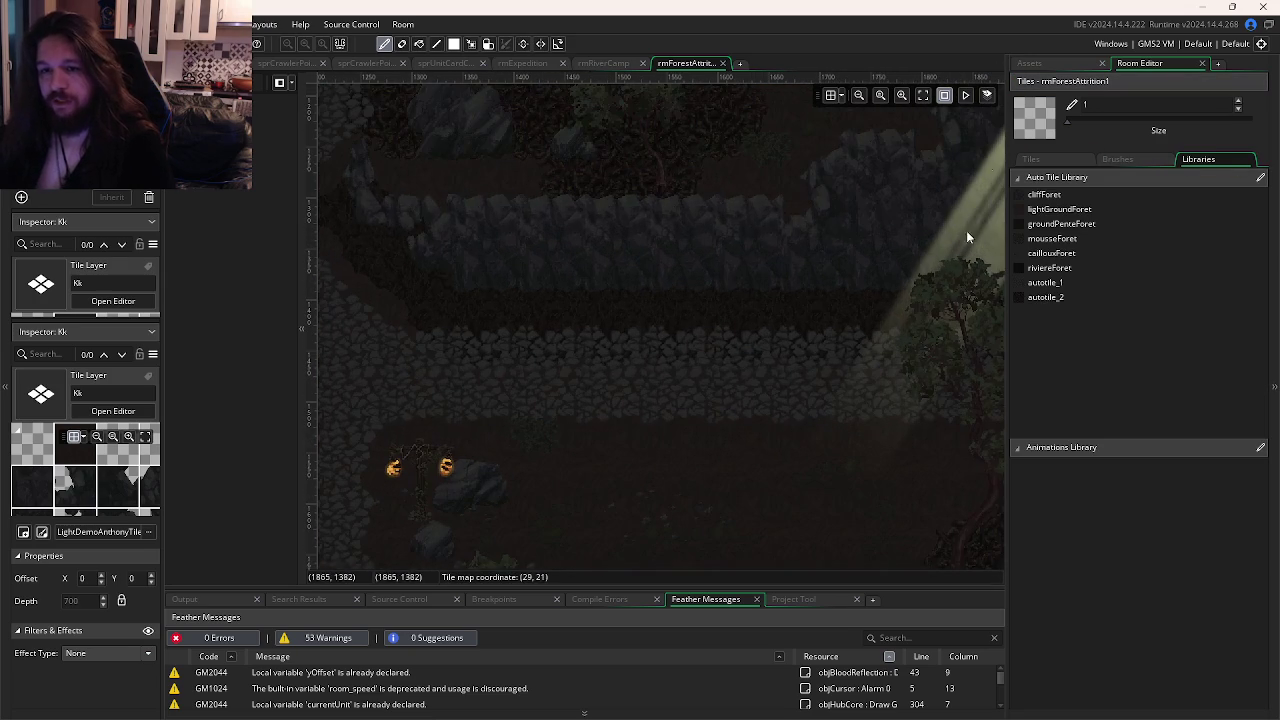
pyautogui.click(1070, 269)
pyautogui.hscroll(-1, 766, 376)
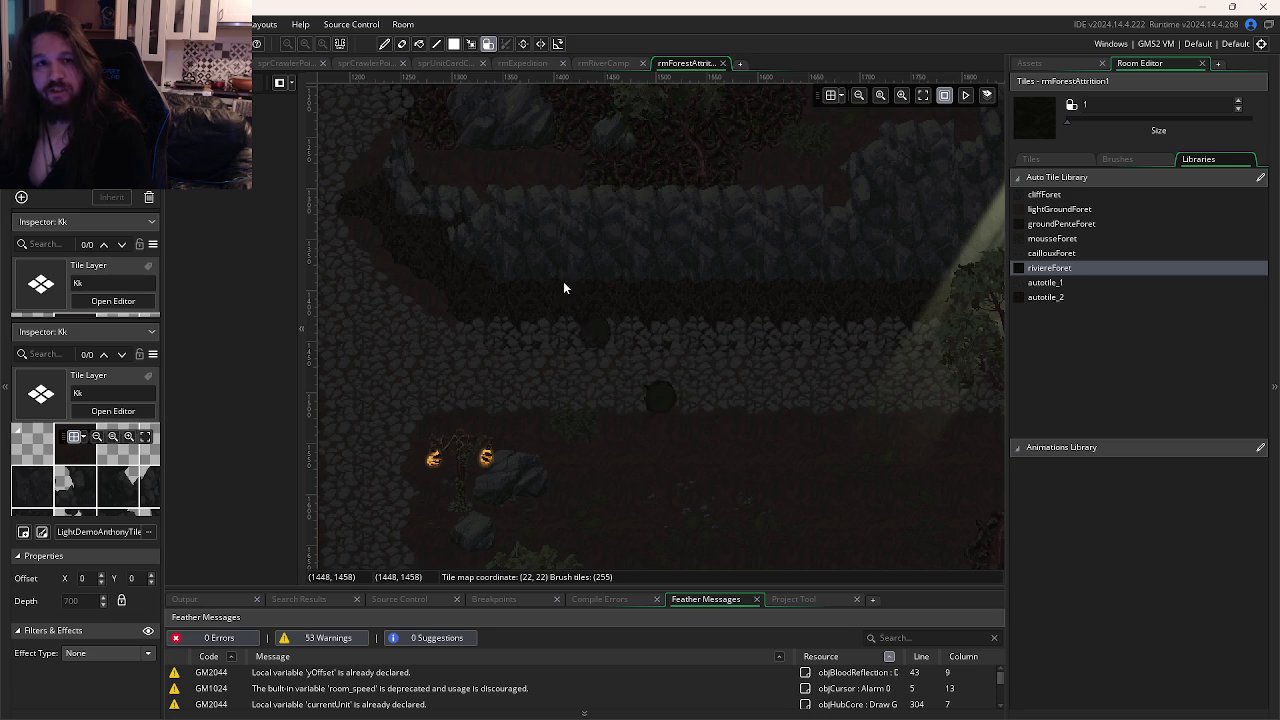
pyautogui.click(100, 531)
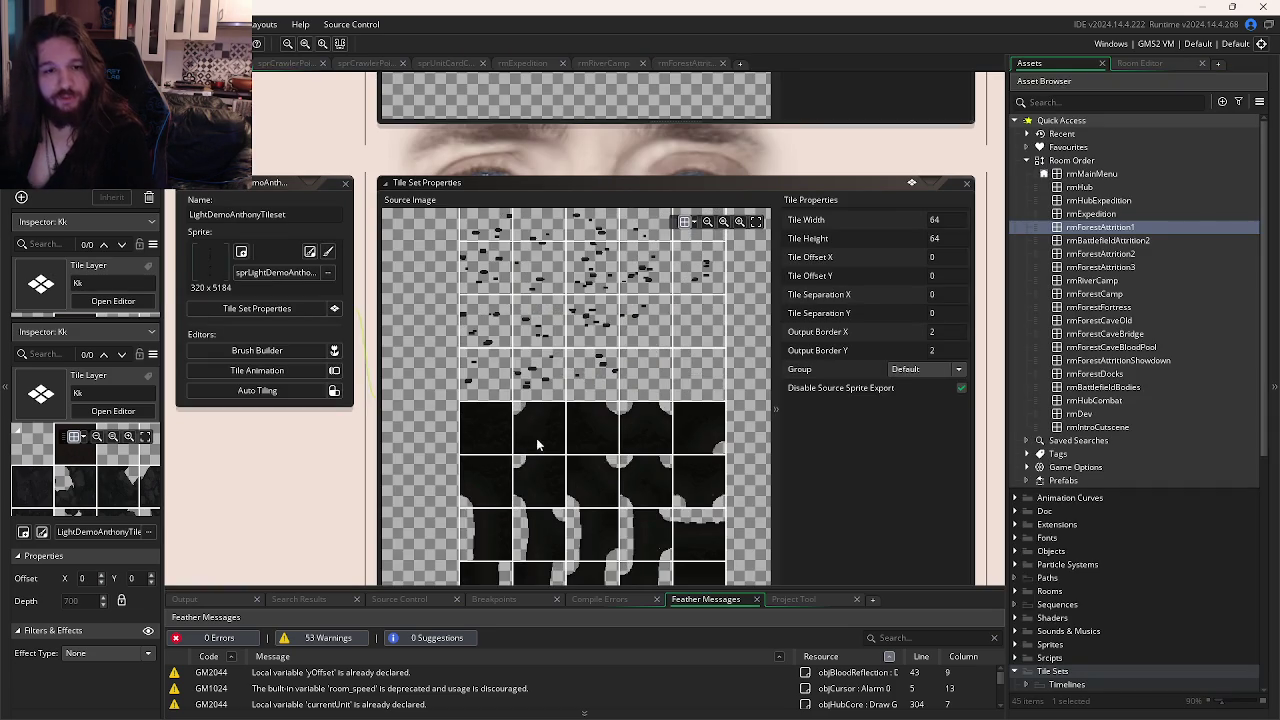
# Check the LD59 project's Auto Tiling setup, then return to the rmForestAttrition1 room.
pyautogui.scroll(2, 696, 453)
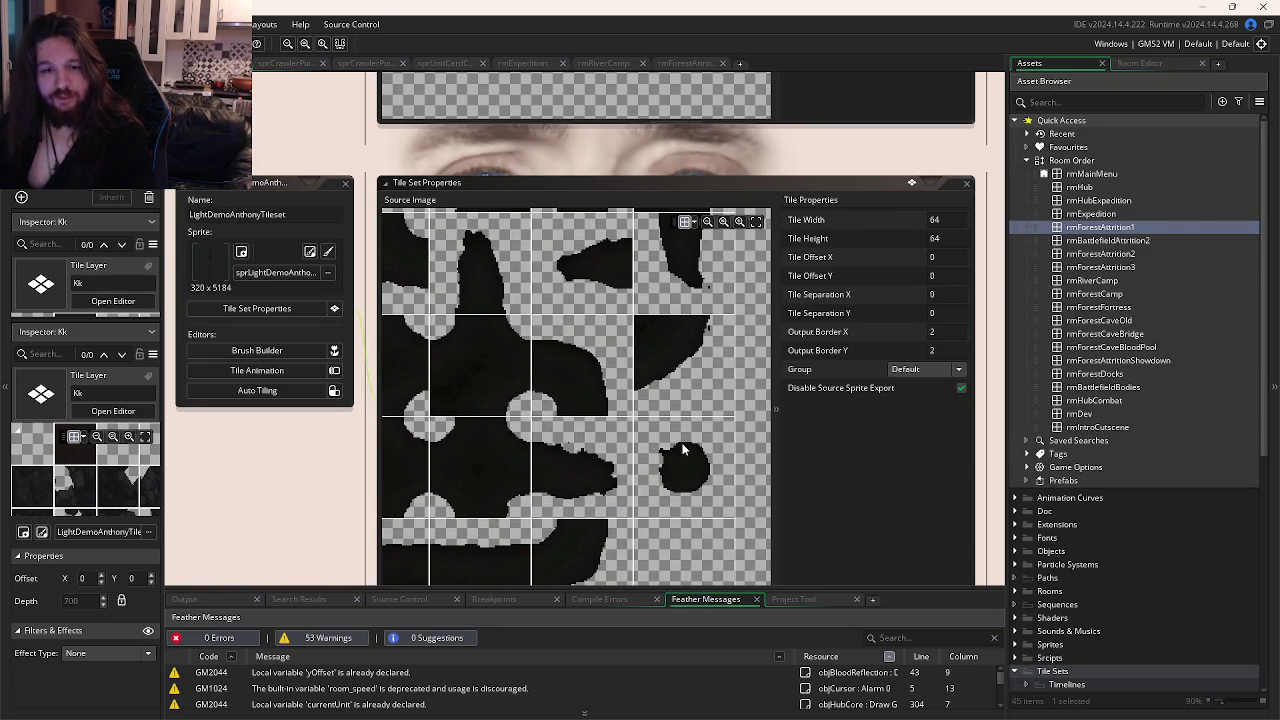
pyautogui.hotkey('alt', 'Tab')
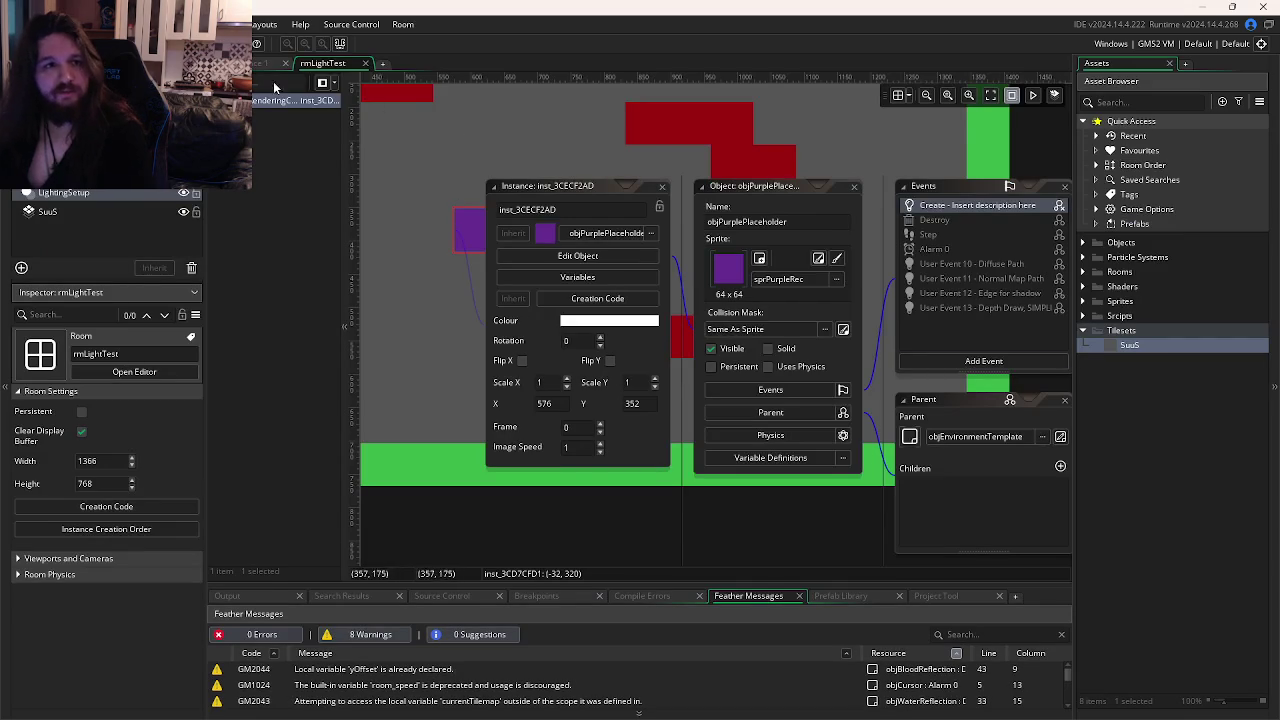
pyautogui.click(262, 63)
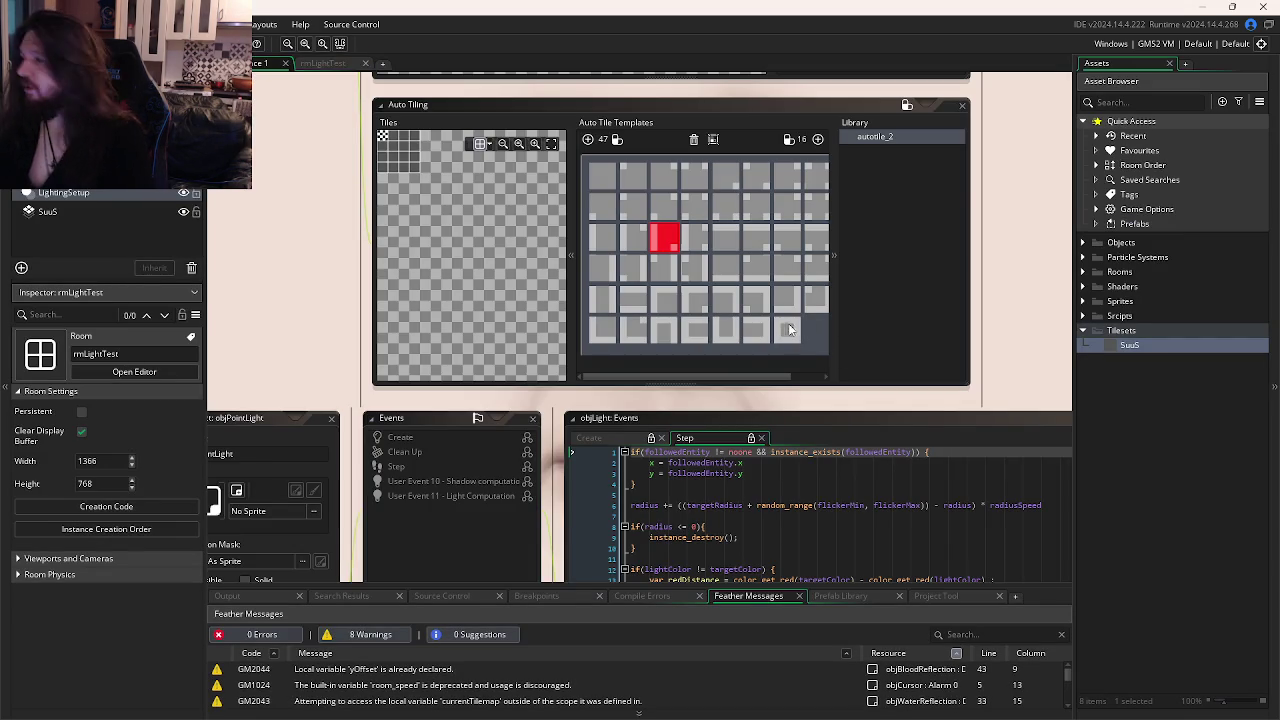
pyautogui.hotkey('alt', 'Tab')
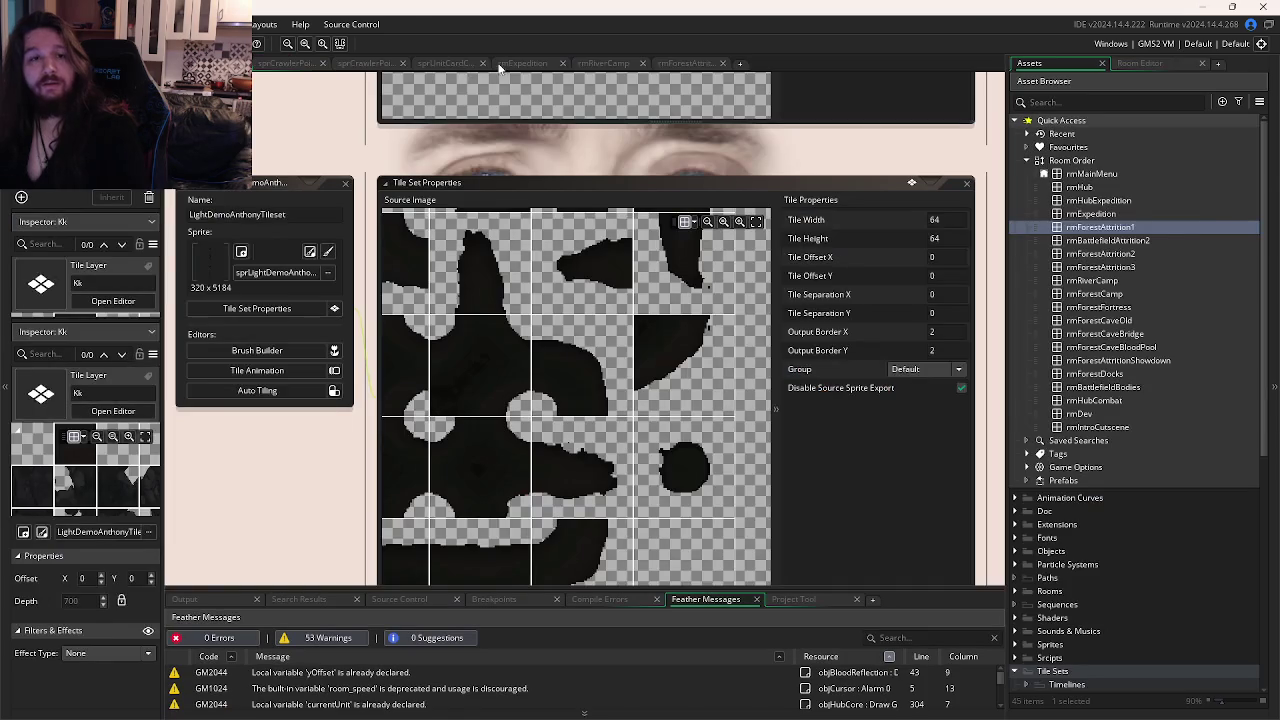
pyautogui.click(665, 64)
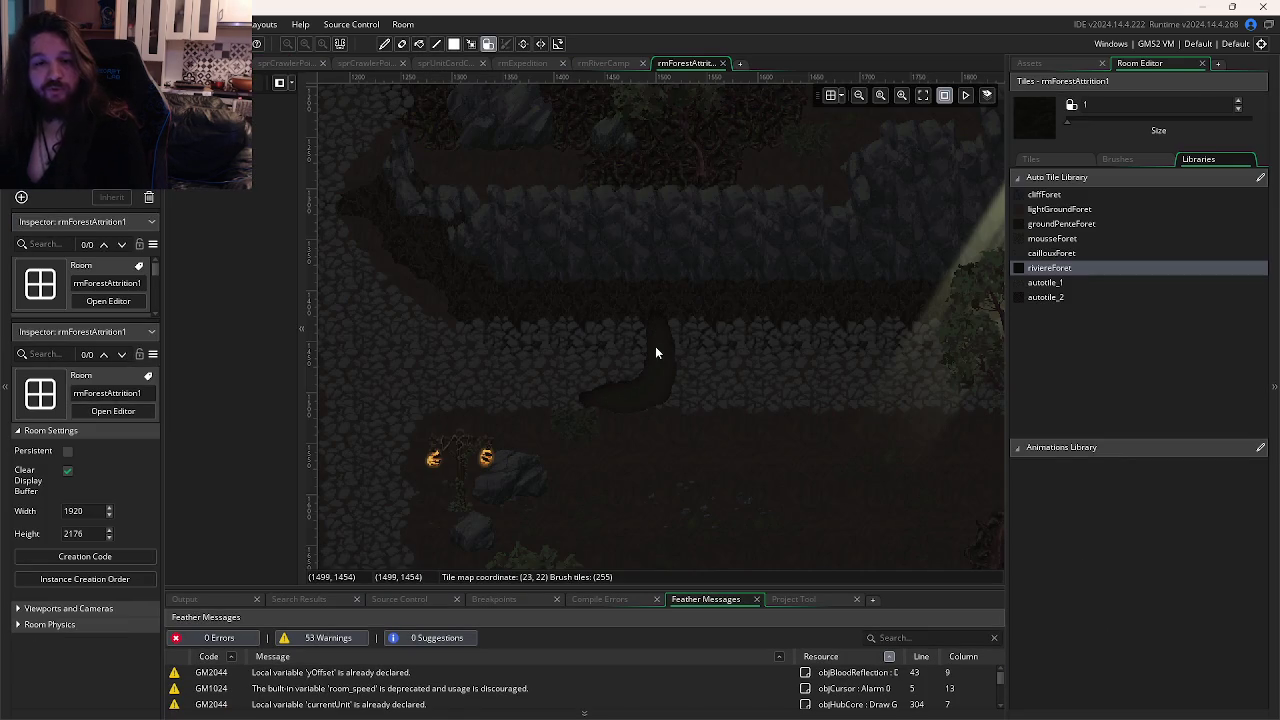
# Paint riviereForet river strokes over the cobblestone, extending the channel rightward and upward.
pyautogui.moveTo(651, 453); pyautogui.dragTo(716, 357)
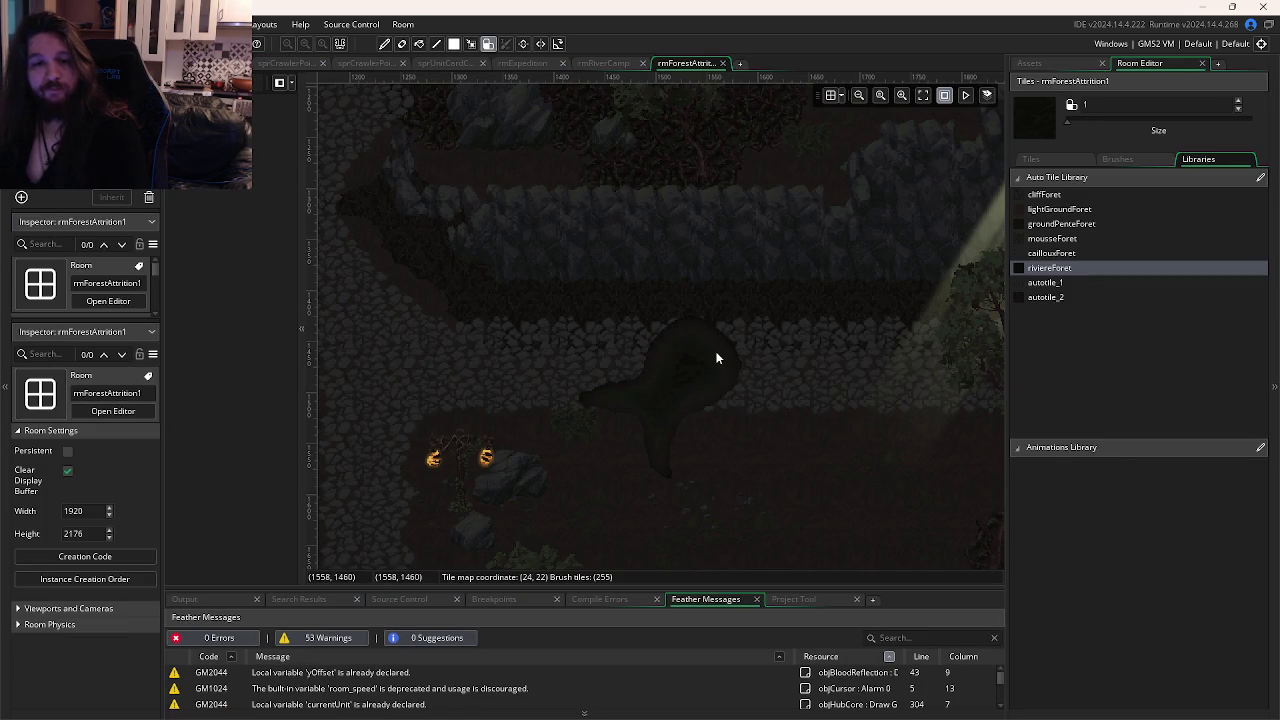
pyautogui.moveTo(600, 443)
pyautogui.mouseDown()
pyautogui.moveTo(703, 449)
pyautogui.moveTo(786, 391)
pyautogui.moveTo(783, 320)
pyautogui.moveTo(808, 508)
pyautogui.moveTo(503, 217)
pyautogui.moveTo(623, 246)
pyautogui.moveTo(470, 440)
pyautogui.moveTo(478, 495)
pyautogui.mouseUp()
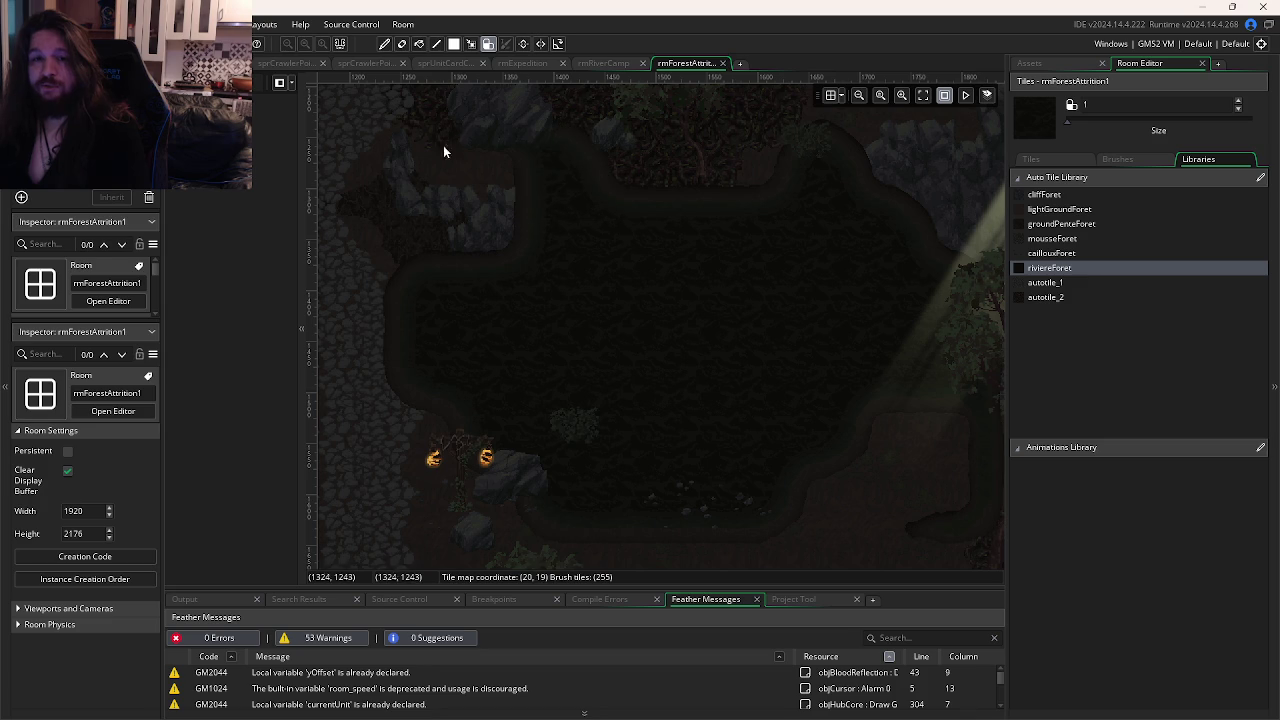
pyautogui.moveTo(555, 422)
pyautogui.mouseDown()
pyautogui.moveTo(755, 307)
pyautogui.moveTo(612, 486)
pyautogui.moveTo(590, 420)
pyautogui.moveTo(634, 326)
pyautogui.moveTo(536, 199)
pyautogui.moveTo(737, 491)
pyautogui.mouseUp()
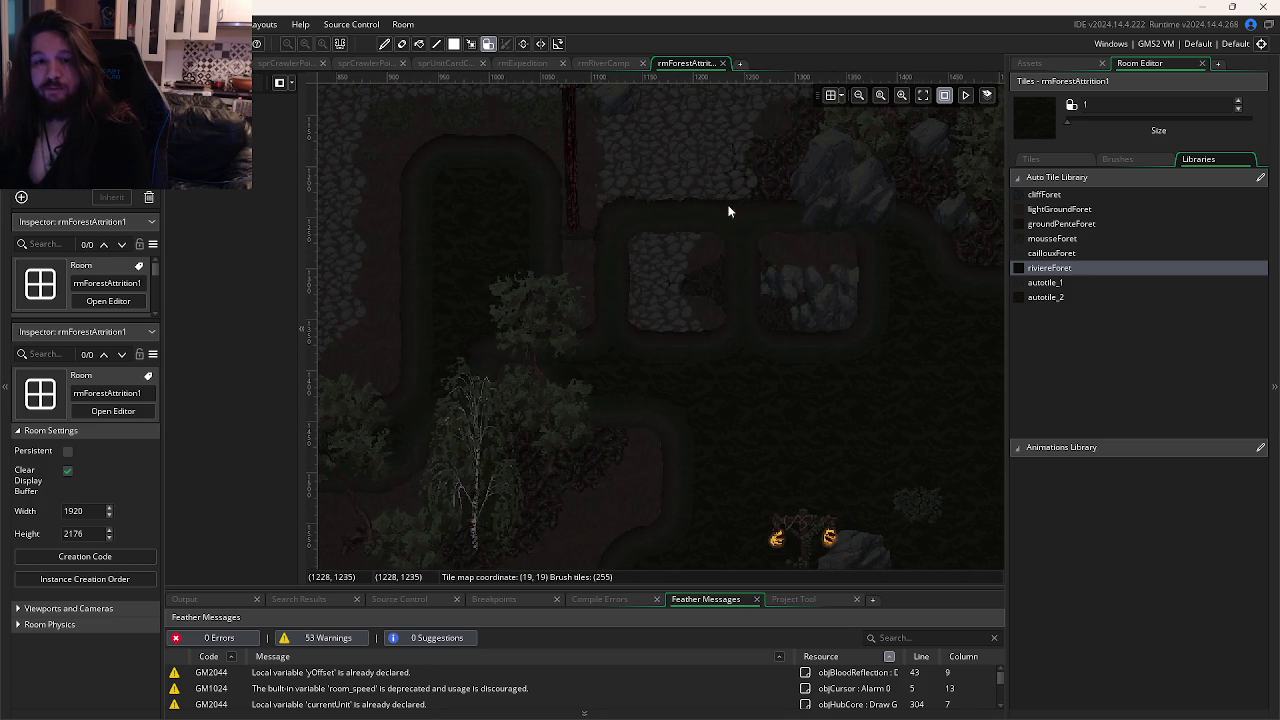
pyautogui.scroll(2, 714, 432)
pyautogui.moveTo(714, 432)
pyautogui.mouseDown()
pyautogui.moveTo(790, 250)
pyautogui.moveTo(677, 292)
pyautogui.moveTo(788, 170)
pyautogui.mouseUp()
pyautogui.moveTo(427, 273)
pyautogui.mouseDown()
pyautogui.moveTo(583, 248)
pyautogui.moveTo(647, 308)
pyautogui.mouseUp()
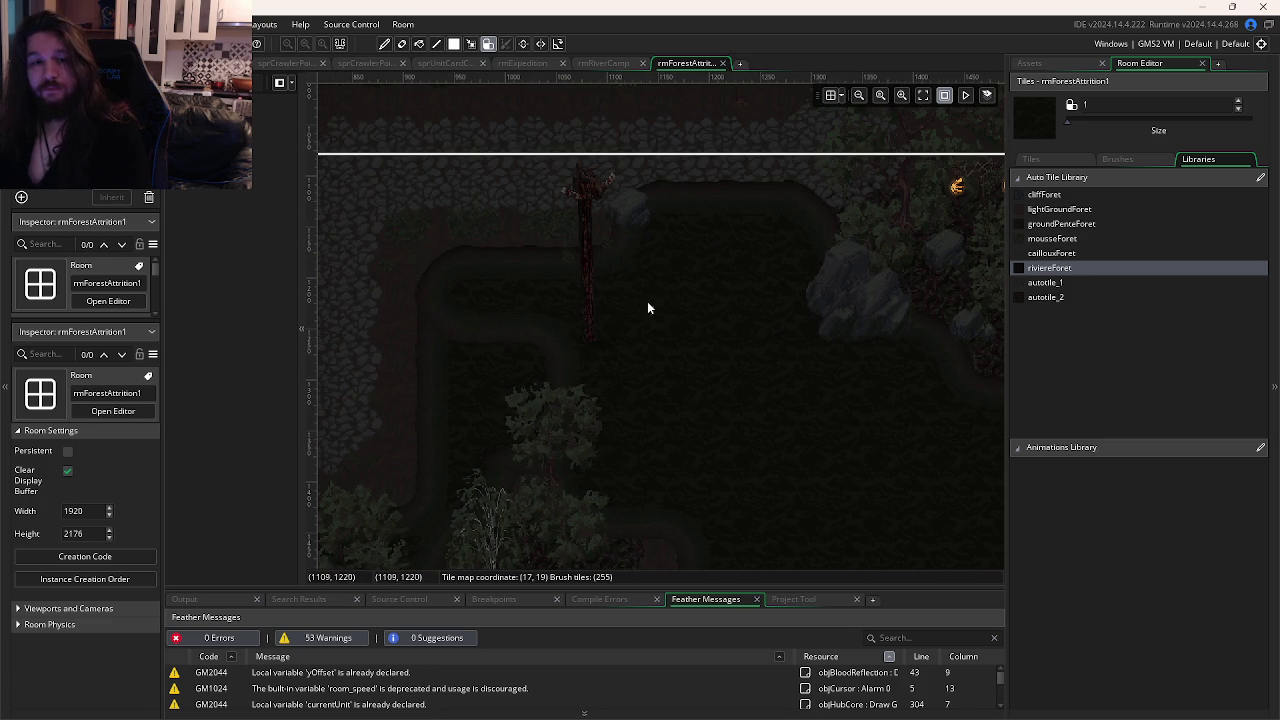
pyautogui.scroll(4, 691, 409)
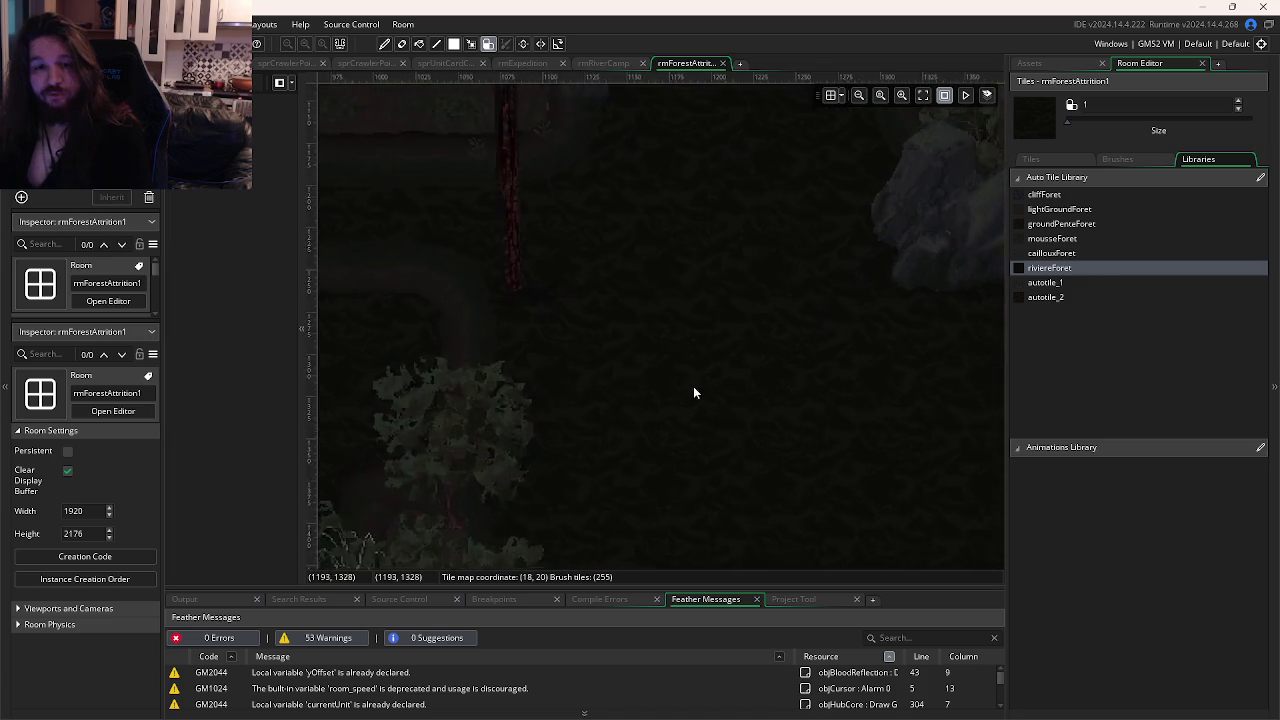
pyautogui.scroll(-2, 790, 220)
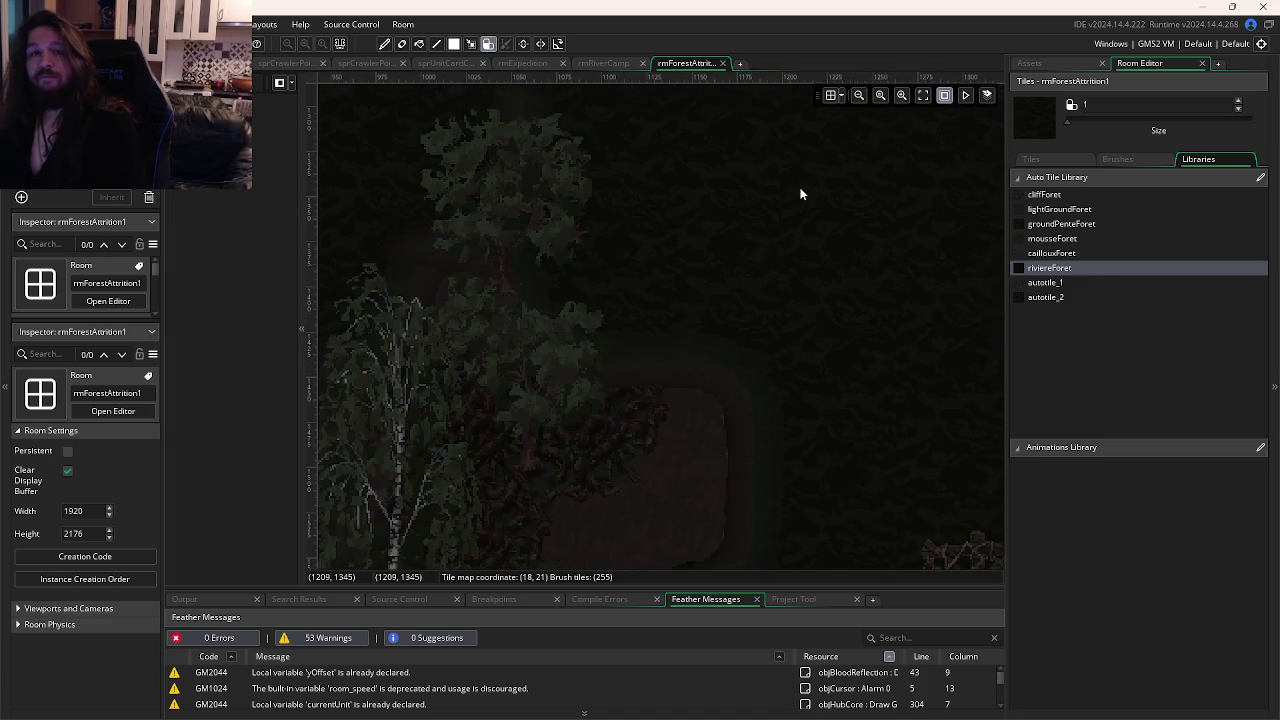
pyautogui.scroll(-2, 827, 159)
pyautogui.scroll(-1, 809, 297)
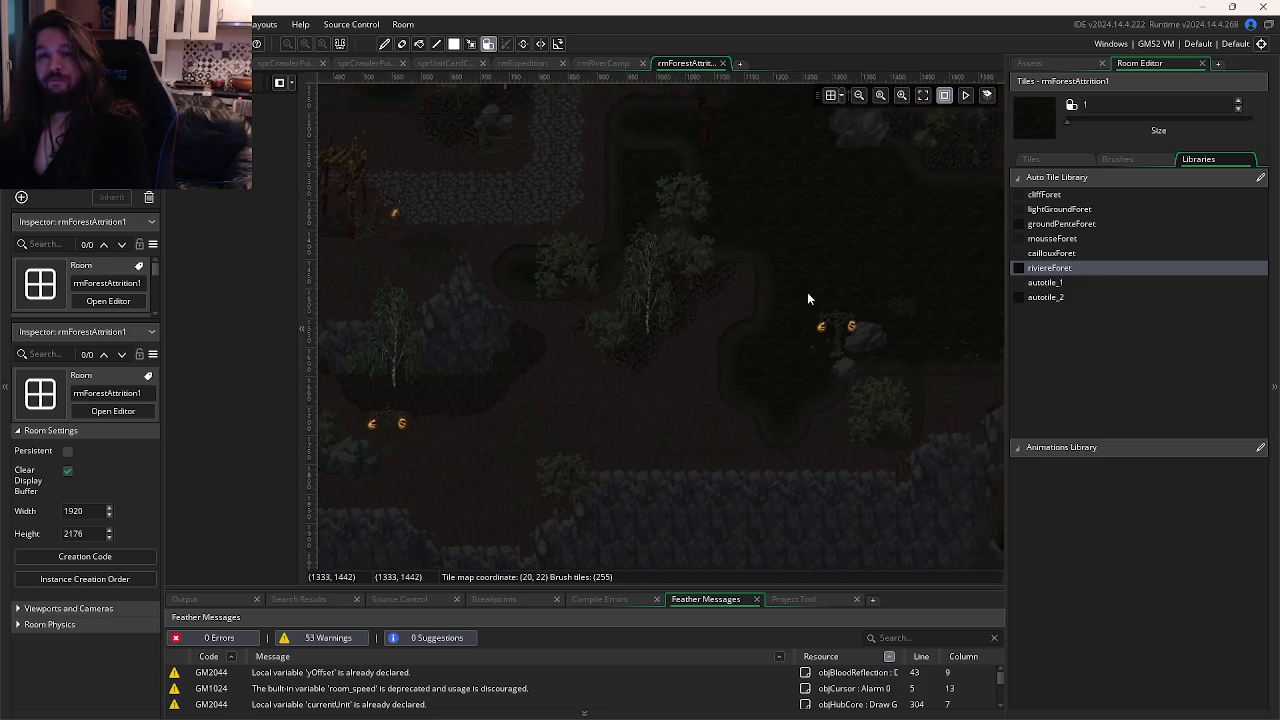
pyautogui.scroll(-1, 809, 297)
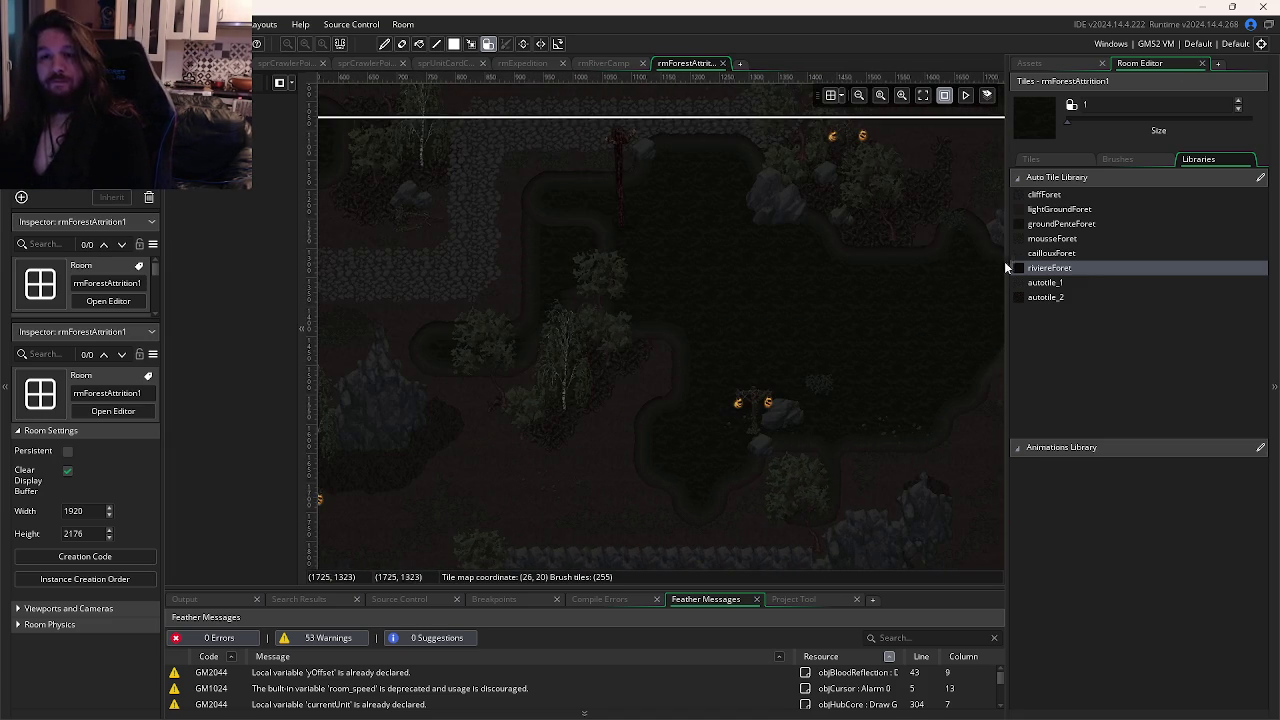
# Delete the temporary Kk tile layer, confirming with Yes.
pyautogui.click(148, 198)
pyautogui.click(694, 393)
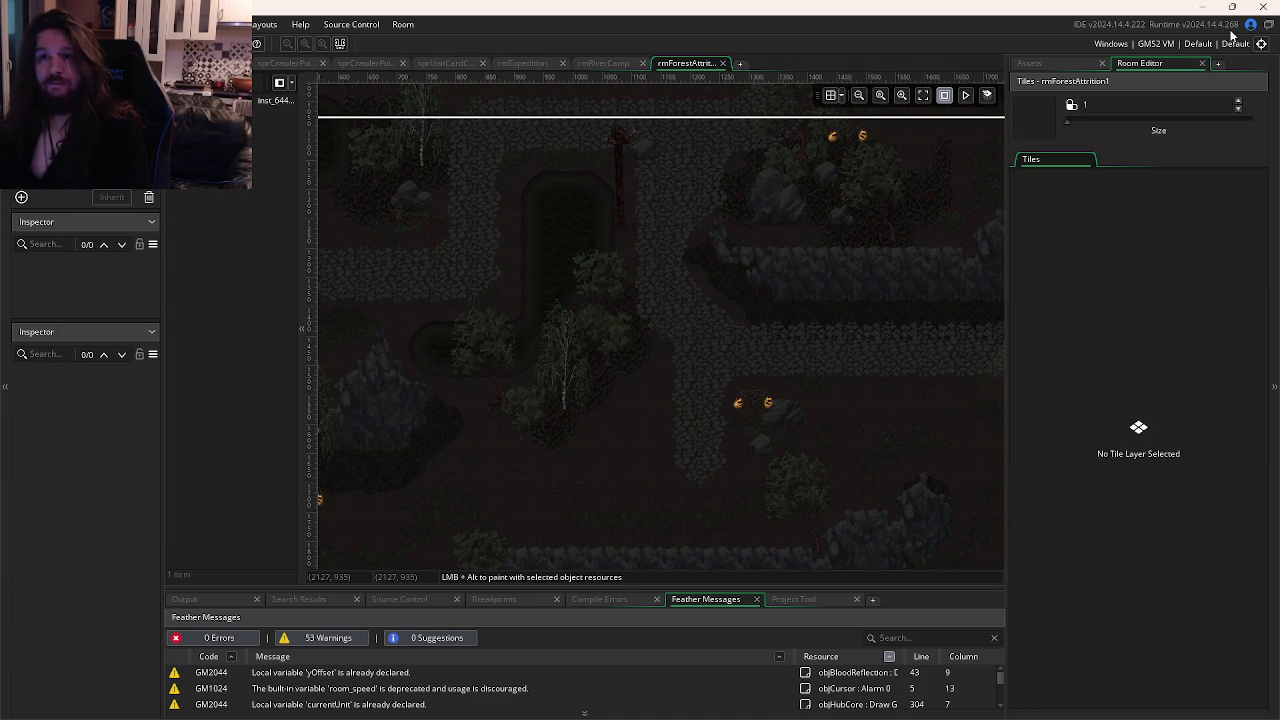
pyautogui.hotkey('alt', 'Tab')
pyautogui.hotkey('alt', 'Tab')
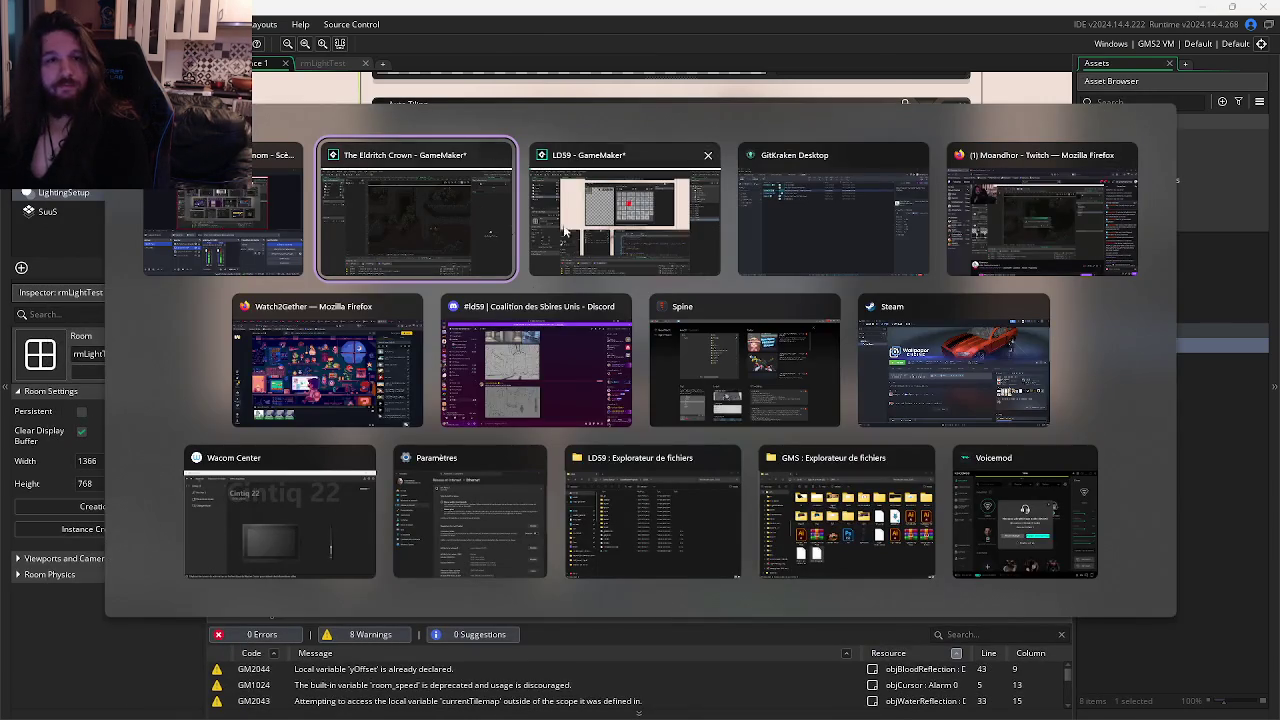
# In Firefox, close the Manage access and both IA Behaviour & Paths tabs.
pyautogui.click(327, 360)
pyautogui.hotkey('ctrl', 'Tab')
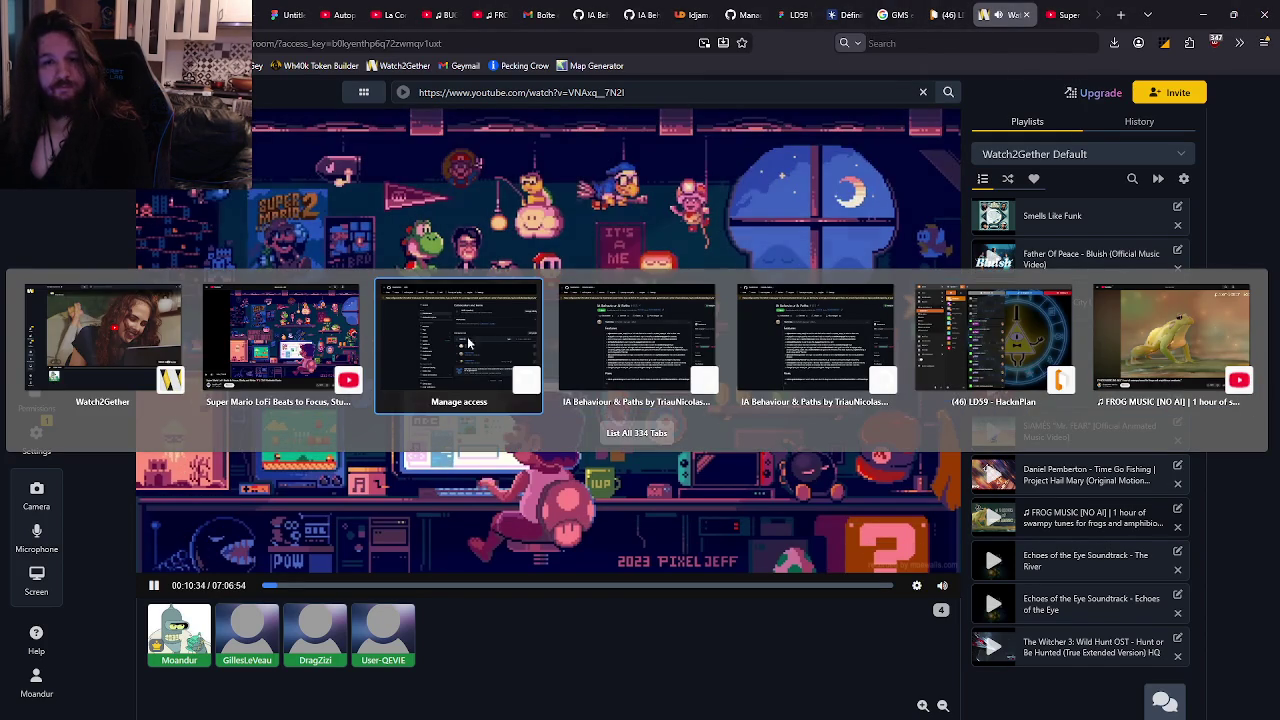
pyautogui.hotkey('ctrl', 'w')
pyautogui.hotkey('ctrl', 'w')
pyautogui.hotkey('ctrl', 'w')
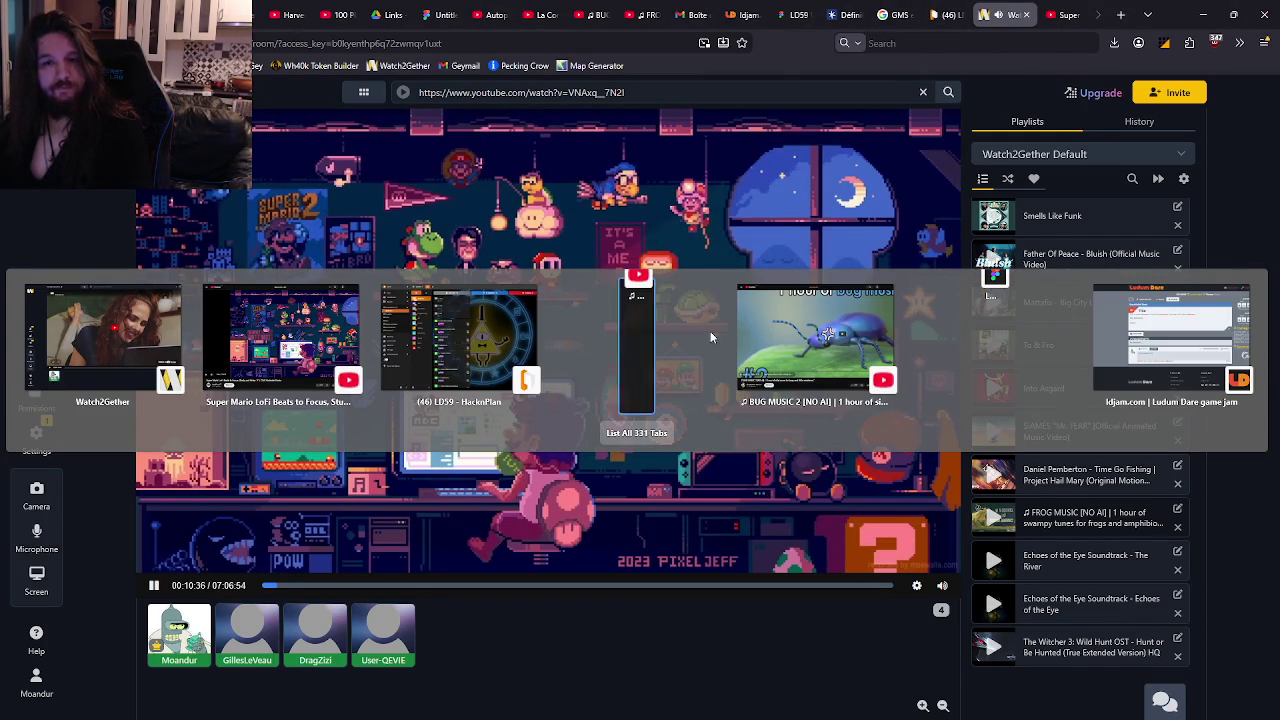
pyautogui.click(1119, 353)
# Zoom in on the LD59 board's sci-fi room screenshot with the round orange hatch.
pyautogui.click(793, 14)
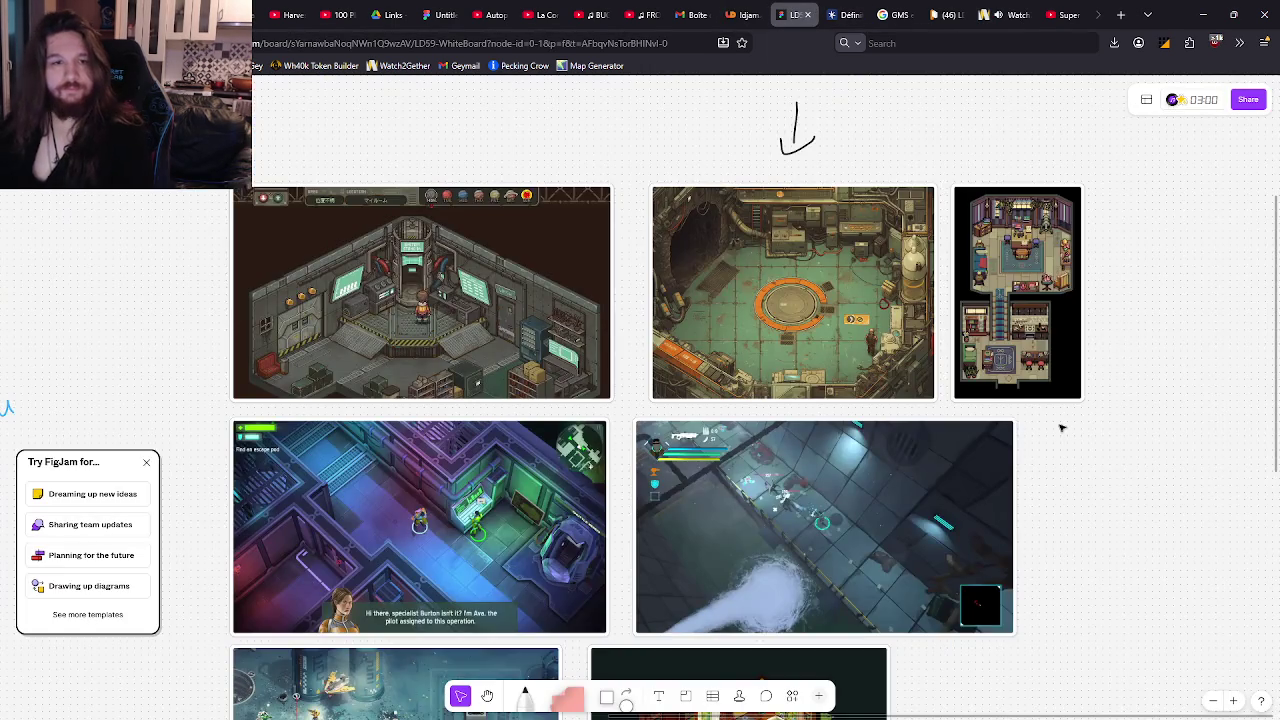
pyautogui.keyDown('ctrl'); pyautogui.scroll(-6, 1062, 428); pyautogui.keyUp('ctrl')
pyautogui.keyDown('ctrl'); pyautogui.scroll(8, 843, 314); pyautogui.keyUp('ctrl')
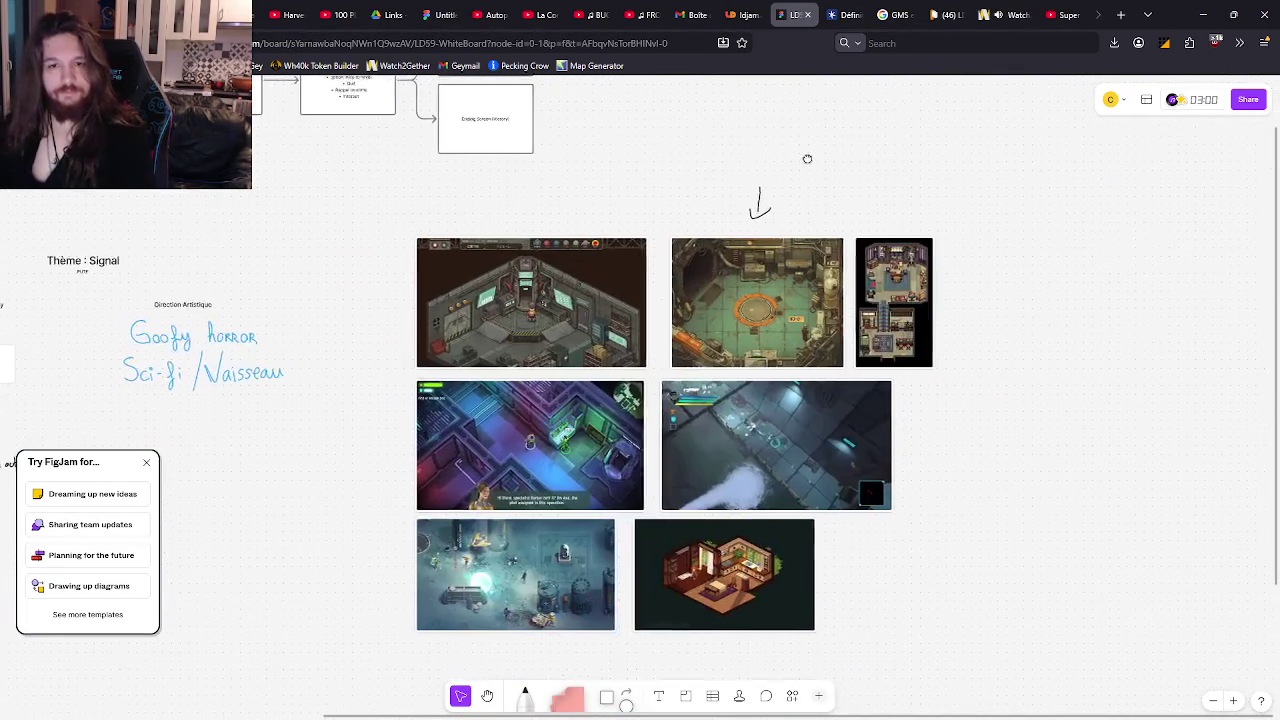
pyautogui.keyDown('ctrl'); pyautogui.scroll(-3, 953, 585); pyautogui.keyUp('ctrl')
pyautogui.keyDown('ctrl'); pyautogui.scroll(8, 937, 554); pyautogui.keyUp('ctrl')
pyautogui.keyDown('ctrl'); pyautogui.scroll(4, 859, 291); pyautogui.keyUp('ctrl')
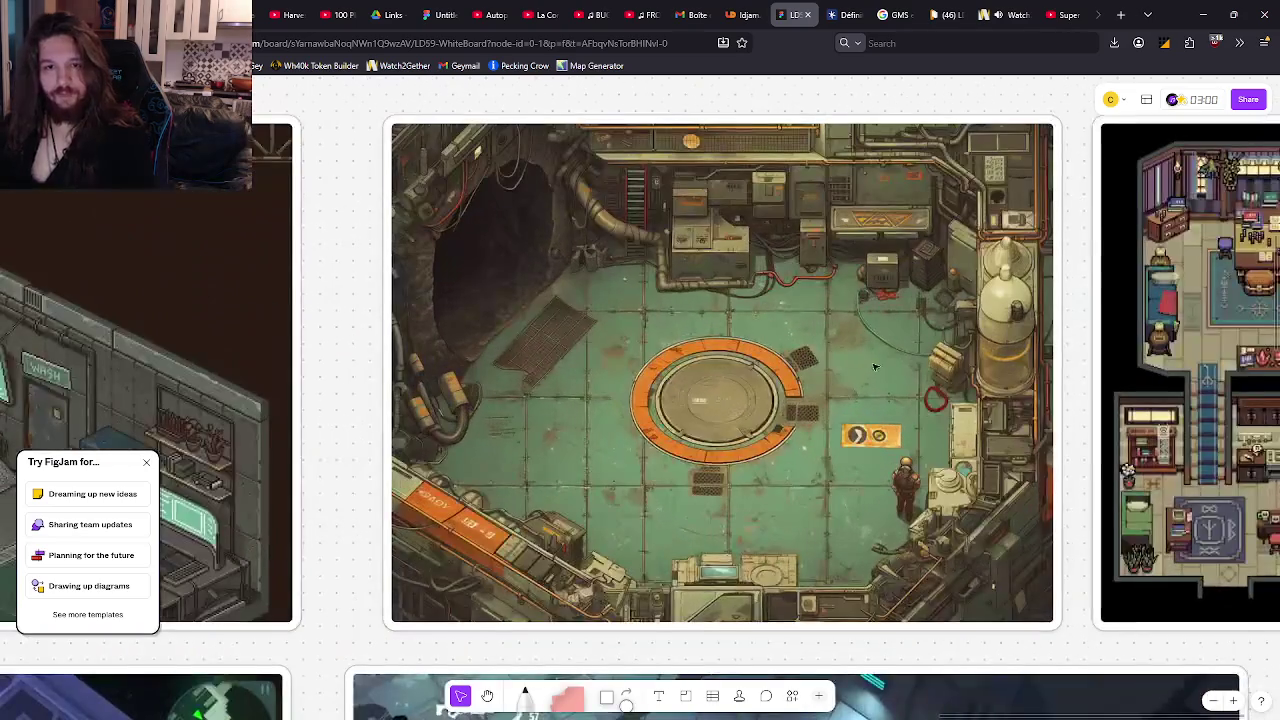
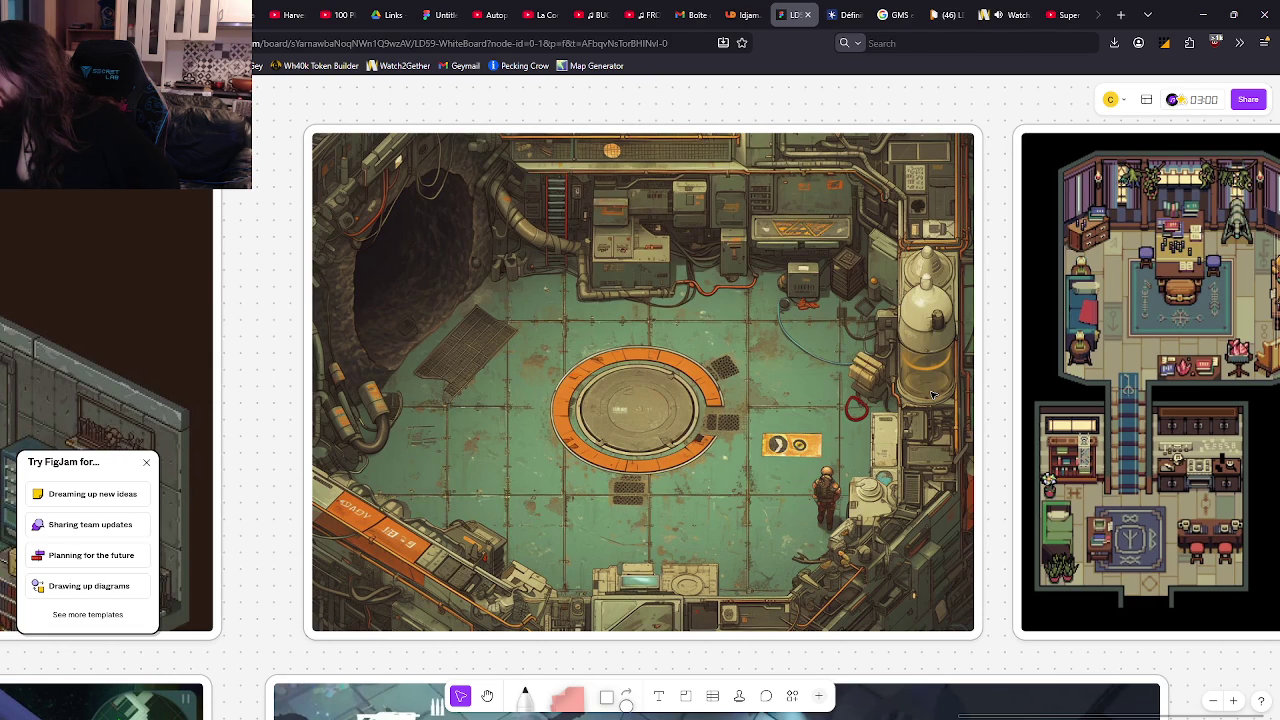
# Switch to the game project and browse the Sprites, Terrain and Environment asset folders.
pyautogui.moveTo(628, 716)
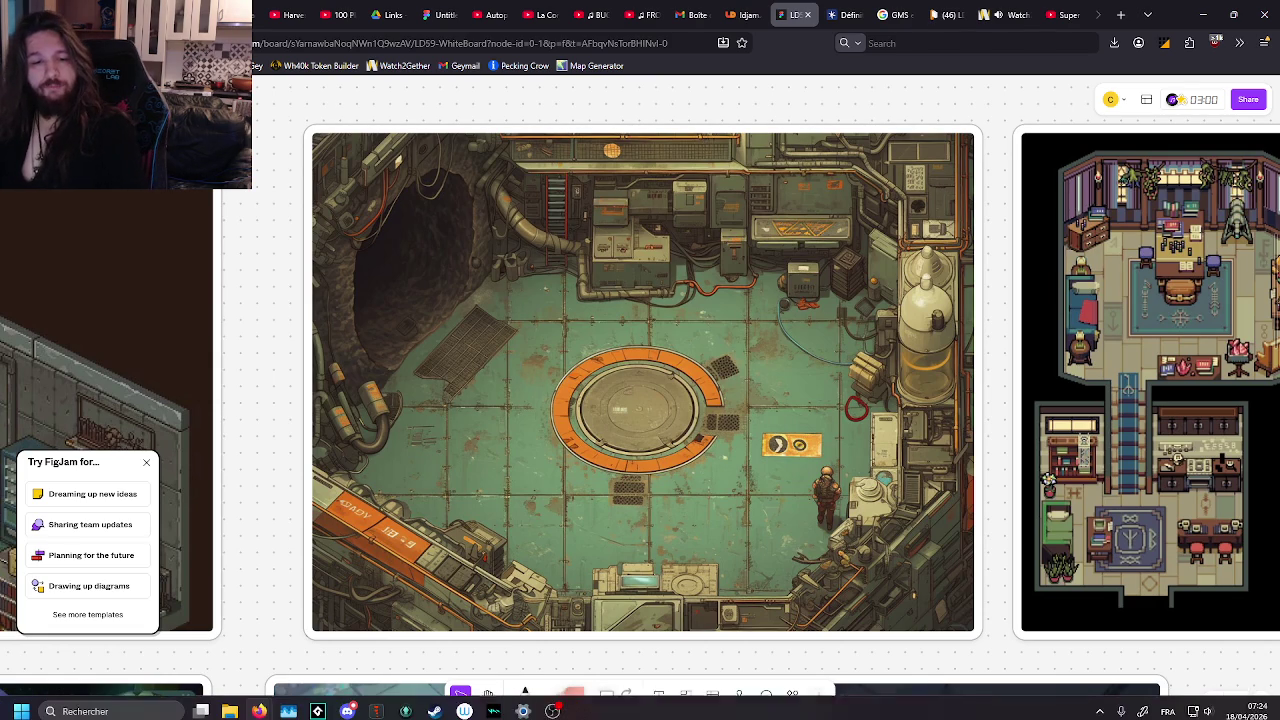
pyautogui.moveTo(313, 712)
pyautogui.click(245, 655)
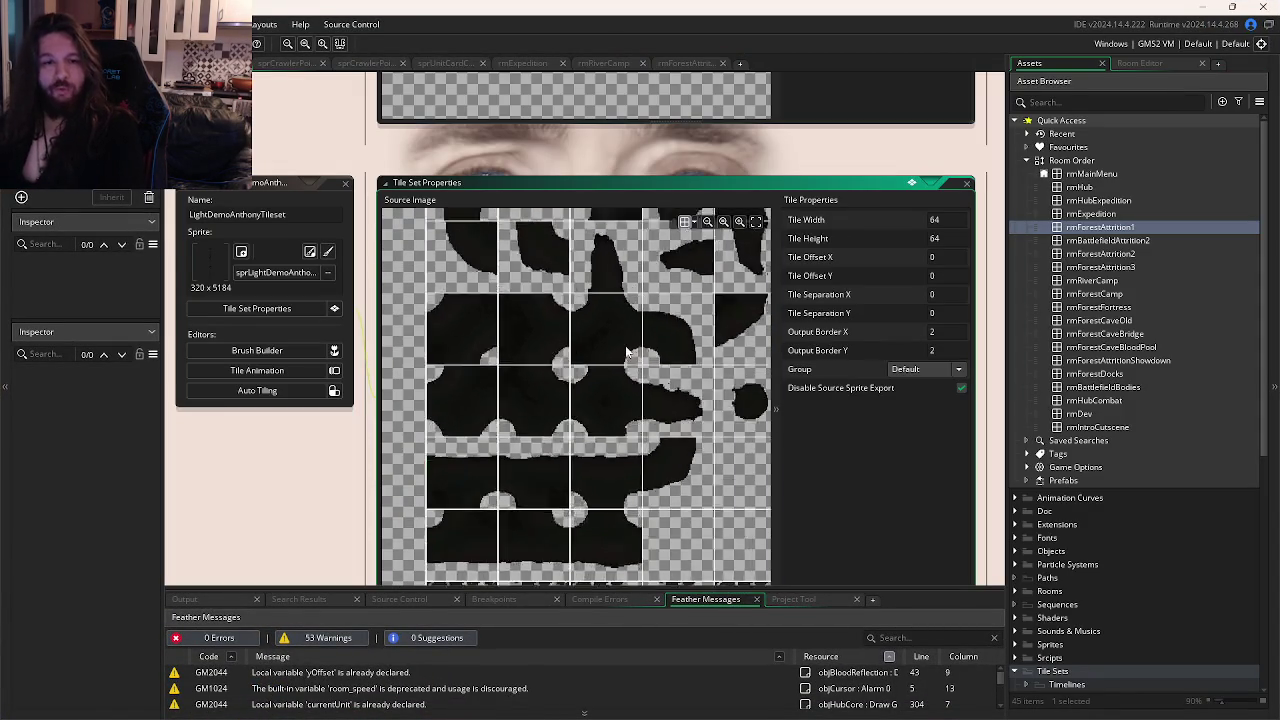
pyautogui.scroll(-3, 628, 352)
pyautogui.scroll(-4, 1057, 635)
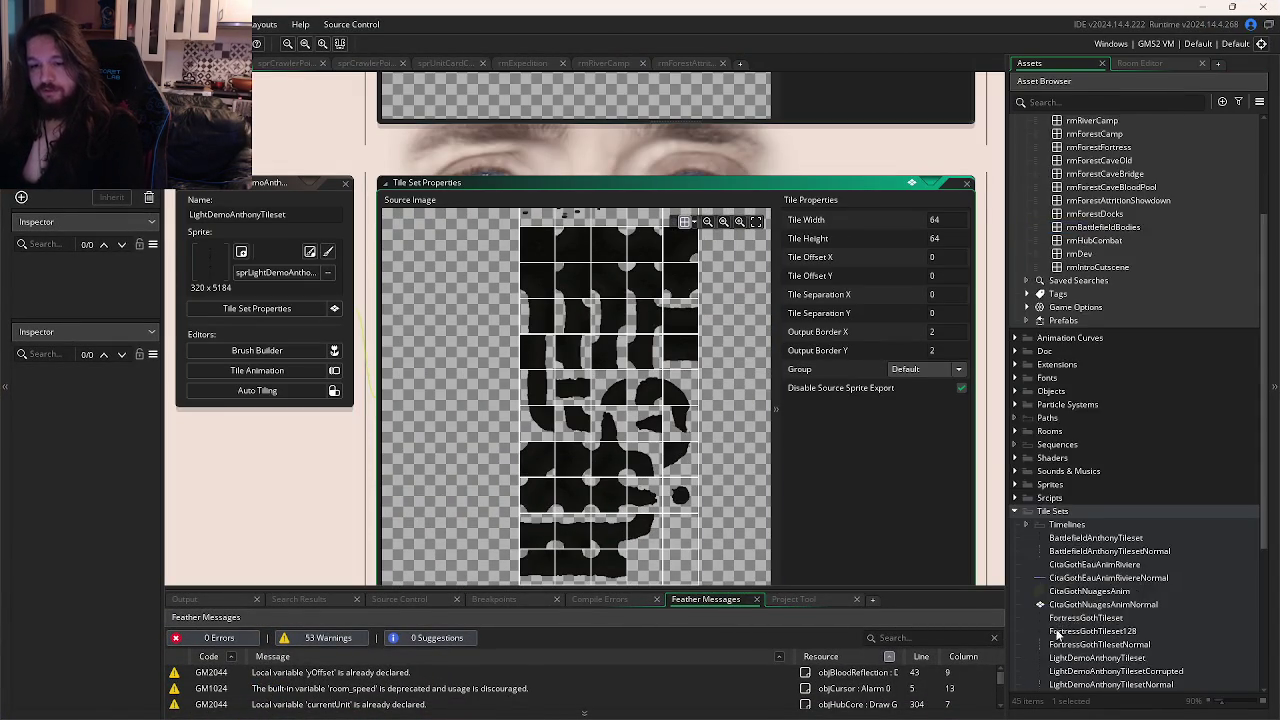
pyautogui.scroll(-5, 1057, 600)
pyautogui.click(1015, 243)
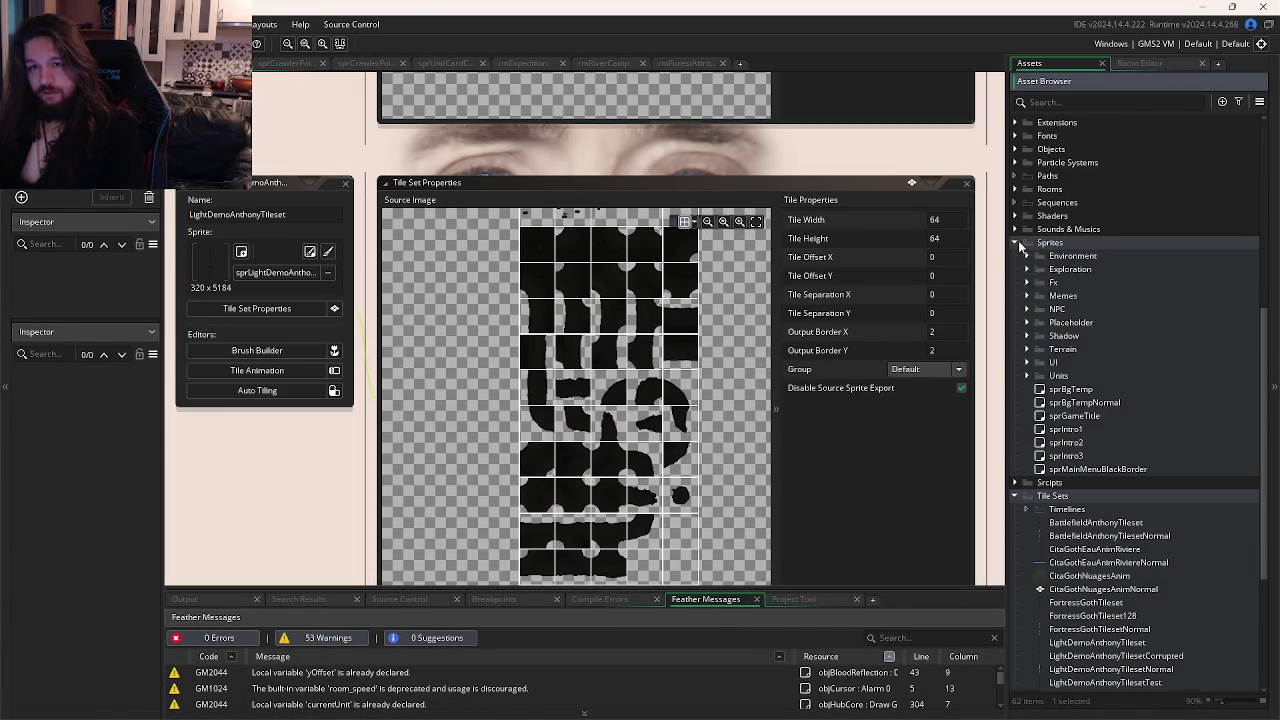
pyautogui.click(1028, 350)
pyautogui.click(1027, 350)
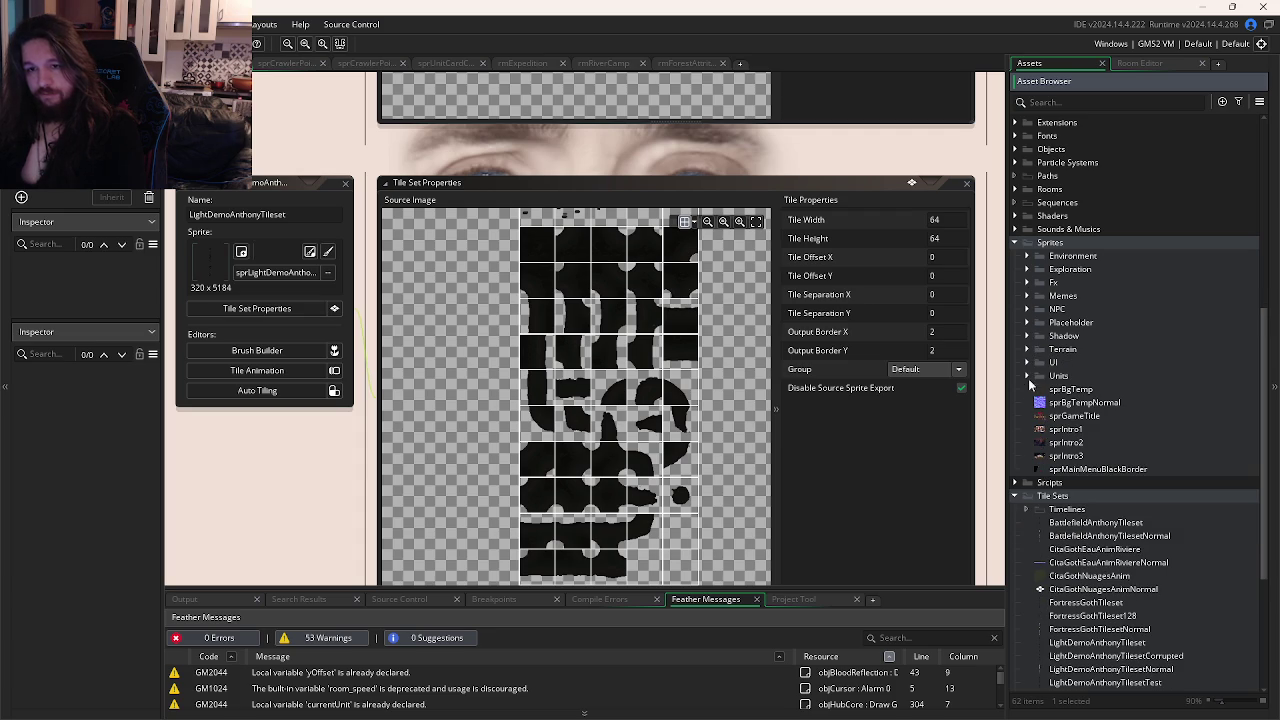
pyautogui.click(1027, 257)
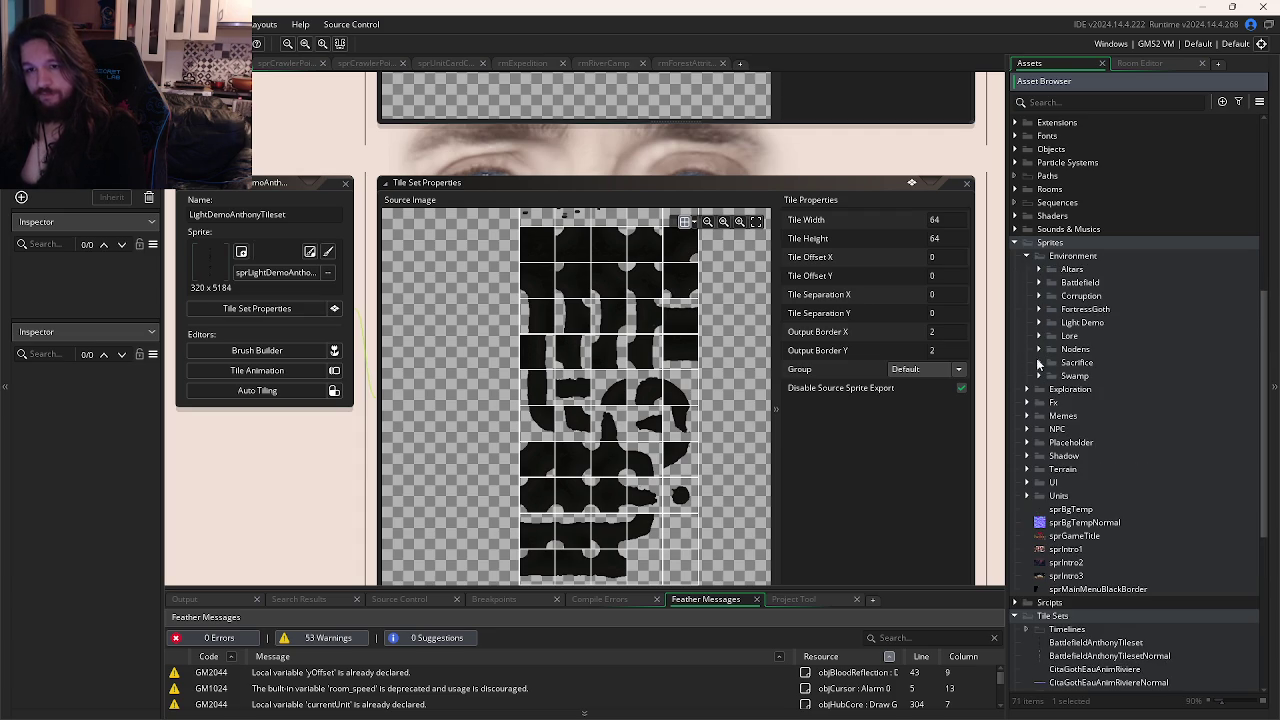
# Filter the asset list by 'tile' and open sprLightDemoAnthonyTileset.
pyautogui.click(1073, 102)
pyautogui.write('tile')
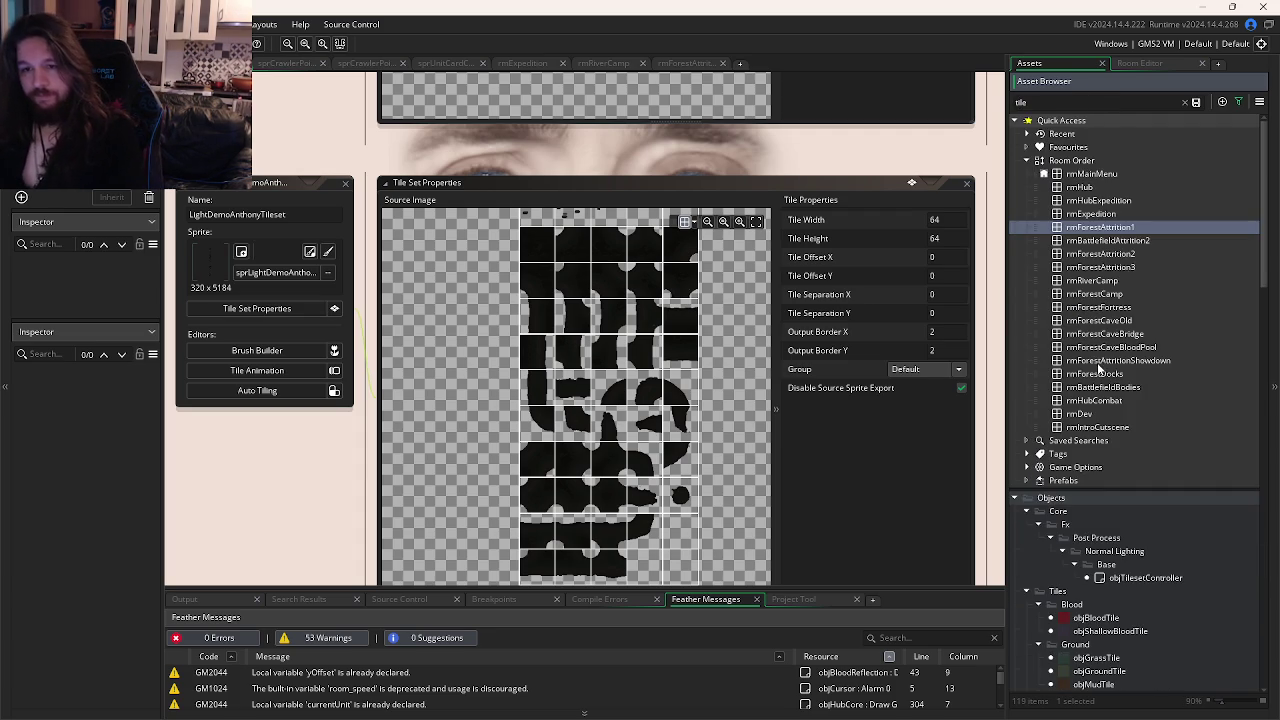
pyautogui.scroll(-10, 1099, 370)
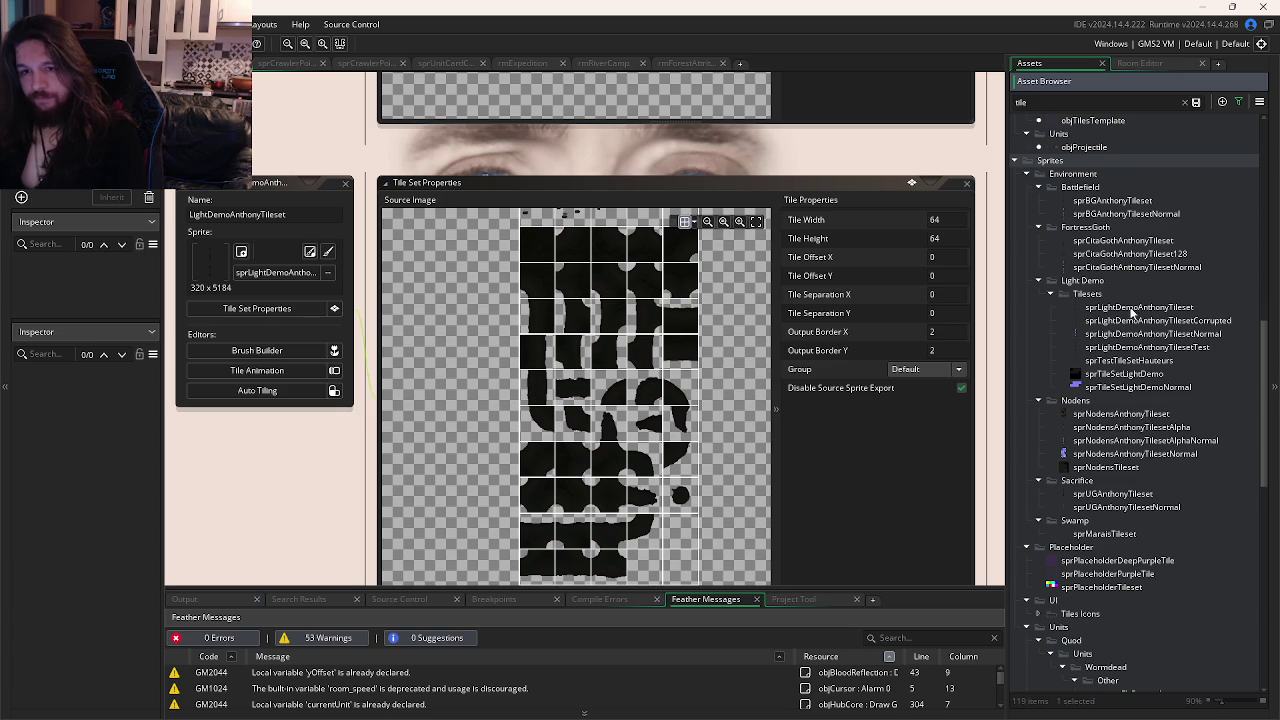
pyautogui.doubleClick(1130, 307)
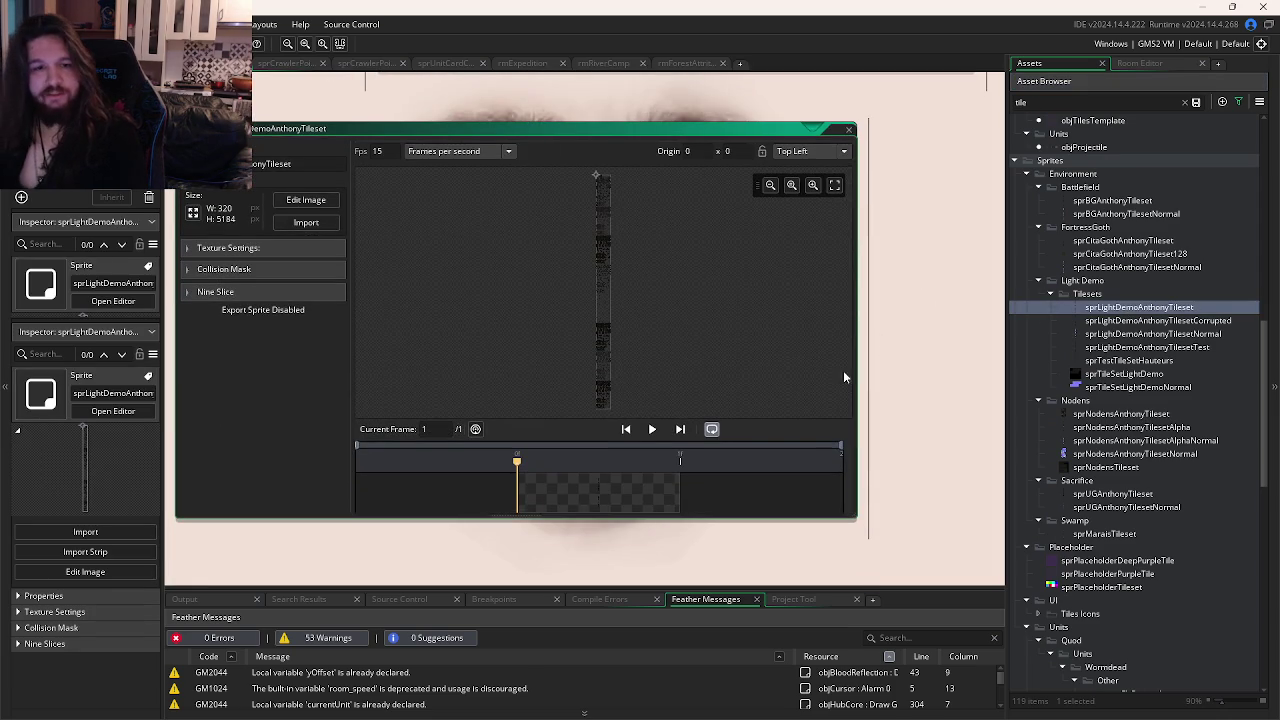
# Open the tileset frame in the Image Editor and scroll through its tiles.
pyautogui.doubleClick(592, 489)
pyautogui.scroll(5, 480, 206)
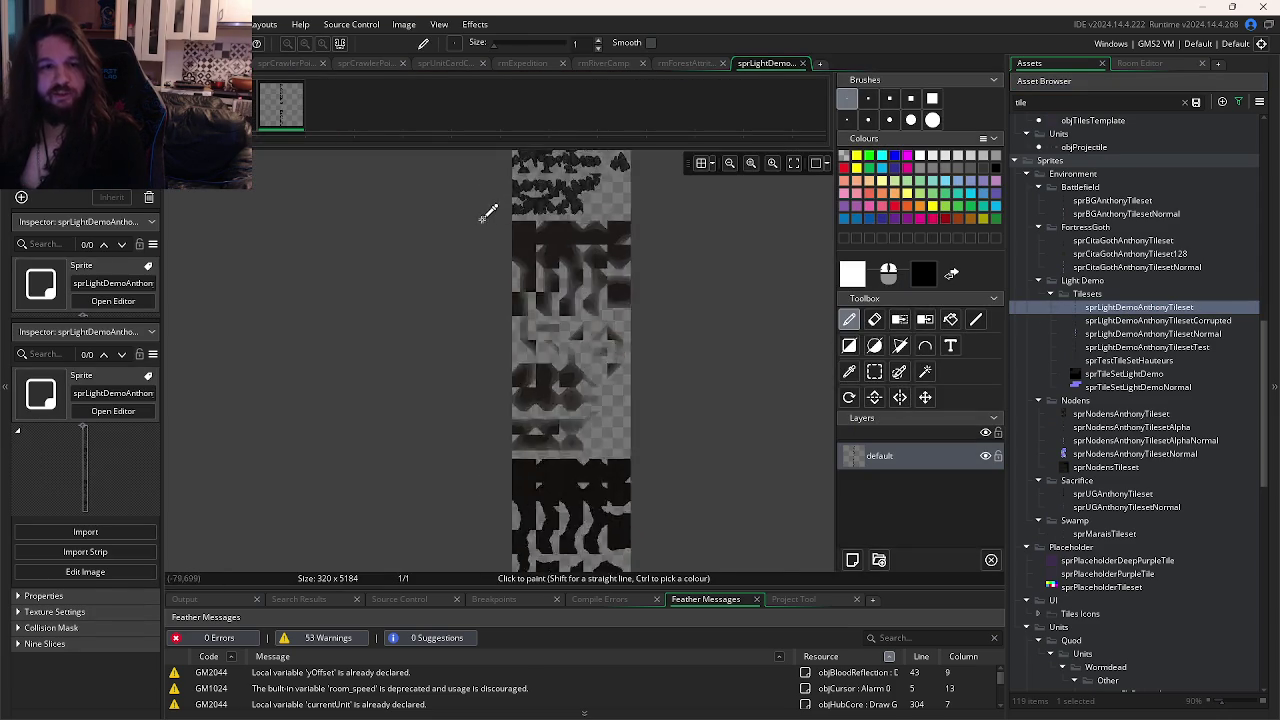
pyautogui.scroll(-10, 665, 330)
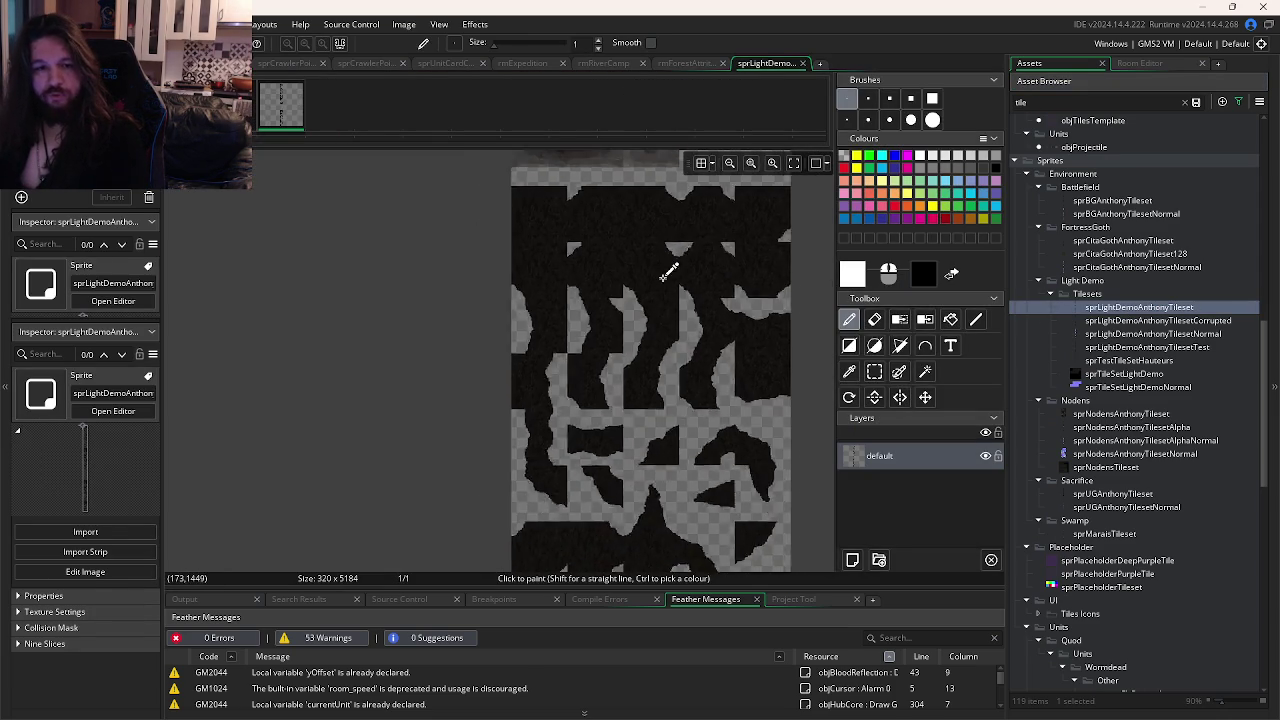
pyautogui.scroll(-3, 720, 347)
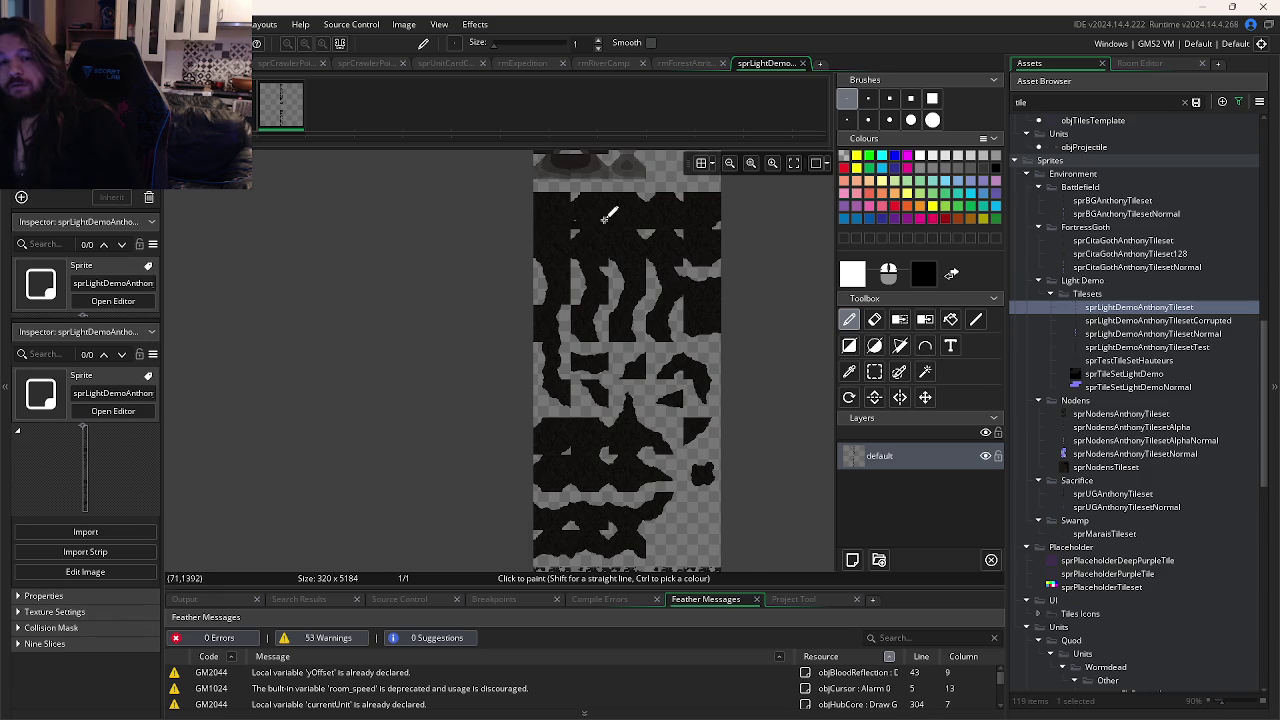
pyautogui.scroll(-3, 697, 270)
pyautogui.scroll(-3, 697, 270)
pyautogui.scroll(7, 686, 409)
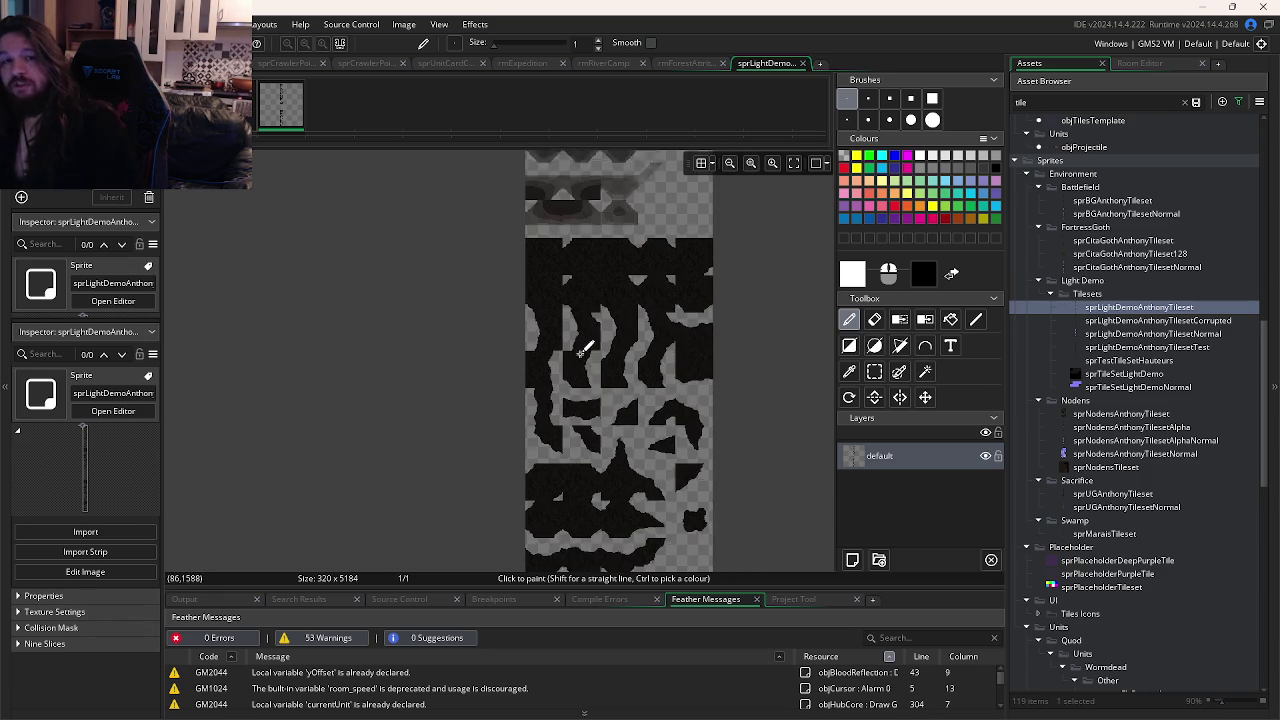
pyautogui.scroll(-5, 645, 318)
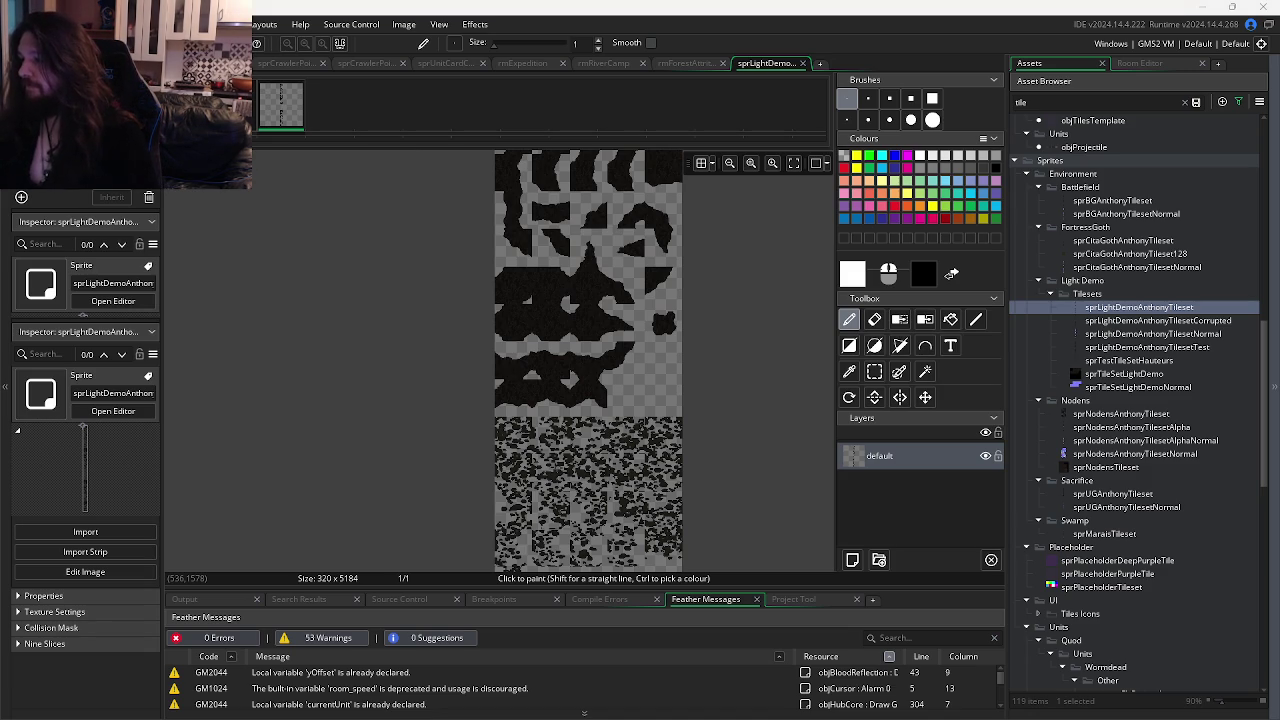
# Glance at the shared video room in the browser, then return to GameMaker.
pyautogui.hotkey('alt', 'Tab')
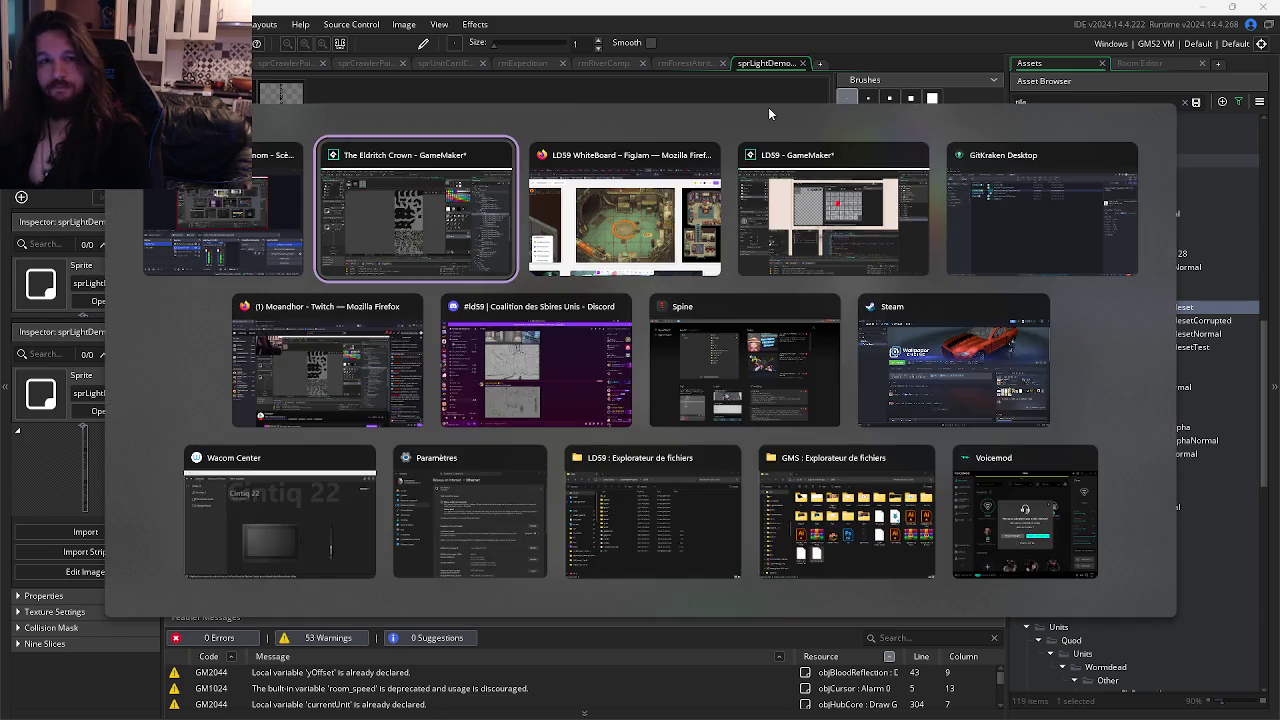
pyautogui.hotkey('alt', 'Tab')
pyautogui.hotkey('ctrl', 'Tab')
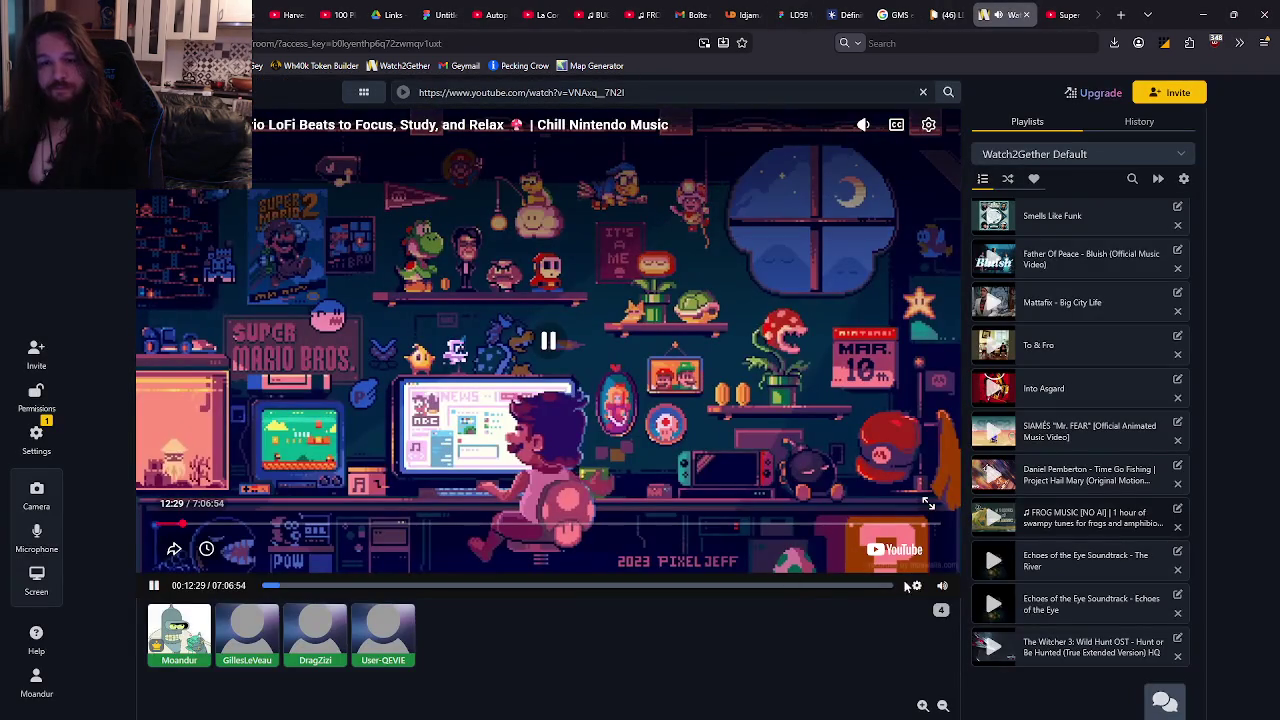
pyautogui.moveTo(942, 585)
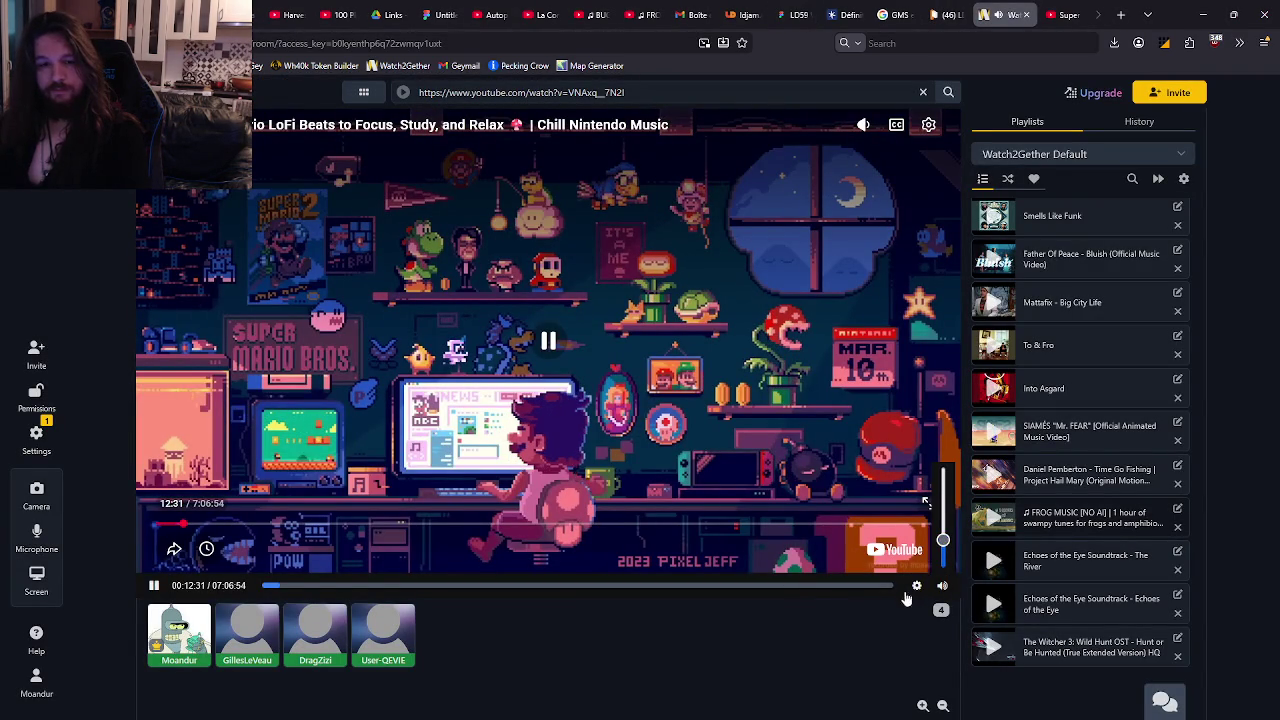
pyautogui.hotkey('alt', 'Tab')
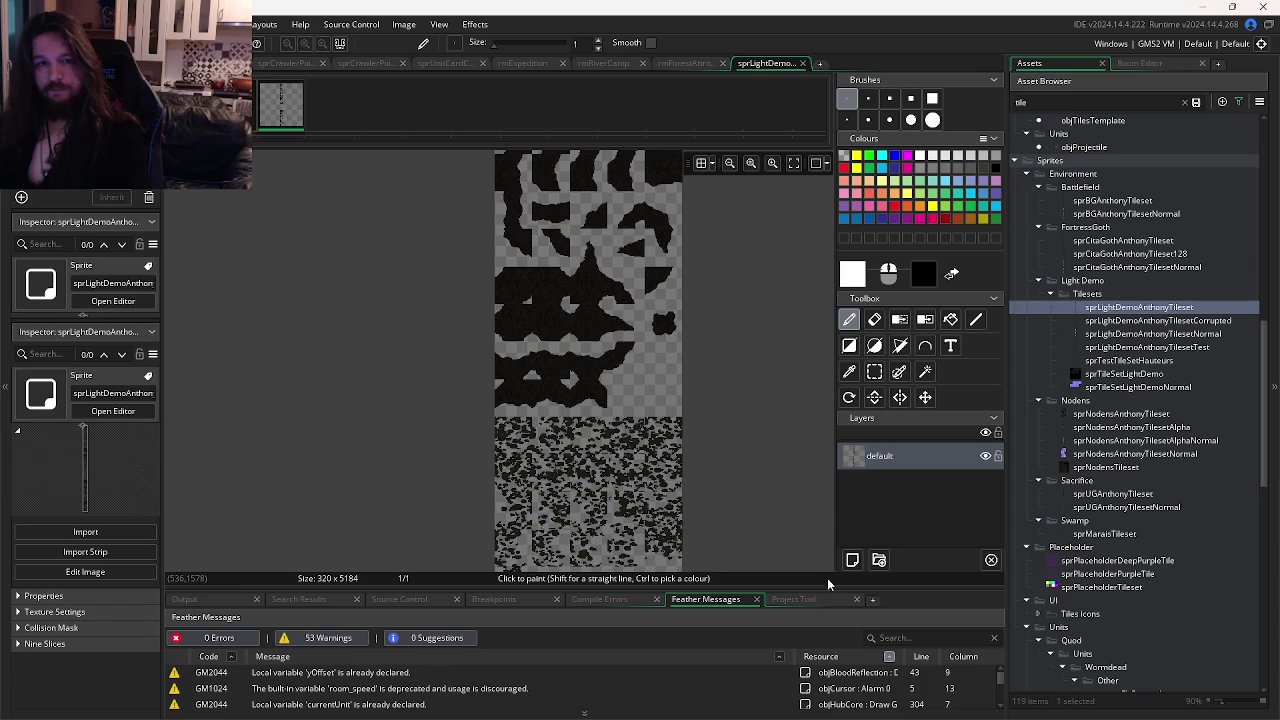
pyautogui.hotkey('alt', 'Tab')
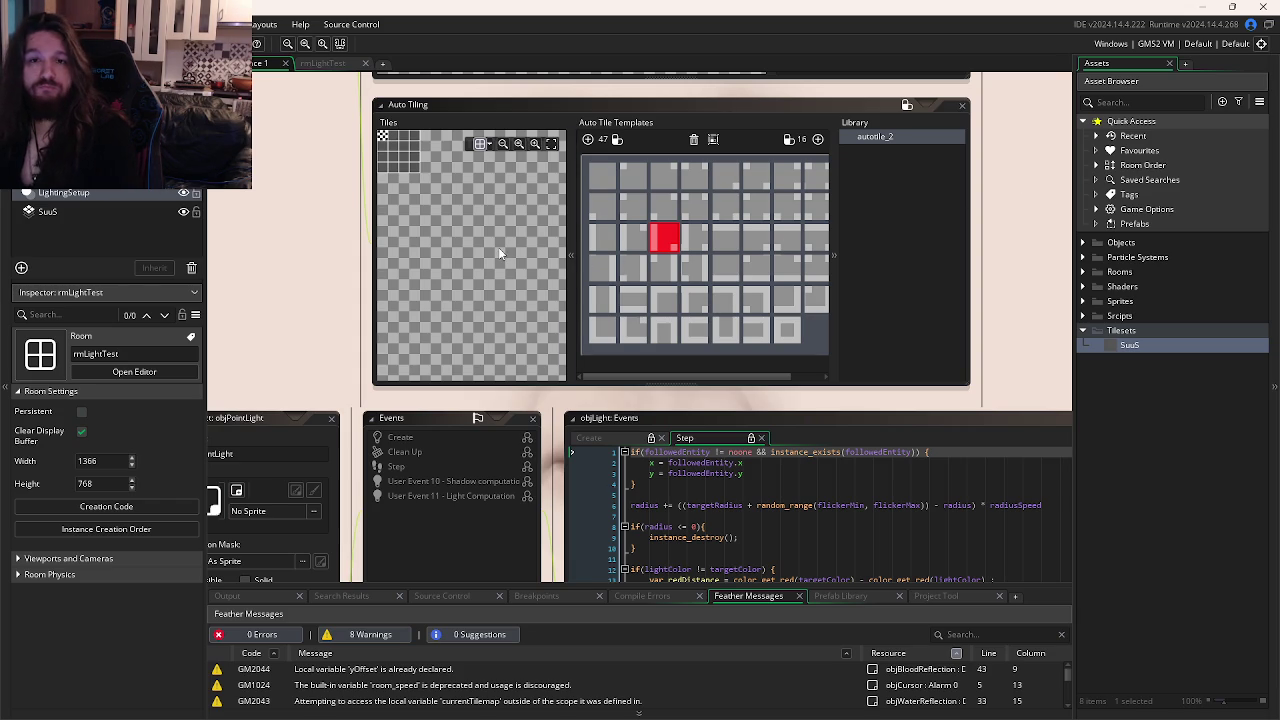
# Inspect the SuuS Auto Tiling editor's autotile_2 template.
pyautogui.click(894, 217)
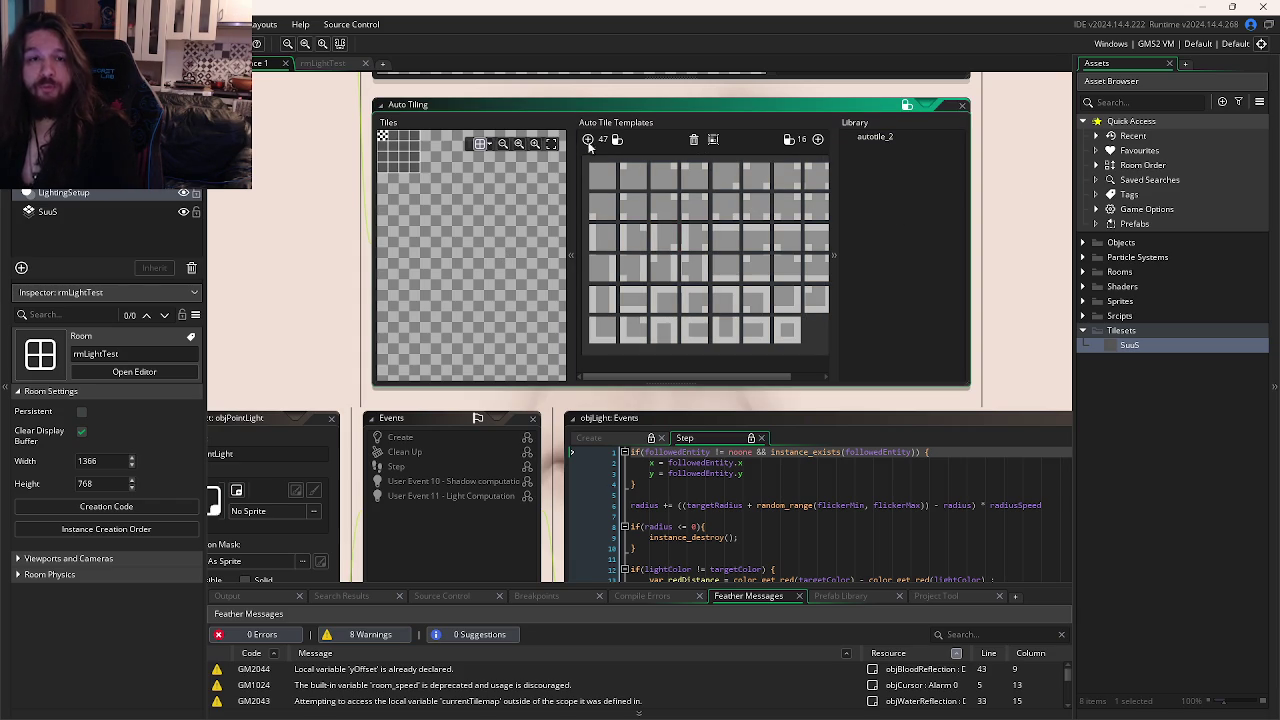
pyautogui.scroll(-3, 709, 250)
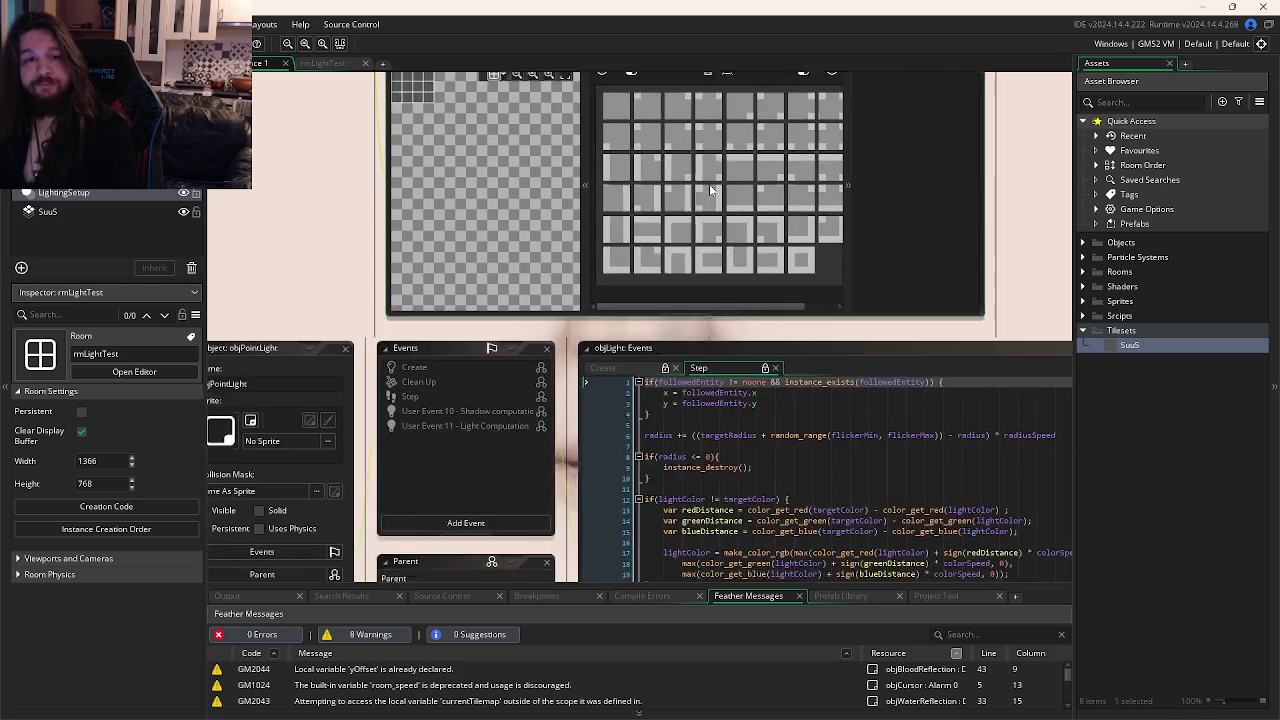
pyautogui.scroll(3, 709, 184)
pyautogui.scroll(-3, 709, 220)
pyautogui.scroll(3, 711, 276)
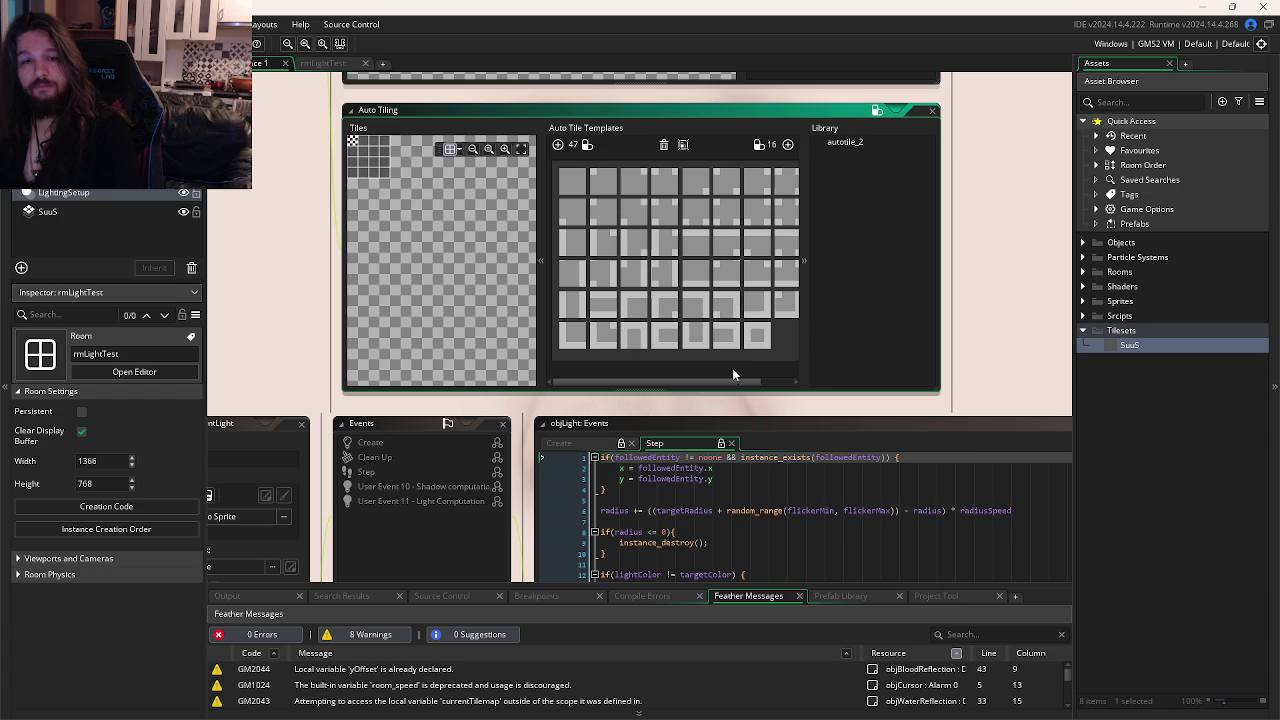
pyautogui.moveTo(735, 382); pyautogui.dragTo(778, 381)
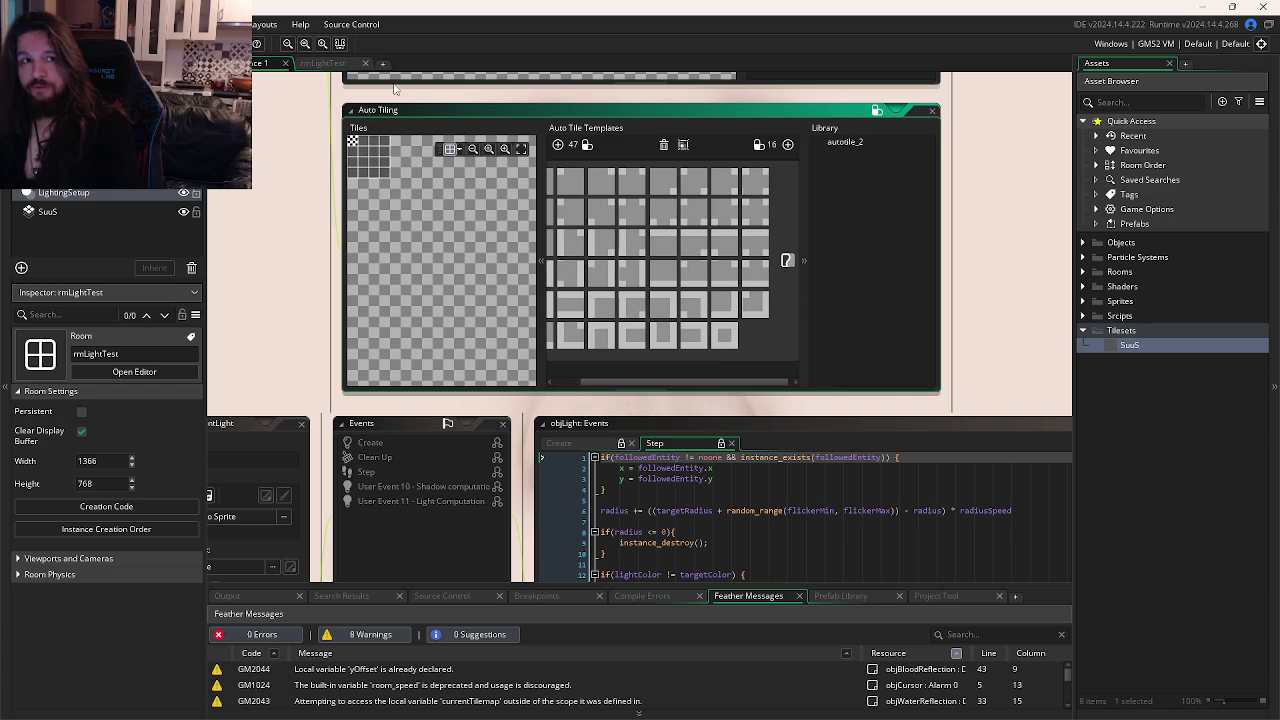
# Check the rmLightTest room, pick an autotile_2 template cell, and run the lighting test.
pyautogui.click(323, 63)
pyautogui.scroll(2, 686, 272)
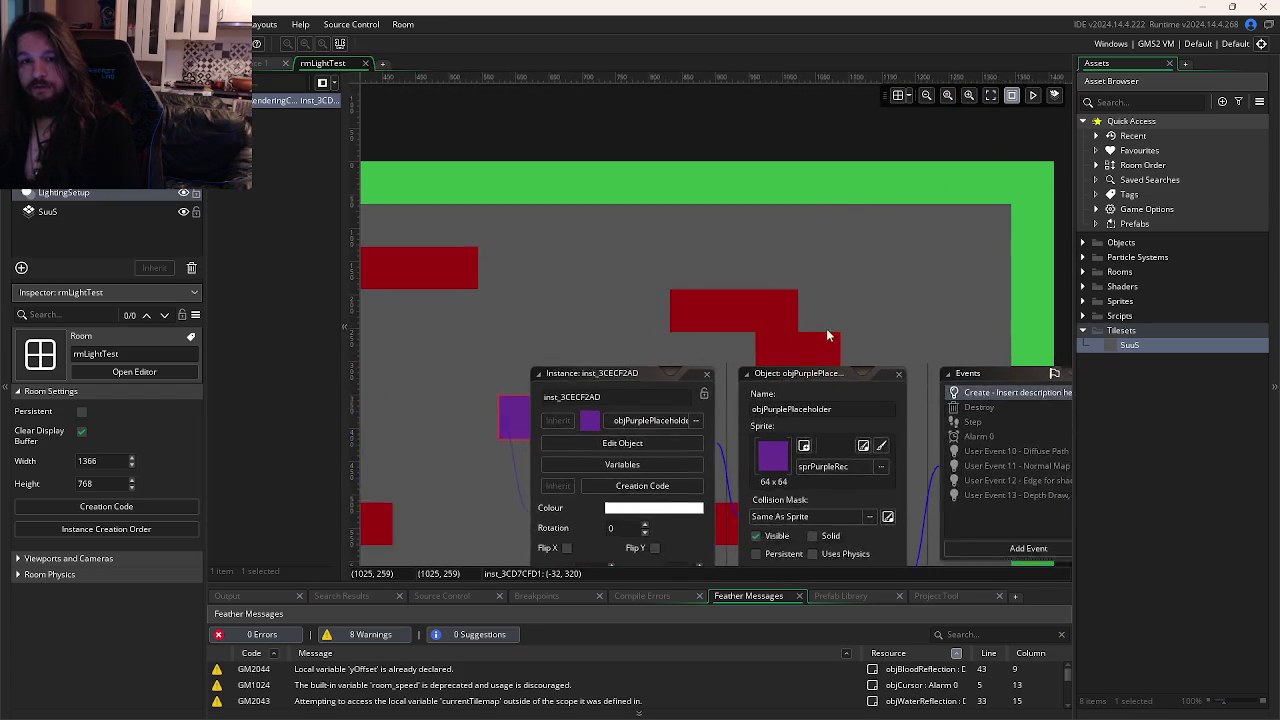
pyautogui.click(262, 63)
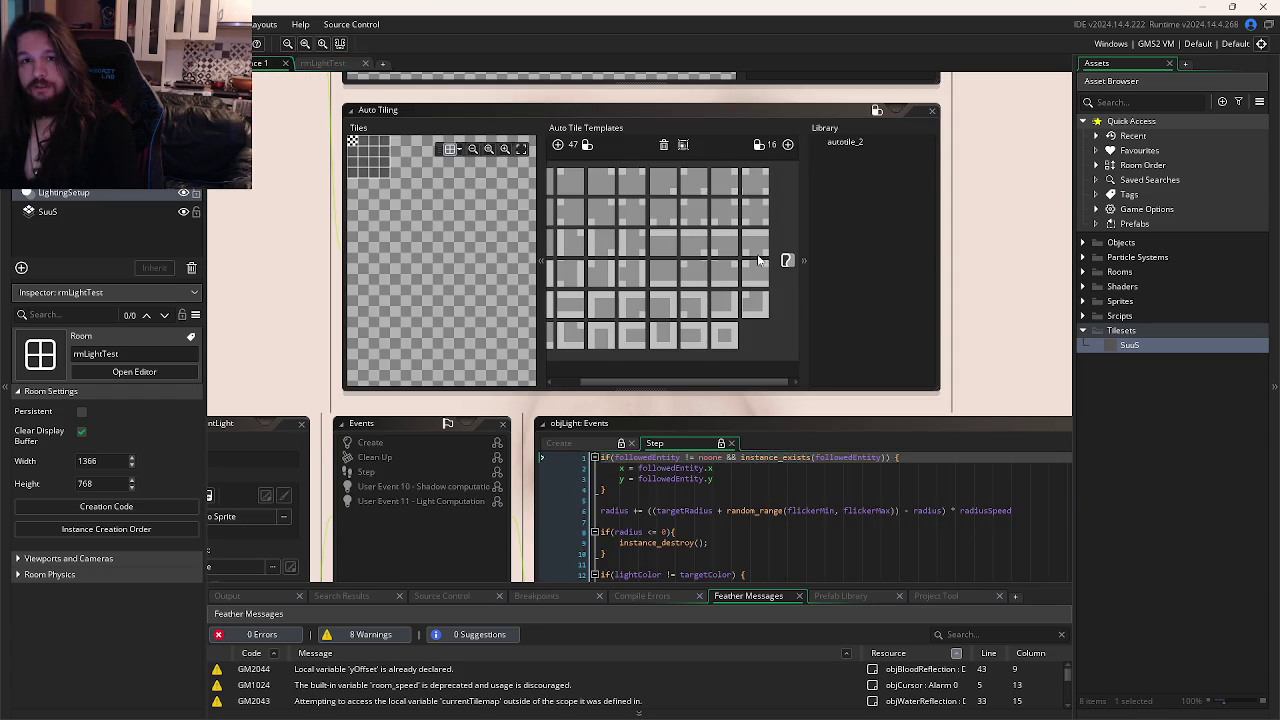
pyautogui.scroll(1, 762, 263)
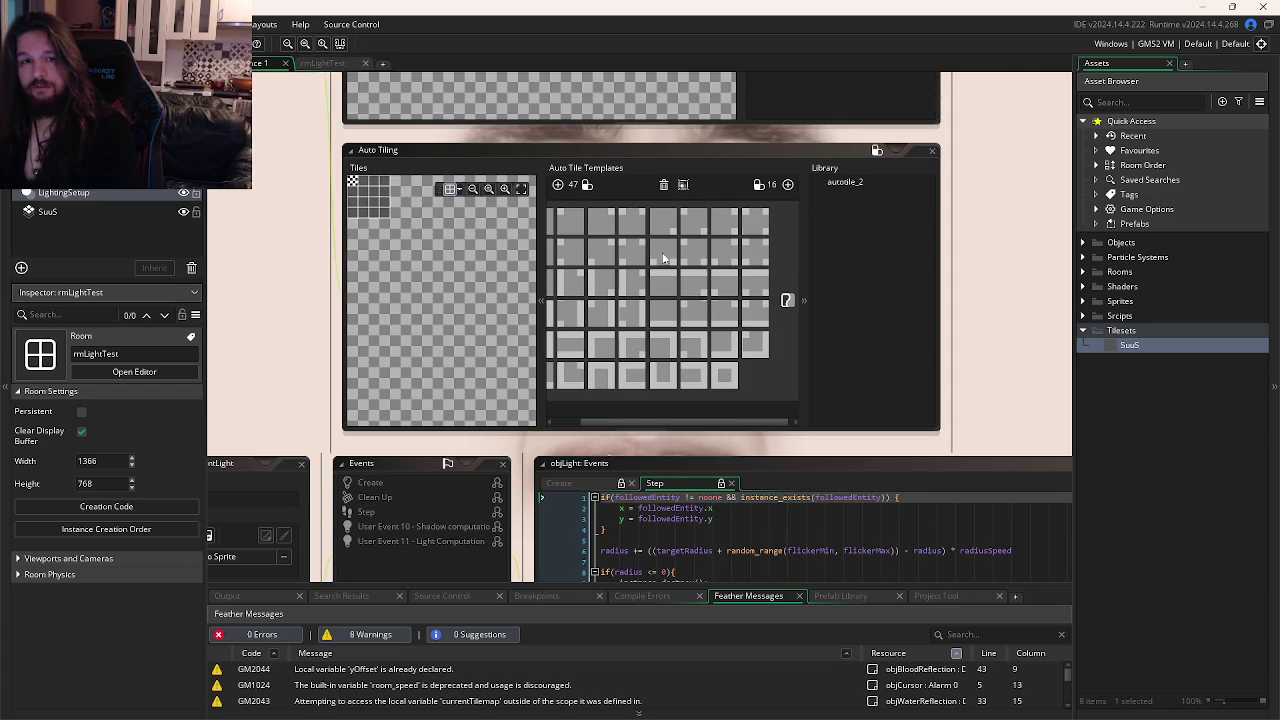
pyautogui.click(663, 258)
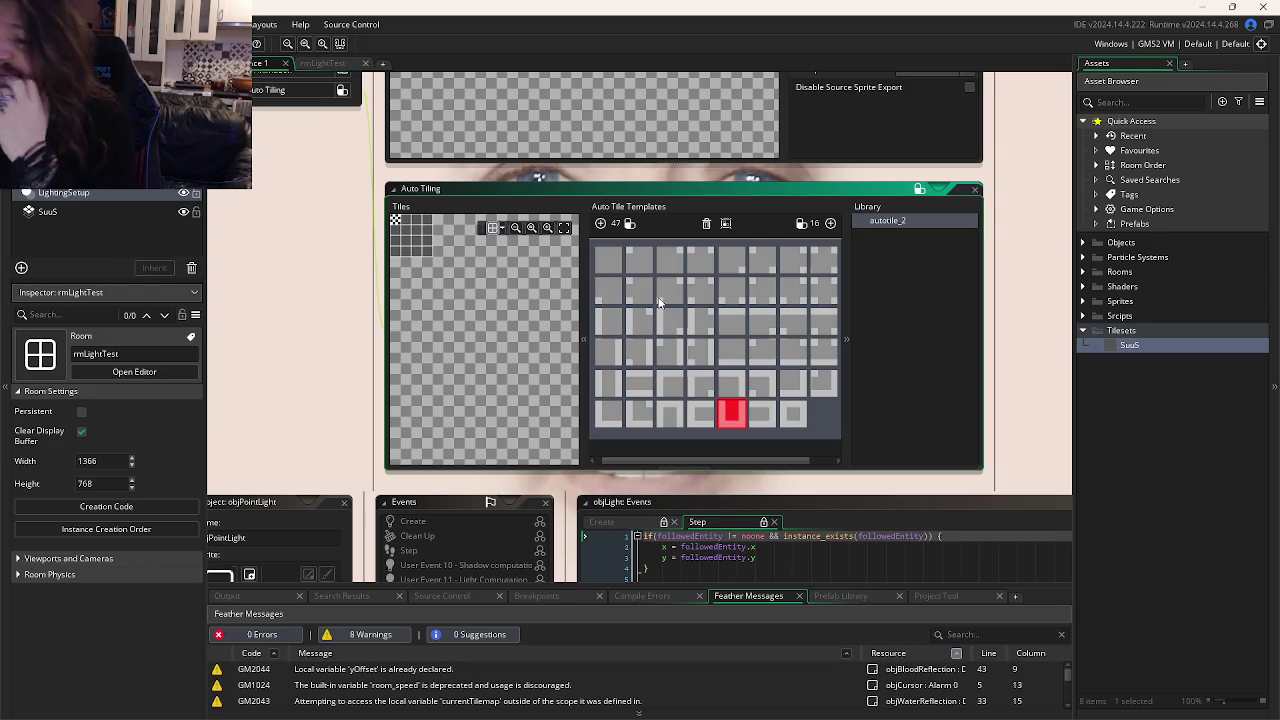
pyautogui.press('F5')
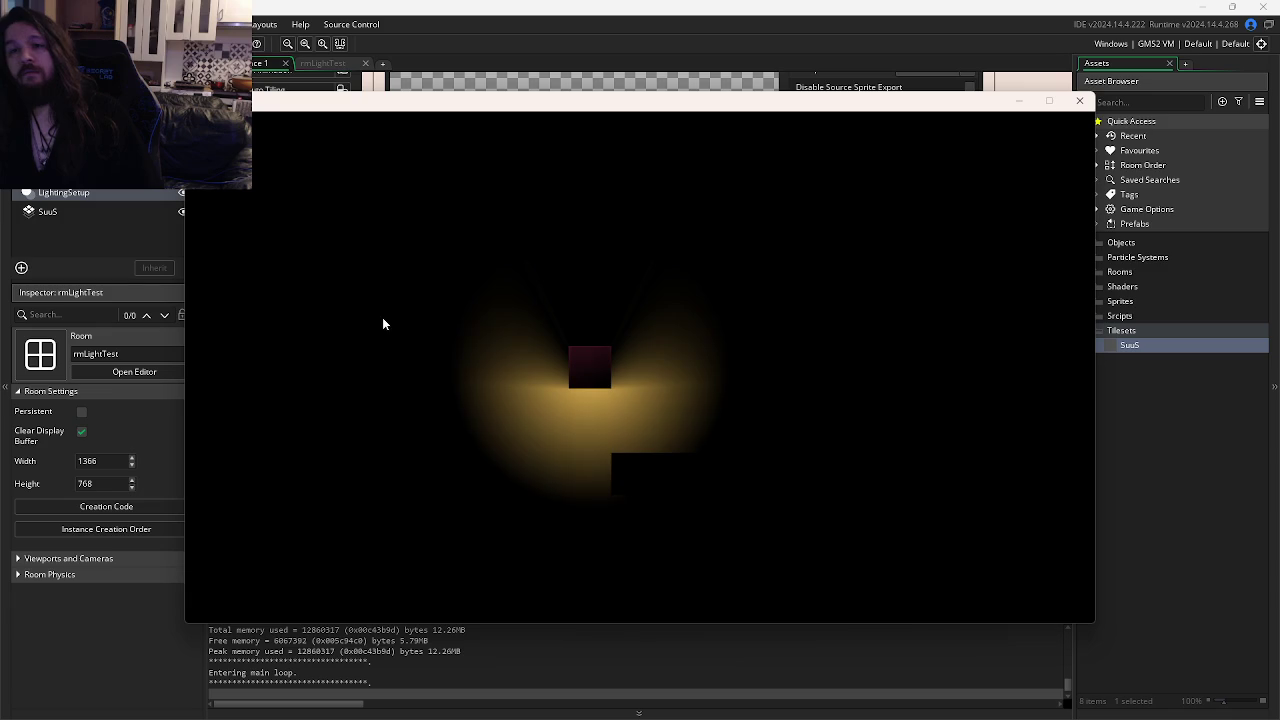
# Close the test game, expand Sprites > Placeholders, and open sprPurpleRec.
pyautogui.click(1080, 102)
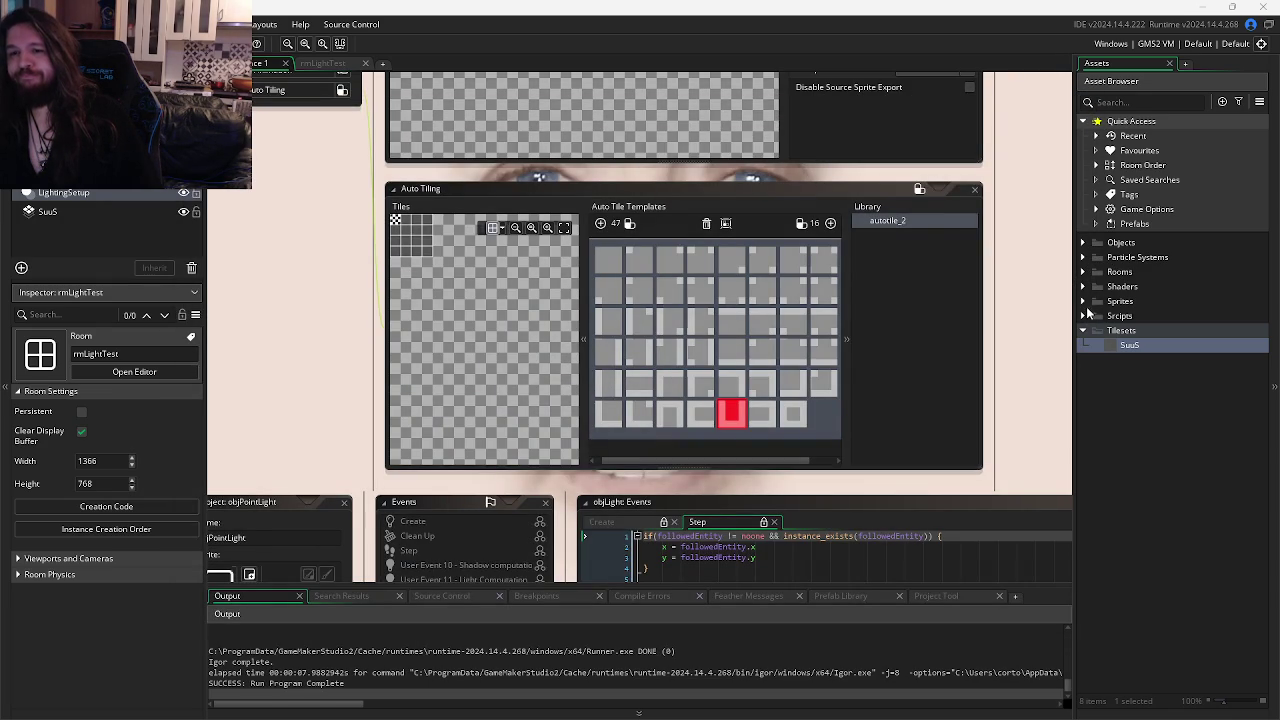
pyautogui.click(1083, 301)
pyautogui.click(1098, 331)
pyautogui.doubleClick(1157, 374)
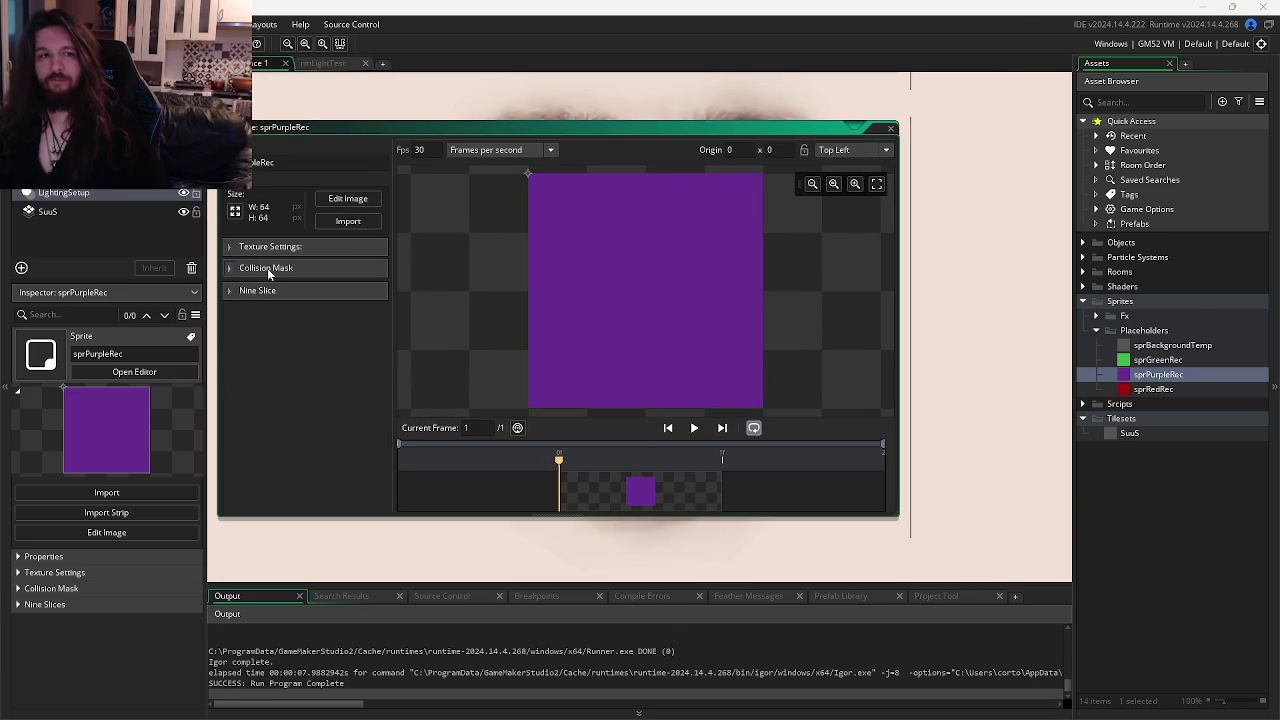
# Switch sprPurpleRec's collision mask mode to Manual.
pyautogui.click(266, 268)
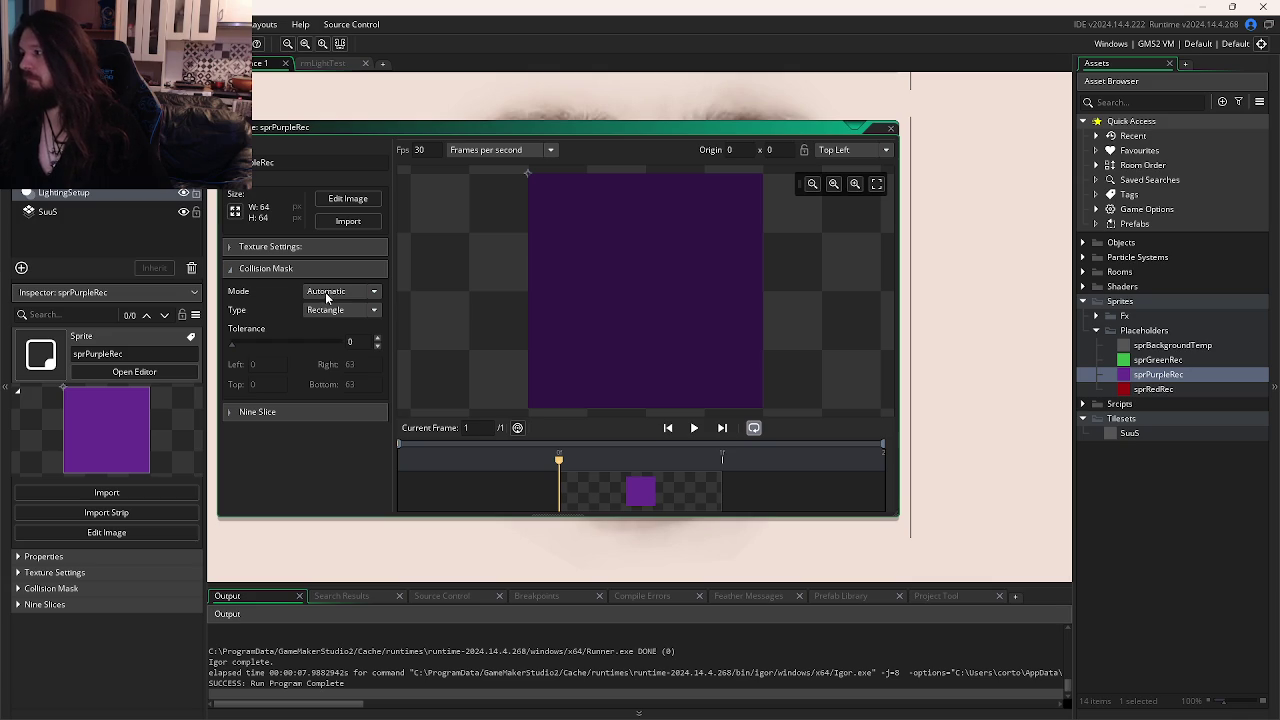
pyautogui.click(328, 293)
pyautogui.click(328, 306)
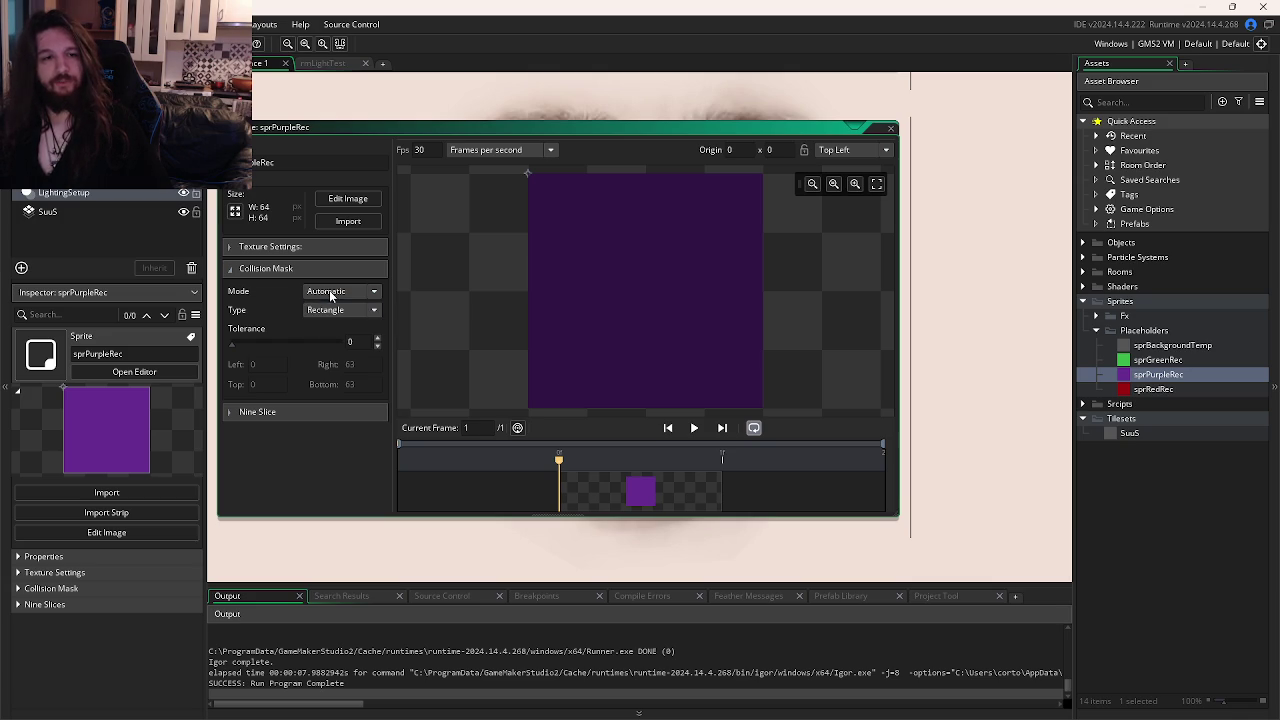
pyautogui.click(325, 310)
pyautogui.click(341, 309)
pyautogui.click(340, 291)
# Enter 0 for the mask's bottom and right bounds and test-run the game.
pyautogui.click(330, 322)
pyautogui.press('BackSpace')
pyautogui.press('BackSpace')
pyautogui.write('0')
pyautogui.doubleClick(349, 364)
pyautogui.write('0')
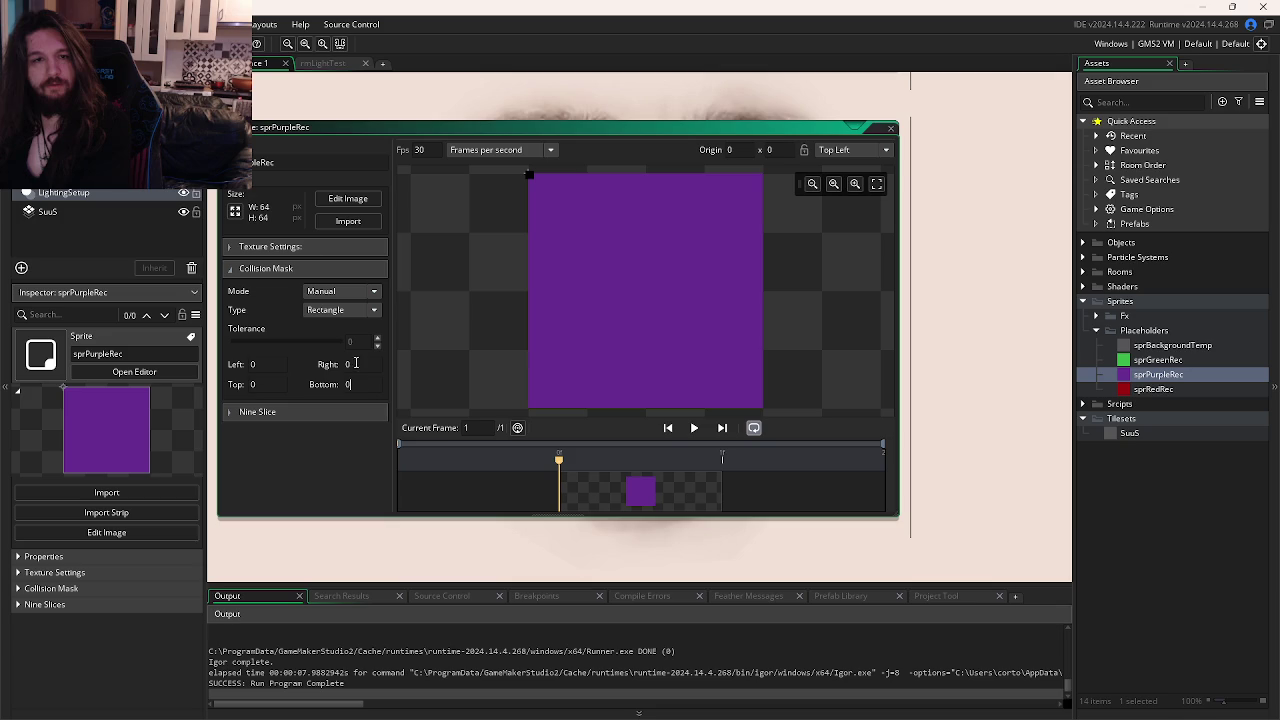
pyautogui.press('F5')
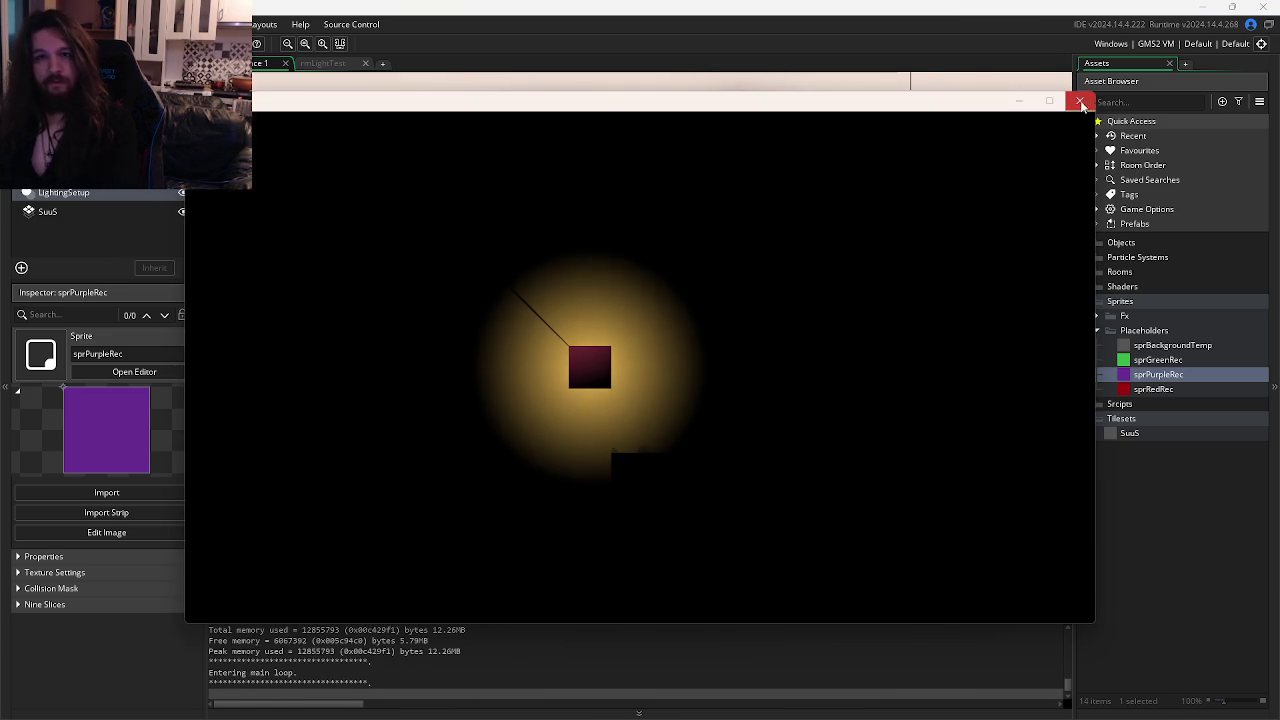
pyautogui.click(1080, 101)
# Push the mask's left, right and bottom bounds negative (-100) and test-run again.
pyautogui.scroll(-5, 561, 207)
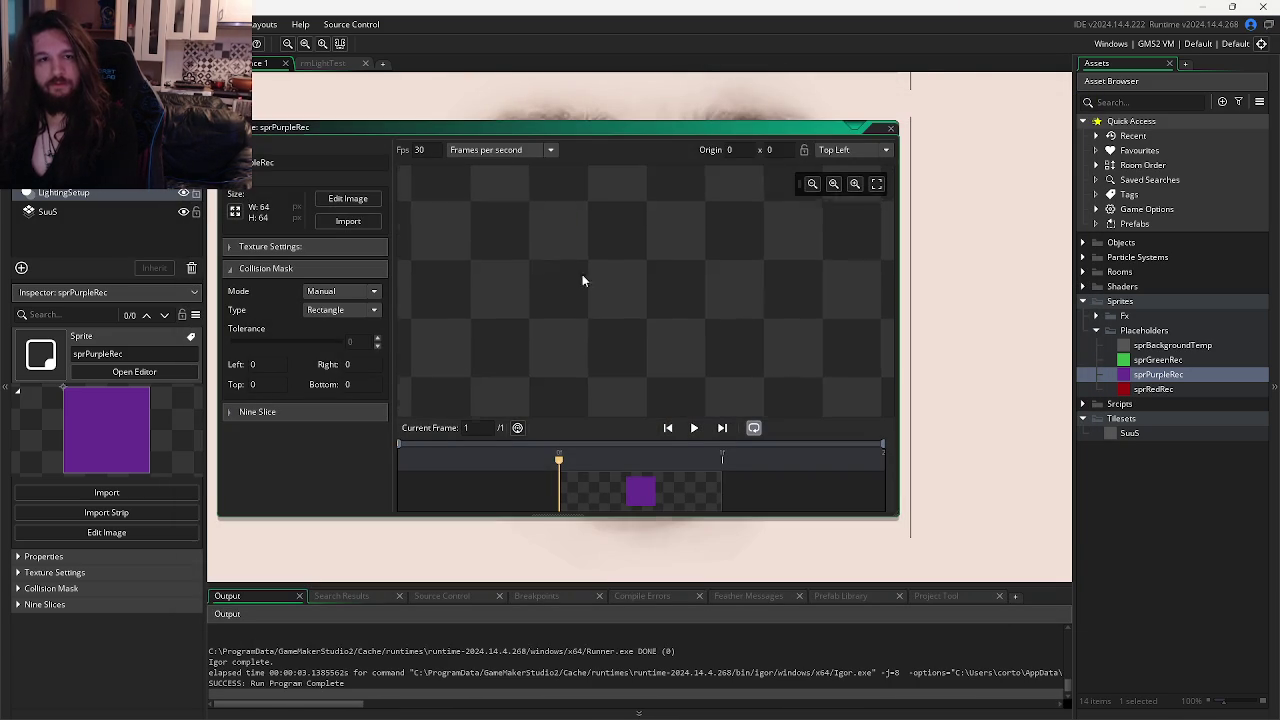
pyautogui.click(258, 364)
pyautogui.write('-1')
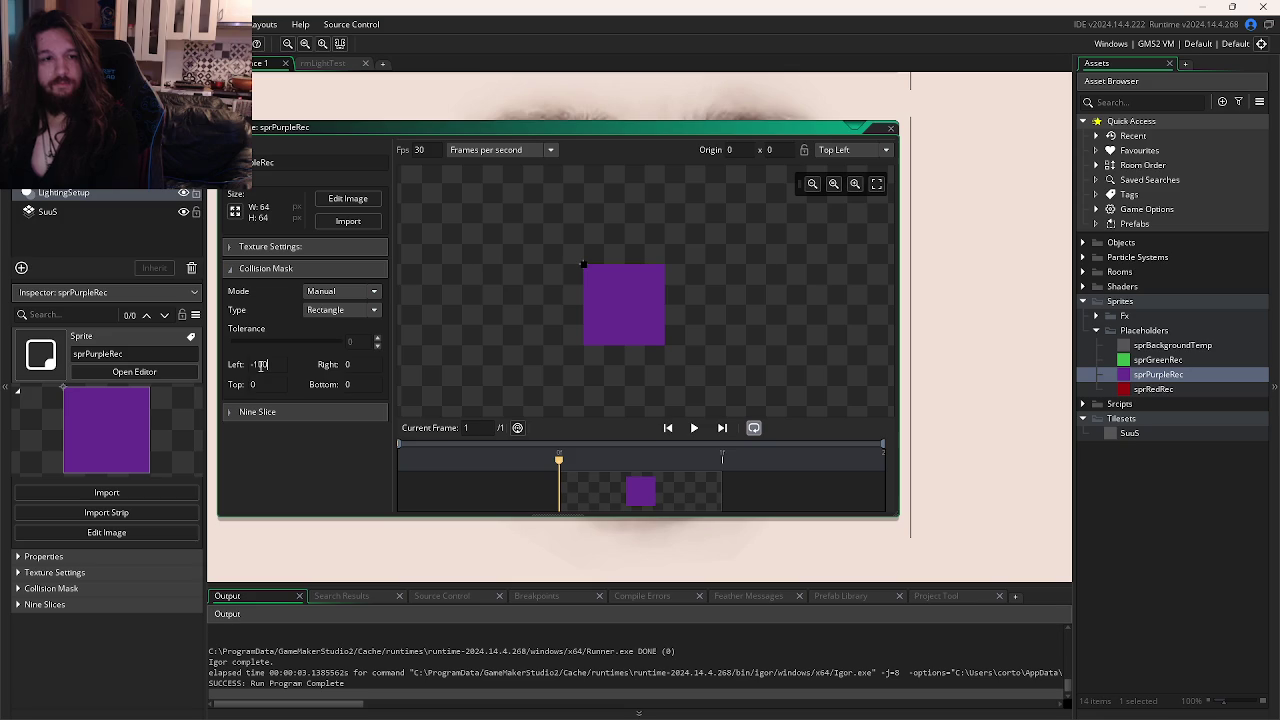
pyautogui.click(266, 384)
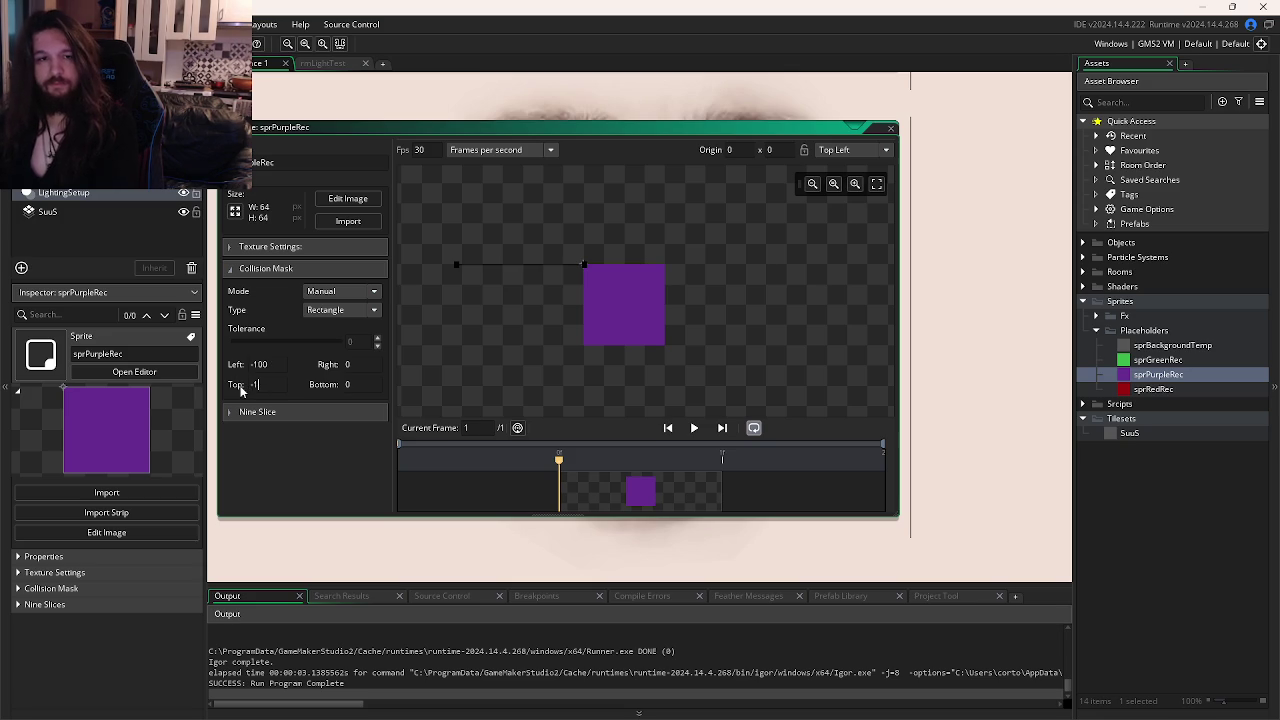
pyautogui.click(354, 364)
pyautogui.write('-100')
pyautogui.click(365, 384)
pyautogui.write('-100')
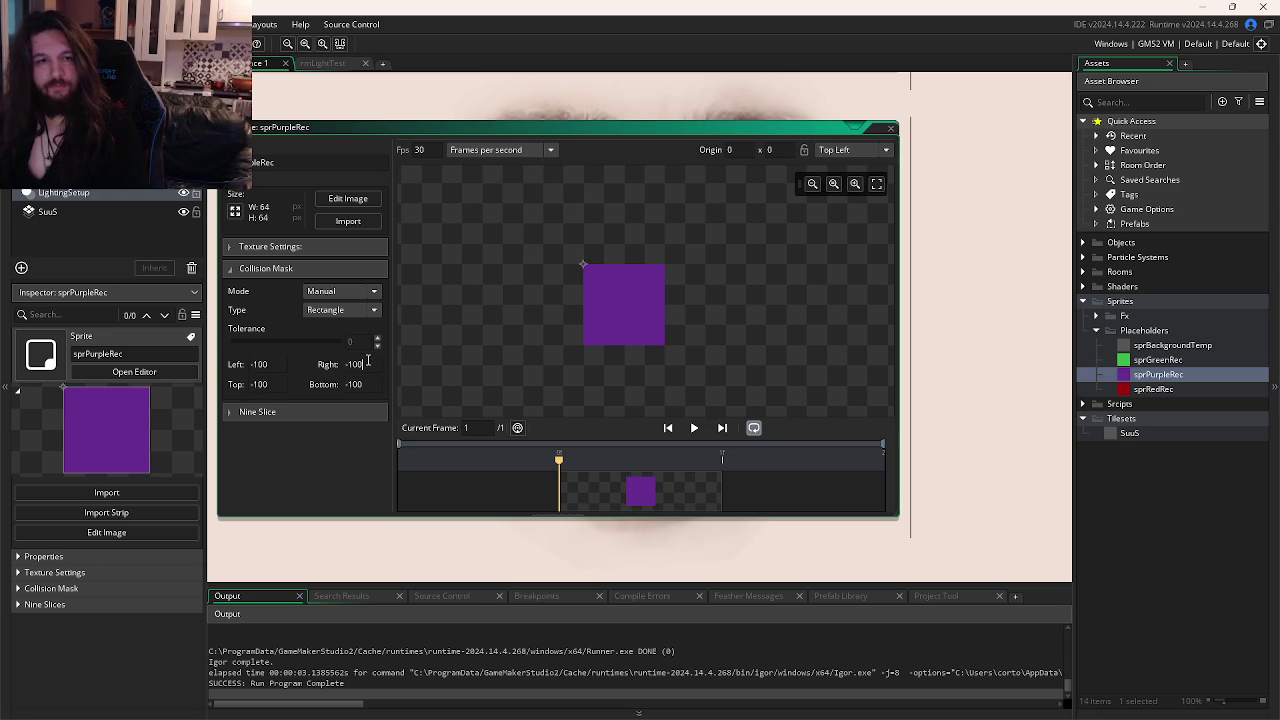
pyautogui.press('F5')
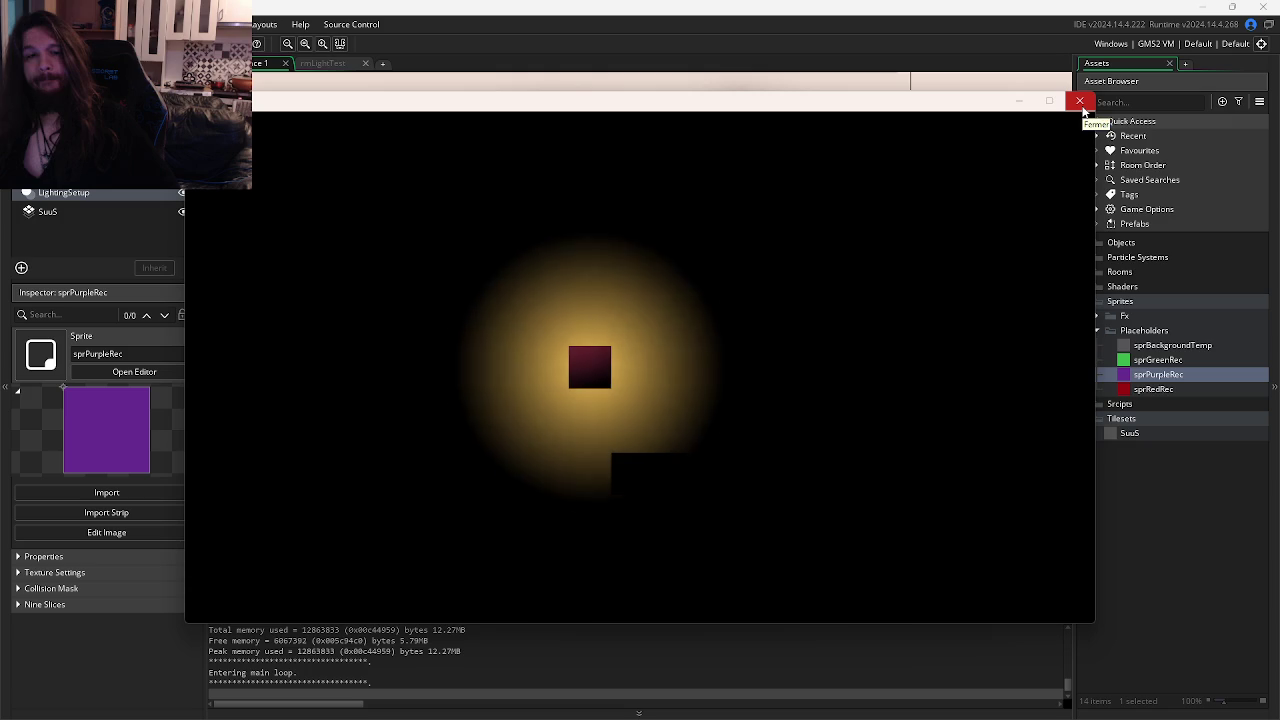
pyautogui.click(1080, 101)
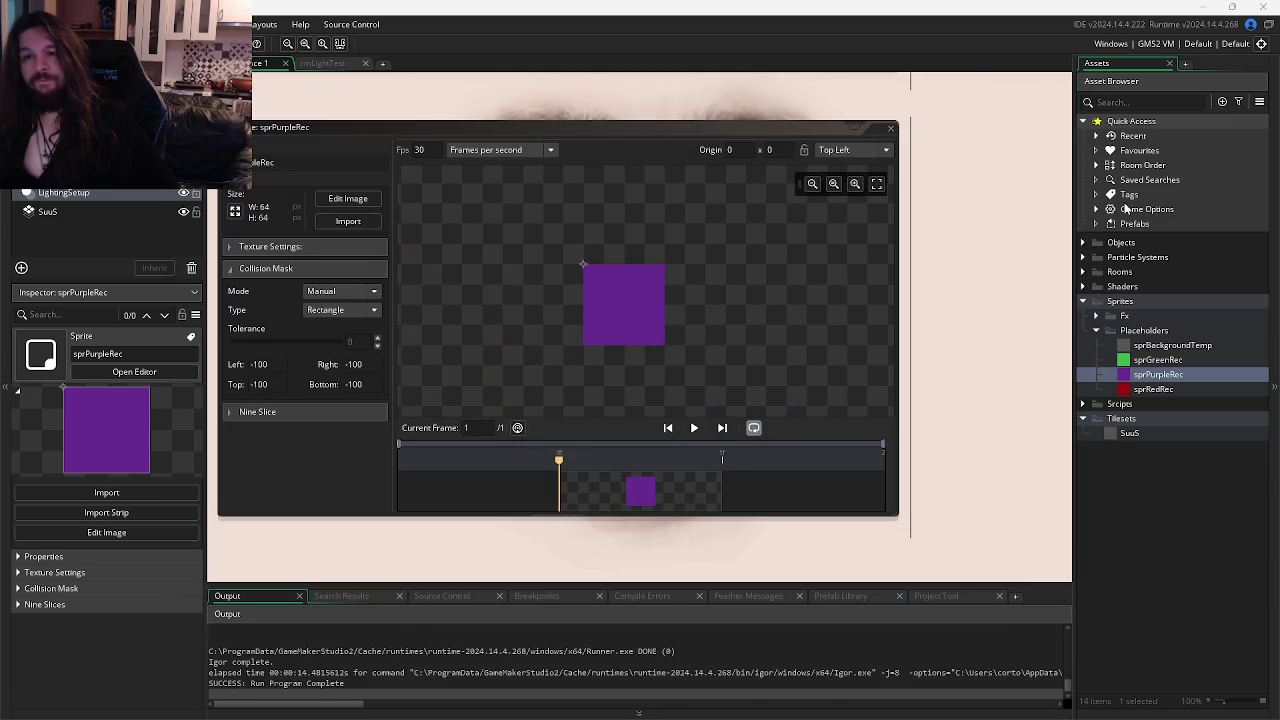
# Enable Start fullscreen in the Windows Graphics options, apply it, and run the game.
pyautogui.click(1098, 209)
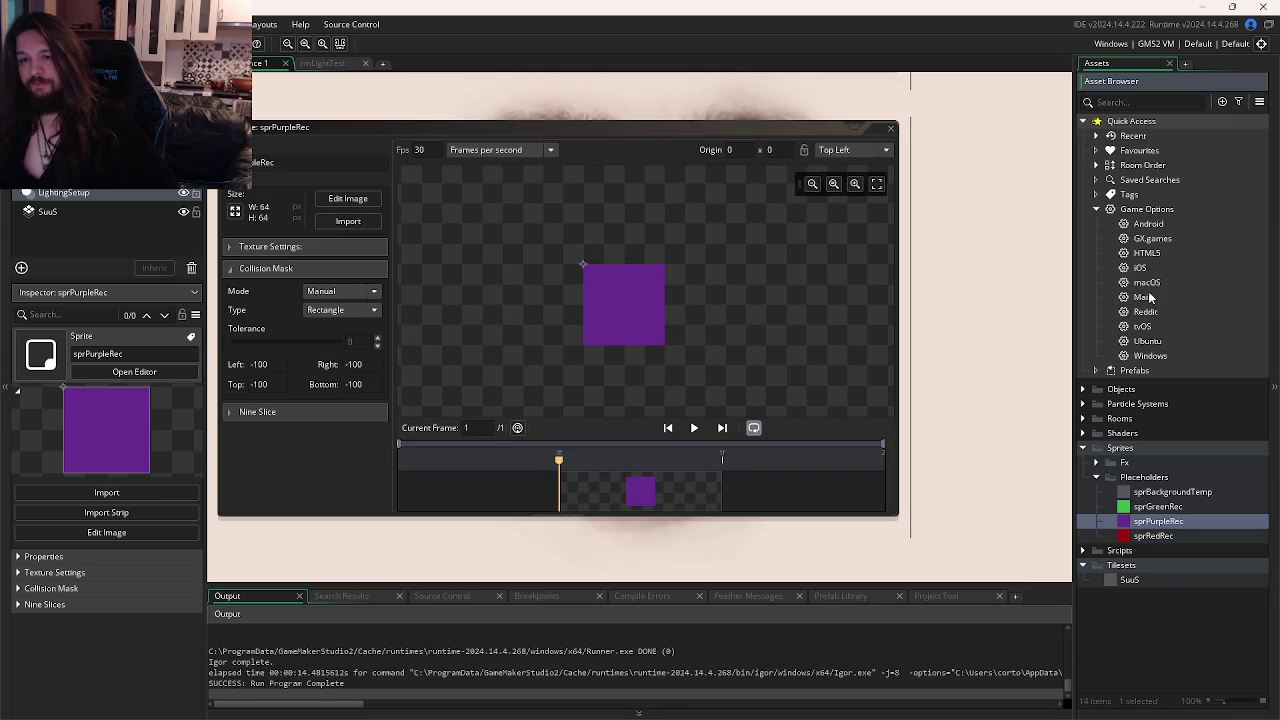
pyautogui.click(1138, 357)
pyautogui.doubleClick(1140, 357)
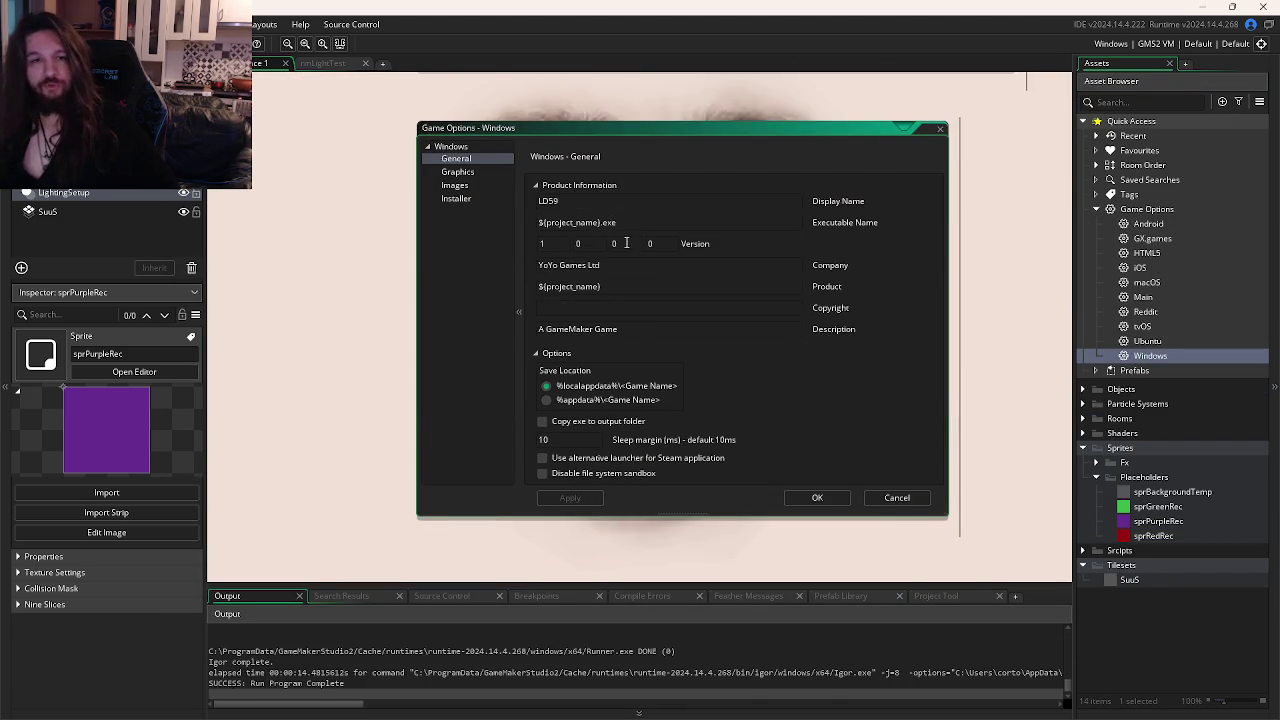
pyautogui.click(460, 175)
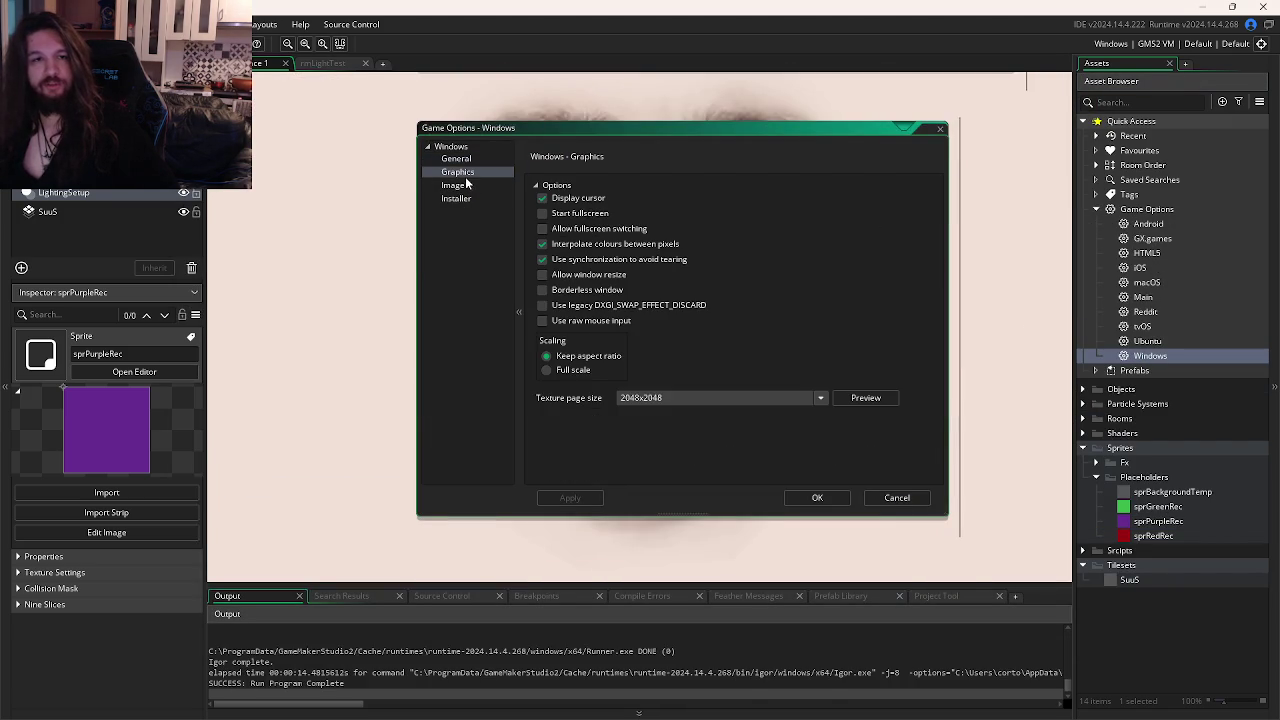
pyautogui.click(566, 214)
pyautogui.click(570, 497)
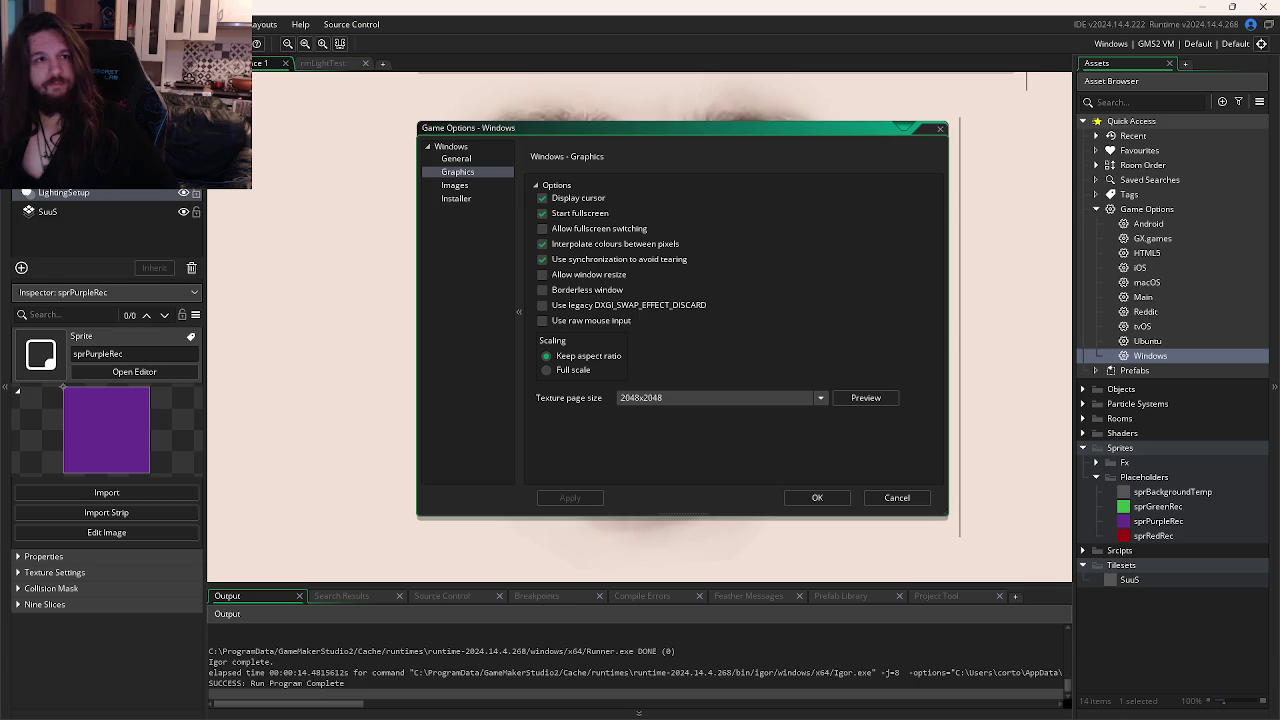
pyautogui.press('F5')
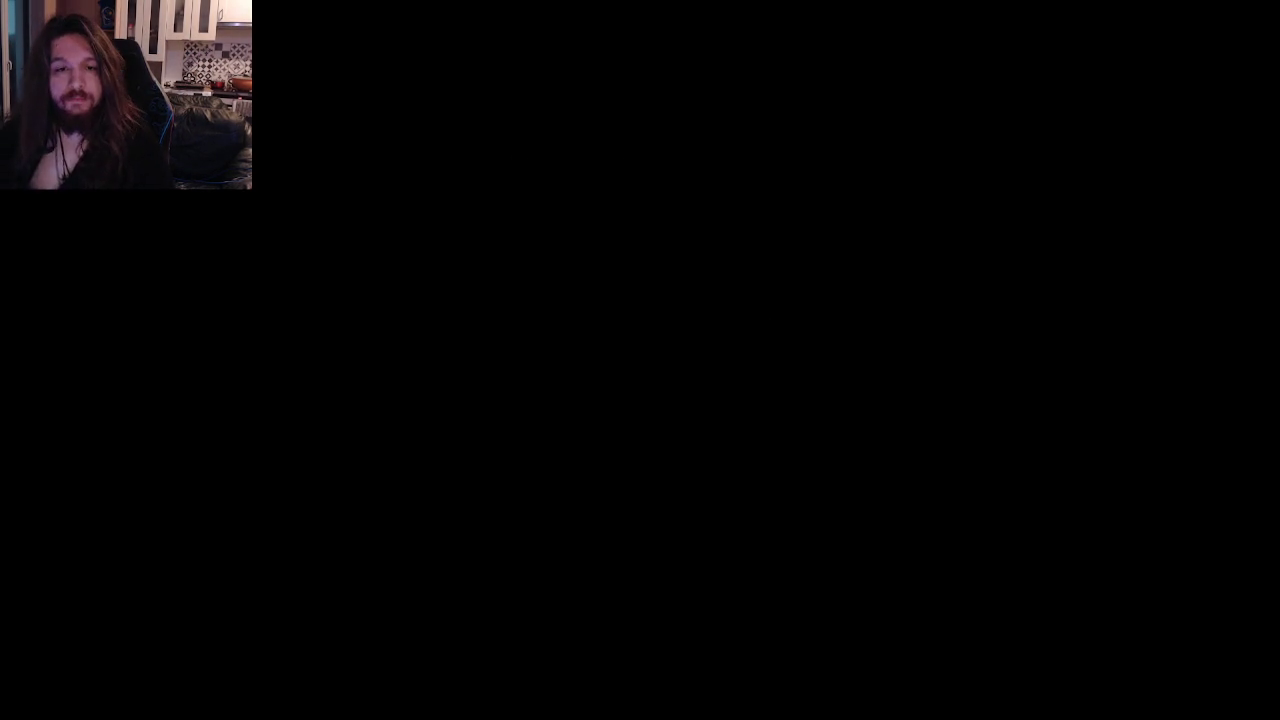
# Untick isCastingShadows on objLight, run the game, then return to sprPurpleRec.
pyautogui.hotkey('ctrl', 'Tab')
pyautogui.hotkey('ctrl', 'Tab')
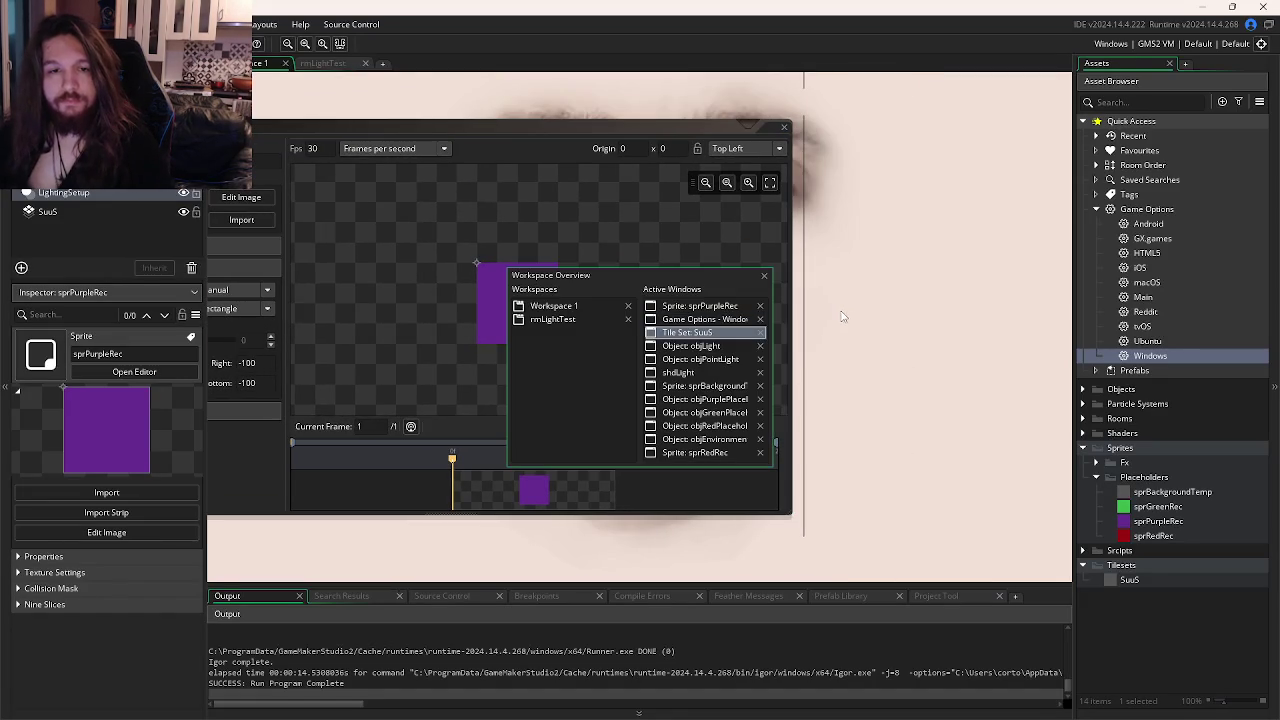
pyautogui.hotkey('ctrl', 'Tab')
pyautogui.hotkey('ctrl', 'Tab')
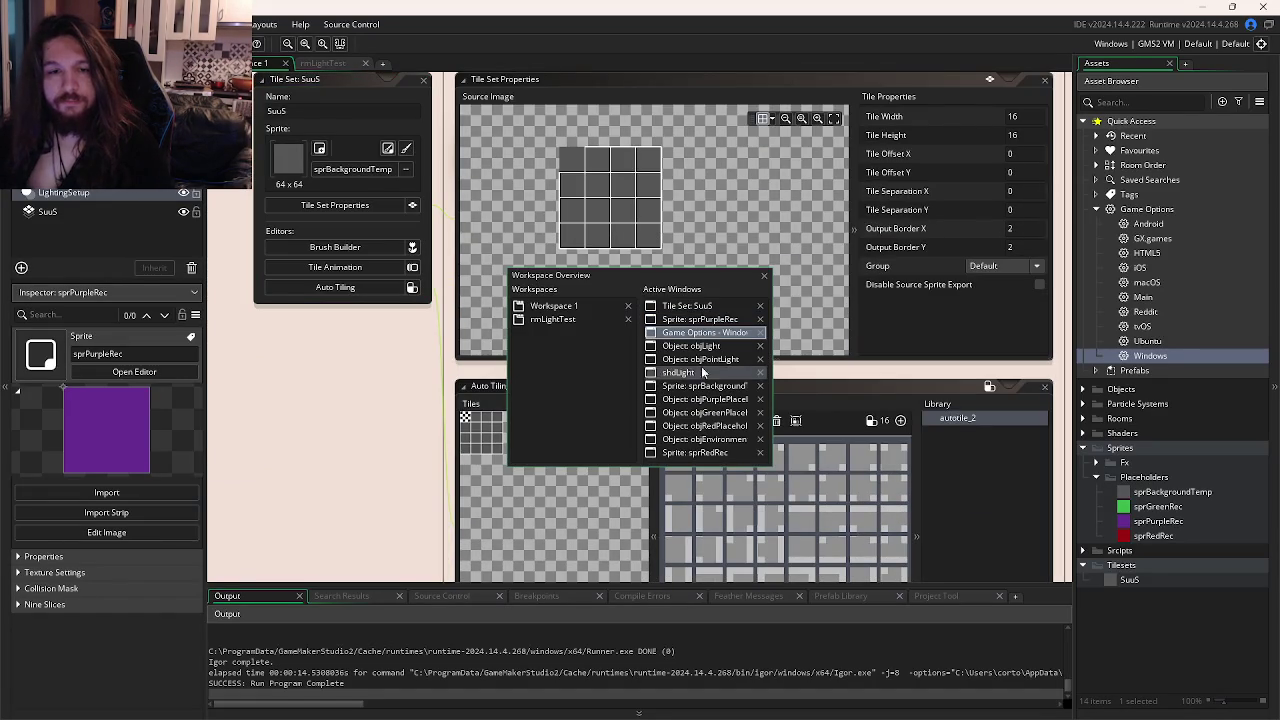
pyautogui.hotkey('ctrl', 'Tab')
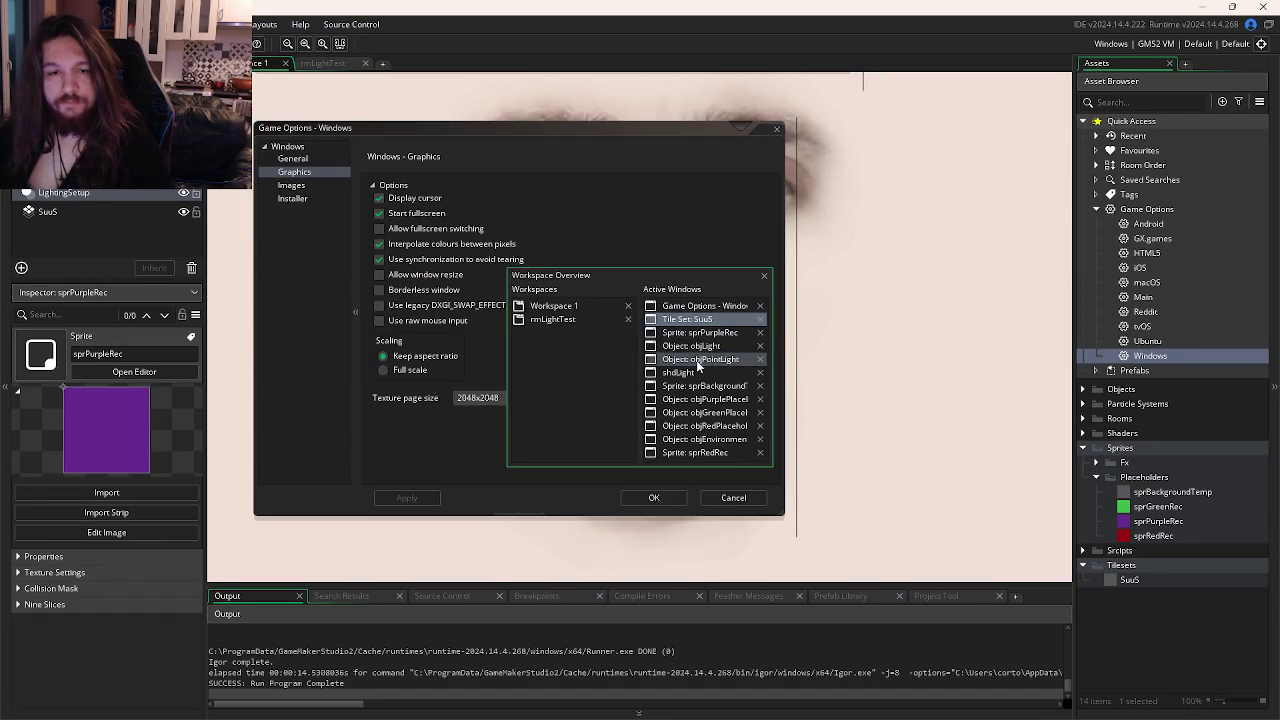
pyautogui.click(690, 346)
pyautogui.click(504, 433)
pyautogui.press('F5')
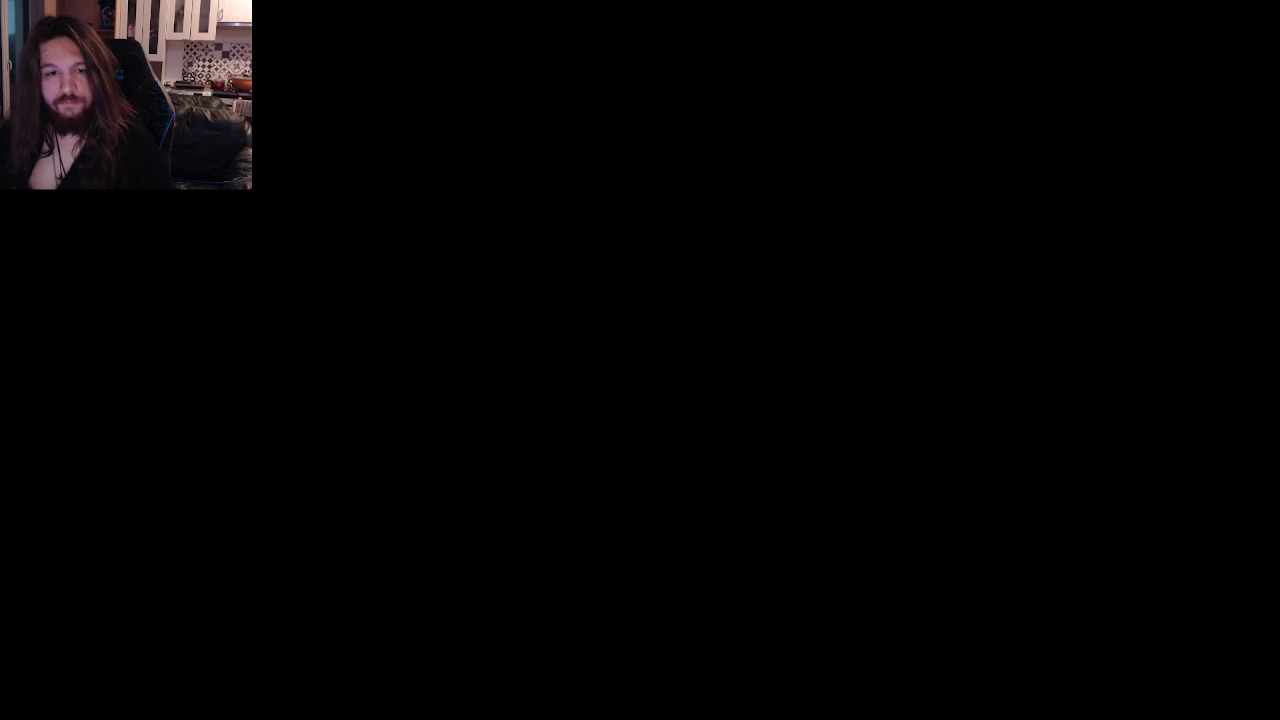
pyautogui.hotkey('ctrl', 'Tab')
pyautogui.hotkey('ctrl', 'Tab')
pyautogui.hotkey('ctrl', 'Tab')
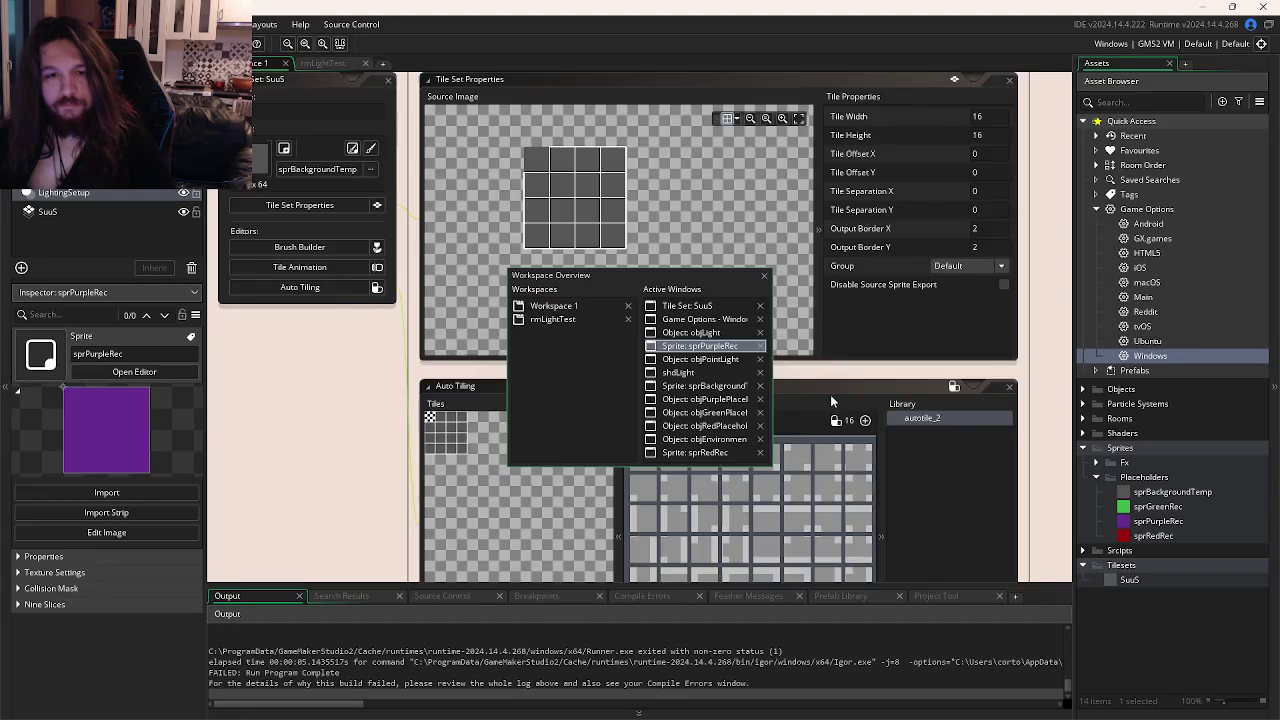
pyautogui.press('Escape')
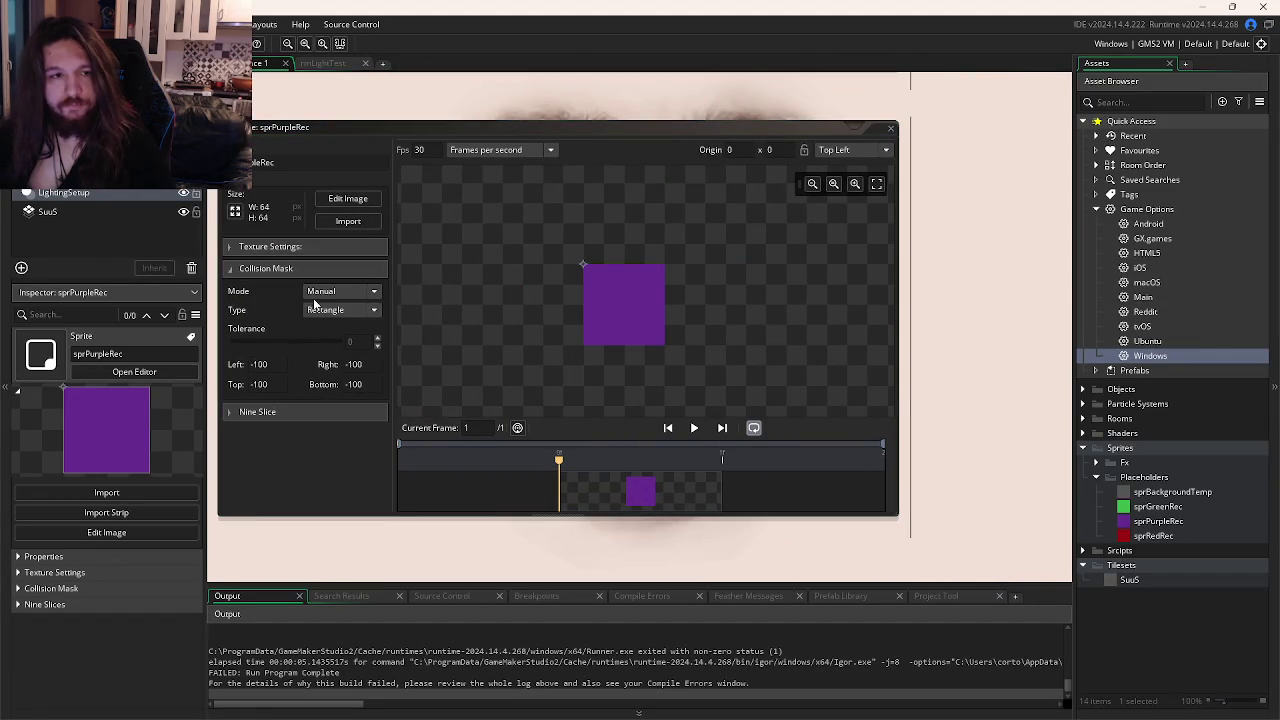
# Enter 32 for the collision mask bounds, run the game fullscreen, then quit it.
pyautogui.click(262, 364)
pyautogui.write('-32')
pyautogui.click(369, 364)
pyautogui.write('32')
pyautogui.press('Tab')
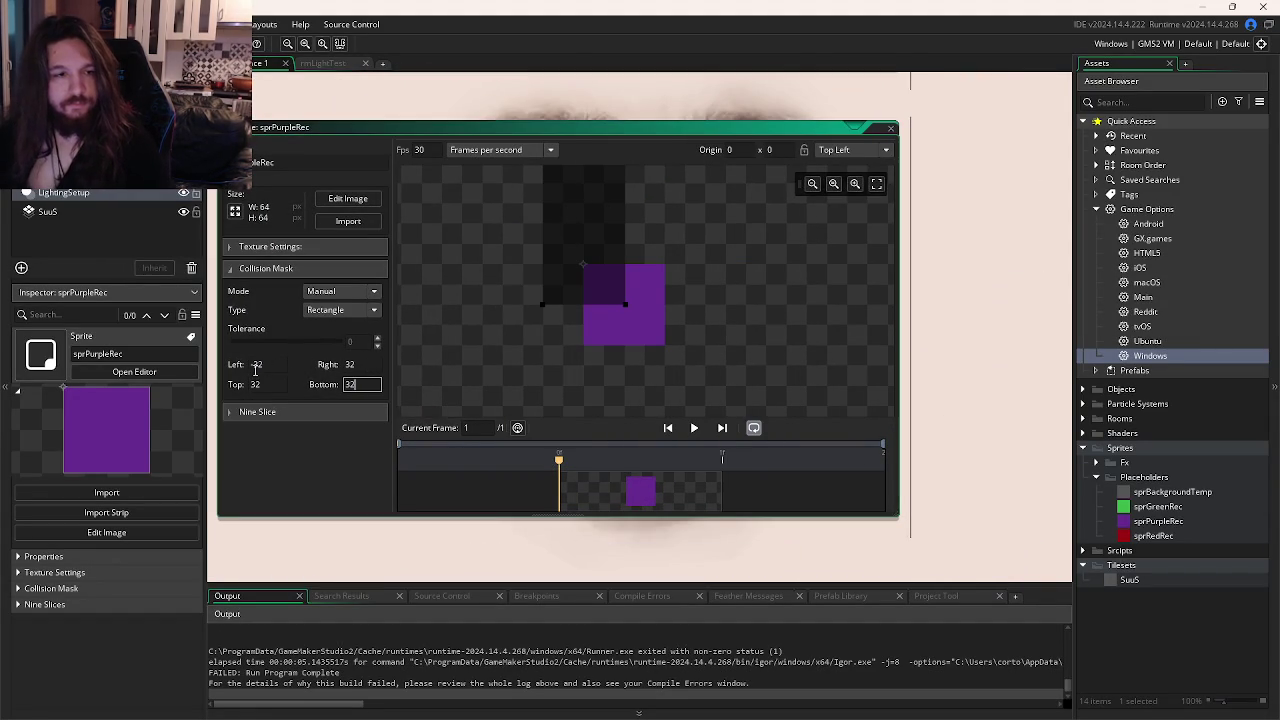
pyautogui.press('Return')
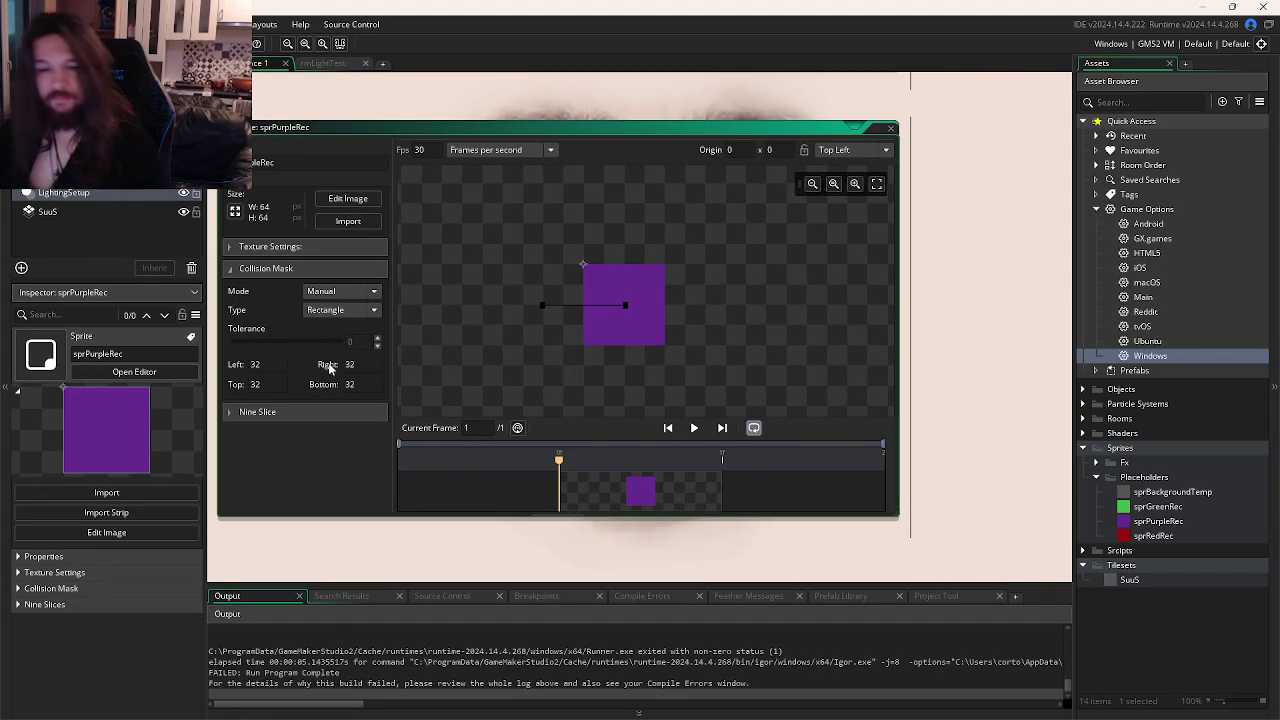
pyautogui.press('F5')
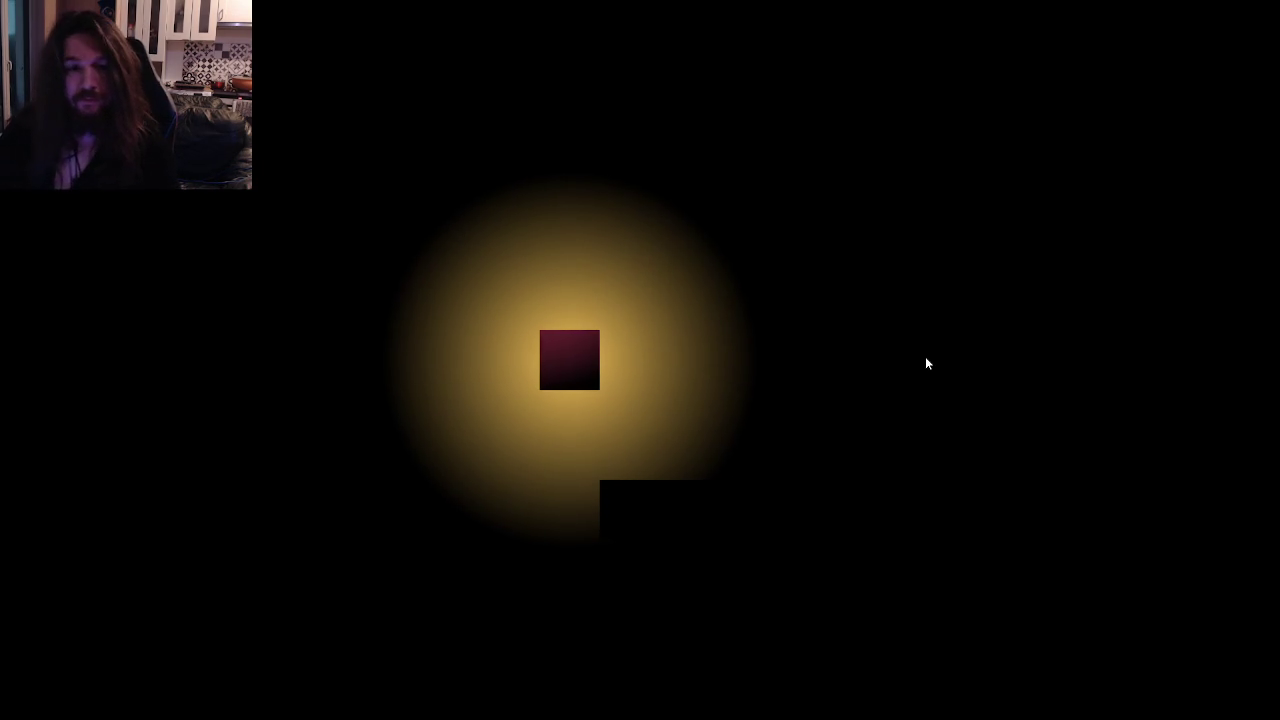
pyautogui.press('Escape')
# Abort the code error and scroll objLight's variables to flickerMin and flickerMax.
pyautogui.click(481, 516)
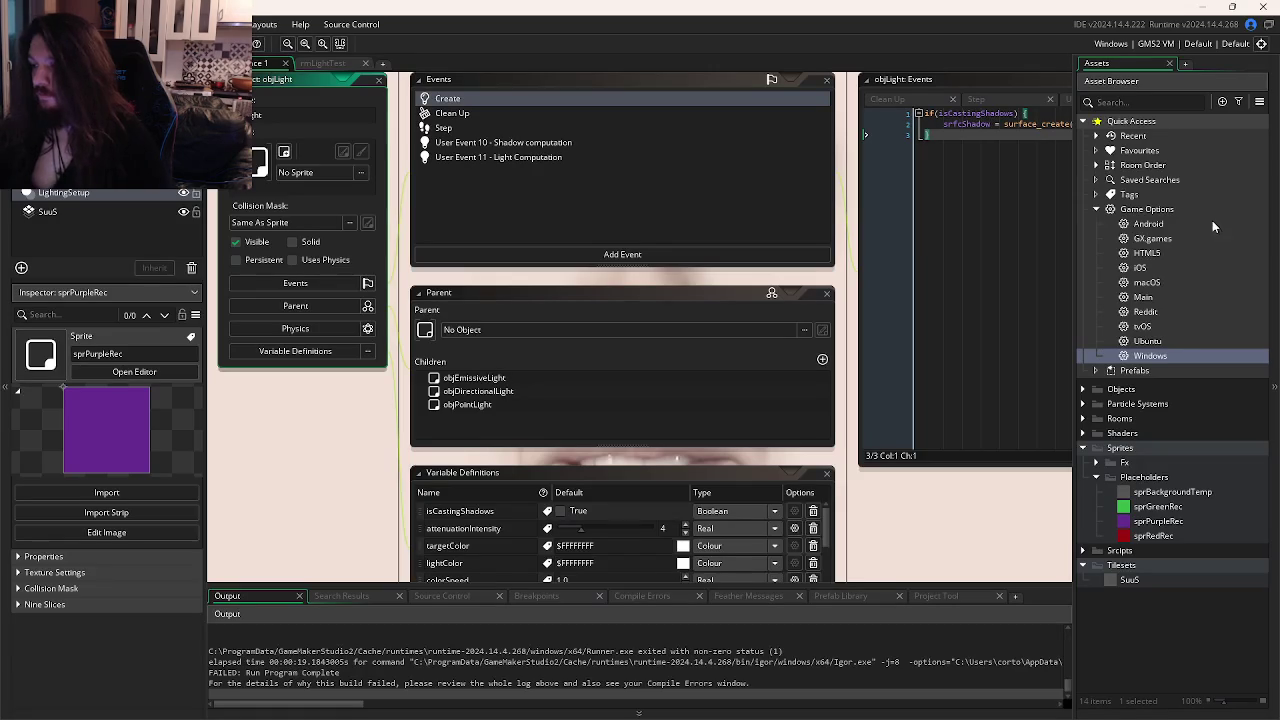
pyautogui.scroll(-3, 941, 189)
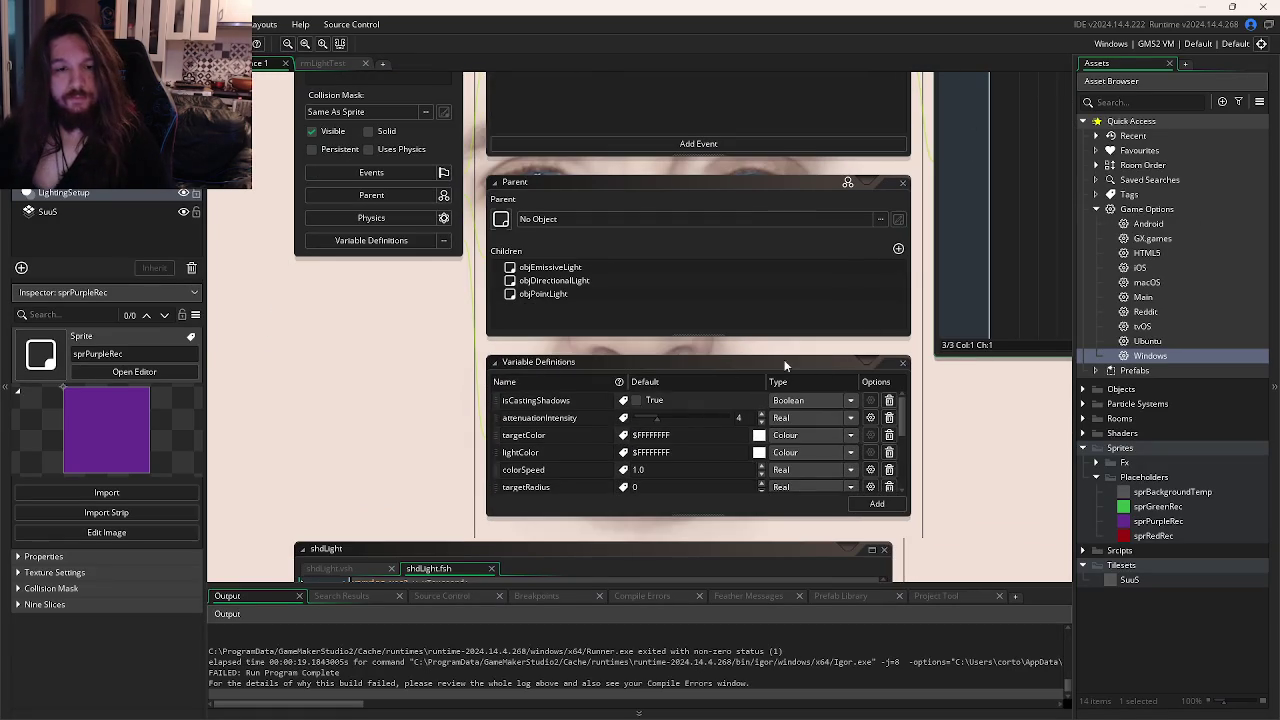
pyautogui.click(634, 401)
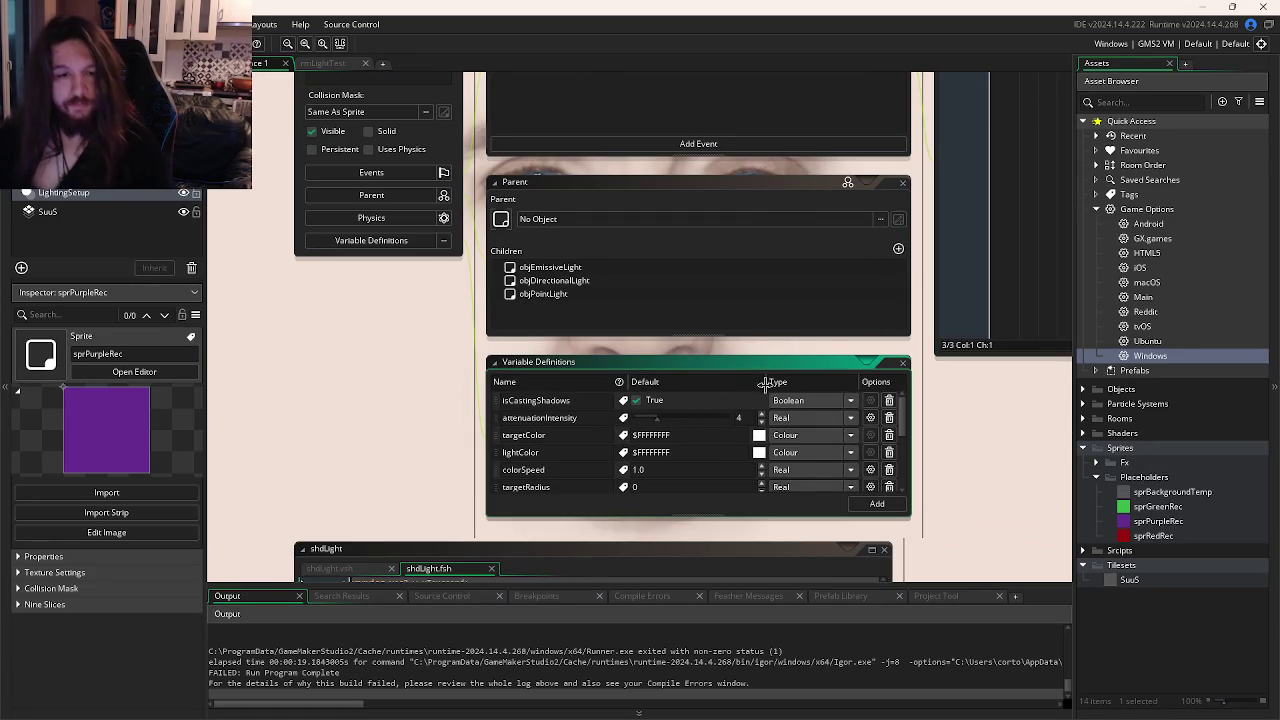
pyautogui.scroll(-1, 724, 431)
pyautogui.scroll(-3, 724, 431)
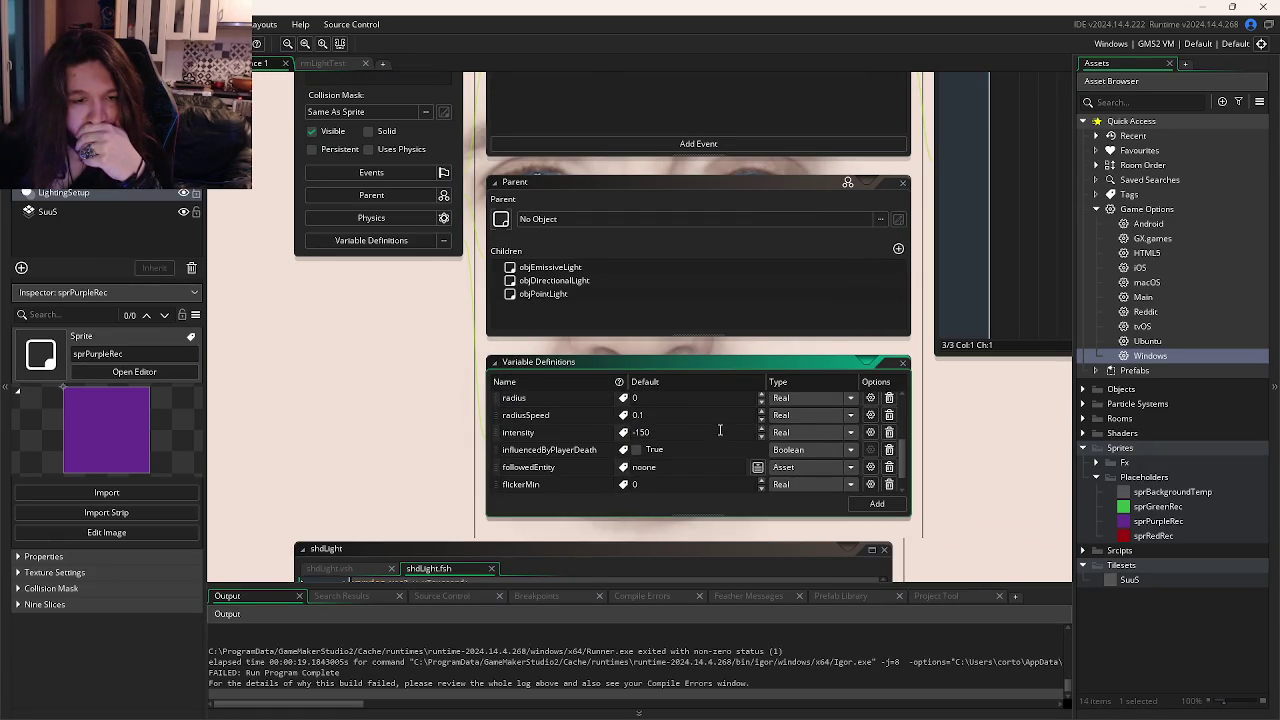
pyautogui.scroll(-1, 718, 429)
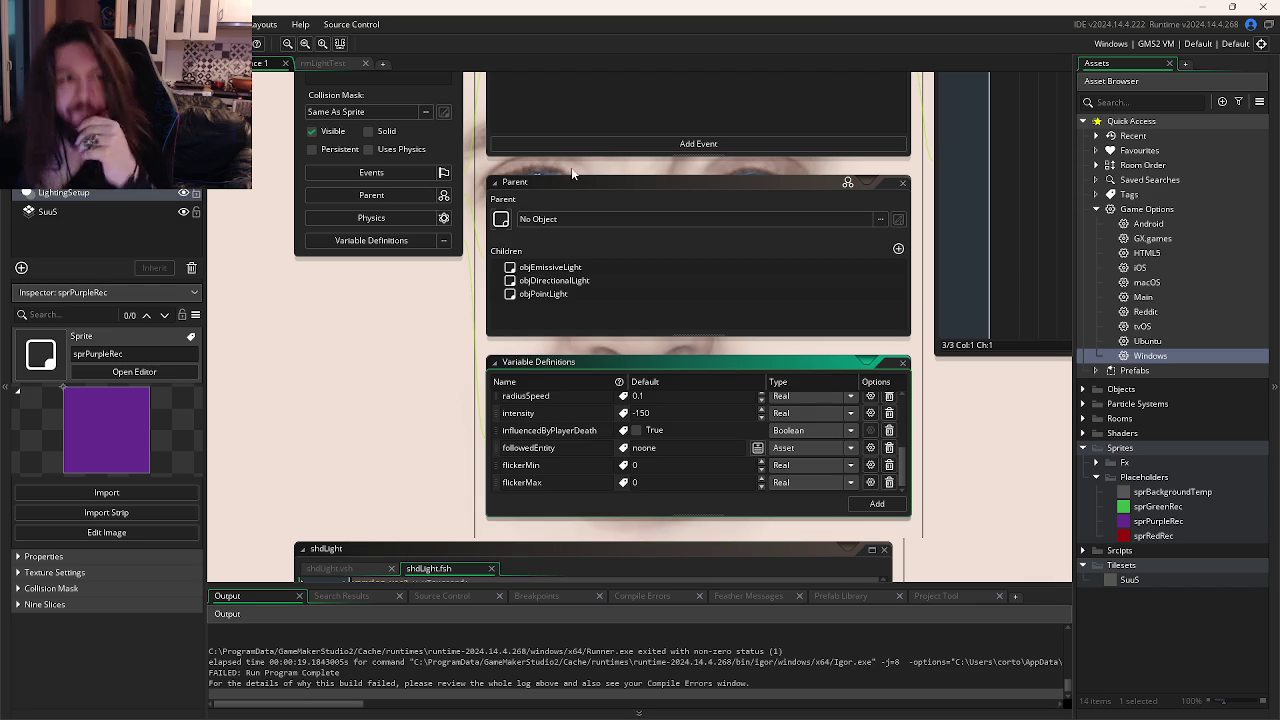
# Show objPurplePlaceholder's Create code in the rmLightTest room.
pyautogui.click(318, 63)
pyautogui.scroll(-3, 647, 146)
pyautogui.hscroll(10, 647, 146)
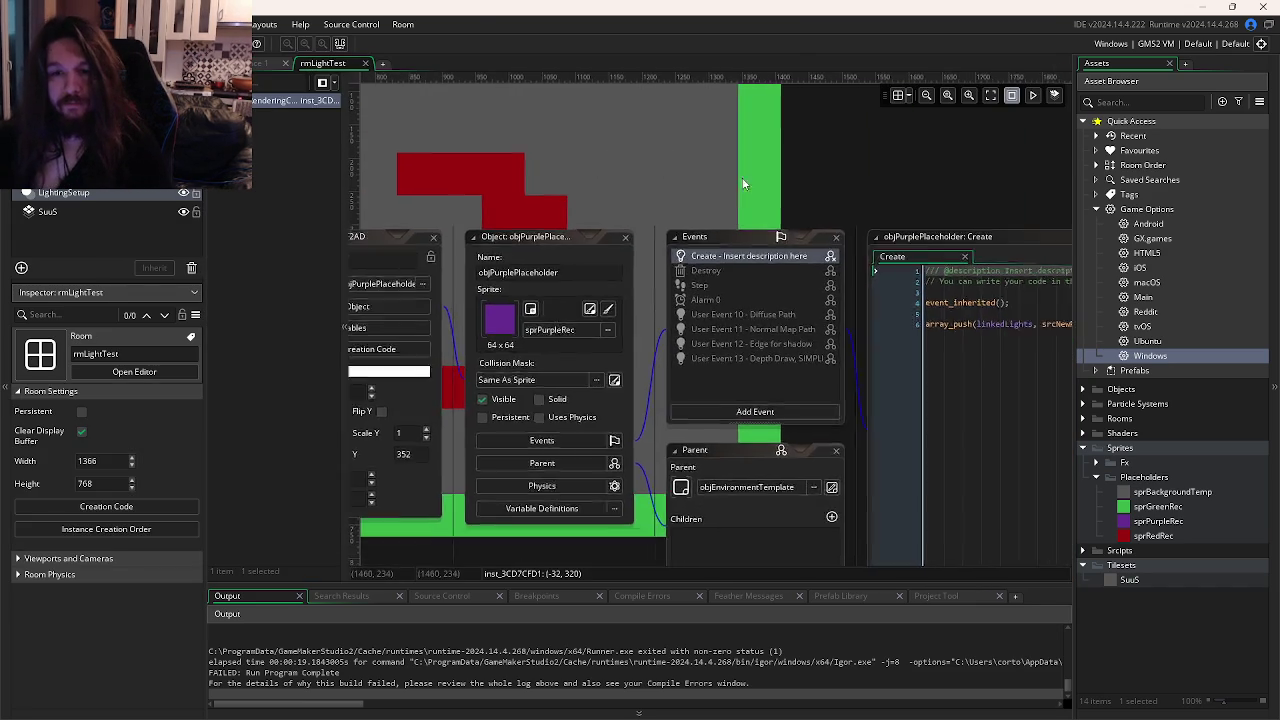
# Append ', false, self' to the srcNewPointLight call and test-run the game.
pyautogui.click(747, 270)
pyautogui.click(772, 270)
pyautogui.scroll(-2, 778, 290)
pyautogui.hscroll(-2, 610, 470)
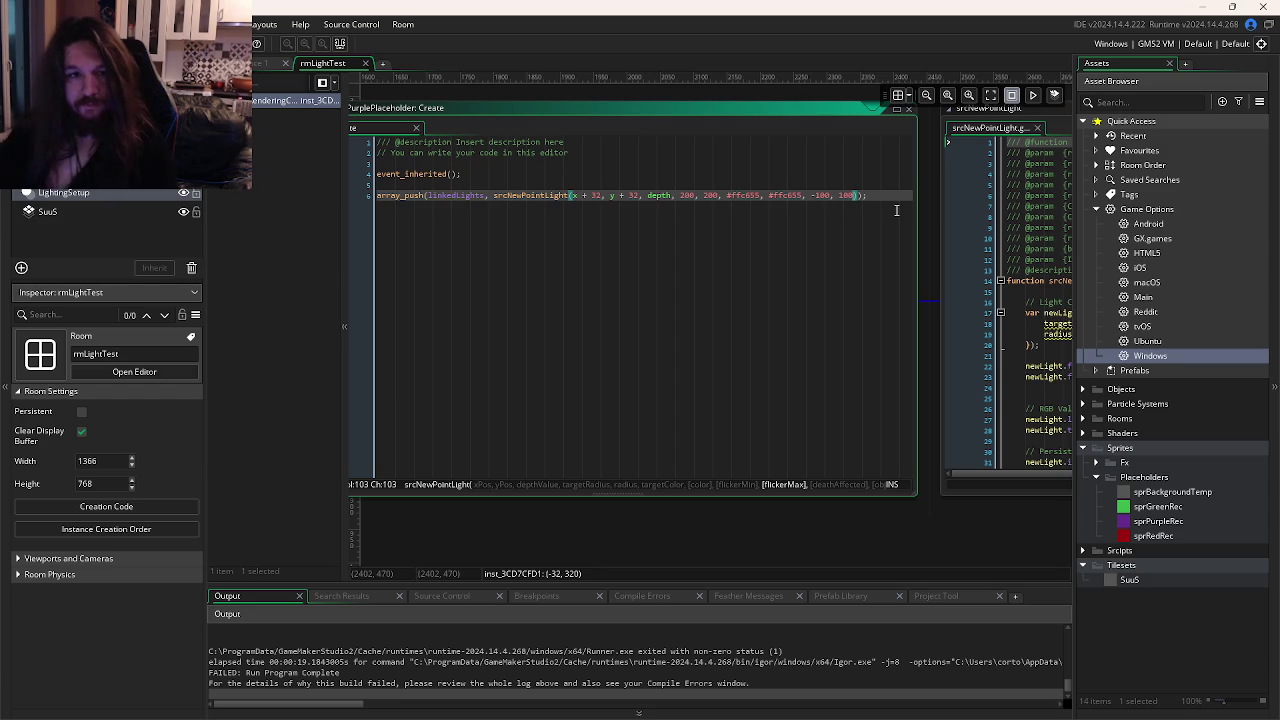
pyautogui.write(', false,')
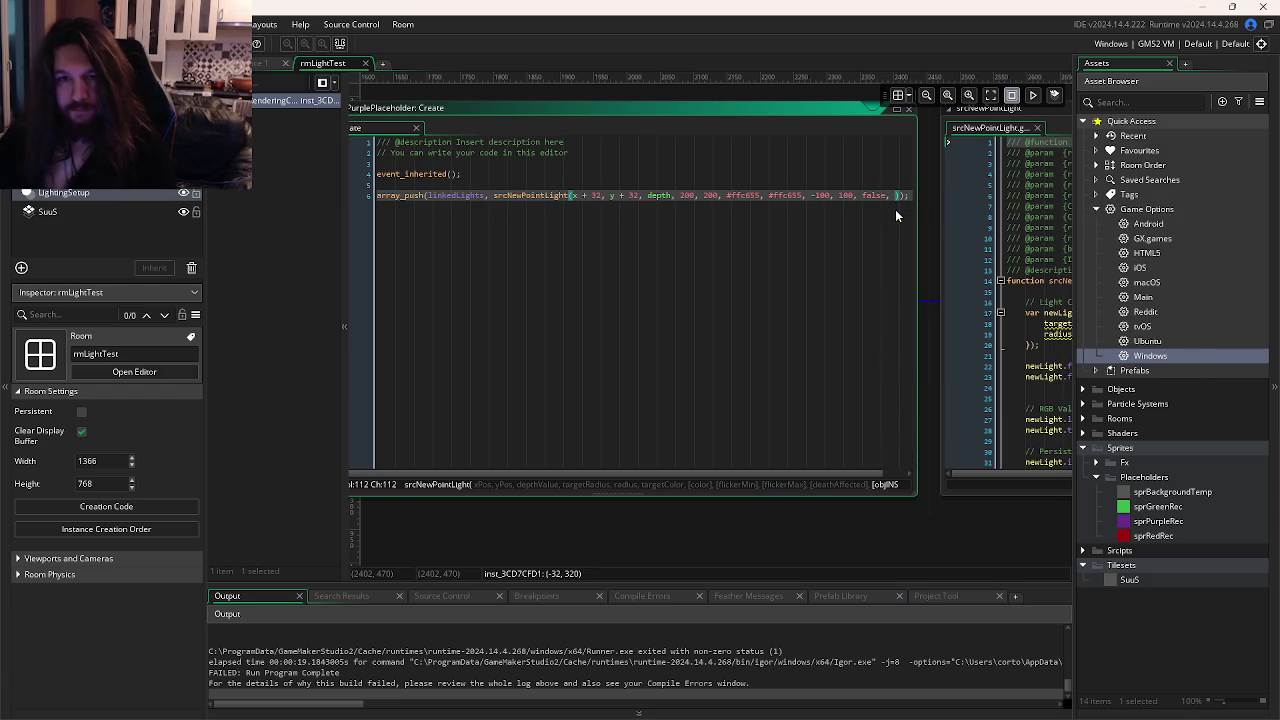
pyautogui.moveTo(918, 484); pyautogui.dragTo(1038, 484)
pyautogui.click(894, 195)
pyautogui.write('selff')
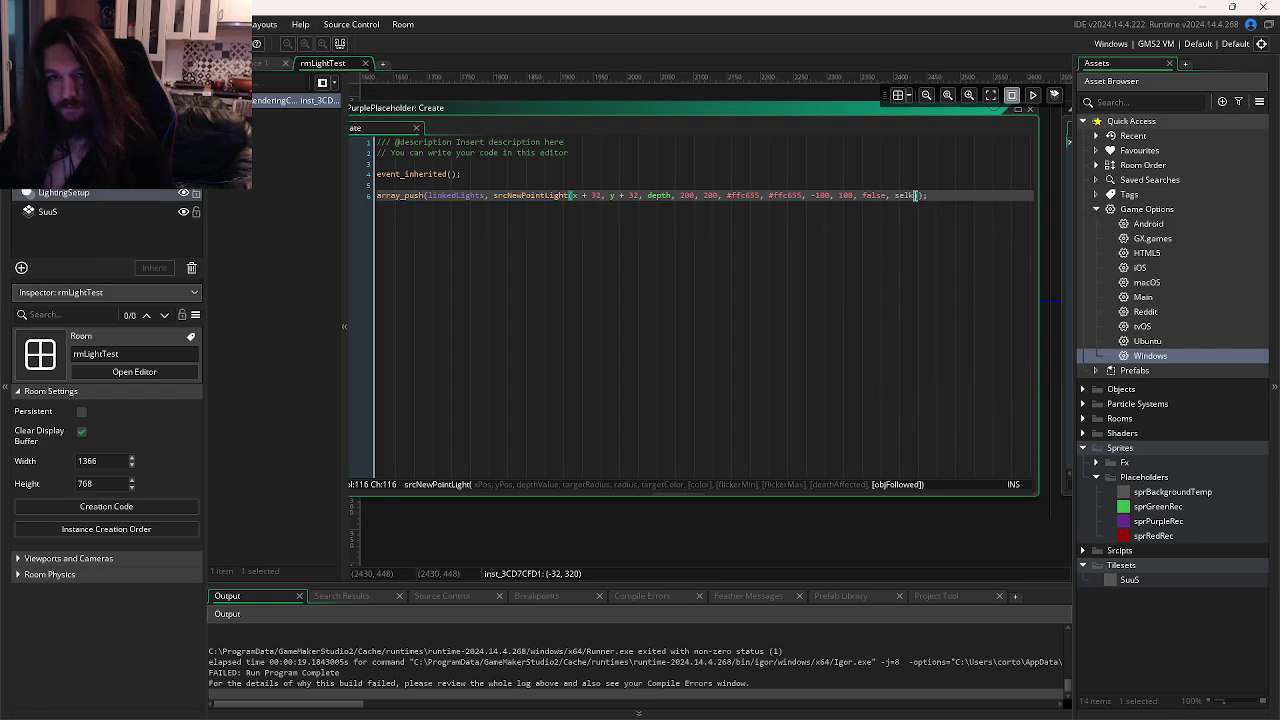
pyautogui.press('F5')
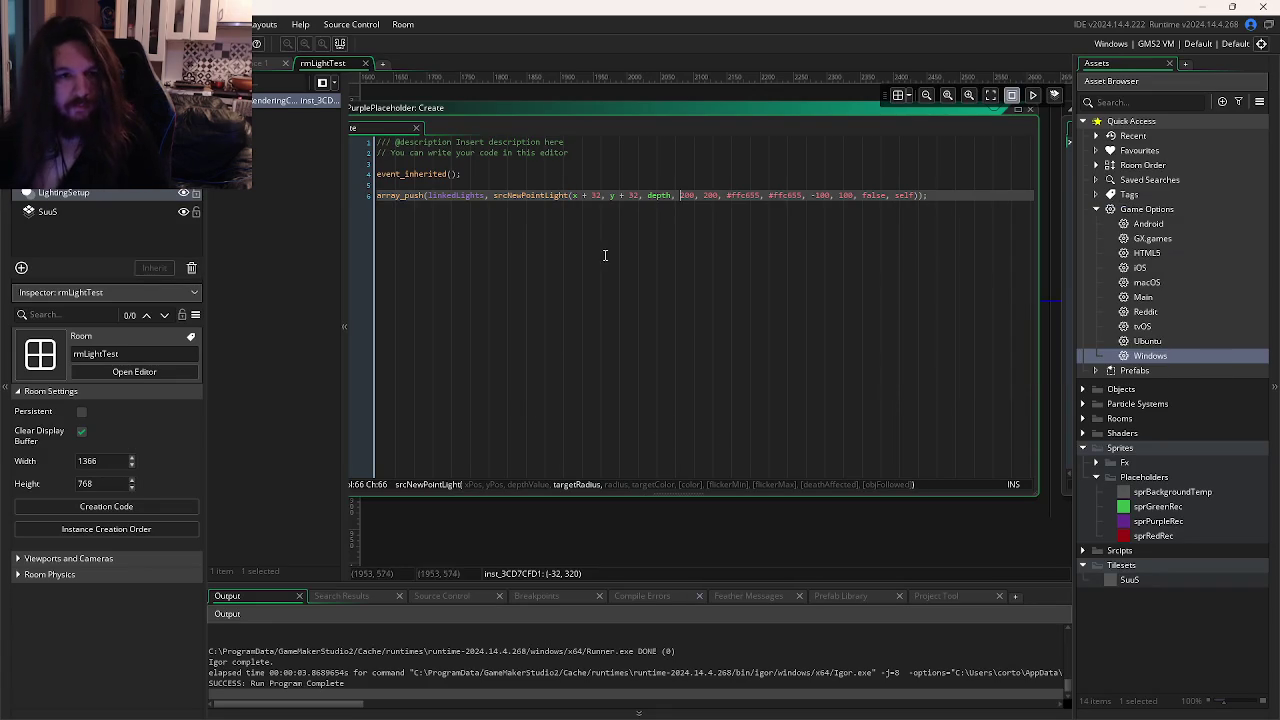
# Change the deathAffected argument to true, rerun the game twice, and open sprPurpleRec.
pyautogui.click(879, 196)
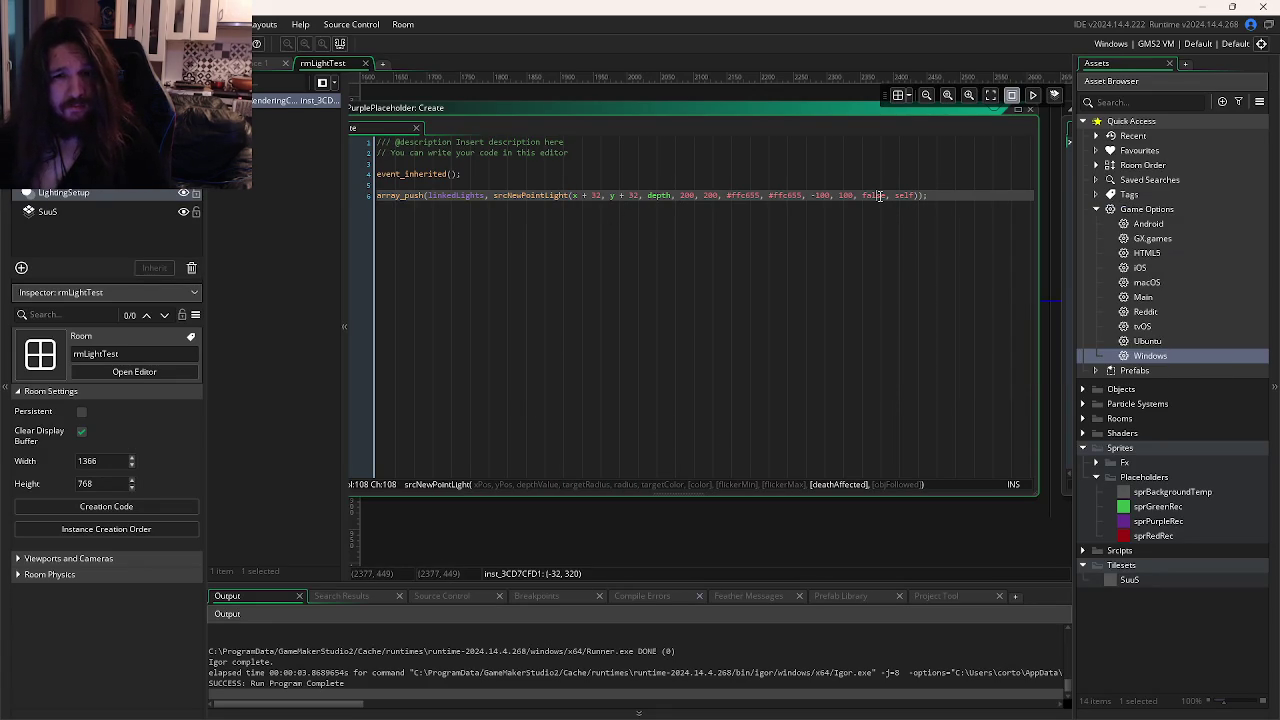
pyautogui.write('true')
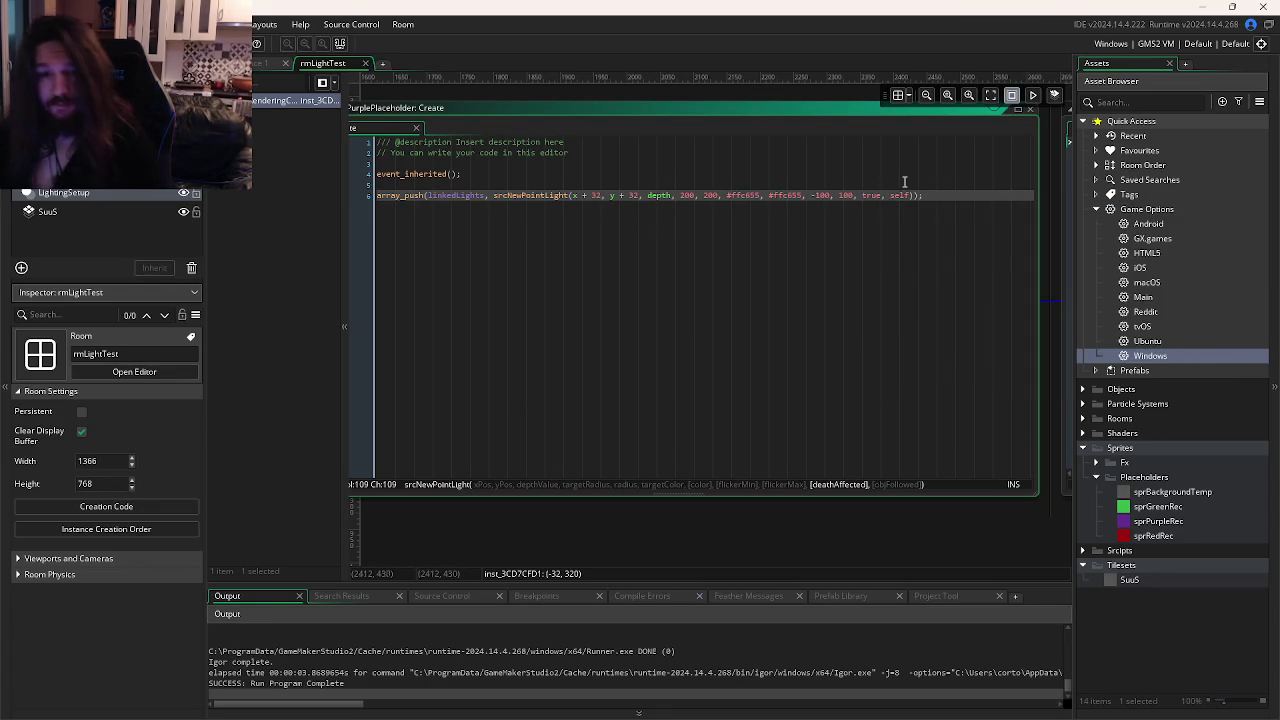
pyautogui.press('F5')
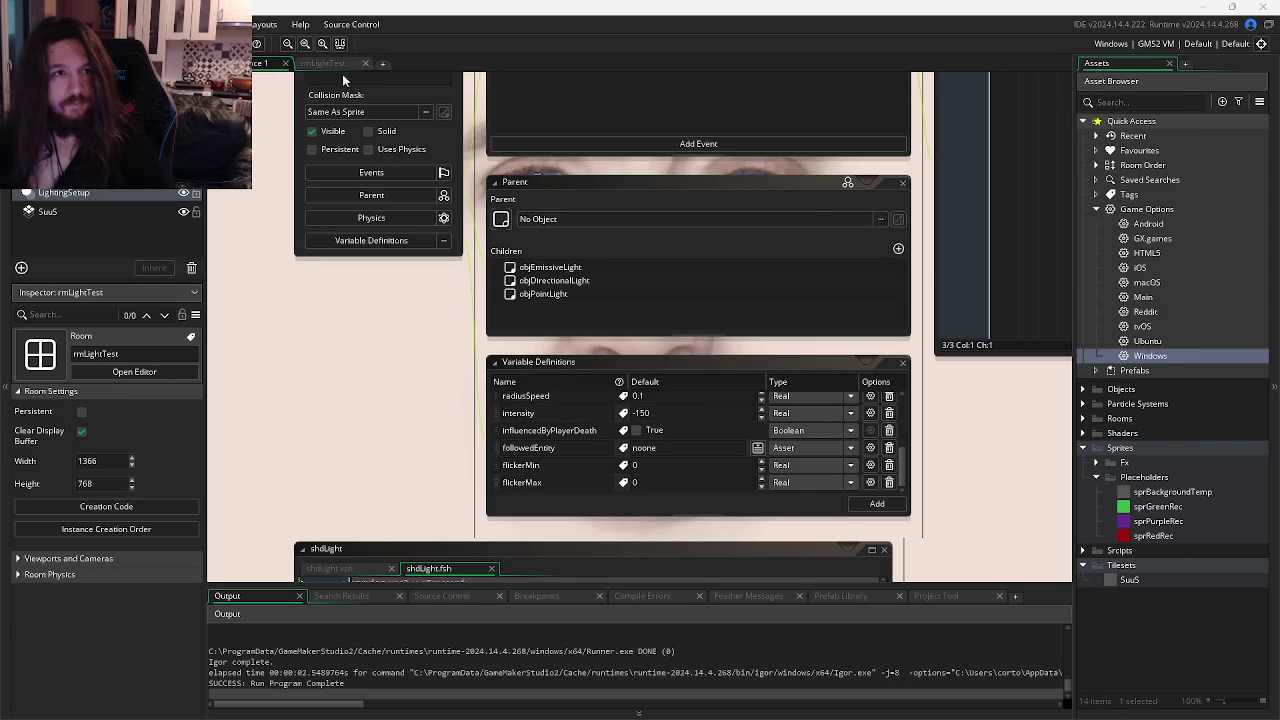
pyautogui.click(338, 65)
pyautogui.click(901, 222)
pyautogui.click(906, 197)
pyautogui.press('F5')
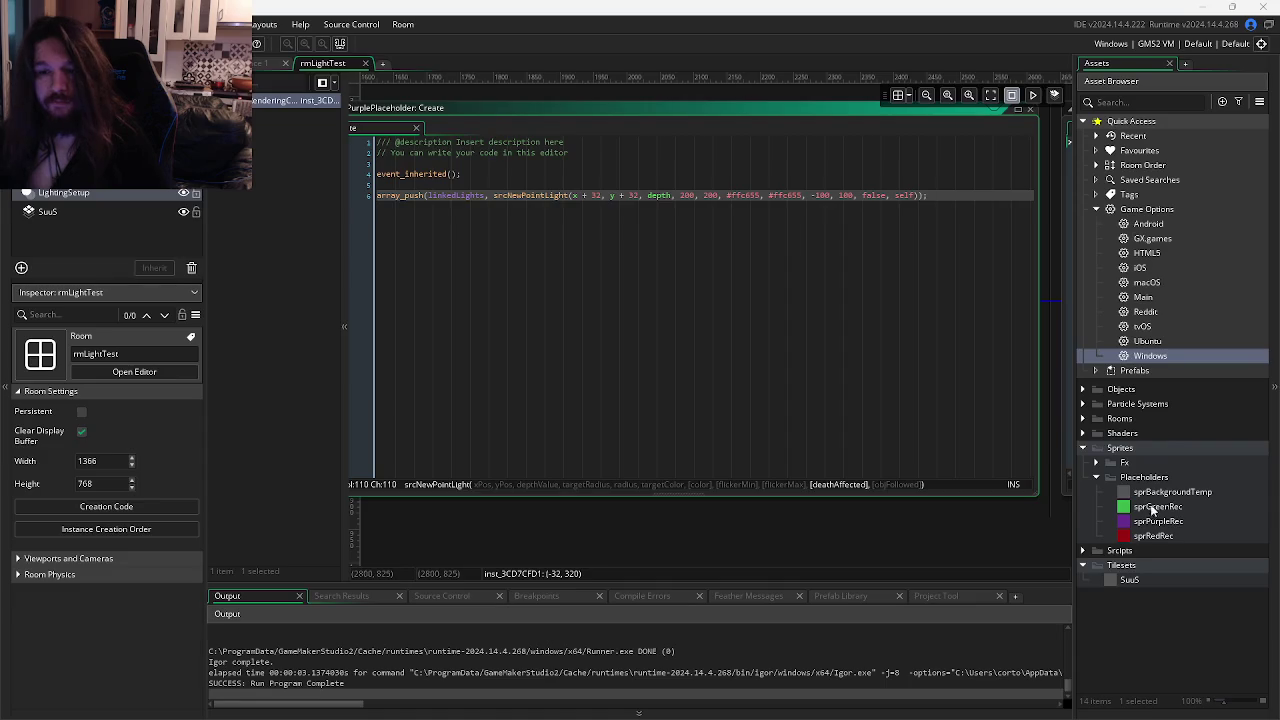
pyautogui.doubleClick(1157, 521)
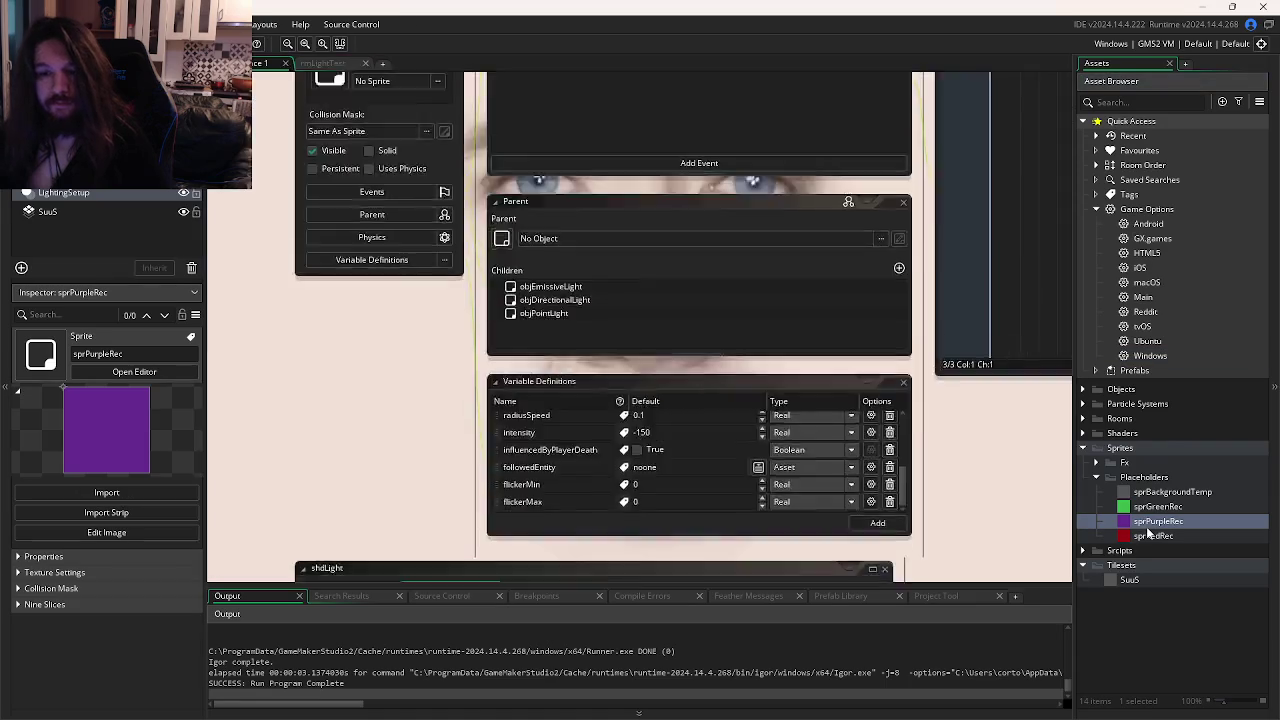
# Set sprPurpleRec's origin to Middle Centre (32 x 32) and test-run the game.
pyautogui.click(853, 149)
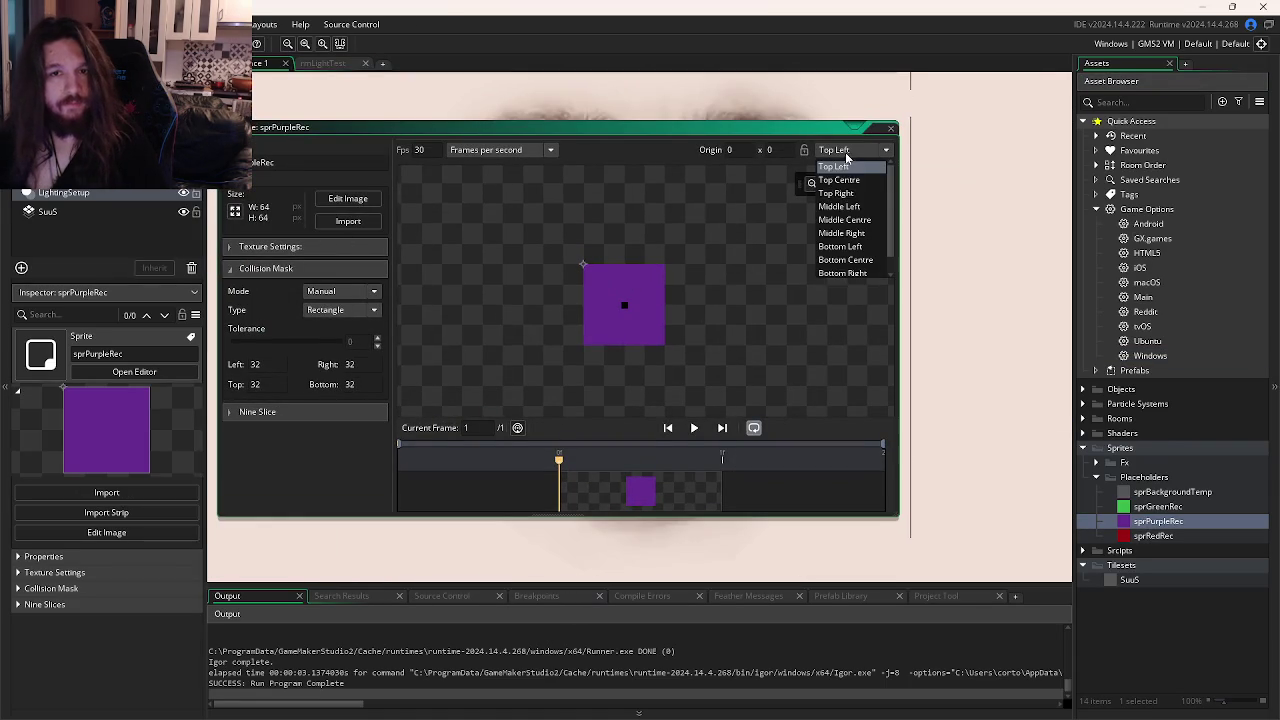
pyautogui.click(840, 216)
pyautogui.press('F5')
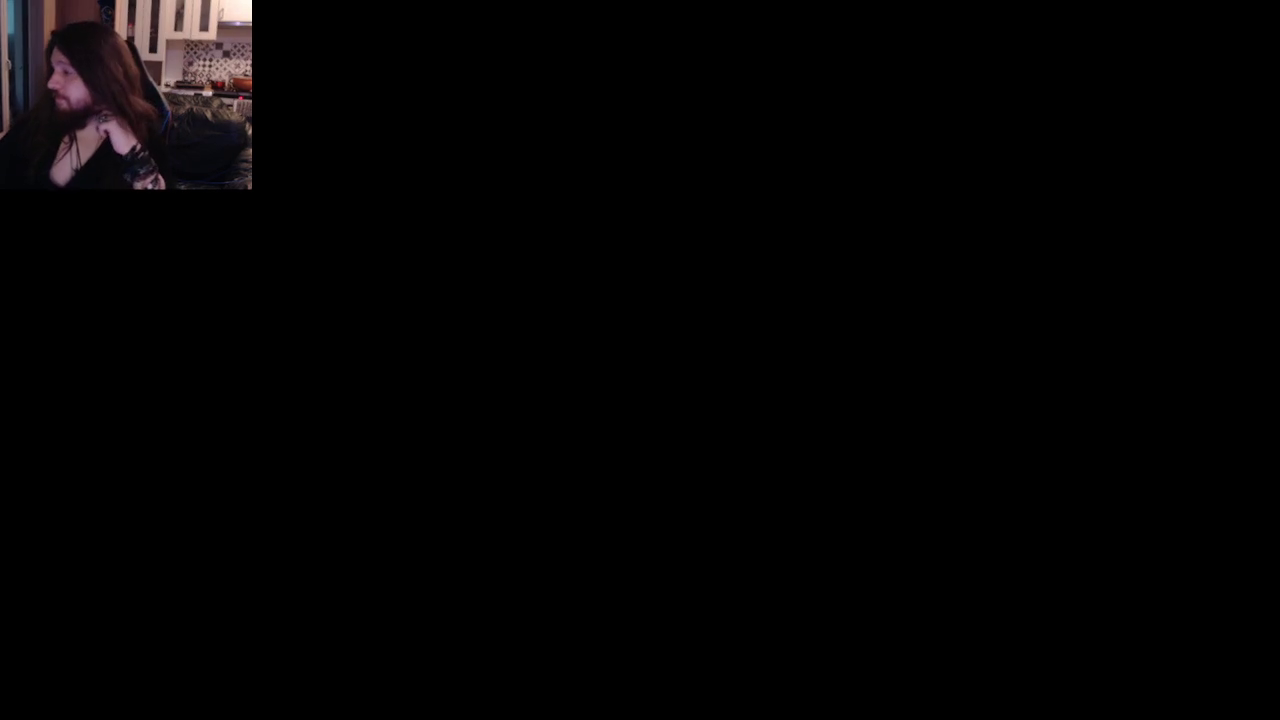
pyautogui.press('Escape')
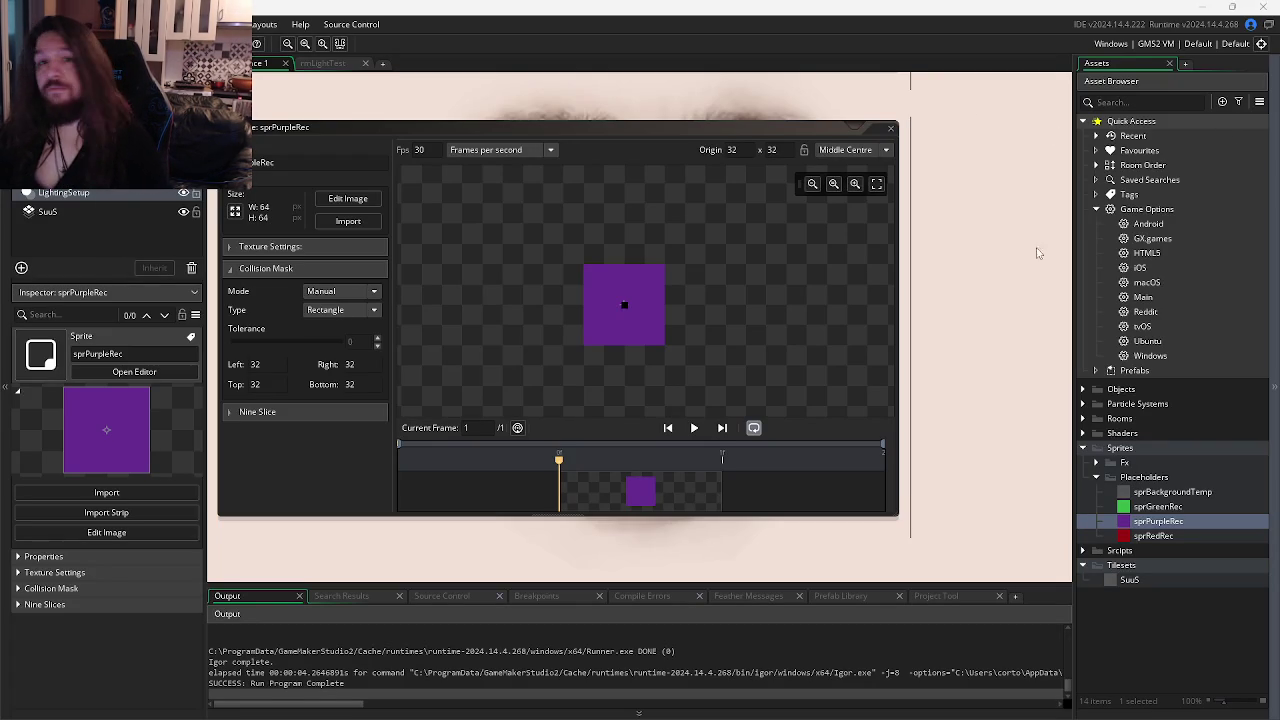
pyautogui.hscroll(10, 922, 134)
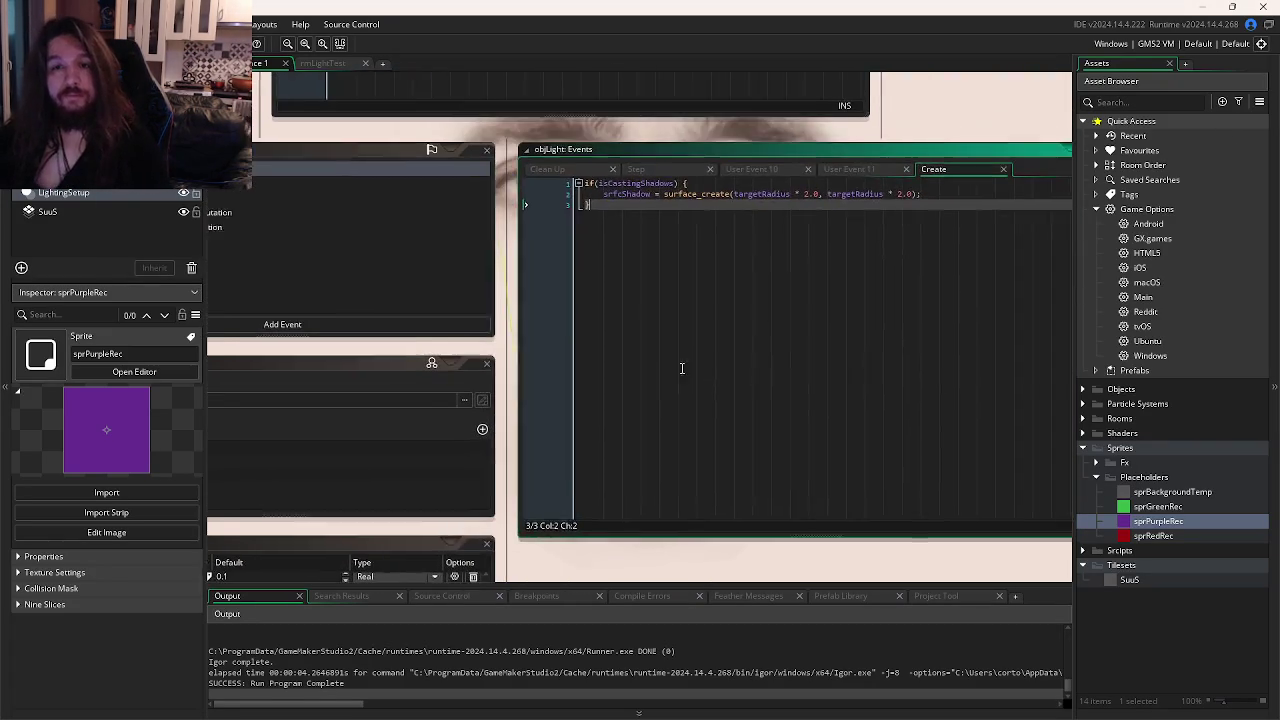
# Delete the extra ', false, self' arguments from the placeholder's light call.
pyautogui.scroll(2, 880, 282)
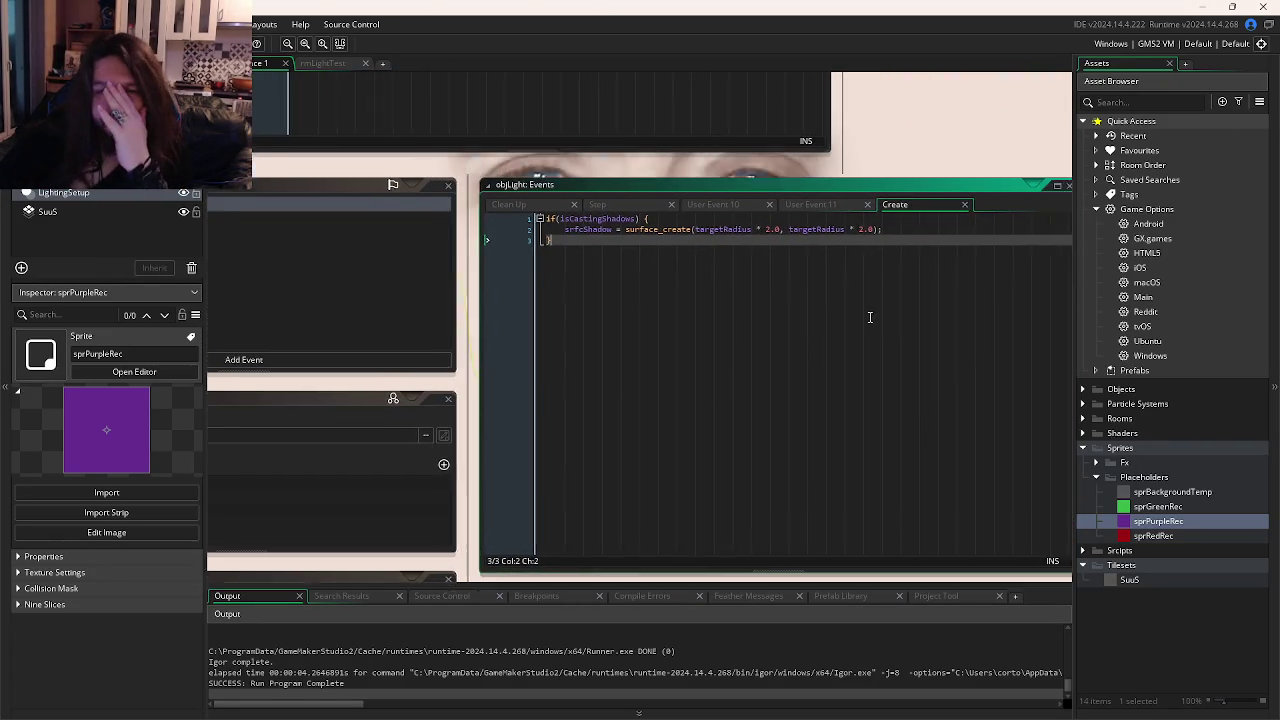
pyautogui.hotkey('ctrl', 'Tab')
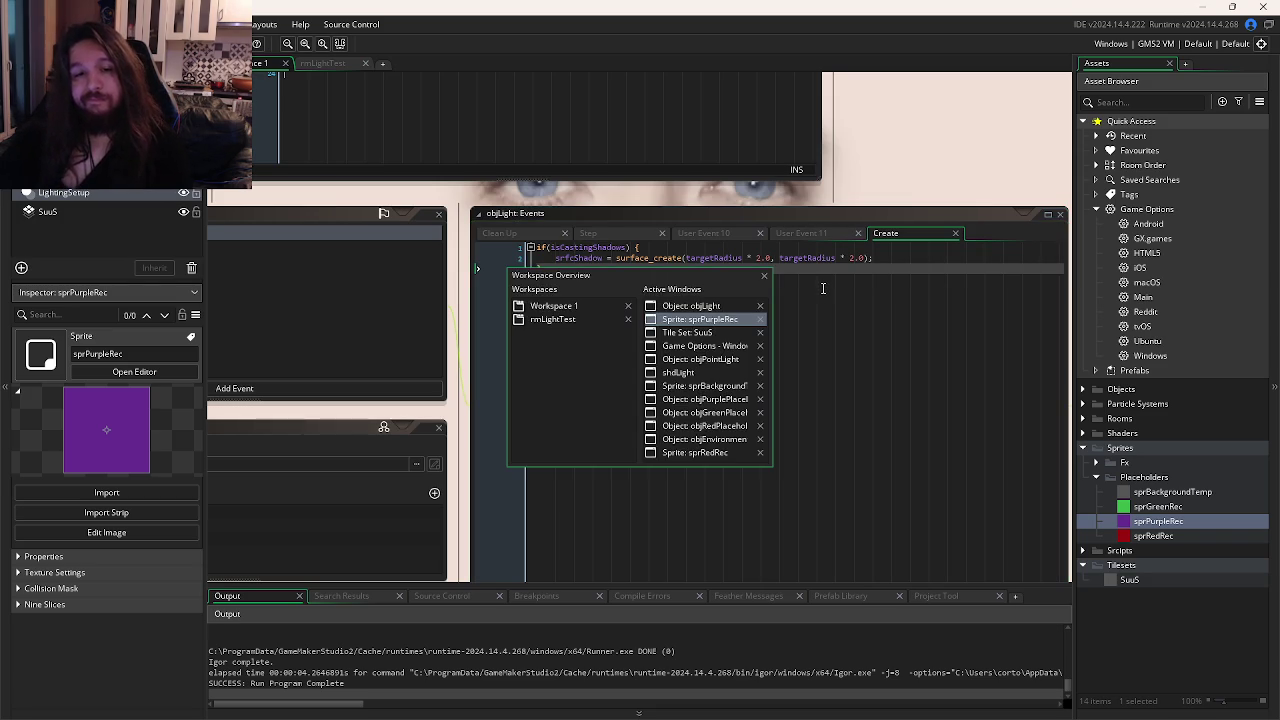
pyautogui.hotkey('ctrl', 'Tab')
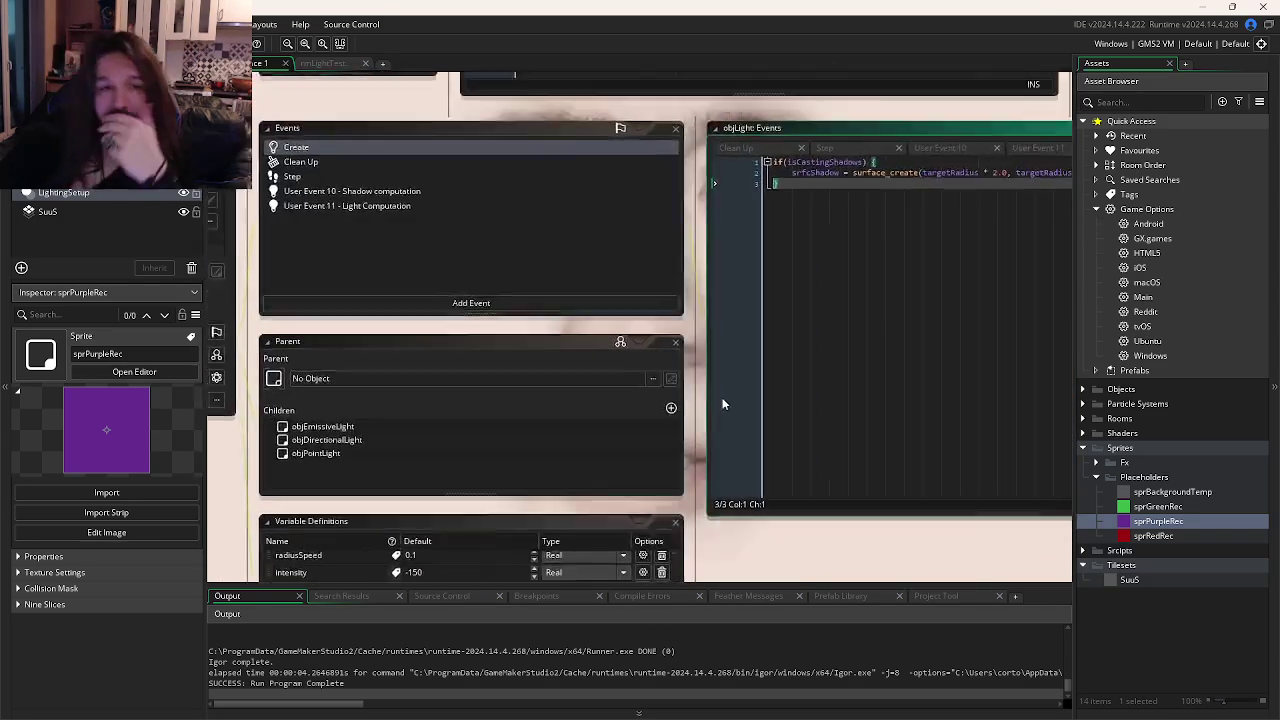
pyautogui.click(347, 66)
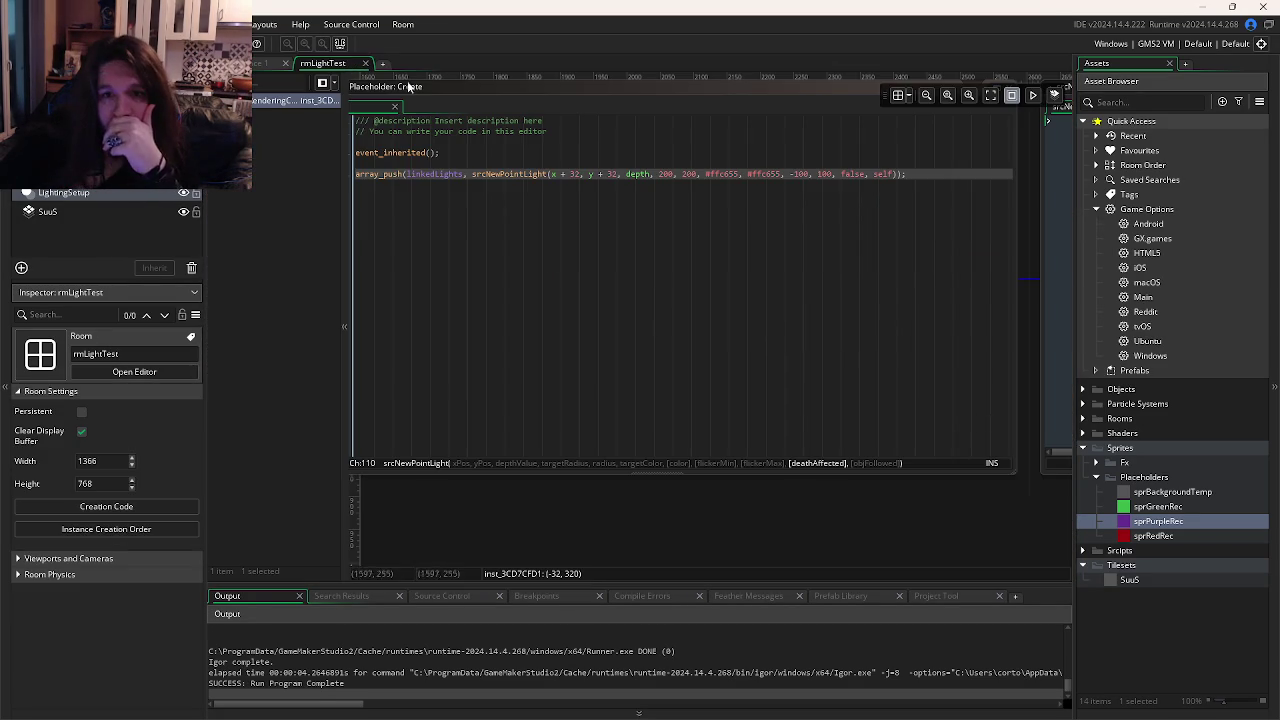
pyautogui.click(862, 188)
pyautogui.press('BackSpace')
pyautogui.press('BackSpace')
pyautogui.press('BackSpace')
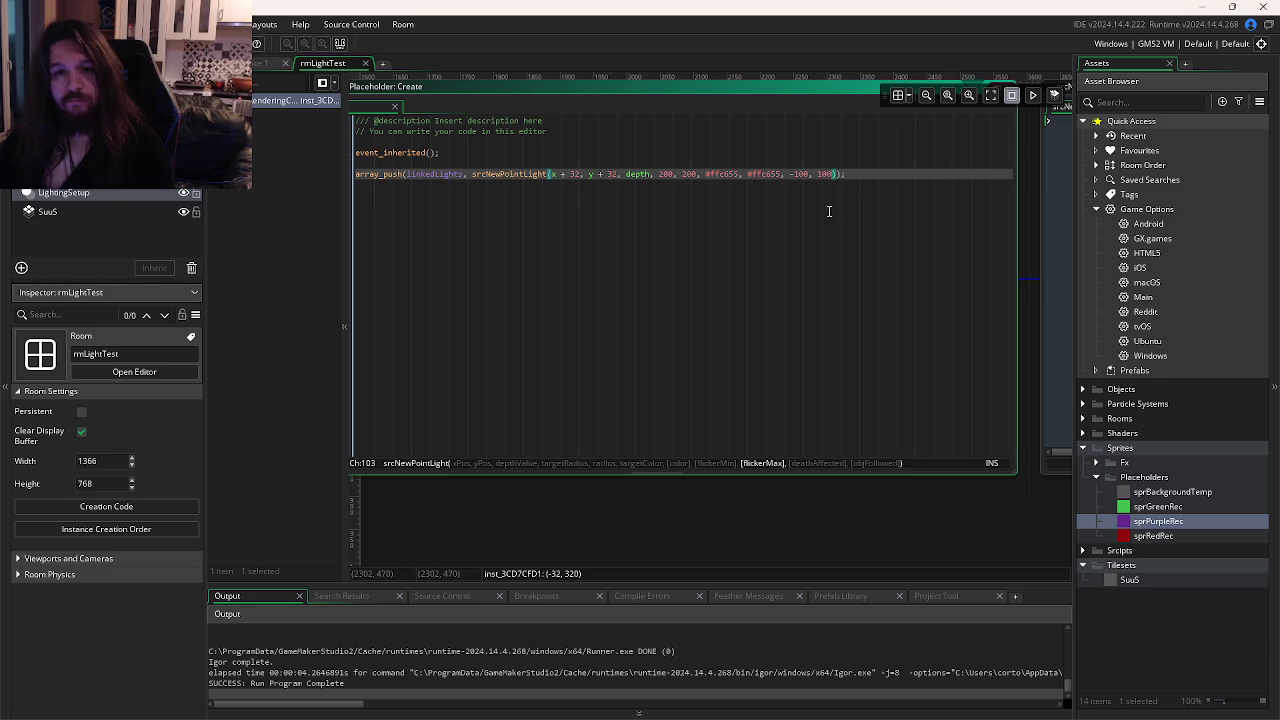
# Narrow the flicker range from -100/100 to -10/10 and test-run the game.
pyautogui.click(672, 174)
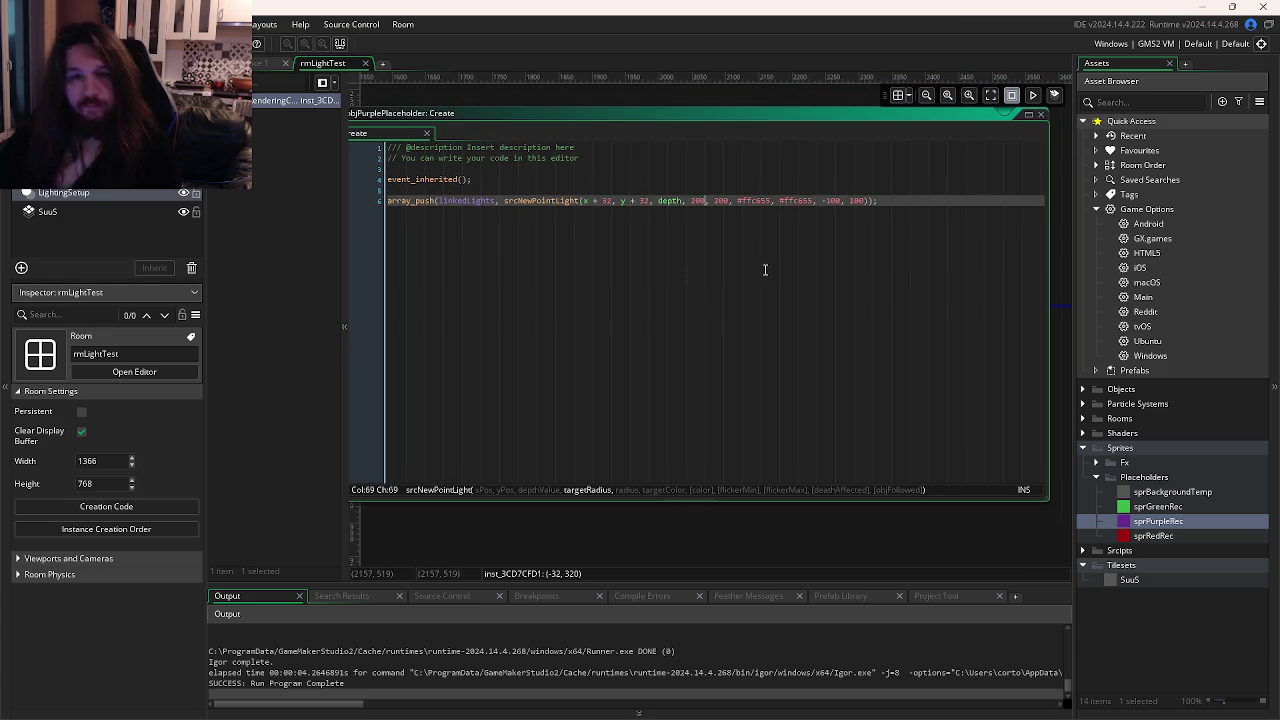
pyautogui.click(833, 200)
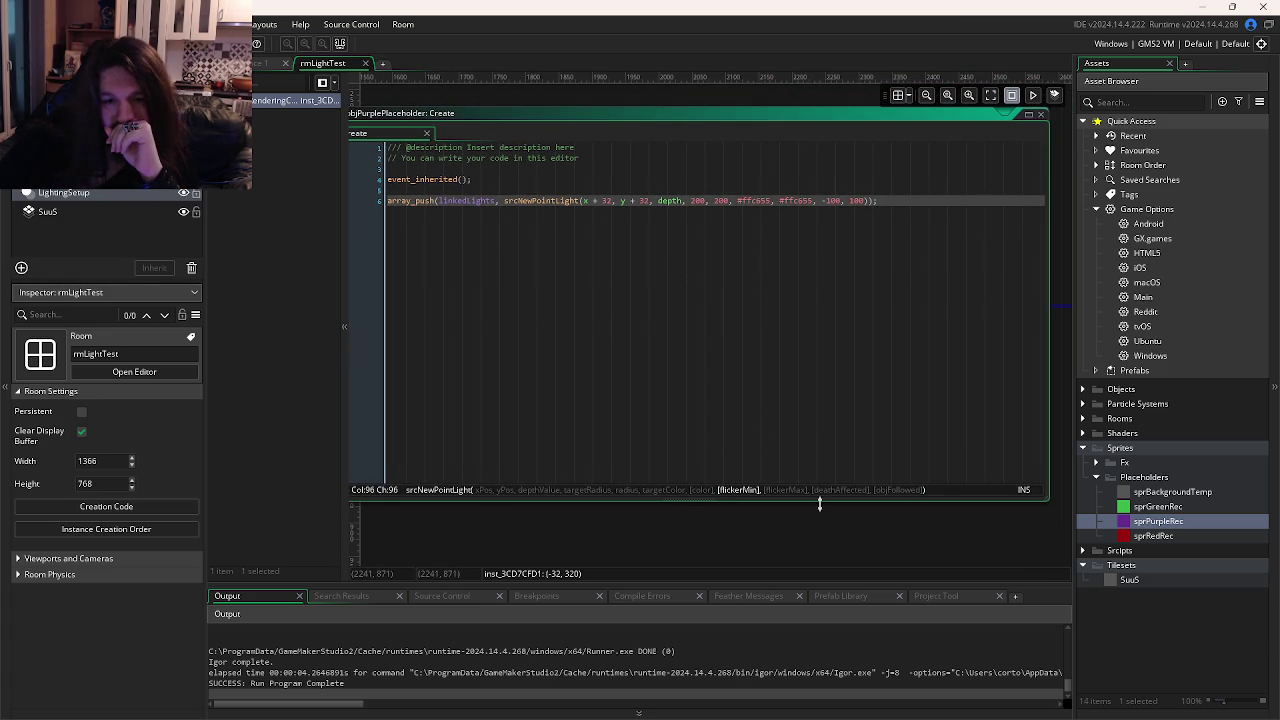
pyautogui.moveTo(817, 501); pyautogui.dragTo(820, 568)
pyautogui.press('BackSpace')
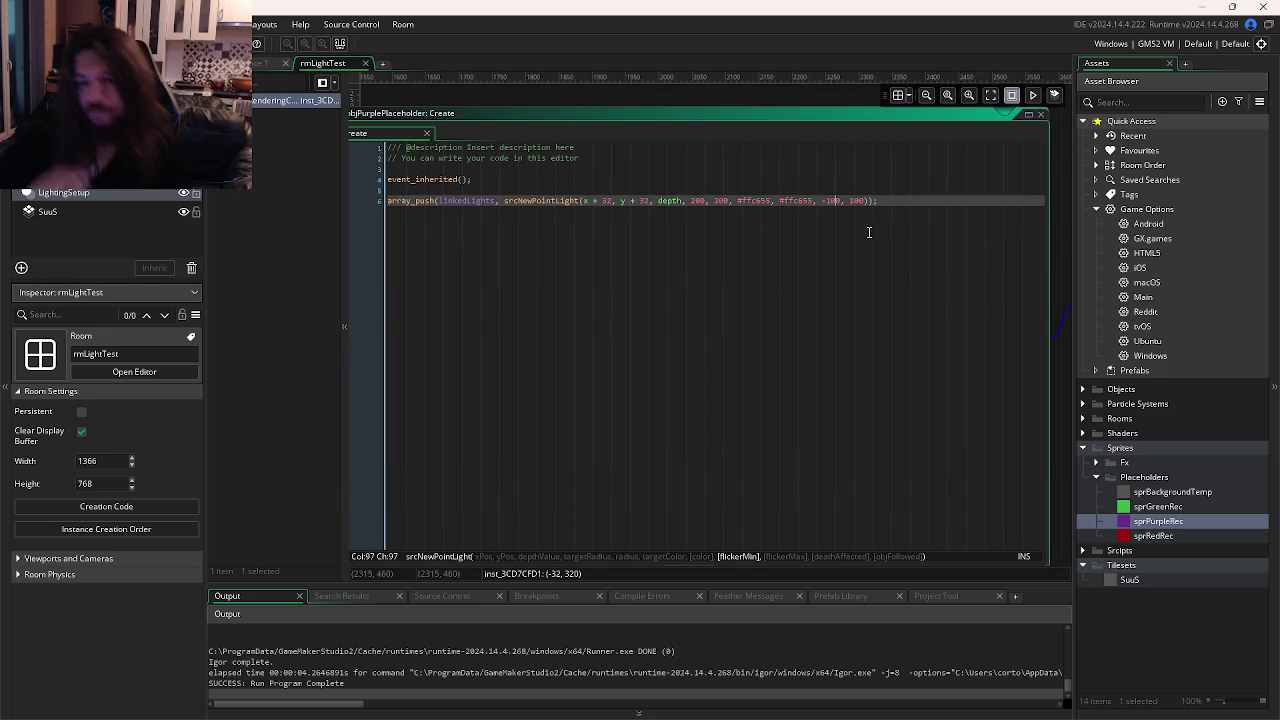
pyautogui.click(857, 201)
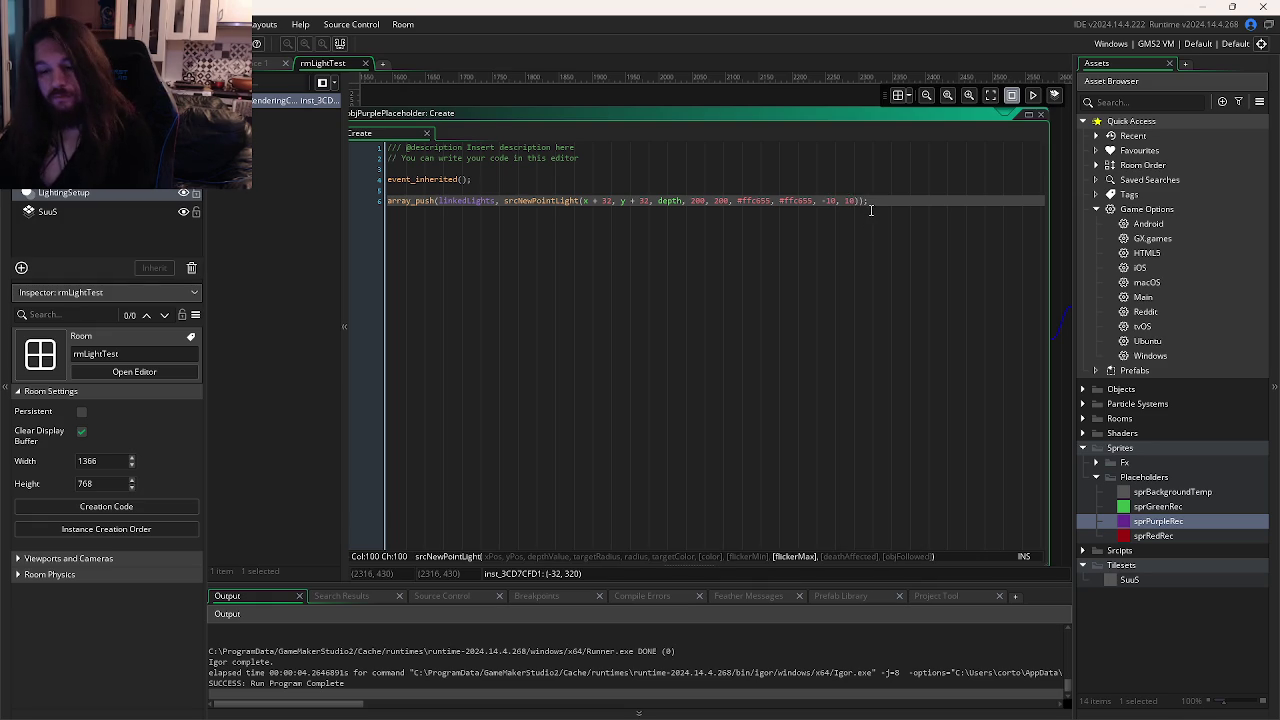
pyautogui.press('F5')
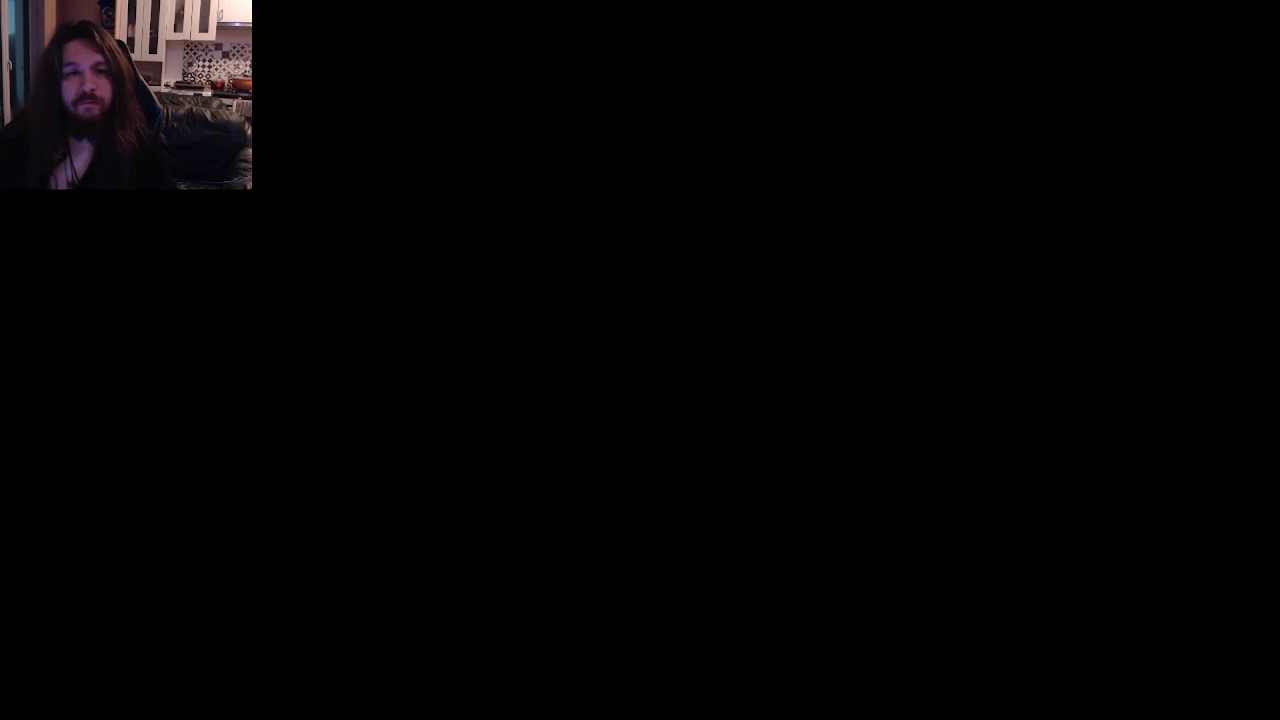
# Remove the +32 offsets so srcNewPointLight spawns at plain x, y.
pyautogui.press('BackSpace')
pyautogui.press('BackSpace')
pyautogui.press('BackSpace')
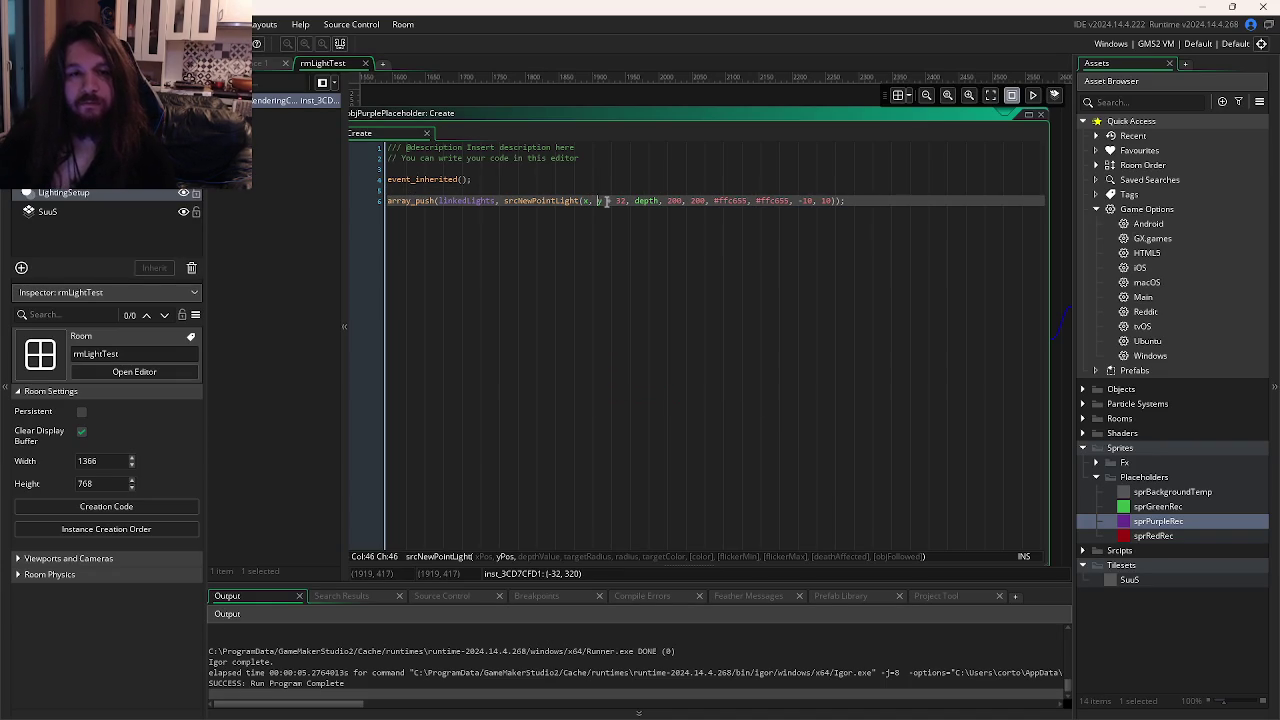
pyautogui.hotkey('shift', 'Right')
pyautogui.hotkey('shift', 'Right')
pyautogui.hotkey('shift', 'Right')
pyautogui.press('BackSpace')
pyautogui.press('BackSpace')
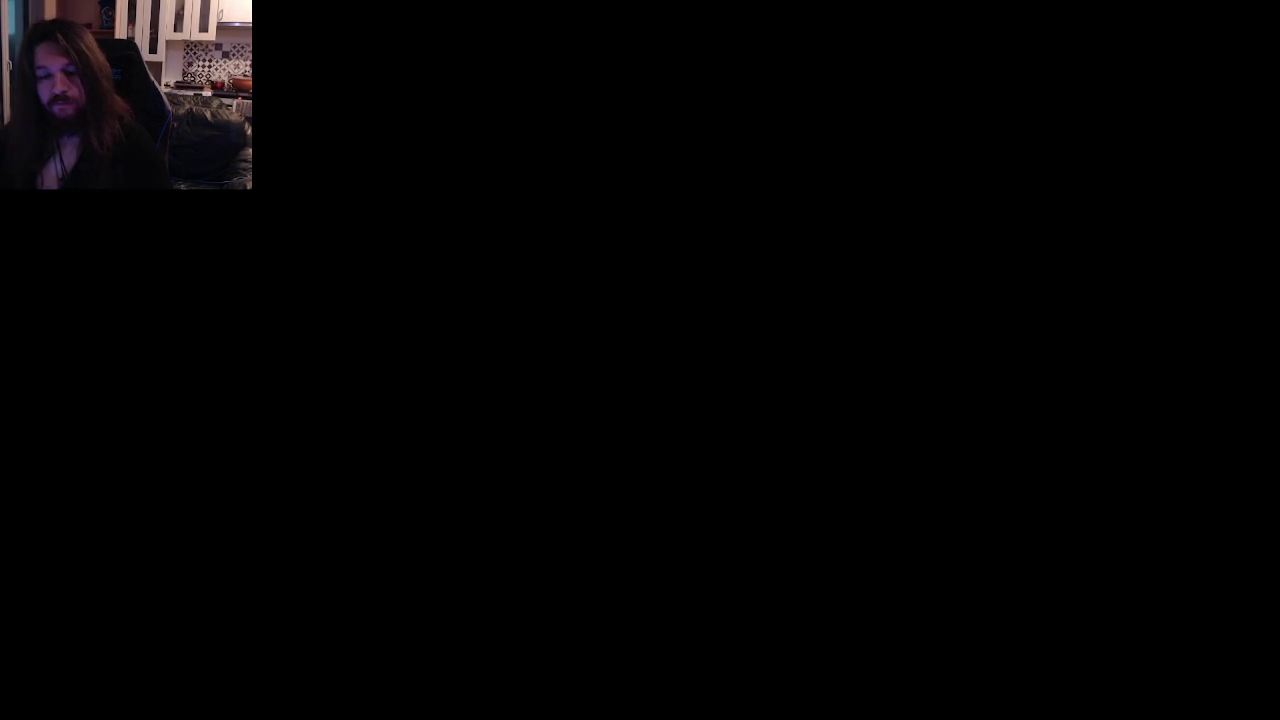
pyautogui.hotkey('alt', 'F4')
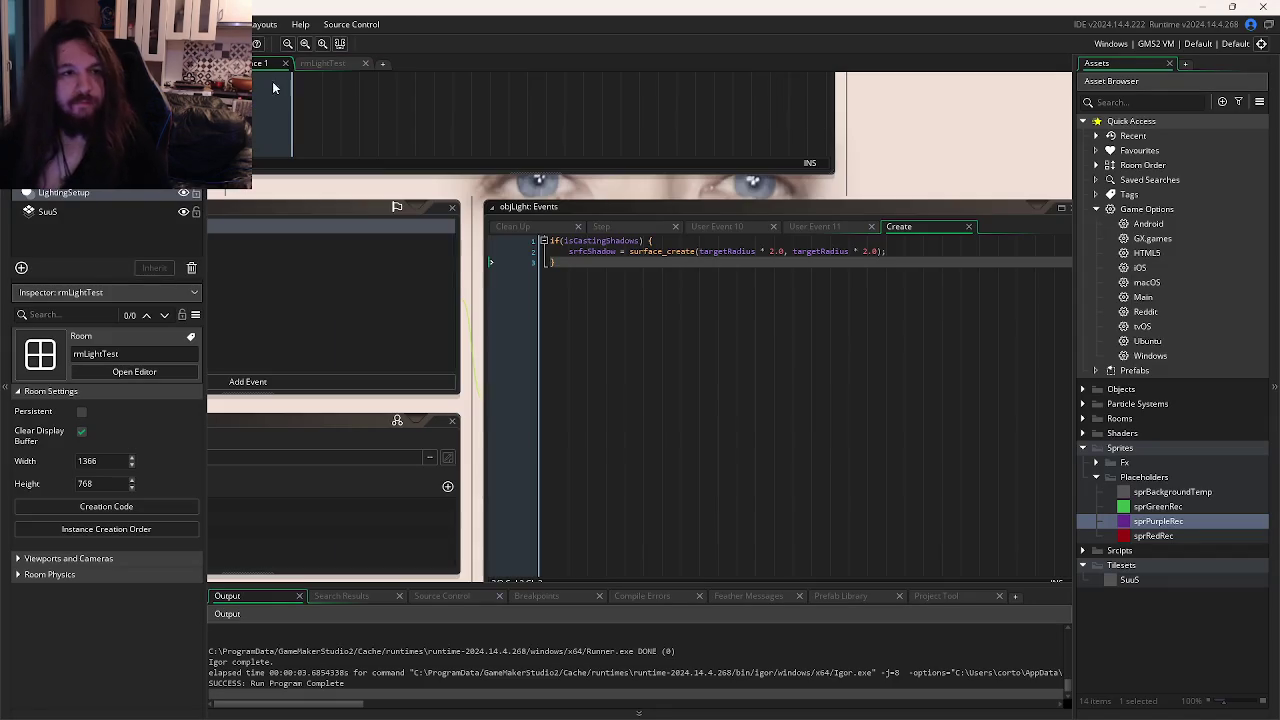
# Widen objLight's User Event 11 code window to read the full line 16.
pyautogui.click(818, 227)
pyautogui.click(812, 334)
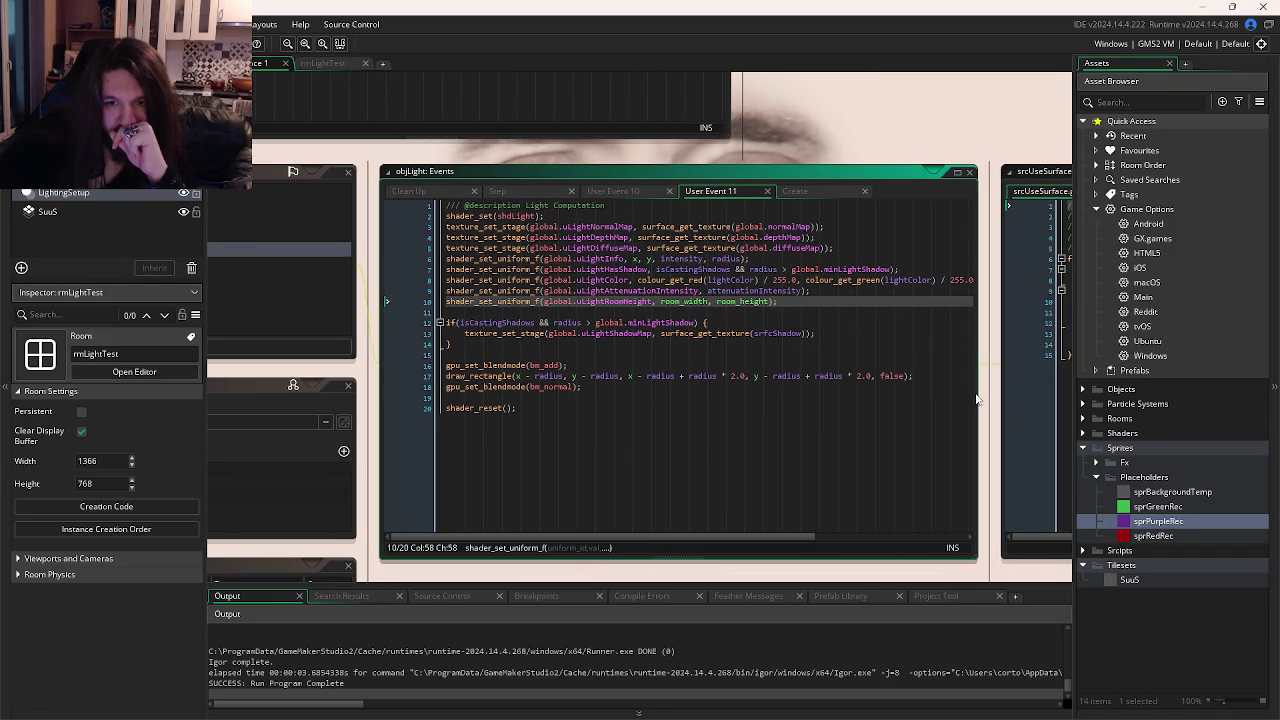
pyautogui.moveTo(988, 400); pyautogui.dragTo(1055, 399)
pyautogui.click(939, 362)
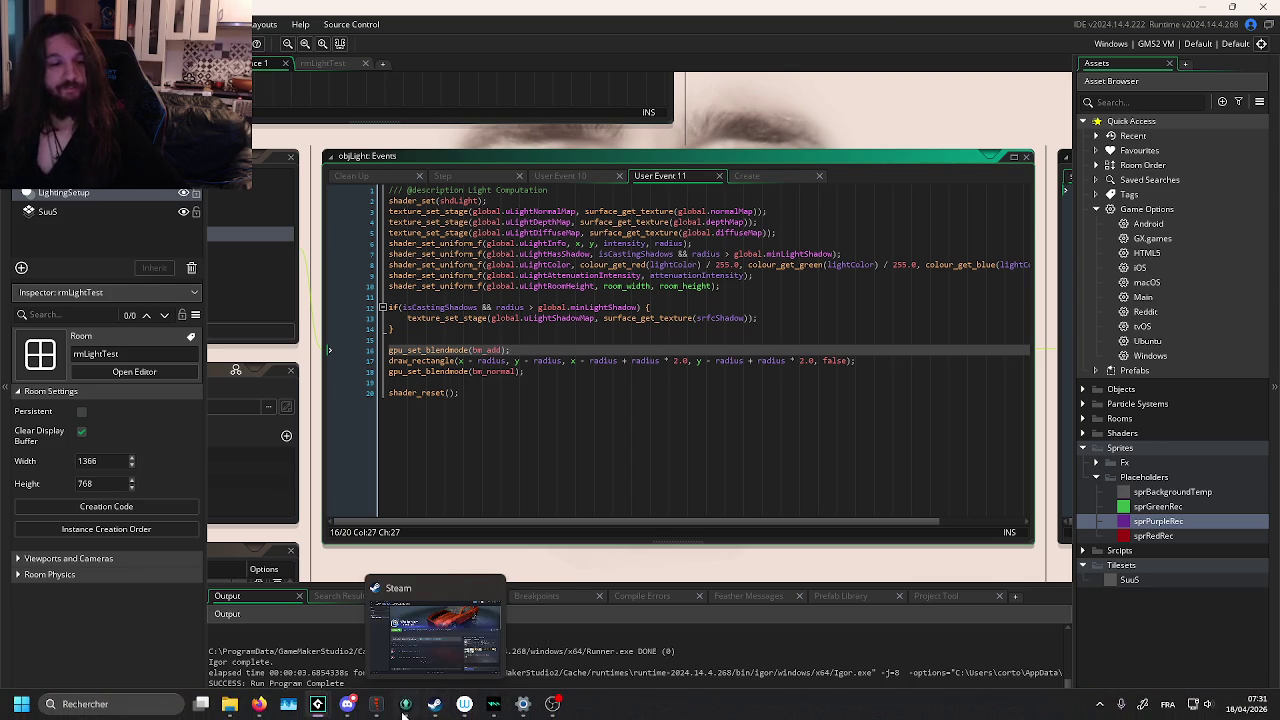
# In GitKraken, open pull request #2 'Add player movements' for code review.
pyautogui.click(405, 704)
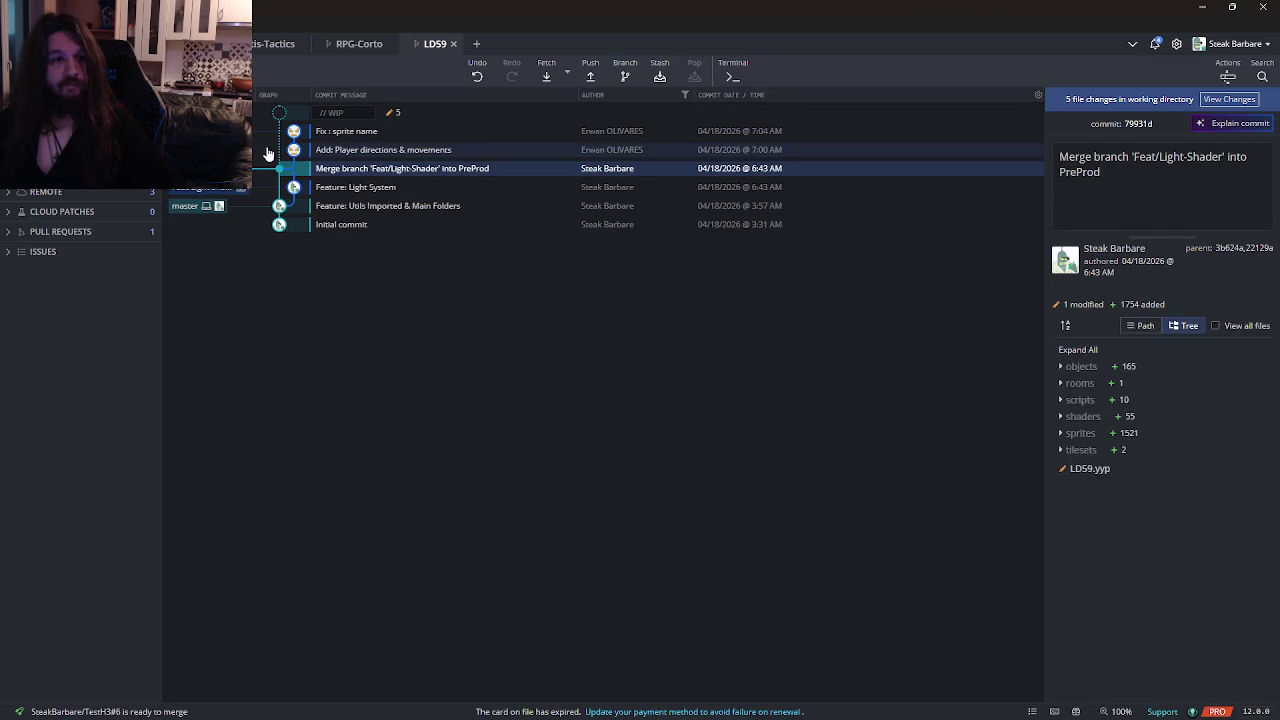
pyautogui.click(22, 234)
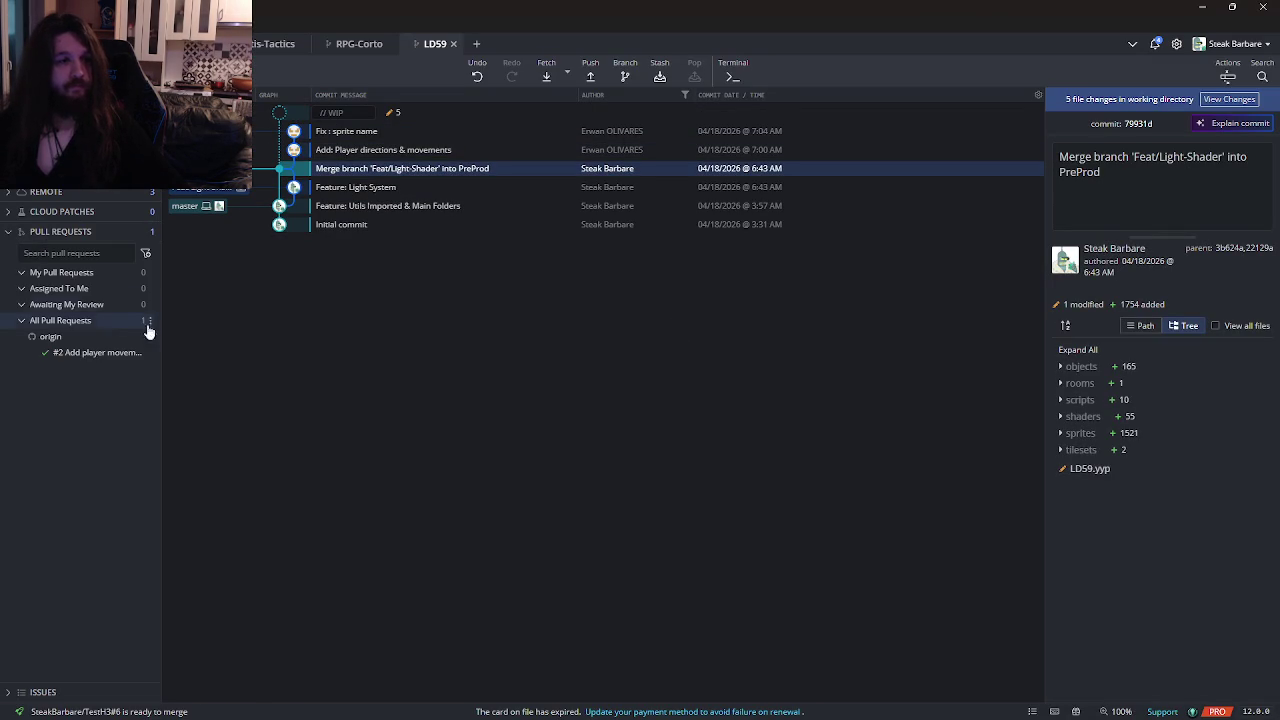
pyautogui.click(80, 352)
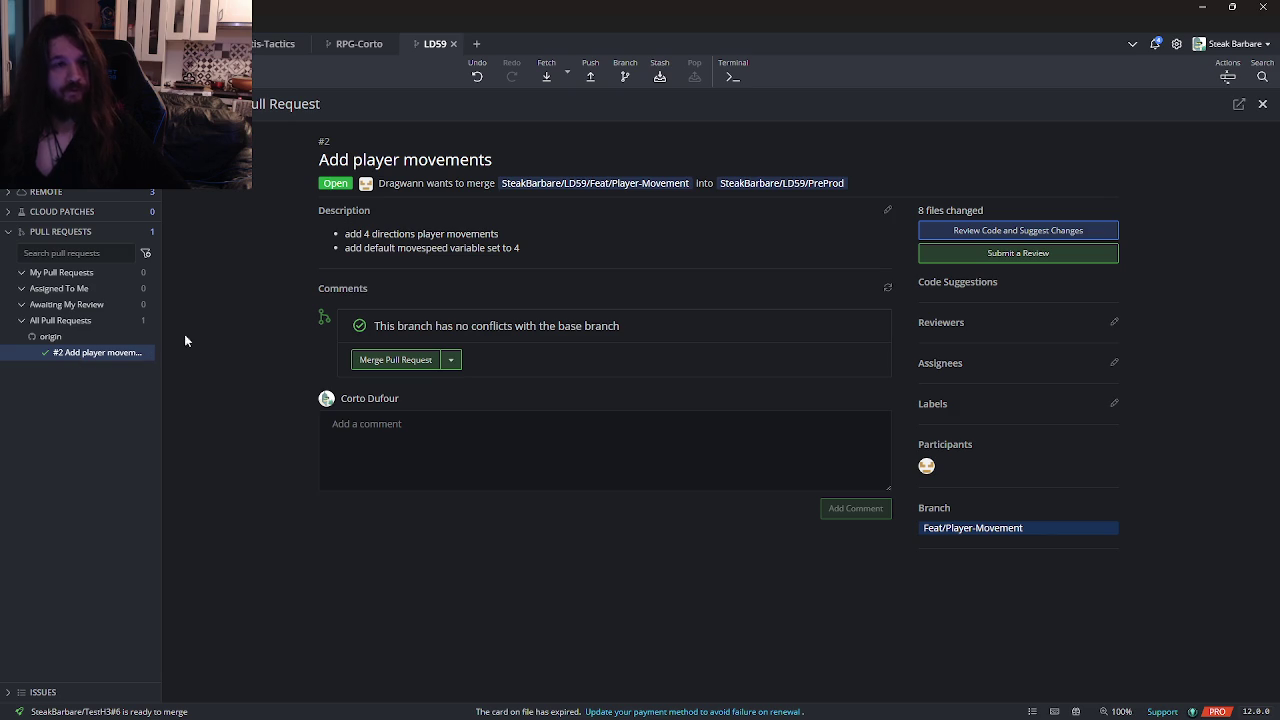
pyautogui.rightClick(85, 358)
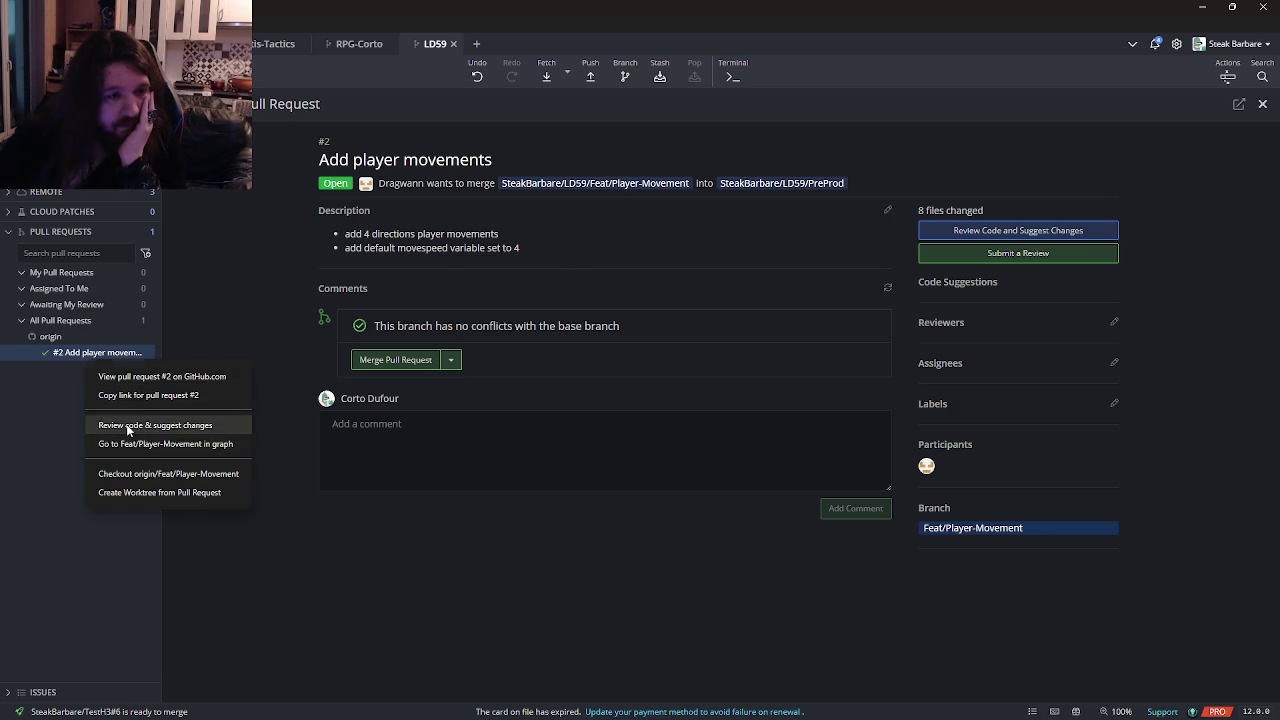
pyautogui.click(118, 425)
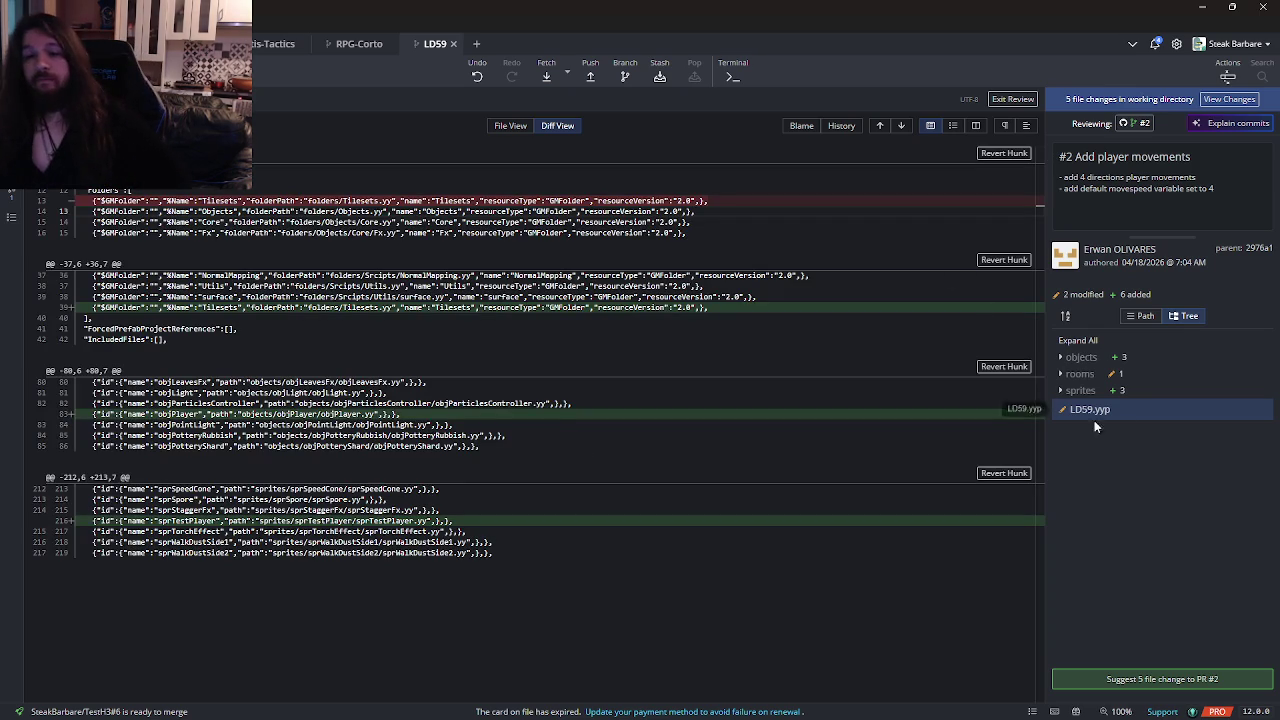
# Expand the changed objects, objPlayer, rooms and sprites folders in the file tree.
pyautogui.click(1080, 357)
pyautogui.click(1096, 374)
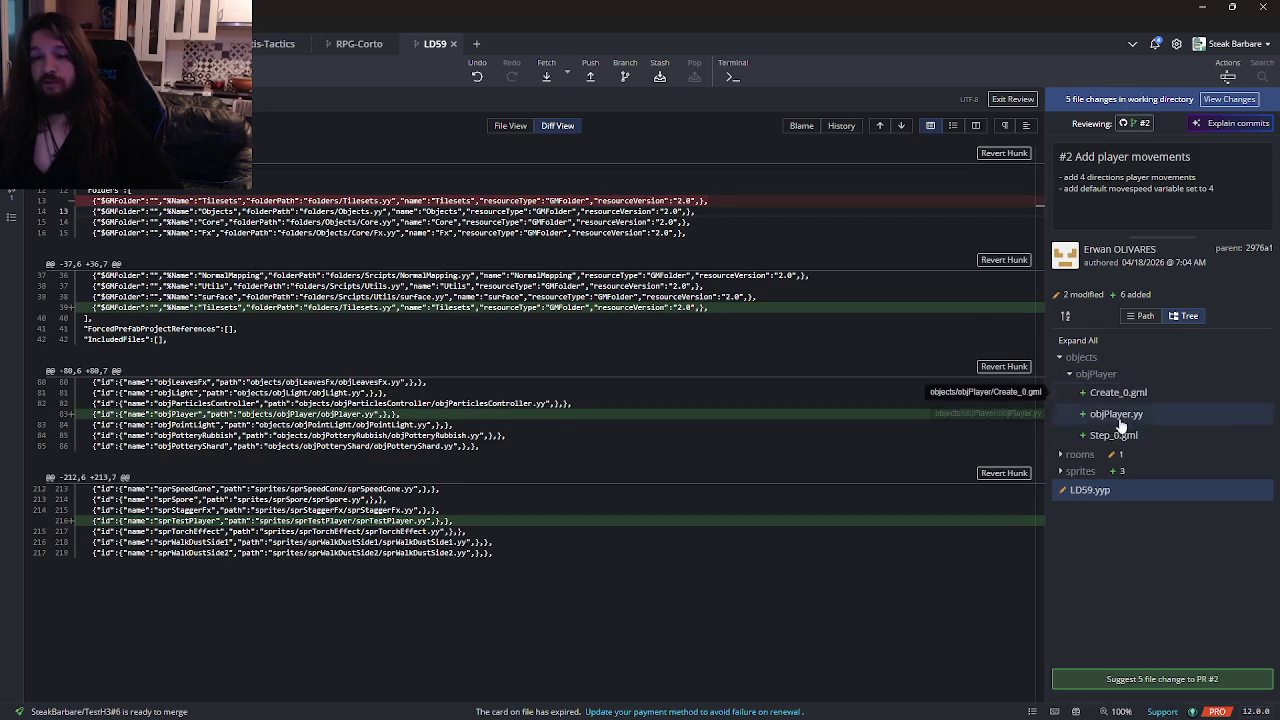
pyautogui.click(1082, 454)
pyautogui.click(1098, 510)
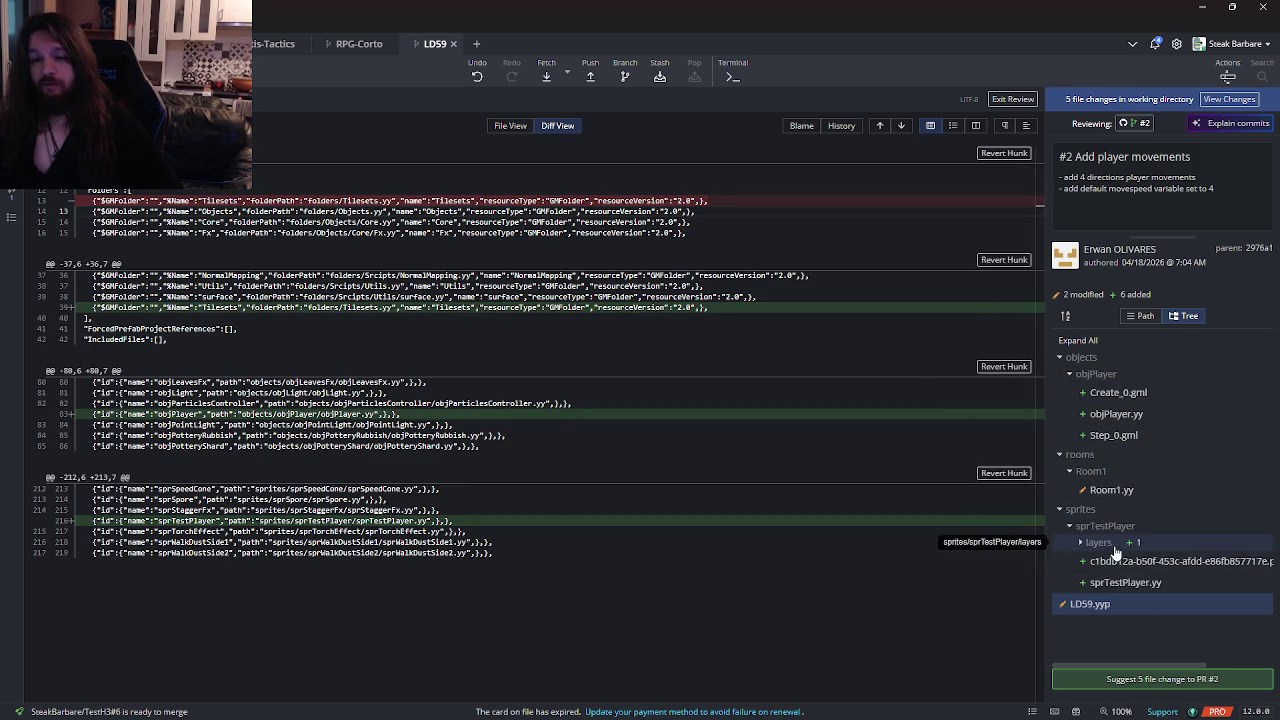
pyautogui.click(1112, 530)
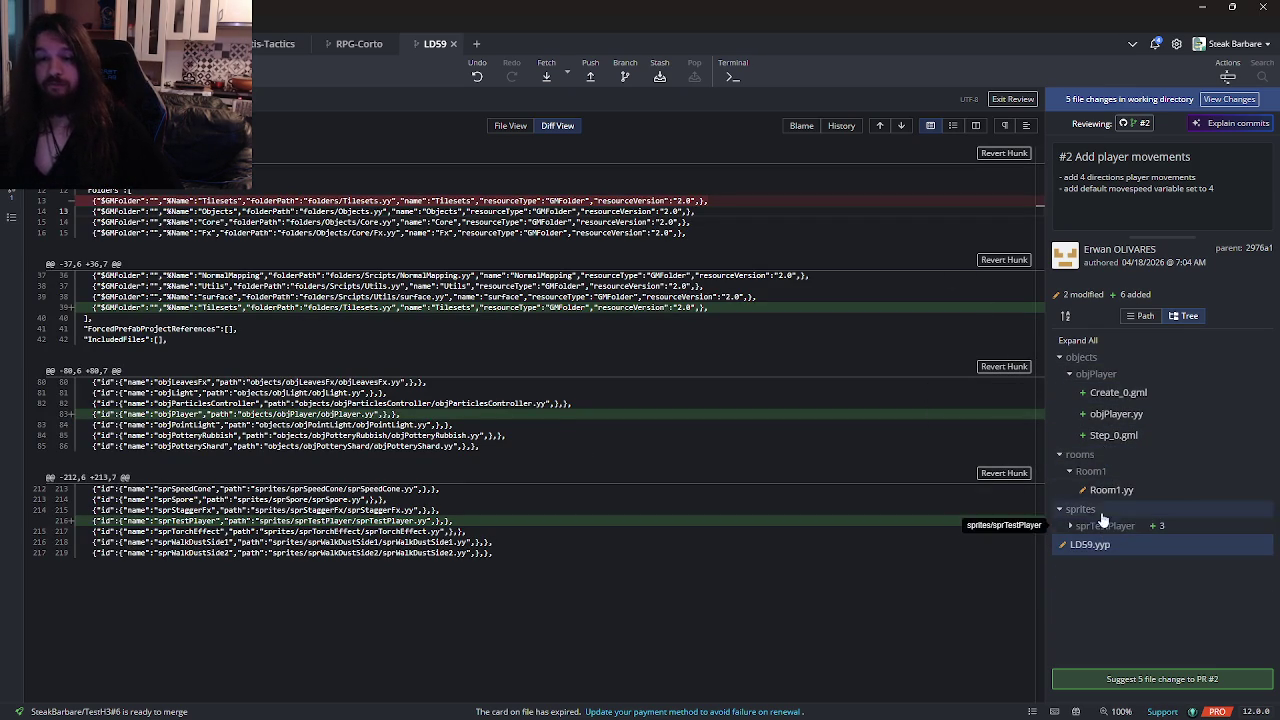
pyautogui.click(1094, 528)
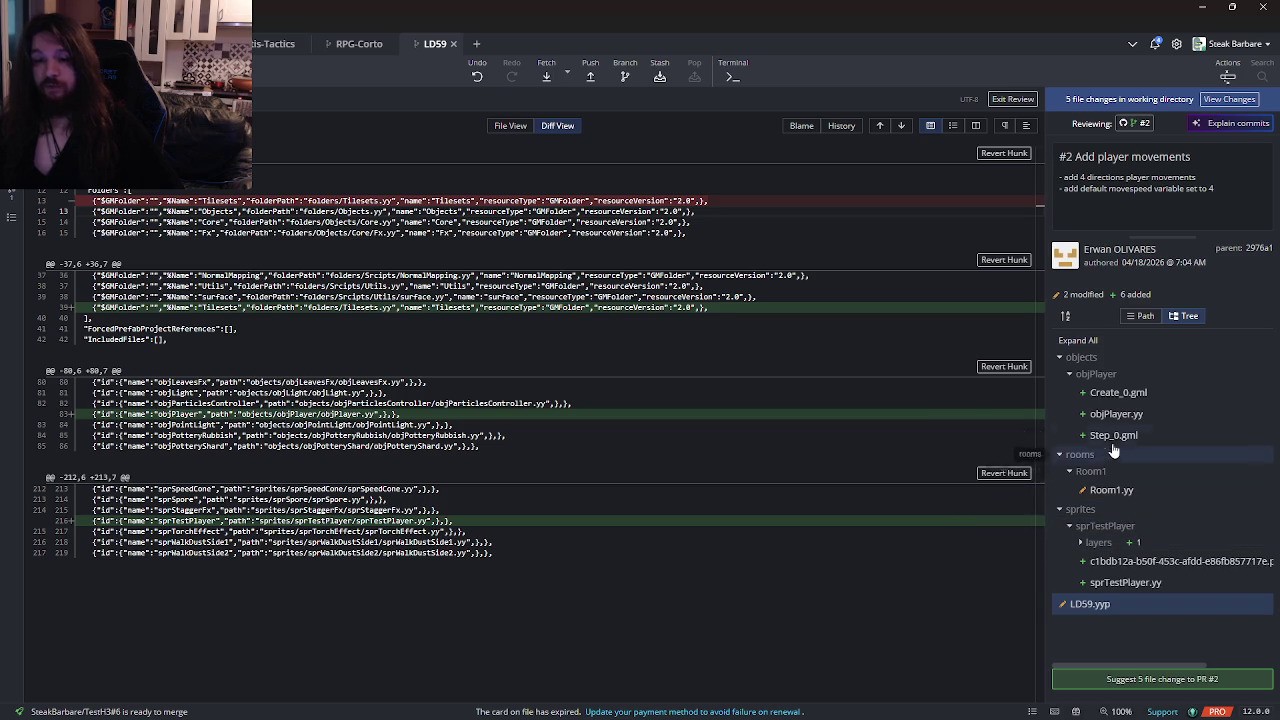
# Review the Step_0.gml, objPlayer.yy and Create_0.gml diffs, then exit the review.
pyautogui.click(1110, 436)
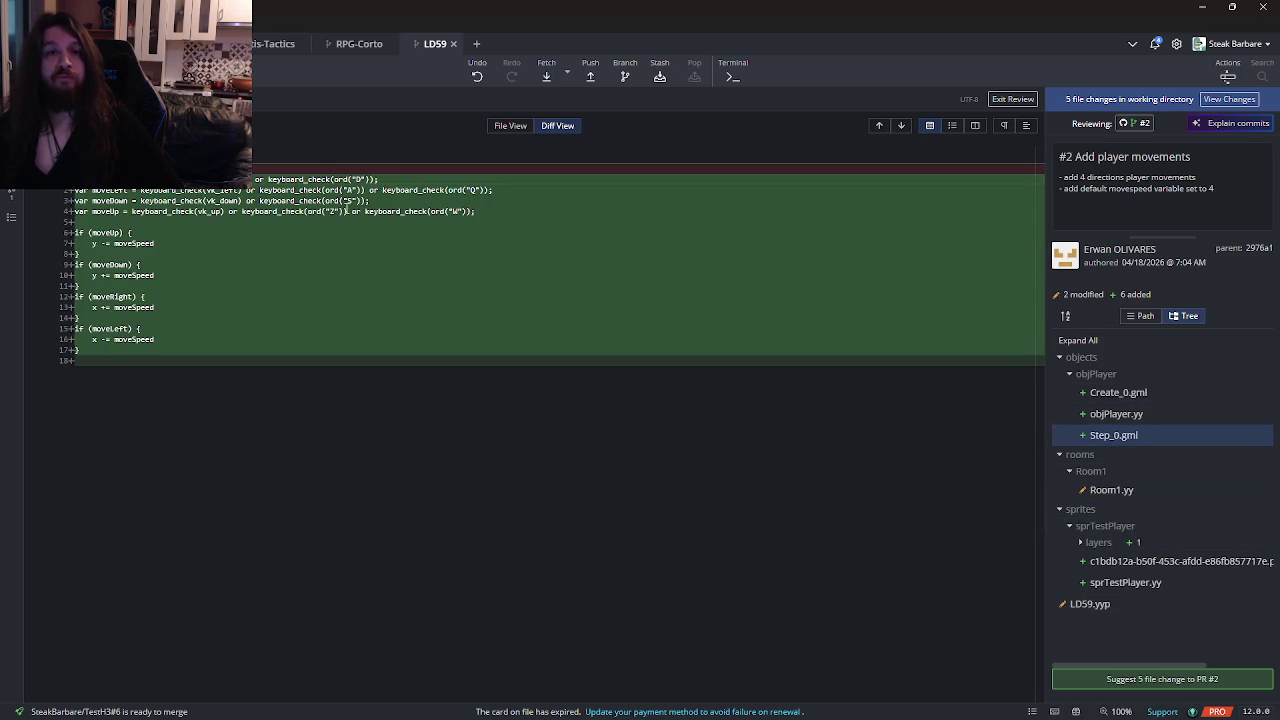
pyautogui.click(1106, 412)
pyautogui.click(1112, 396)
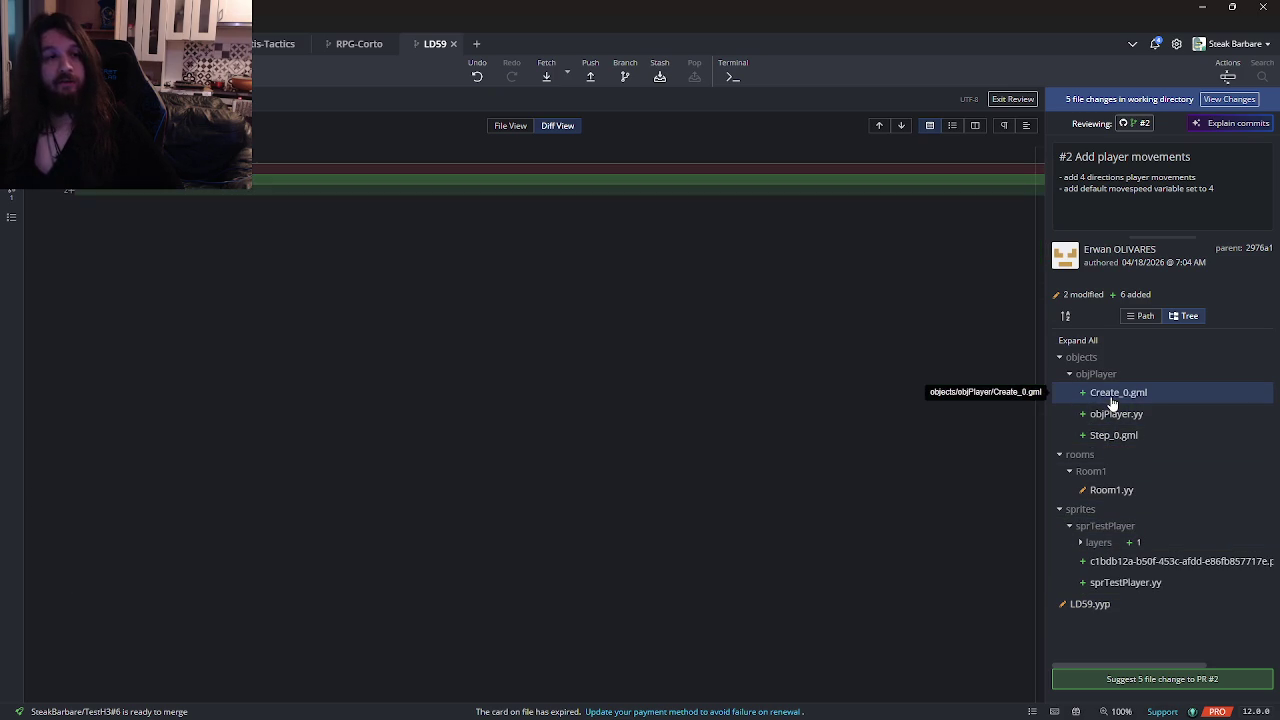
pyautogui.click(1112, 413)
pyautogui.click(1120, 392)
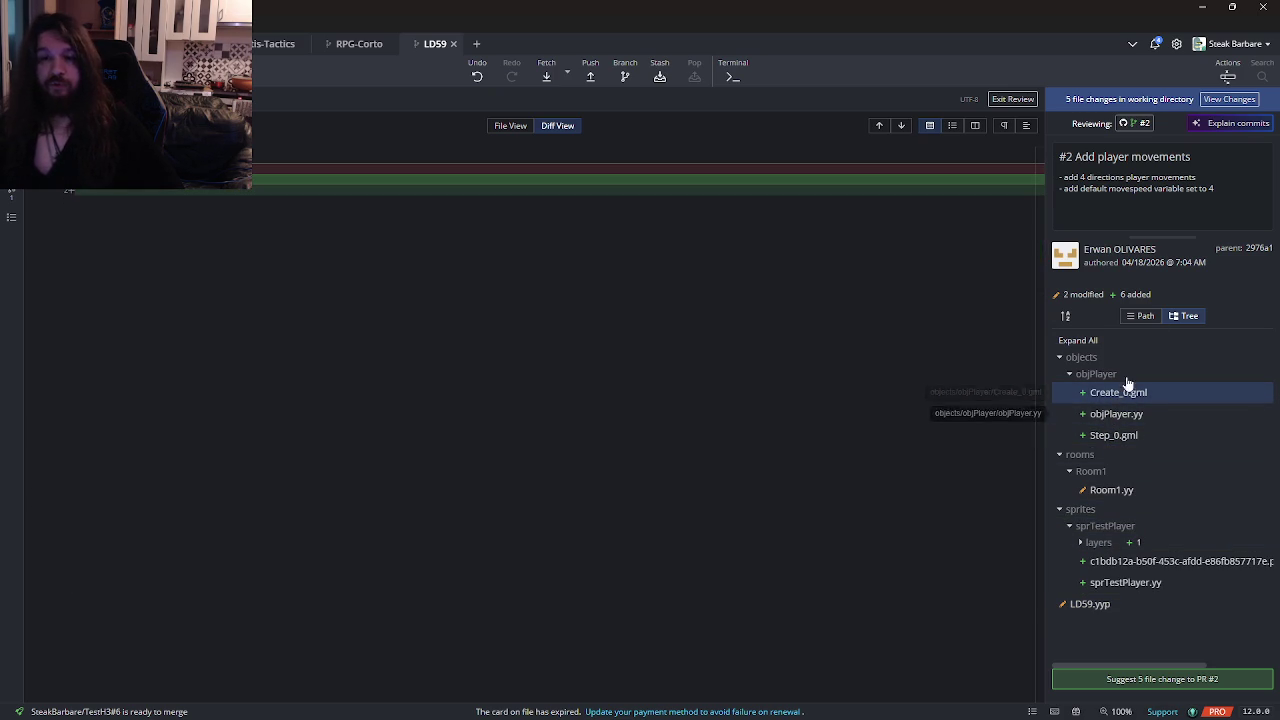
pyautogui.click(1065, 315)
pyautogui.click(1065, 315)
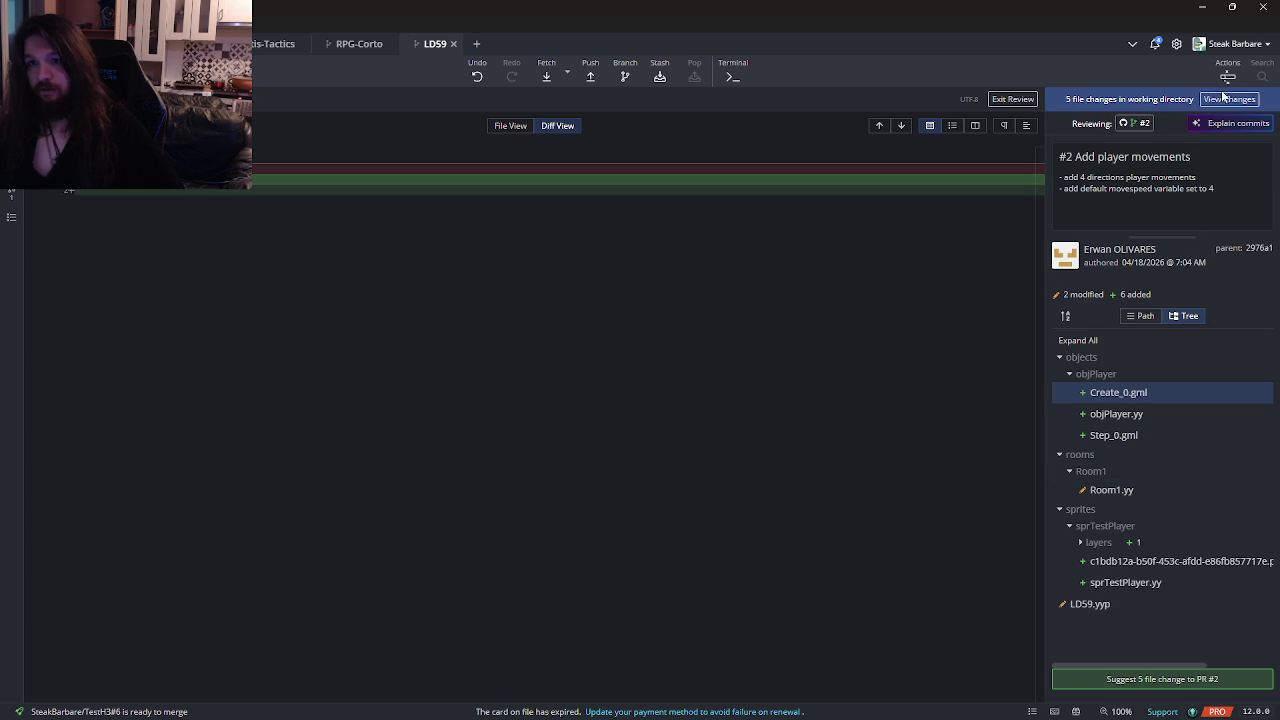
pyautogui.click(1012, 98)
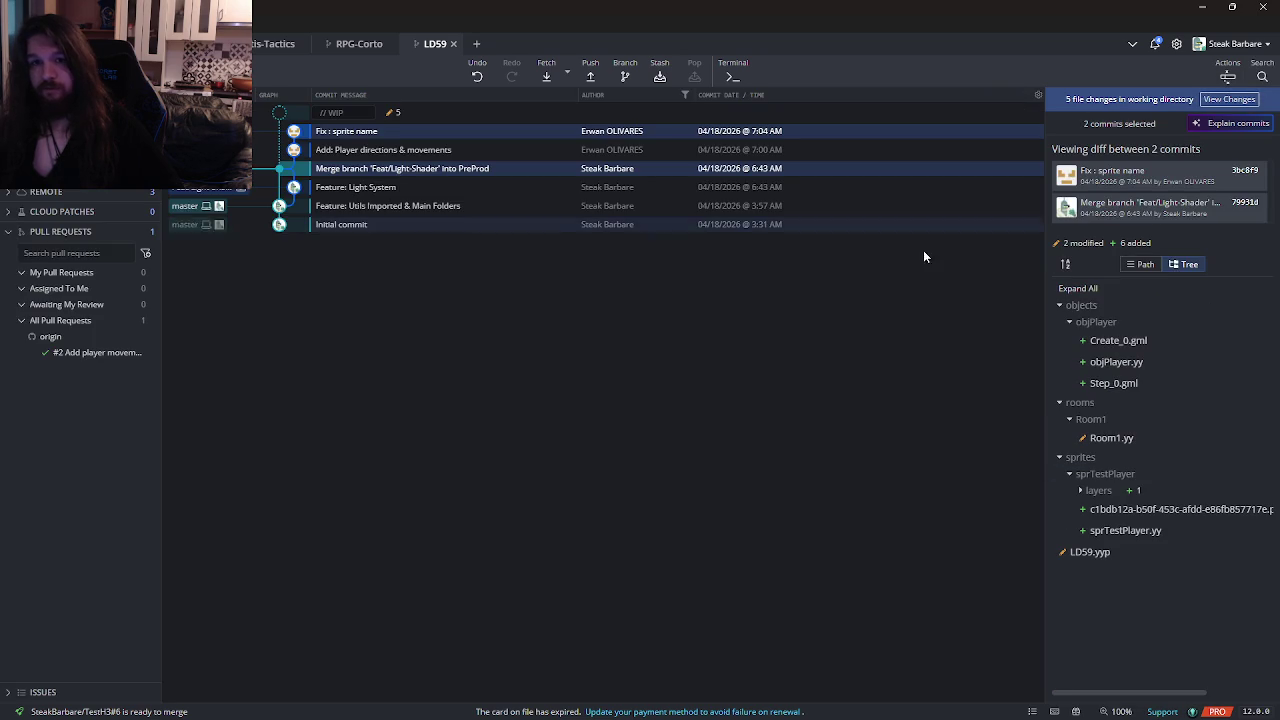
pyautogui.click(1202, 7)
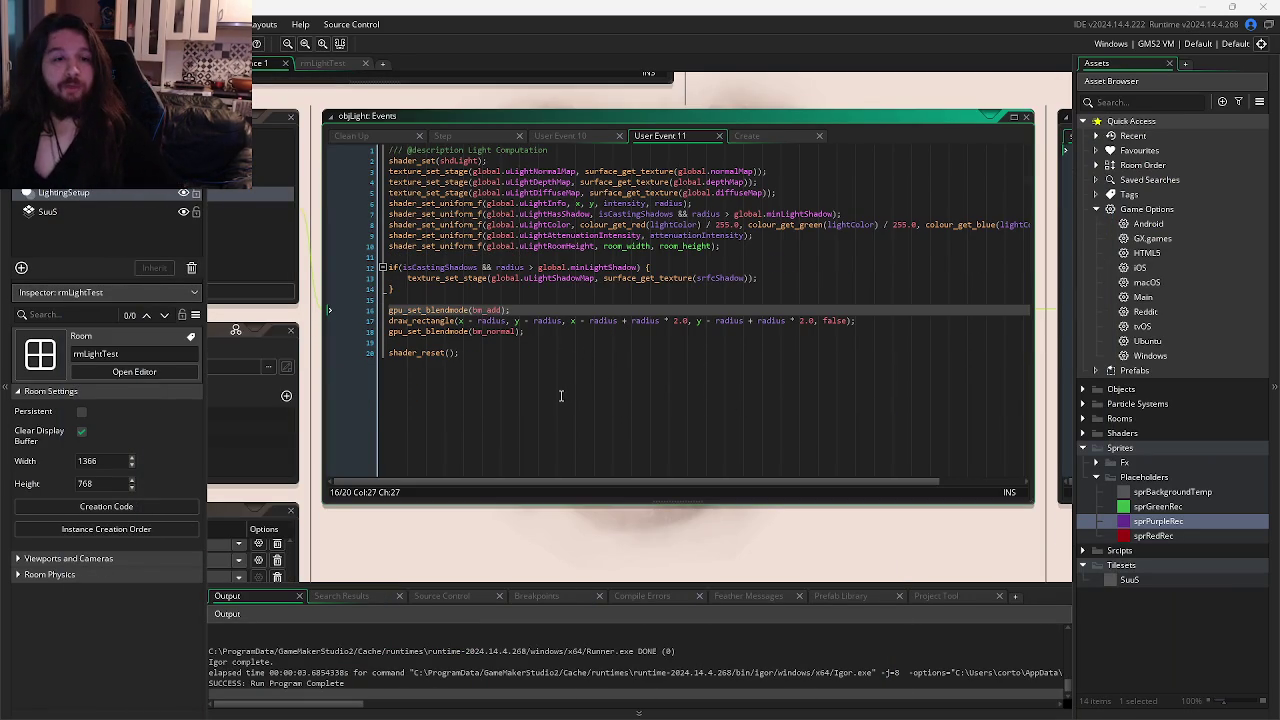
# Enlarge objLight's User Event 11 code window to show full lines.
pyautogui.click(596, 388)
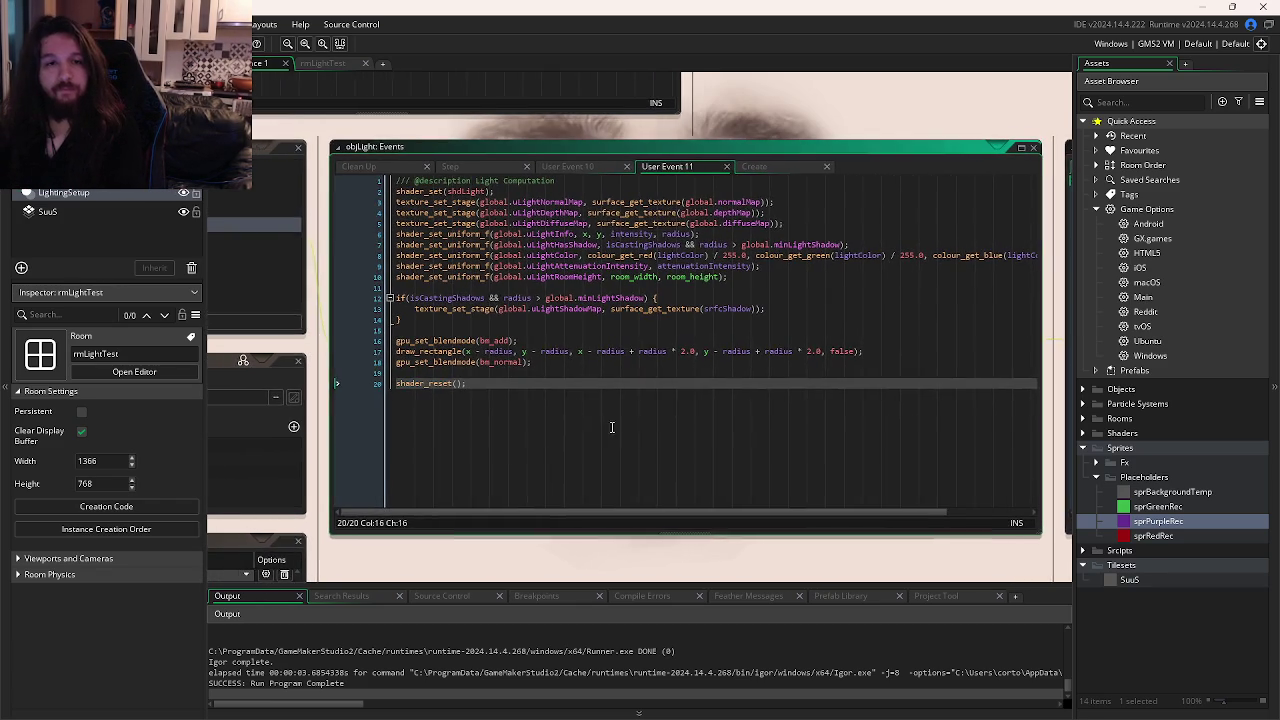
pyautogui.click(877, 247)
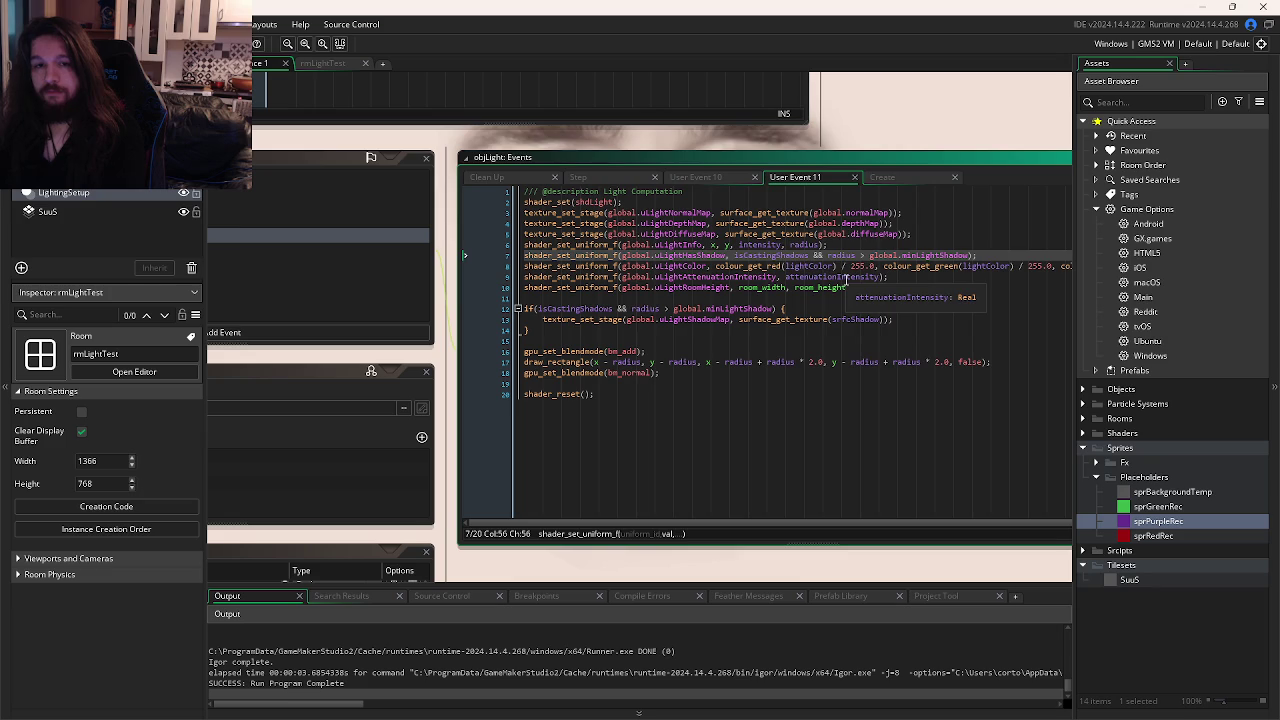
pyautogui.click(722, 349)
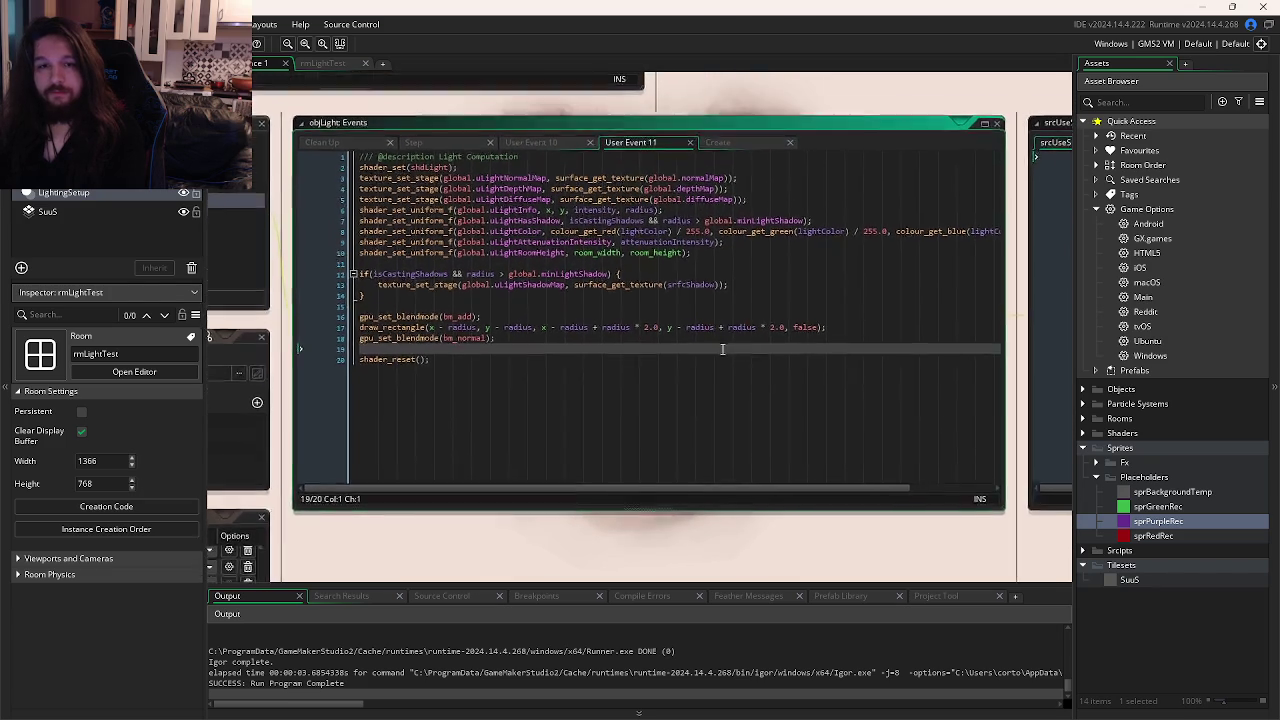
pyautogui.moveTo(998, 525); pyautogui.dragTo(1062, 578)
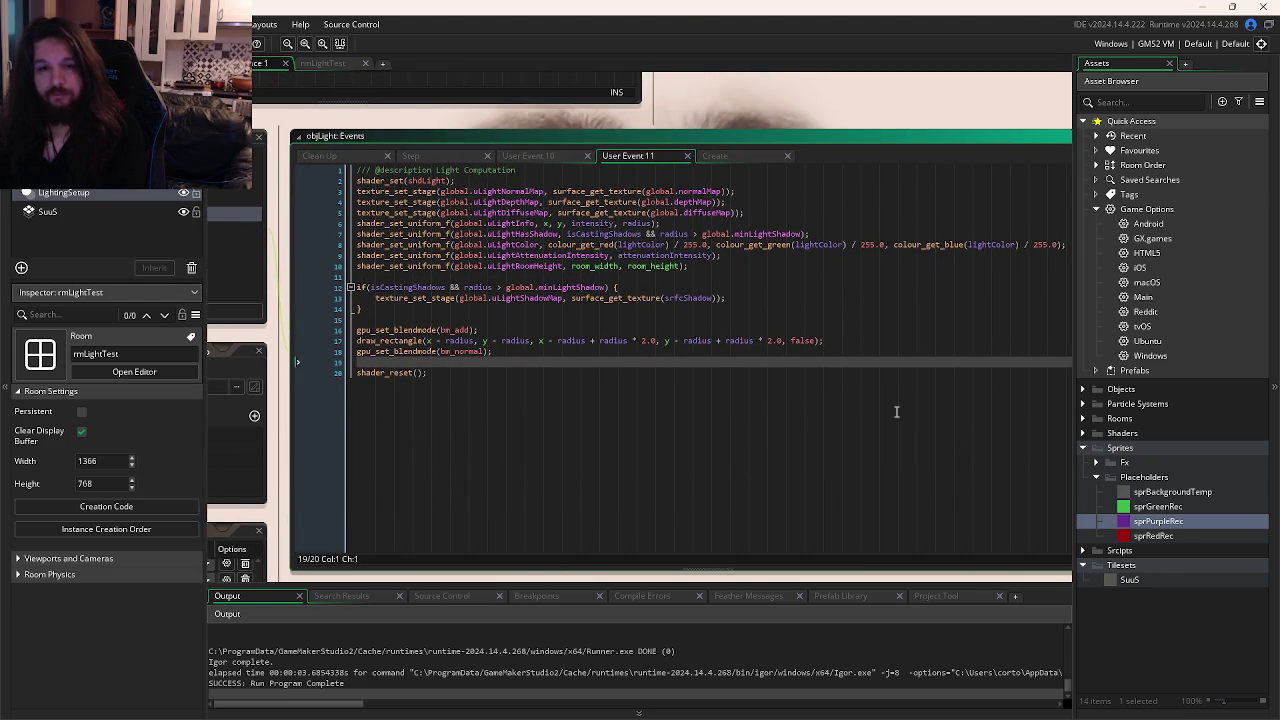
pyautogui.click(762, 391)
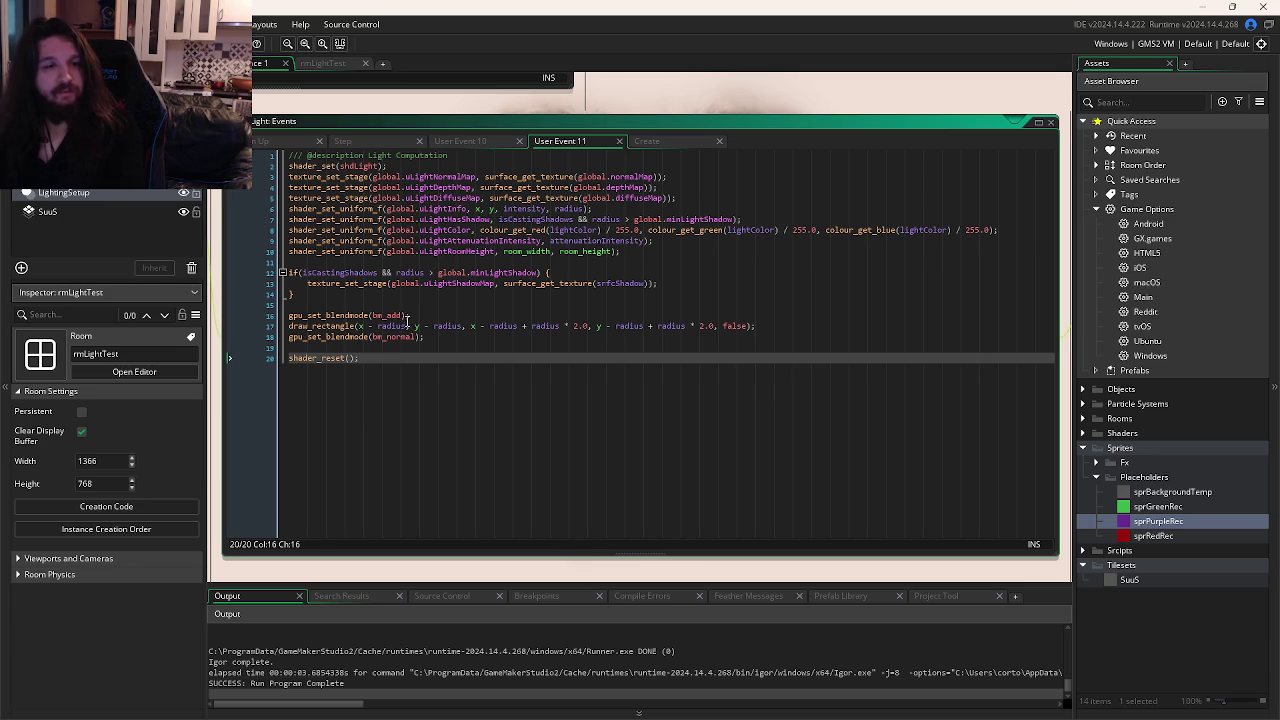
# Comment out gpu_set_blendmode(bm_add) and test-run the lighting.
pyautogui.click(418, 315)
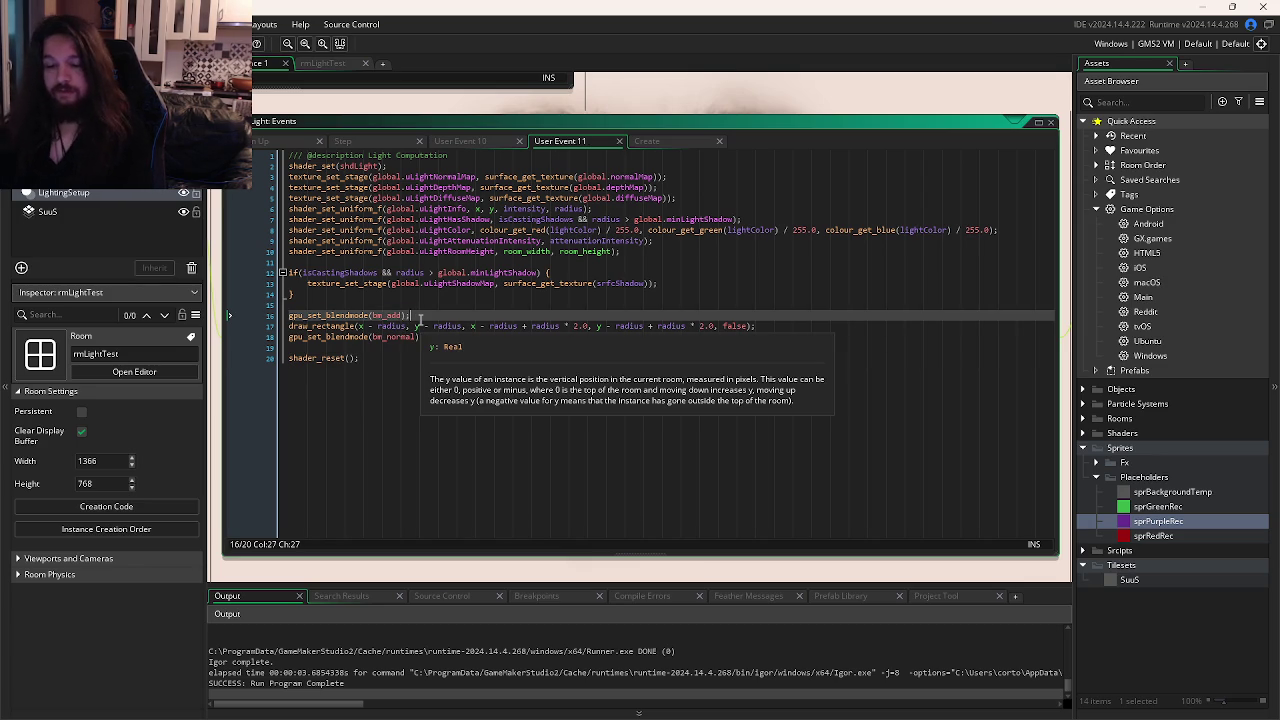
pyautogui.hotkey('ctrl', 'k')
pyautogui.press('F5')
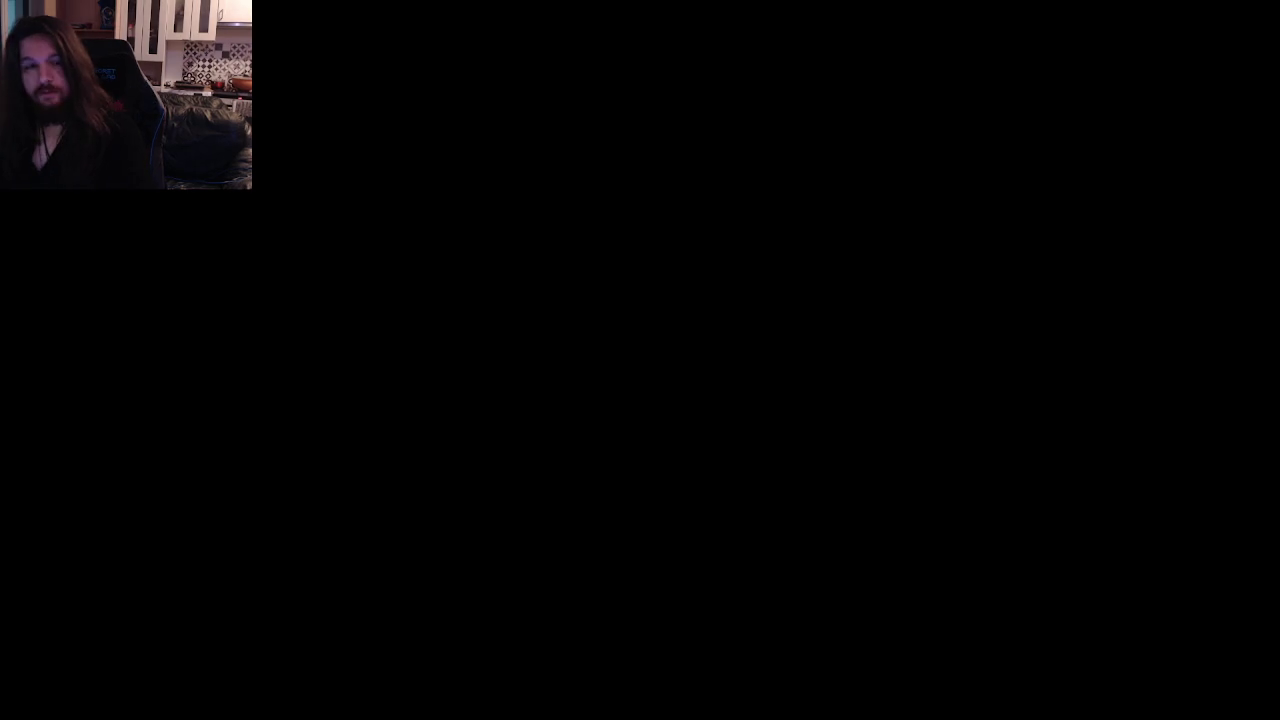
pyautogui.press('Escape')
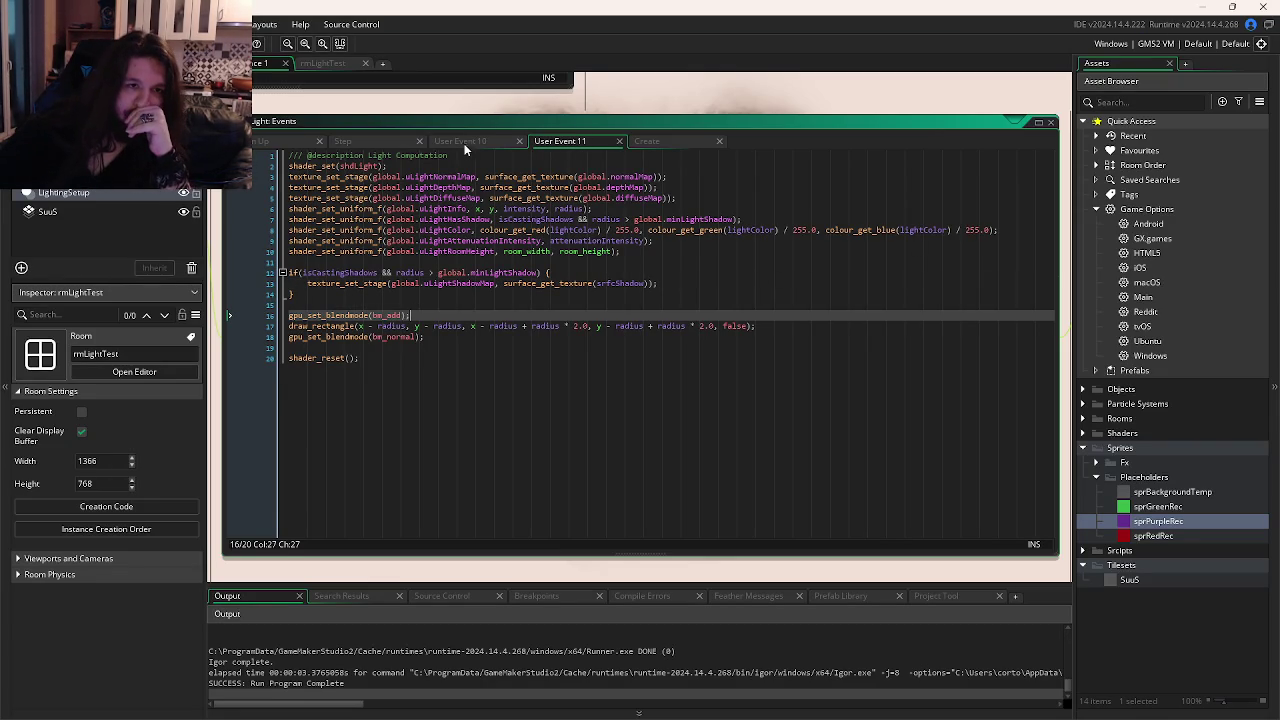
# Test-run the game from User Event 10's shadow matrix_build line.
pyautogui.click(466, 143)
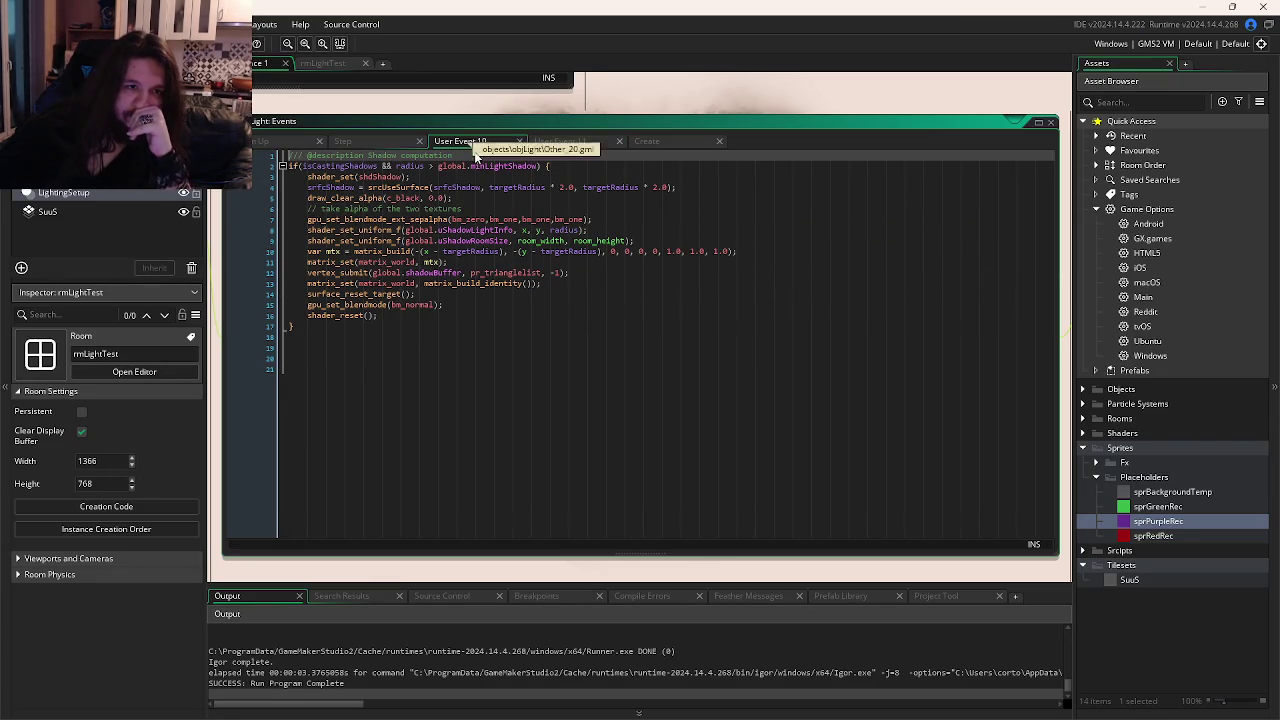
pyautogui.click(577, 253)
pyautogui.press('F5')
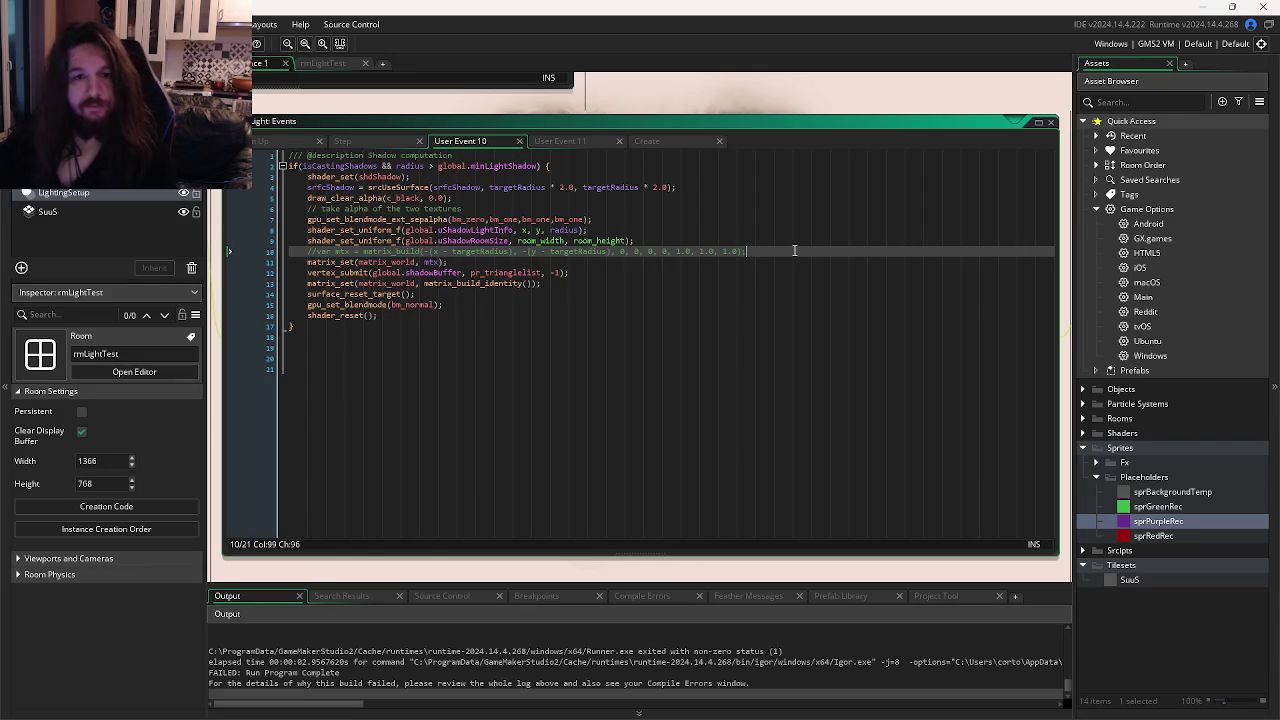
# Add 'atxx = []' after line 10, save, and run; the build fails.
pyautogui.click(792, 250)
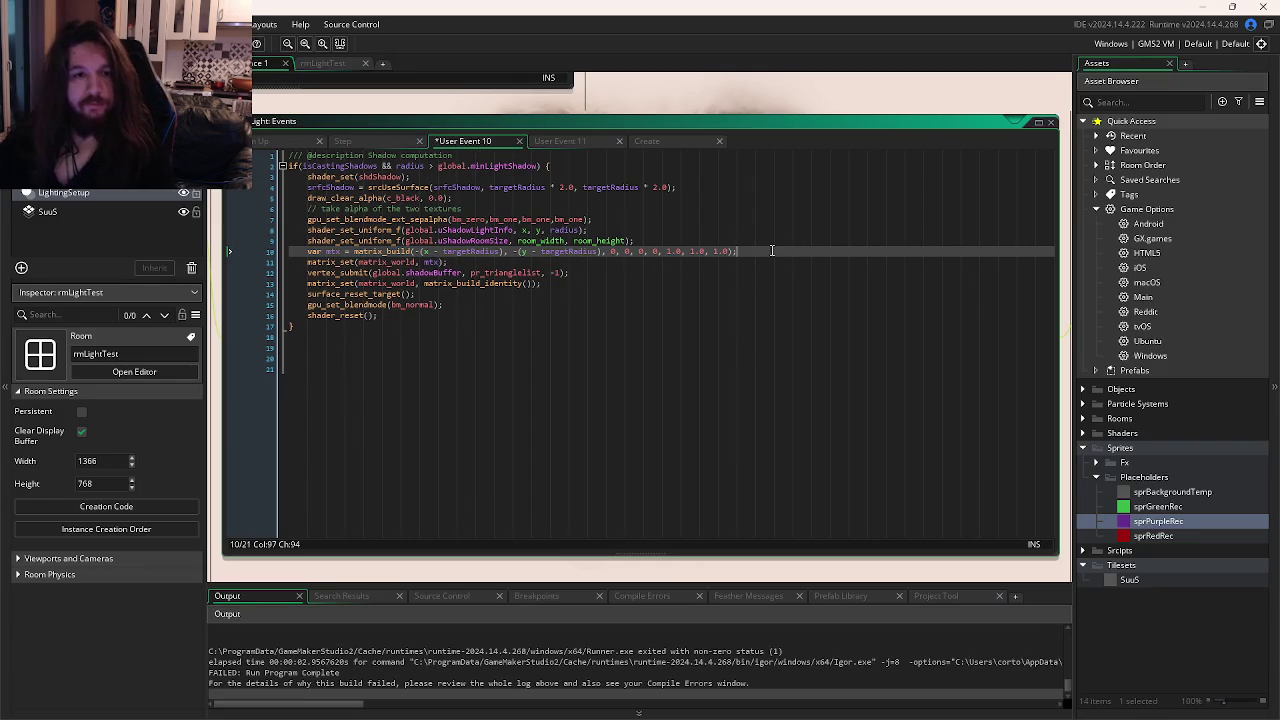
pyautogui.press('Return')
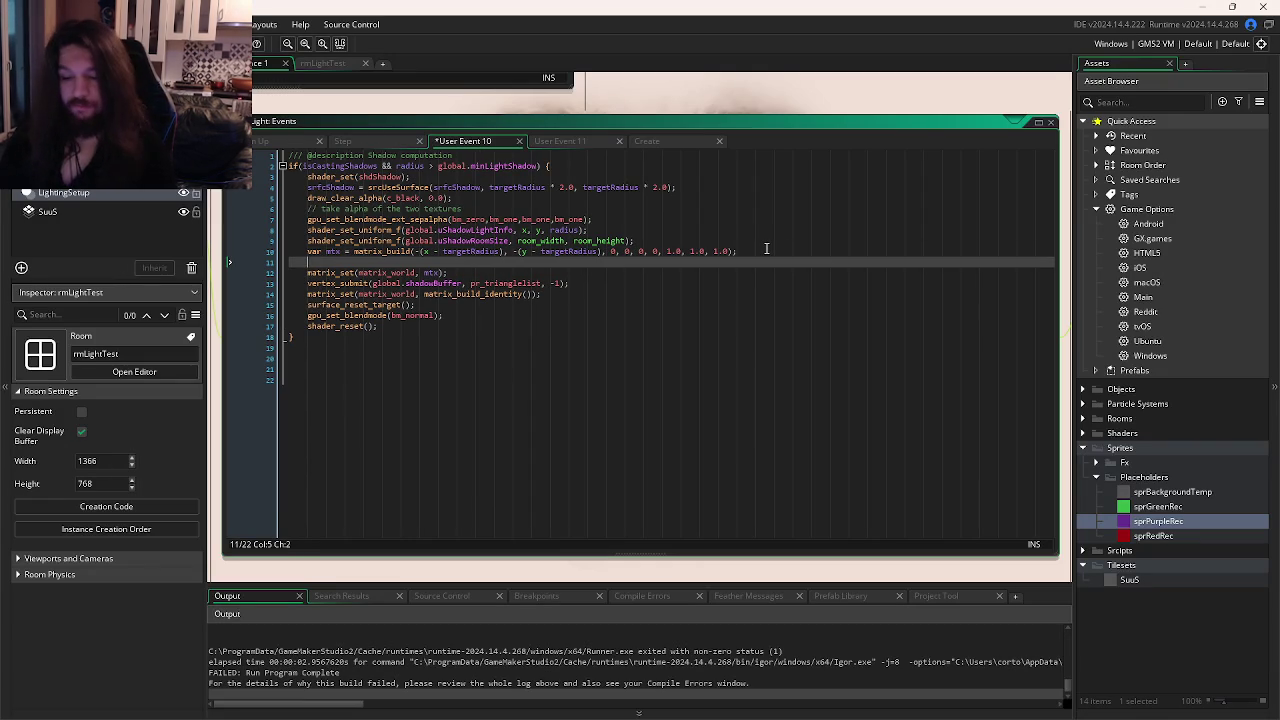
pyautogui.write('vatx')
pyautogui.write('x = []')
pyautogui.hotkey('ctrl', 's')
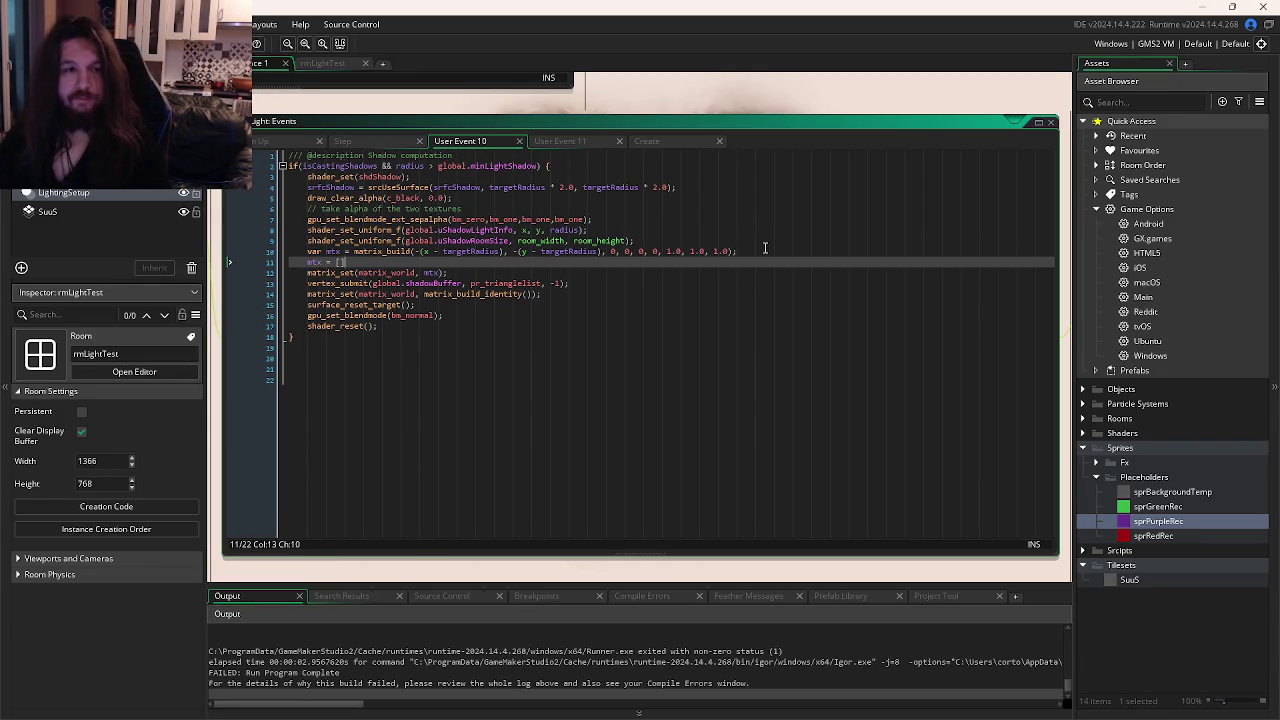
pyautogui.press('F5')
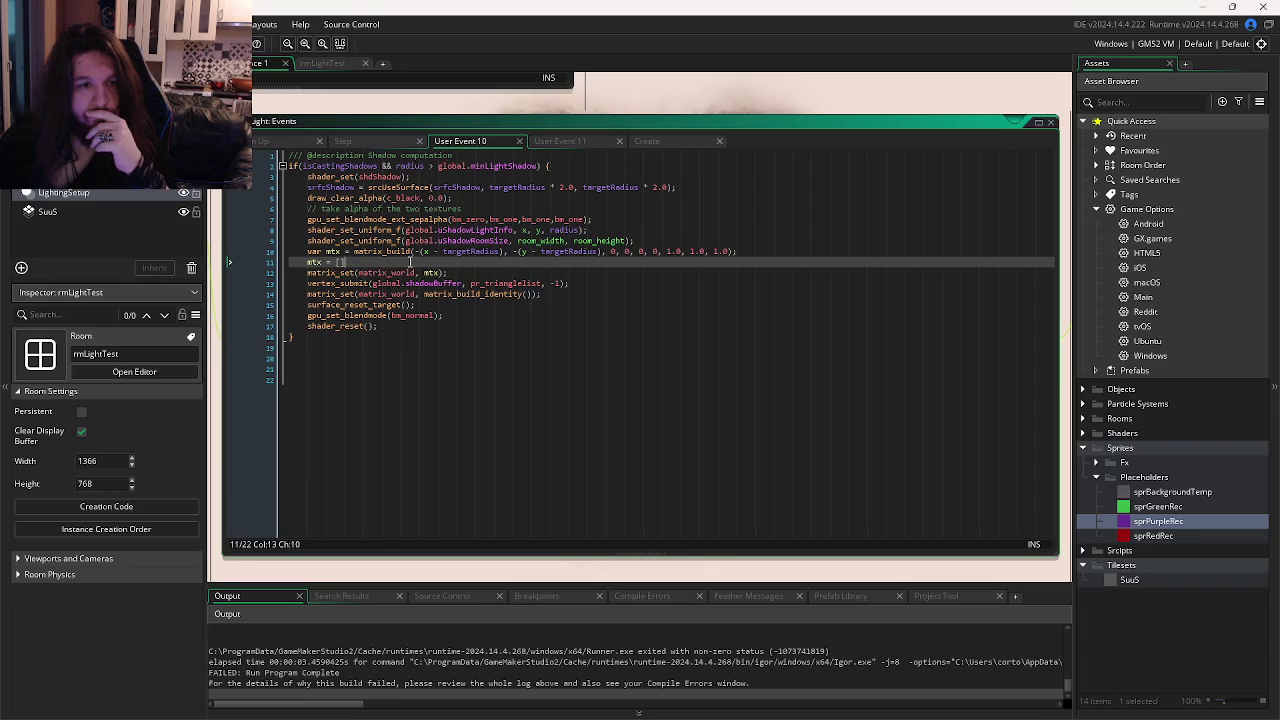
pyautogui.click(760, 247)
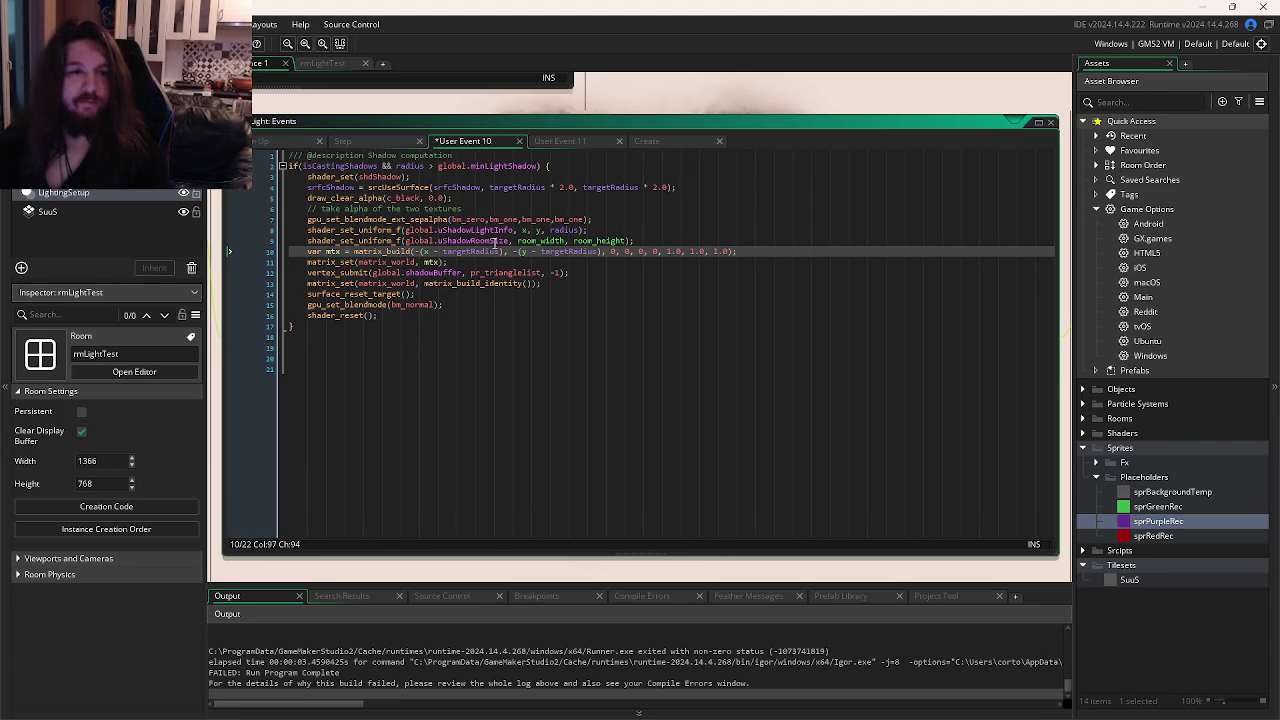
# Remove the targetRadius terms from matrix_build's x and y offsets and rerun successfully.
pyautogui.click(462, 251)
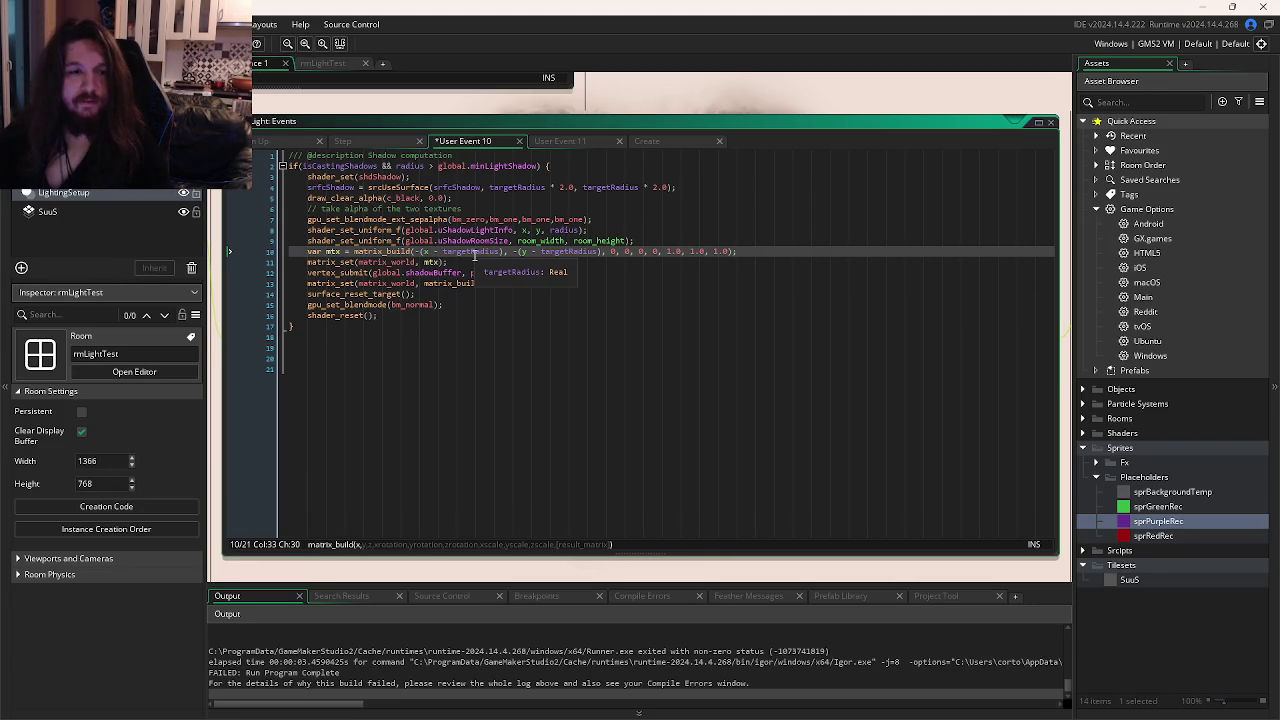
pyautogui.doubleClick(474, 251)
pyautogui.press('BackSpace')
pyautogui.press('BackSpace')
pyautogui.press('BackSpace')
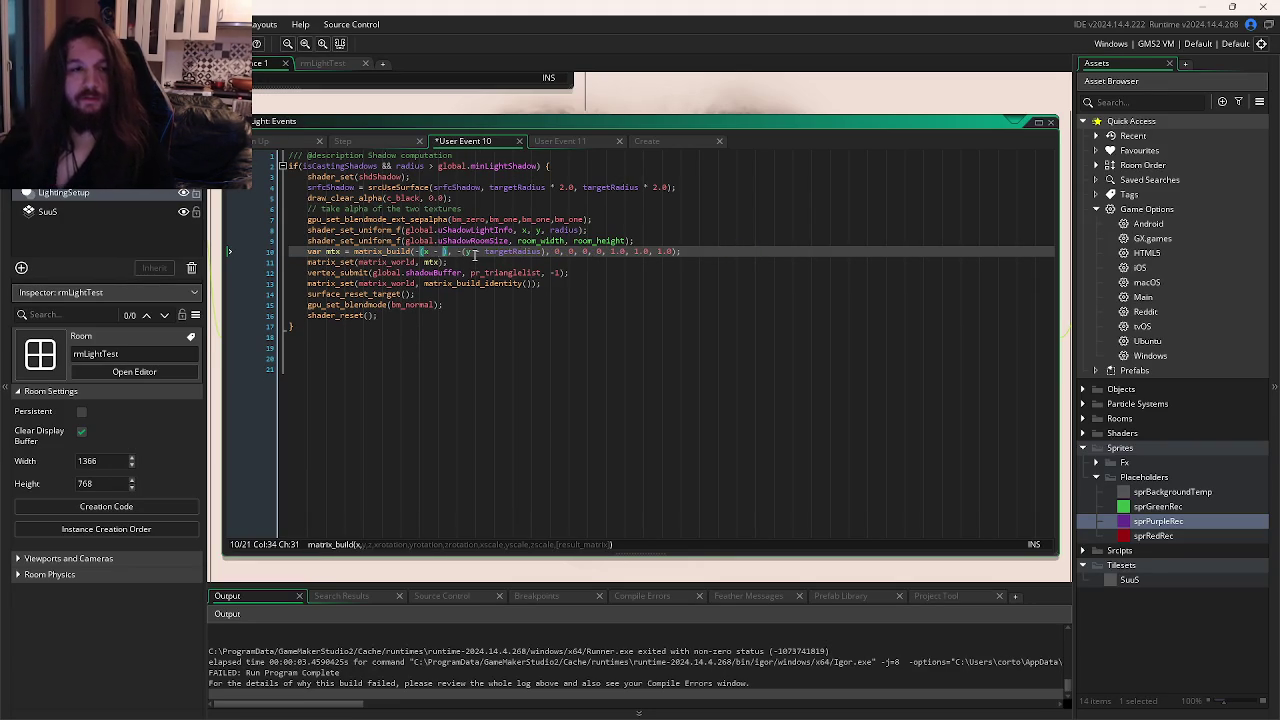
pyautogui.doubleClick(474, 253)
pyautogui.press('BackSpace')
pyautogui.press('BackSpace')
pyautogui.press('BackSpace')
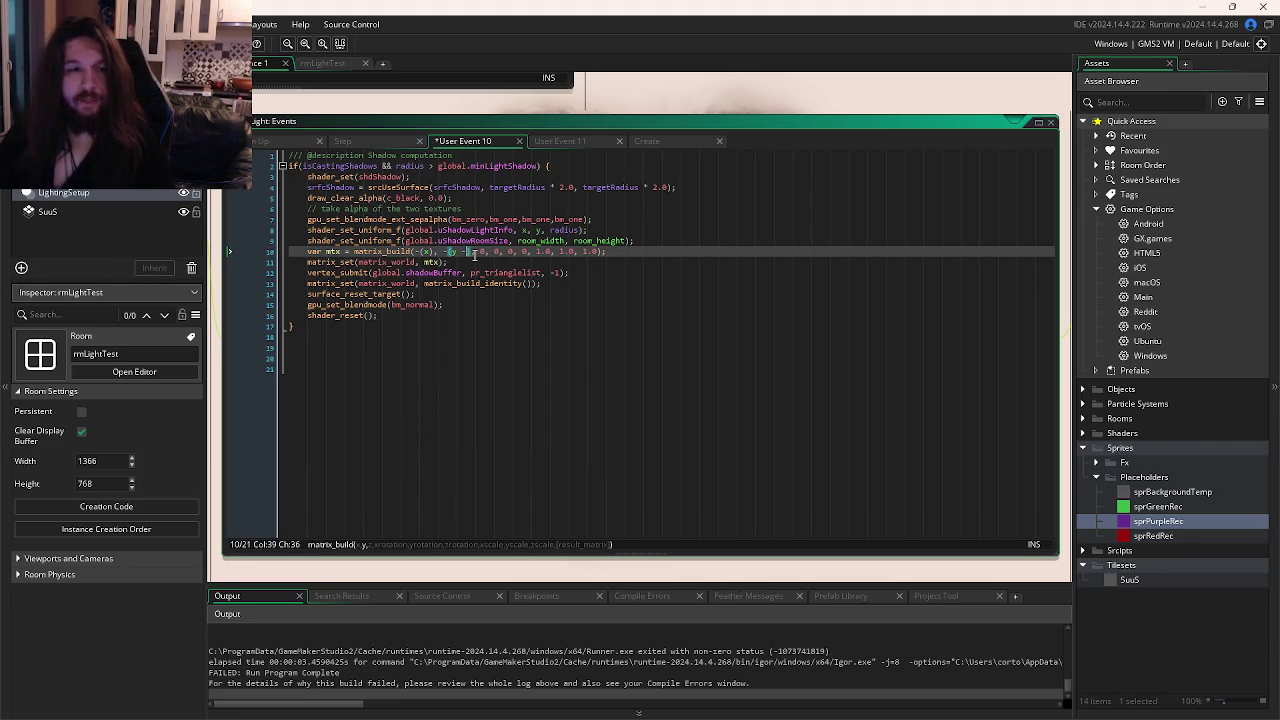
pyautogui.press('F5')
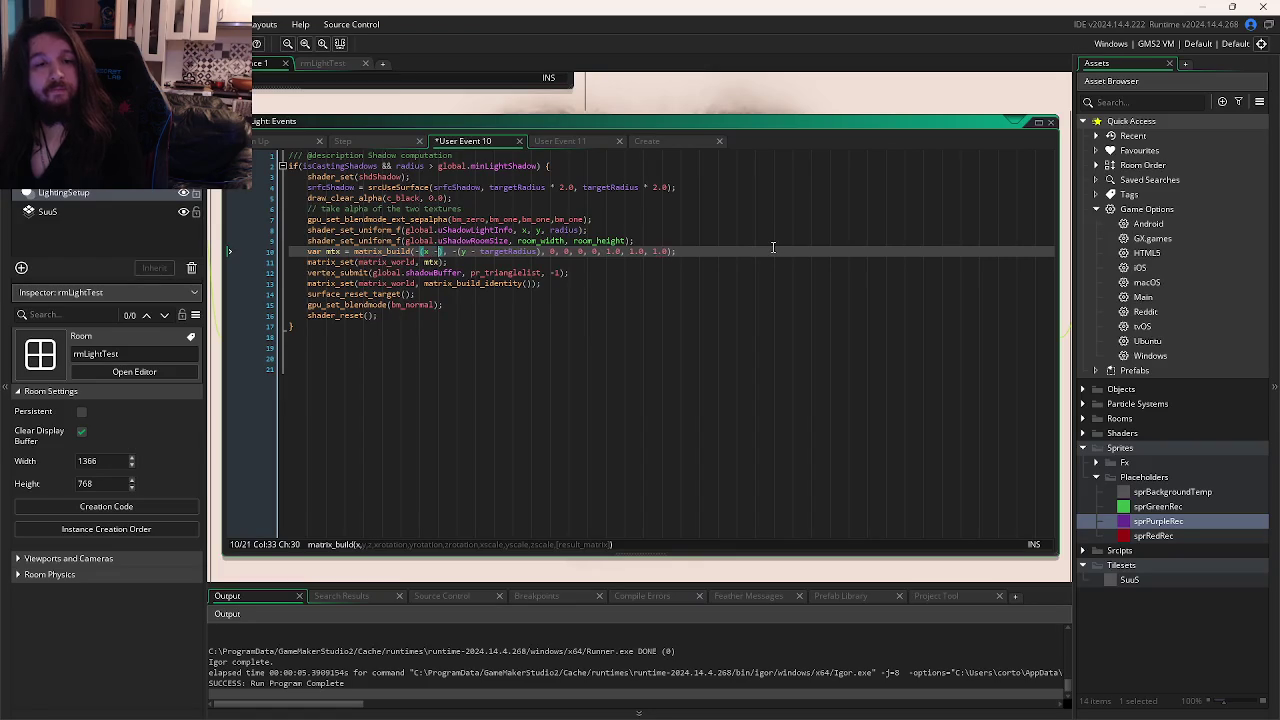
pyautogui.click(734, 305)
pyautogui.hotkey('alt', 'Tab')
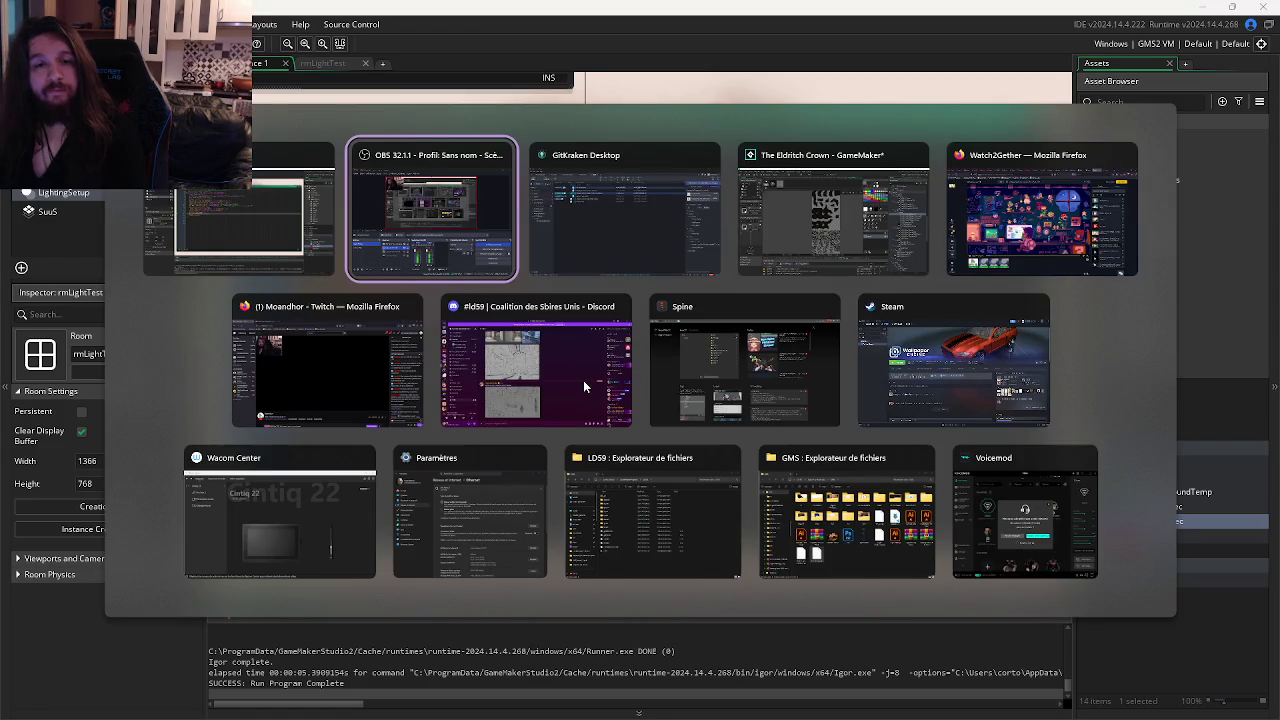
# Search the web for 'gms remove collision box' in a new Firefox tab.
pyautogui.click(966, 228)
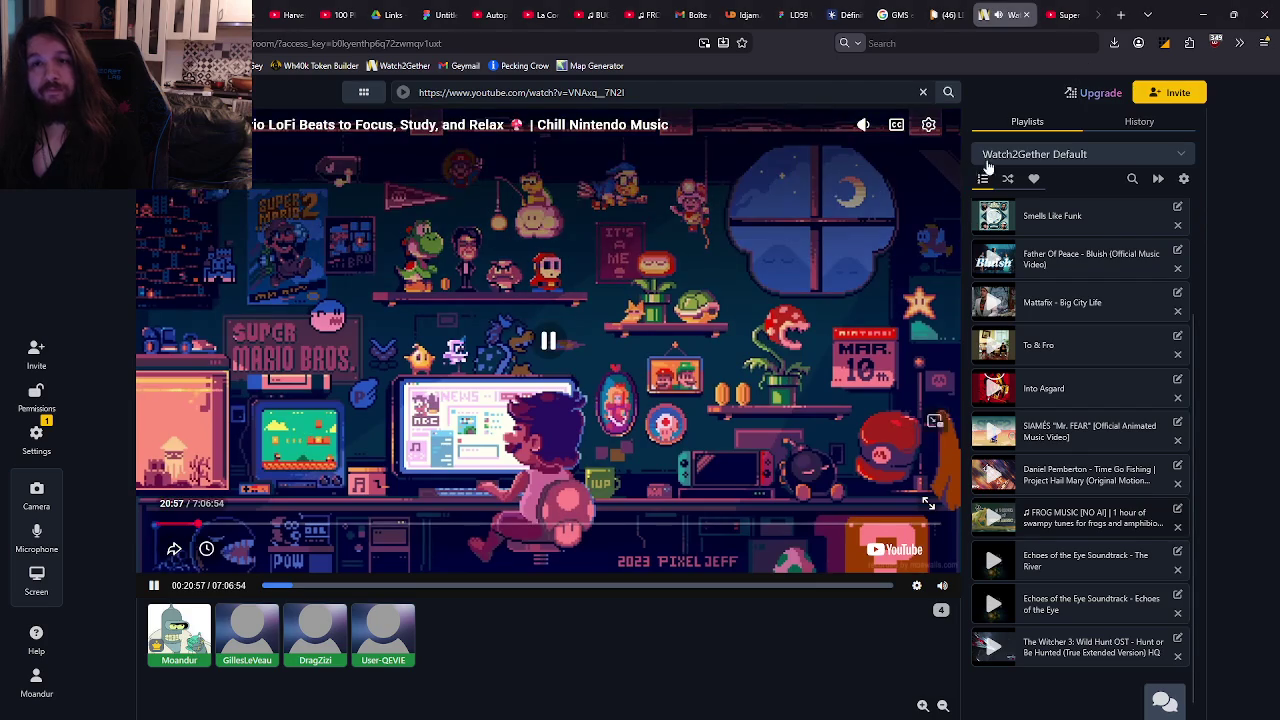
pyautogui.hotkey('ctrl', 't')
pyautogui.click(664, 371)
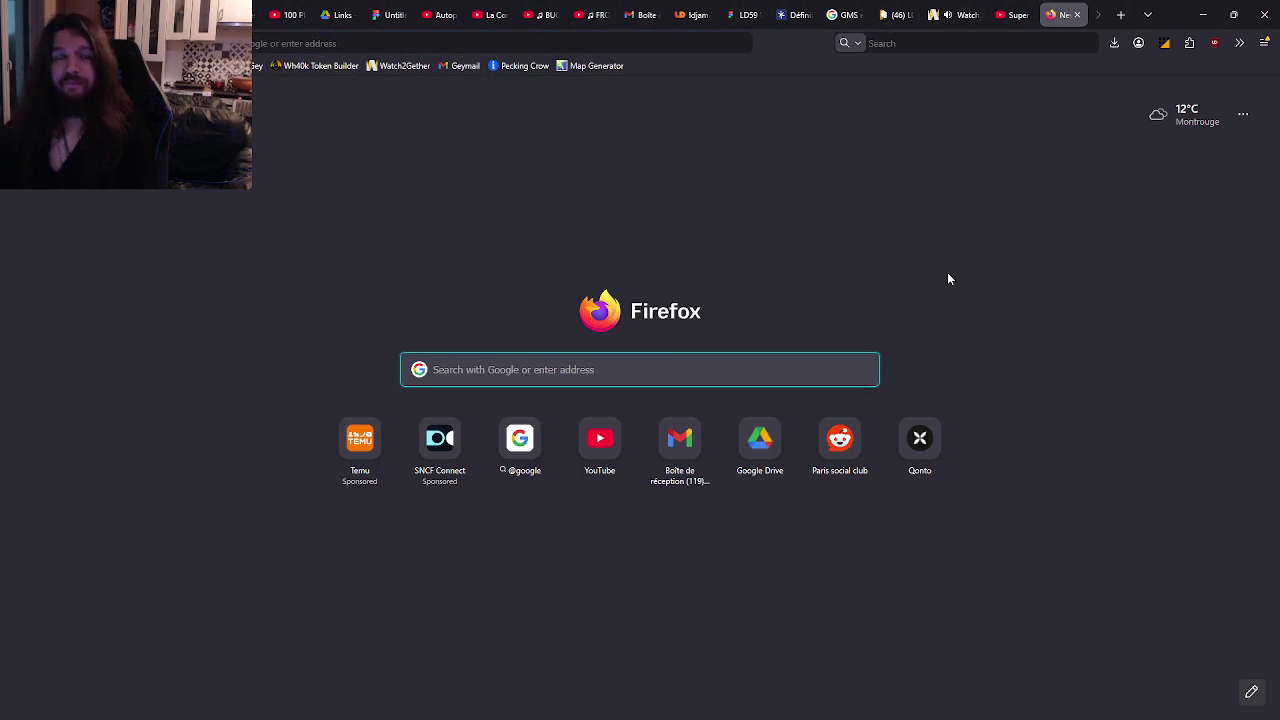
pyautogui.write('gms remove')
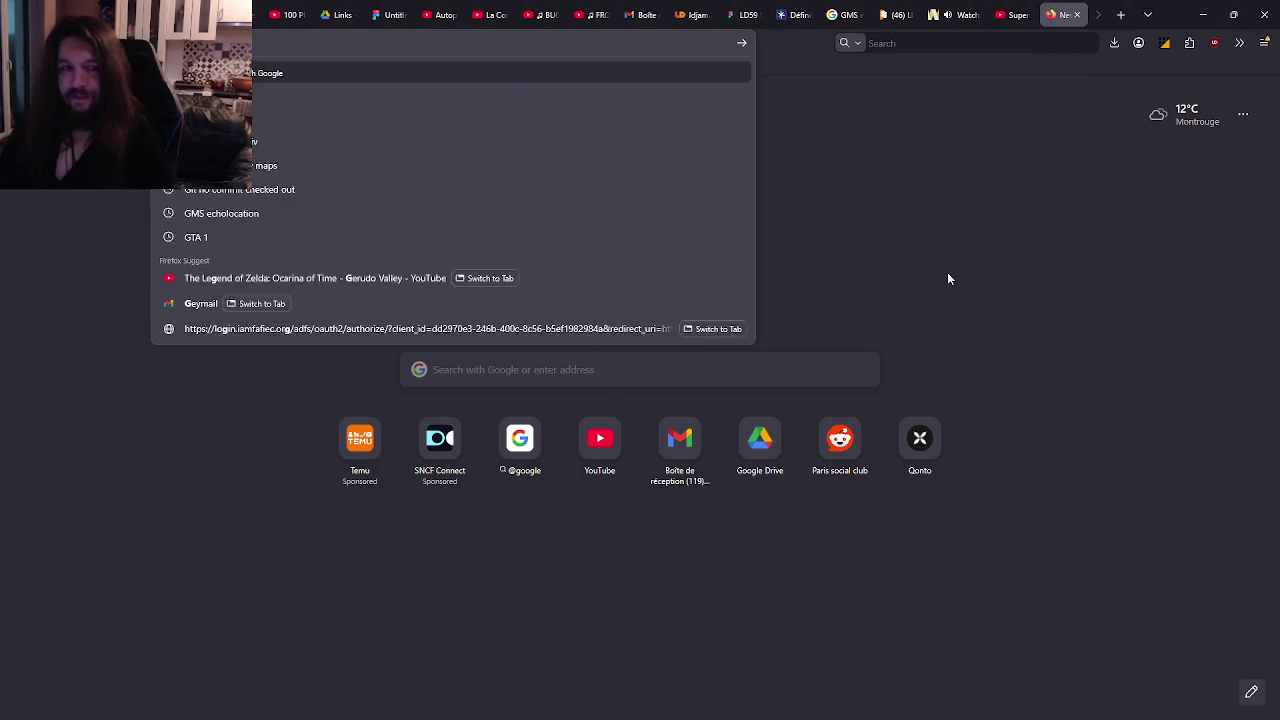
pyautogui.write(' collision box')
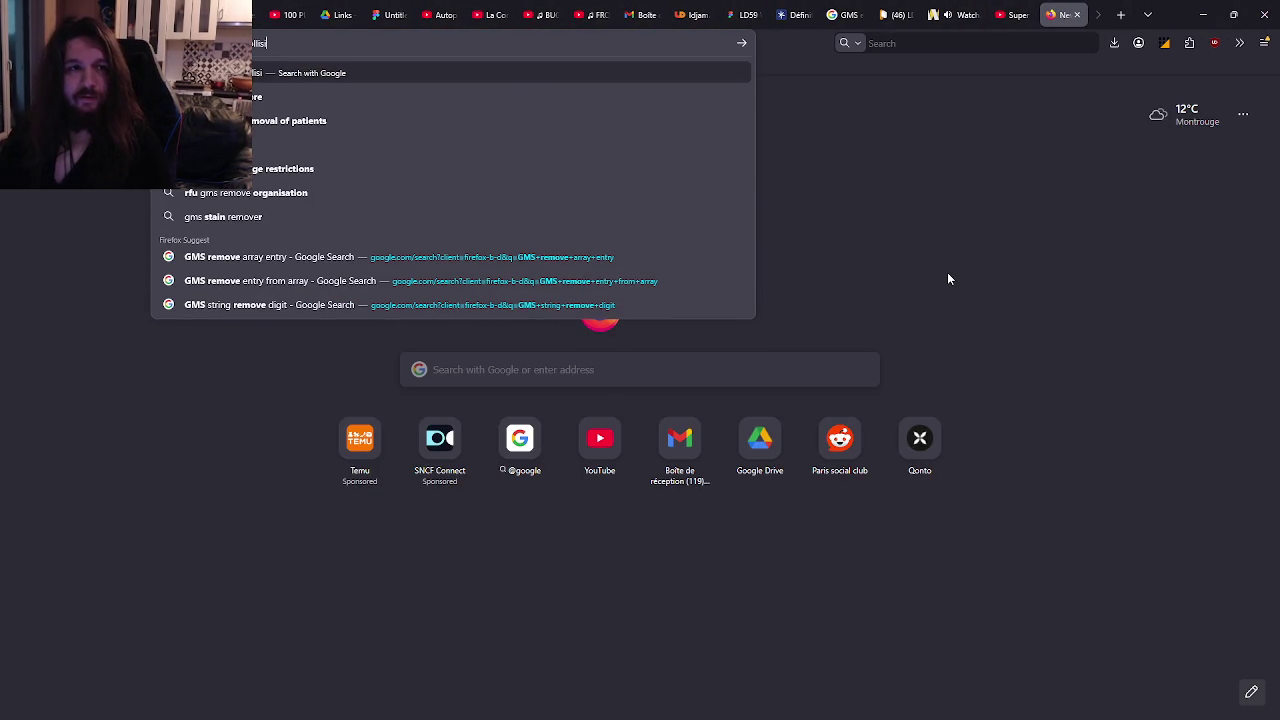
pyautogui.press('Return')
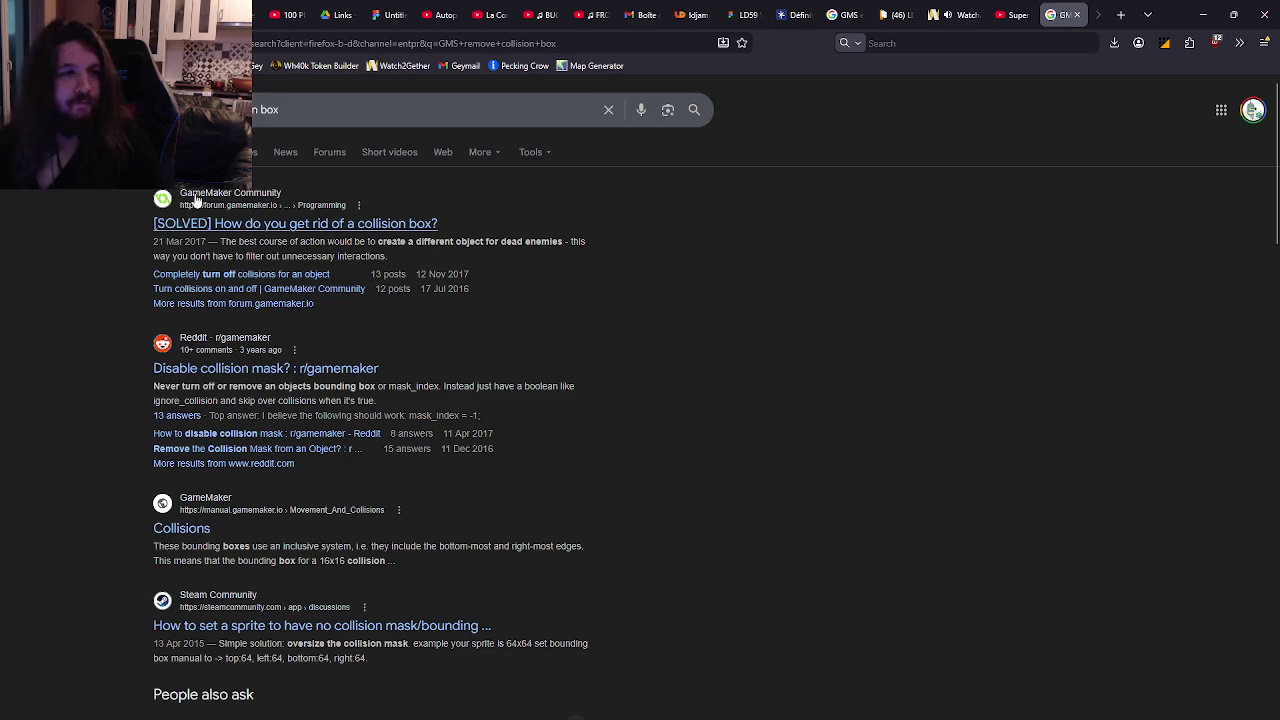
# Read the SOLVED collision box thread, then open 'Completely turn off collisions'.
pyautogui.click(285, 223)
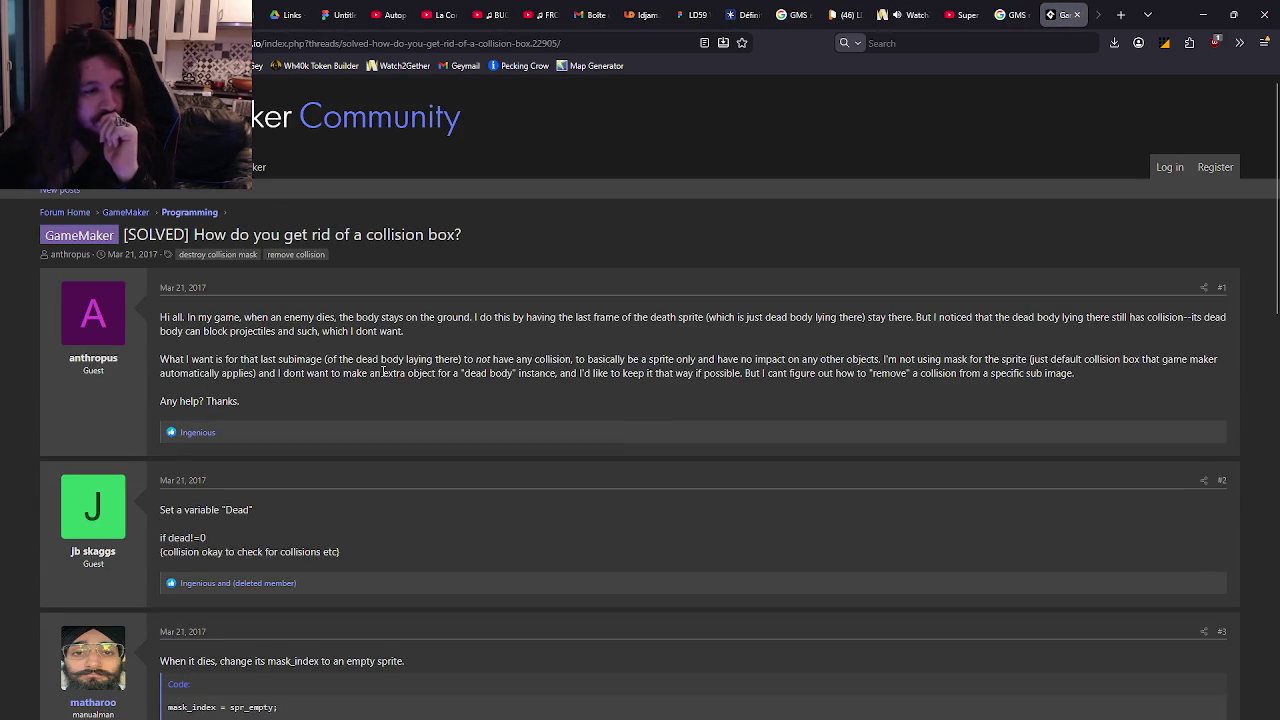
pyautogui.scroll(-1, 378, 376)
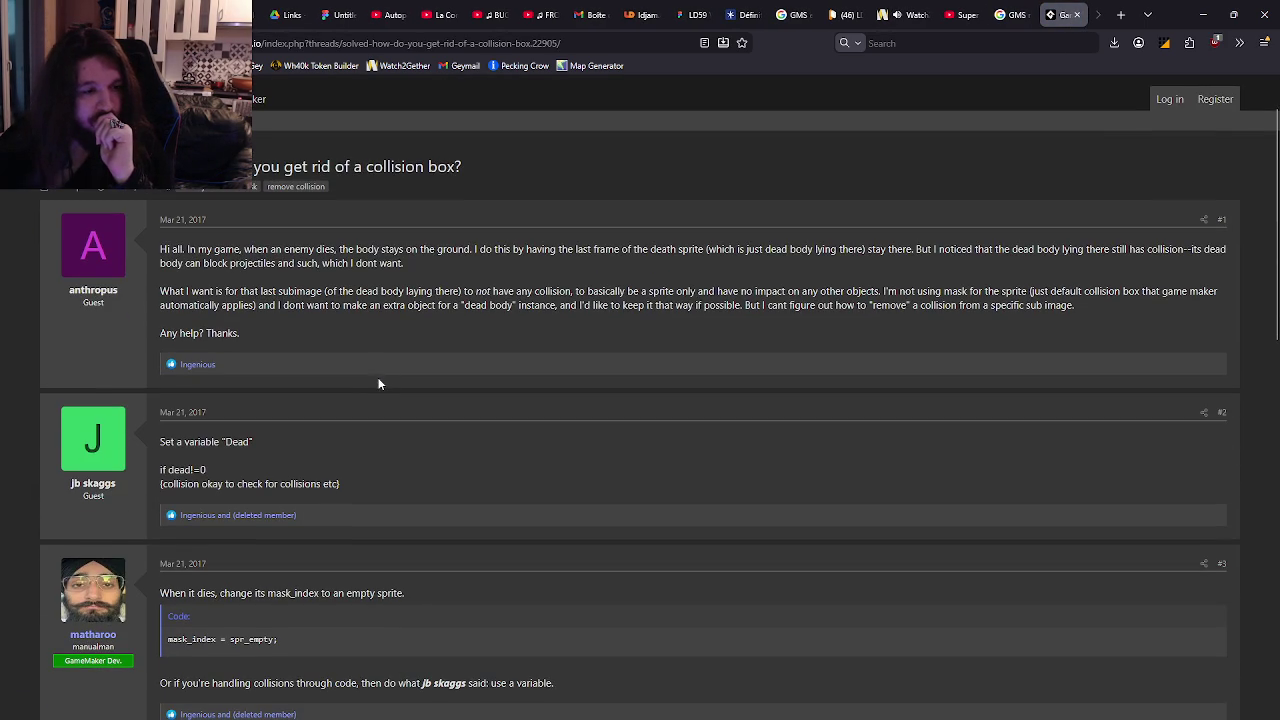
pyautogui.scroll(-2, 490, 427)
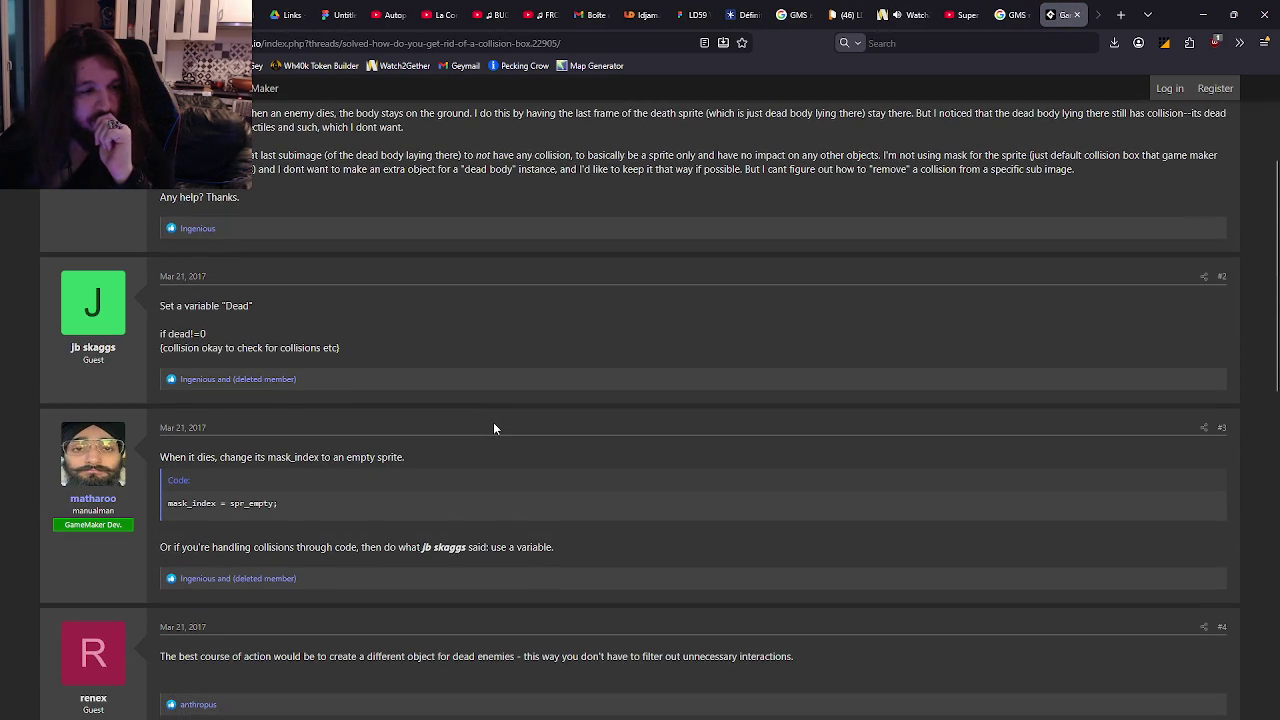
pyautogui.scroll(-3, 491, 424)
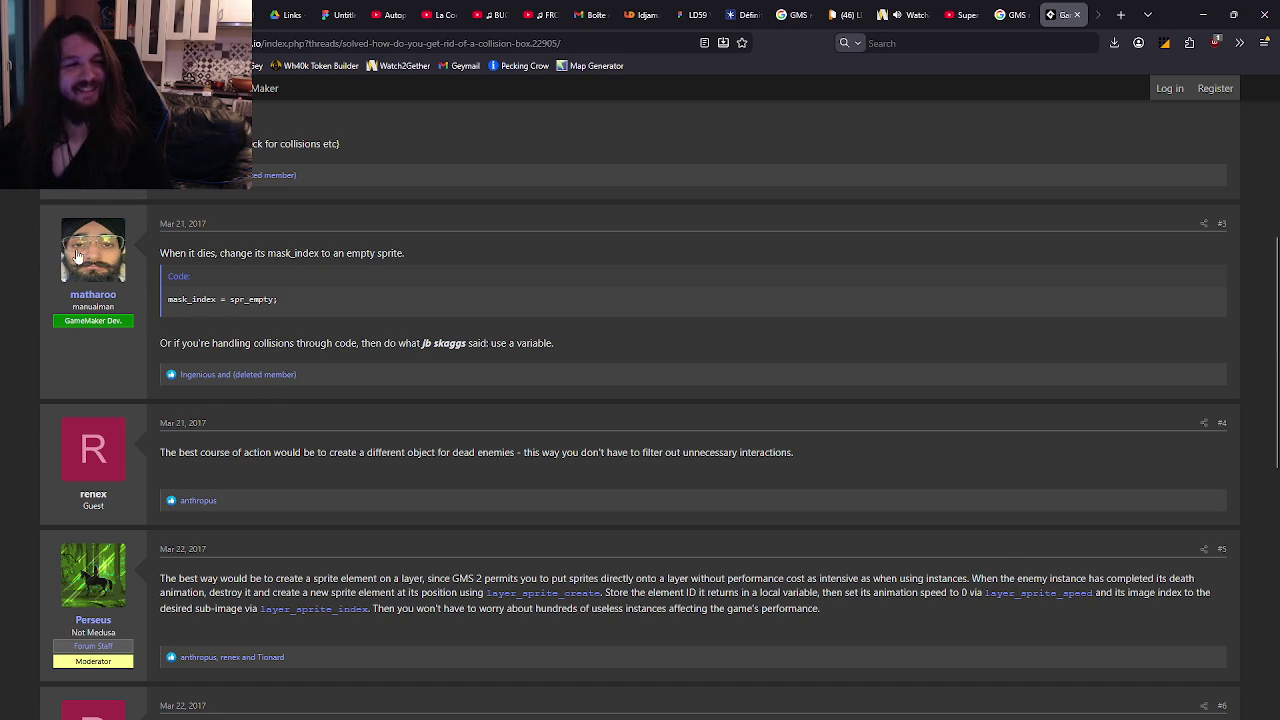
pyautogui.moveTo(97, 266)
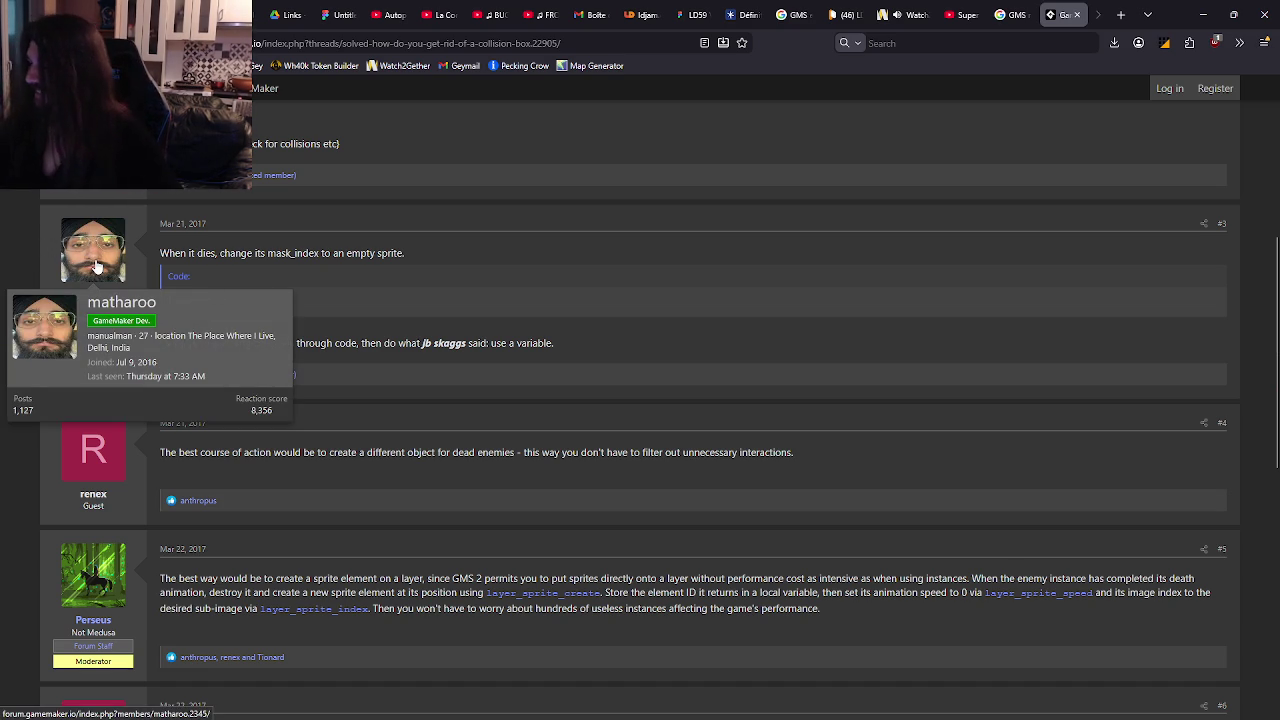
pyautogui.scroll(-3, 383, 370)
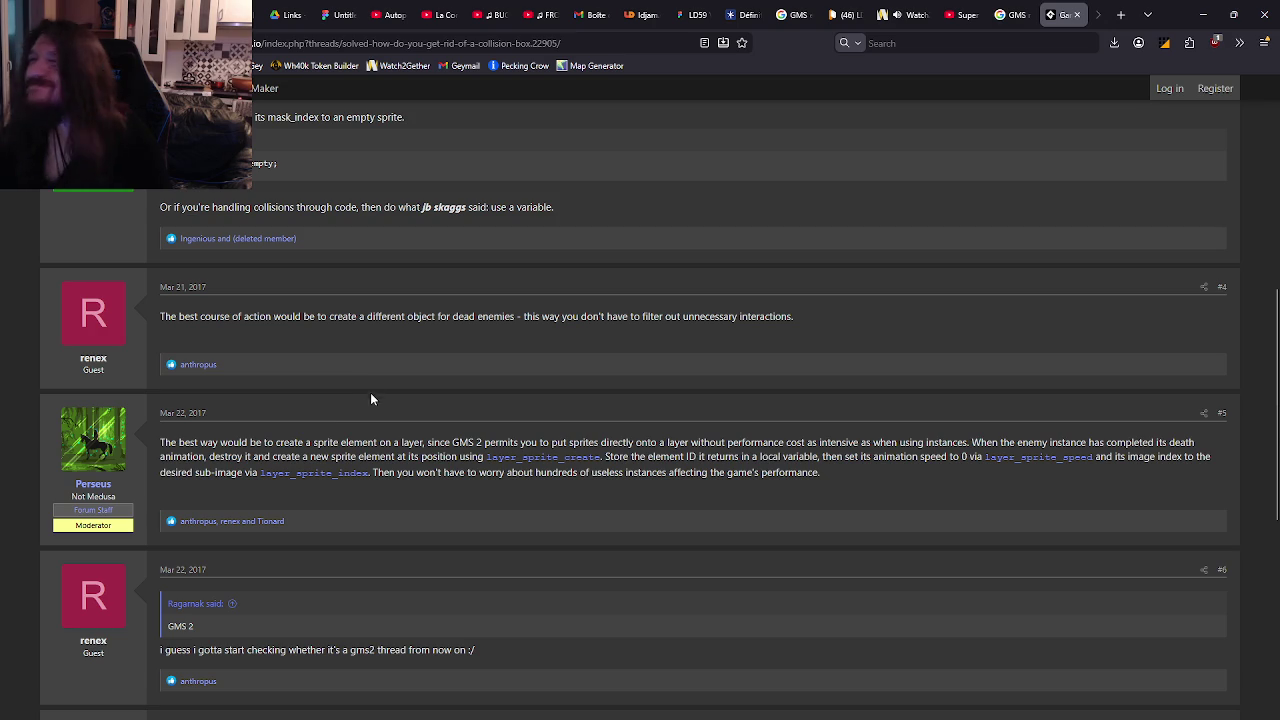
pyautogui.scroll(-3, 340, 430)
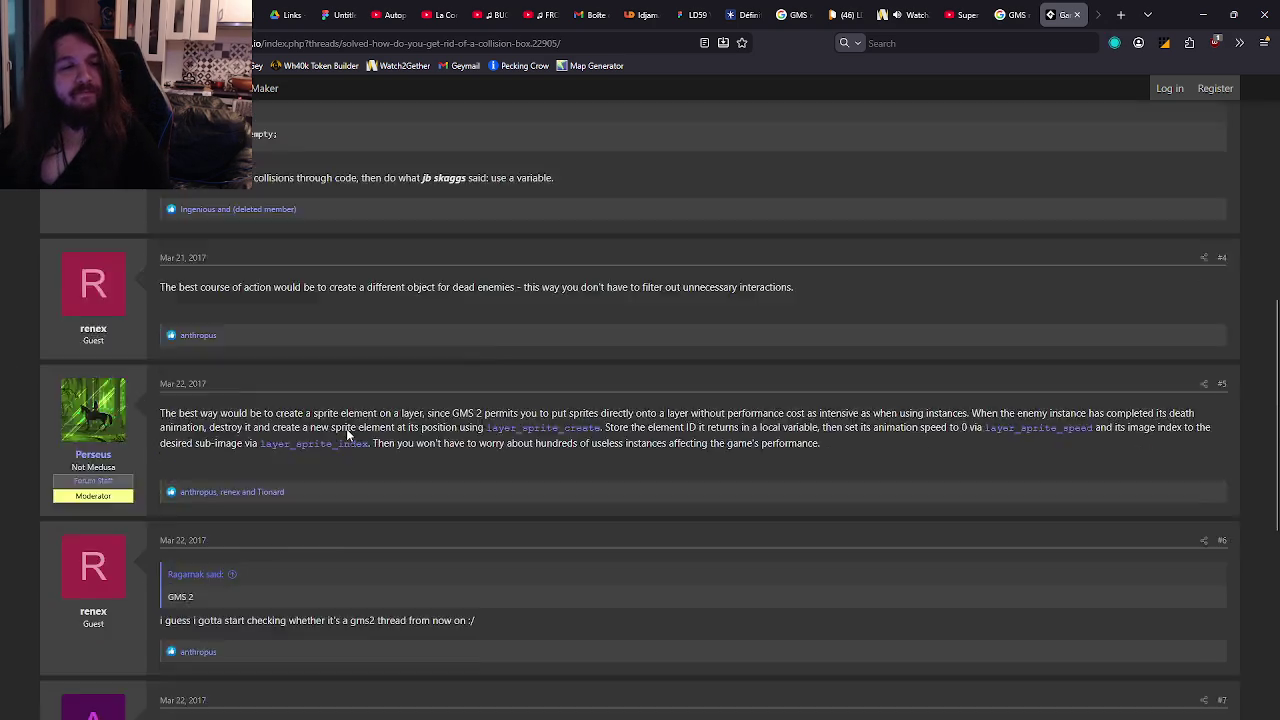
pyautogui.scroll(-4, 350, 432)
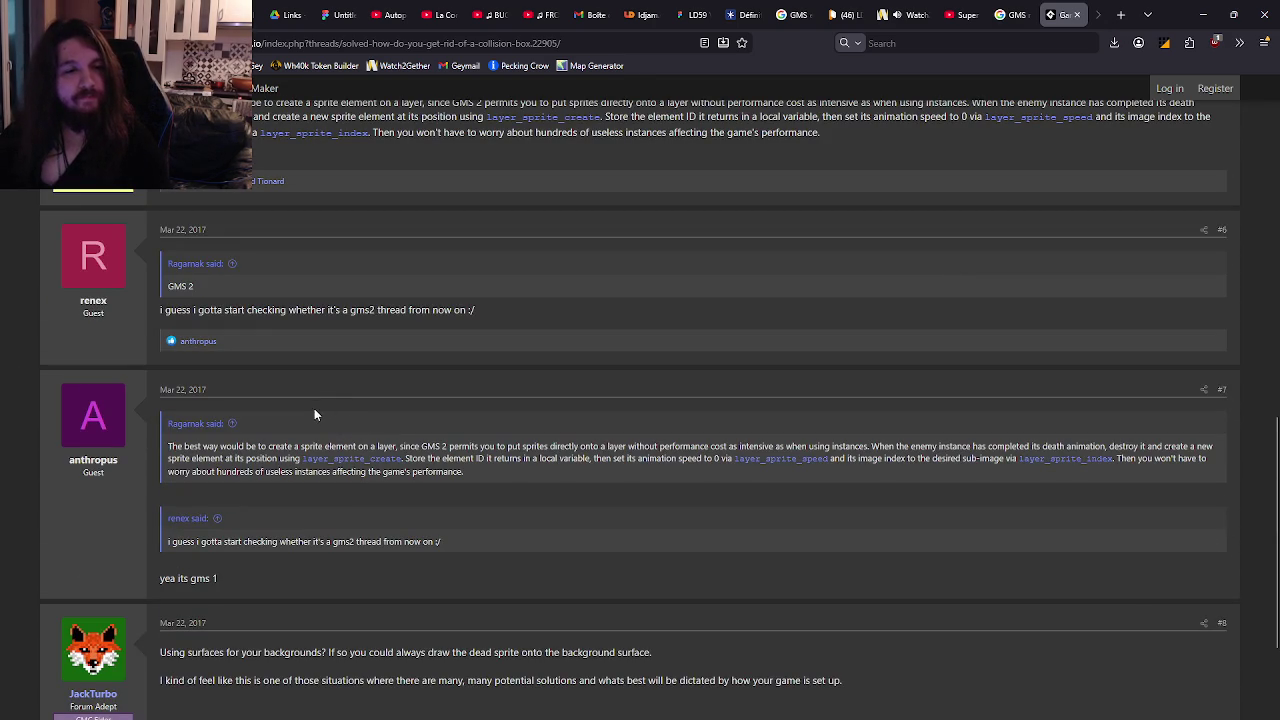
pyautogui.scroll(-3, 290, 396)
pyautogui.hotkey('alt', 'Left')
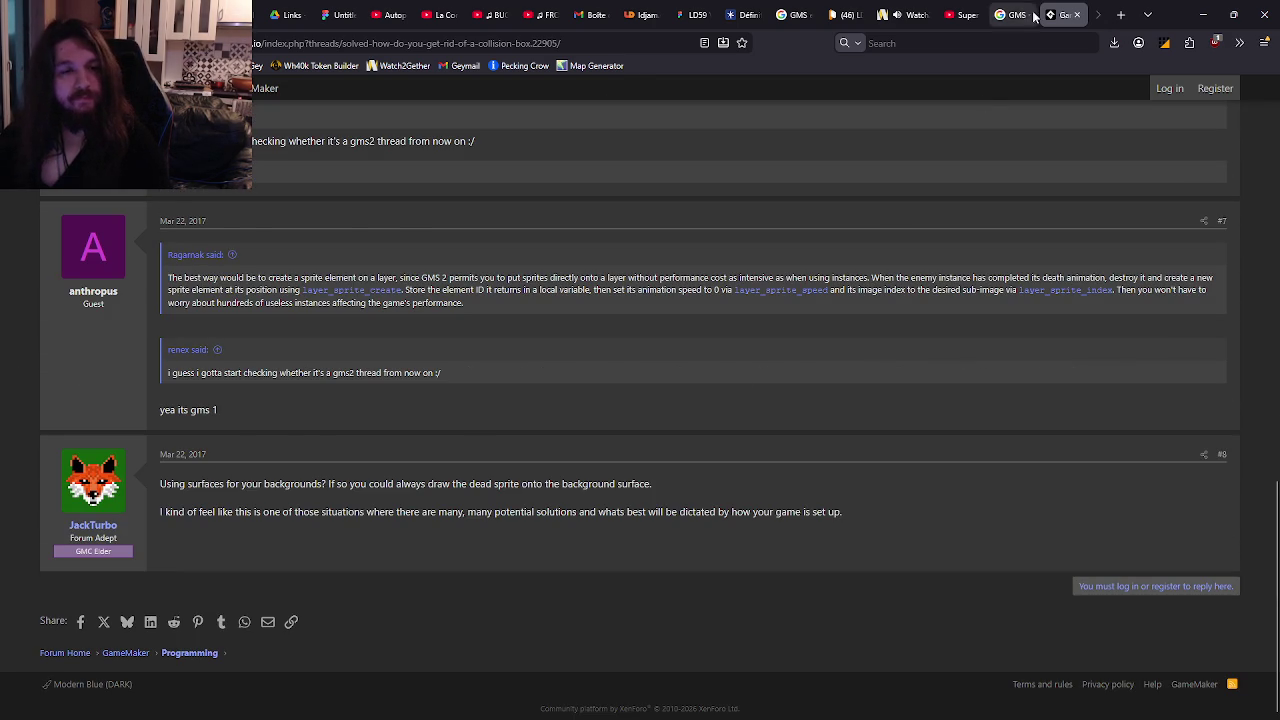
pyautogui.click(258, 280)
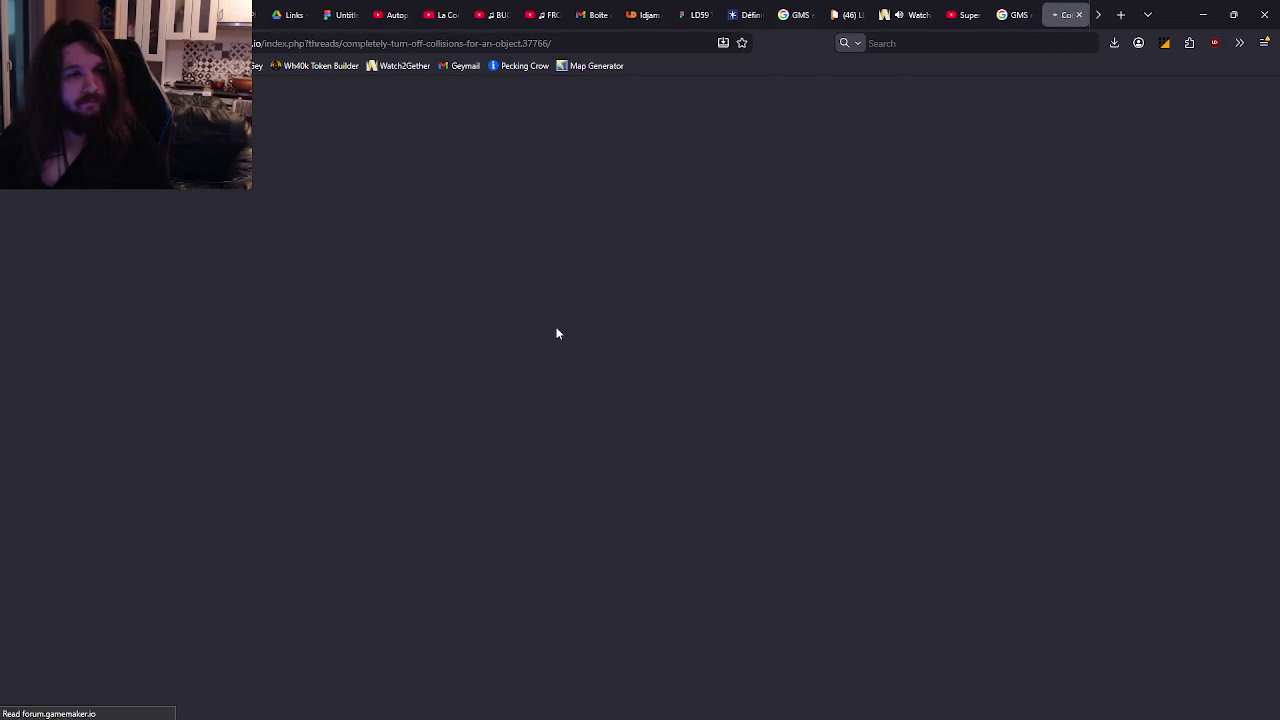
# Scroll through the replies of the turn-off-collisions forum thread.
pyautogui.scroll(-7, 601, 349)
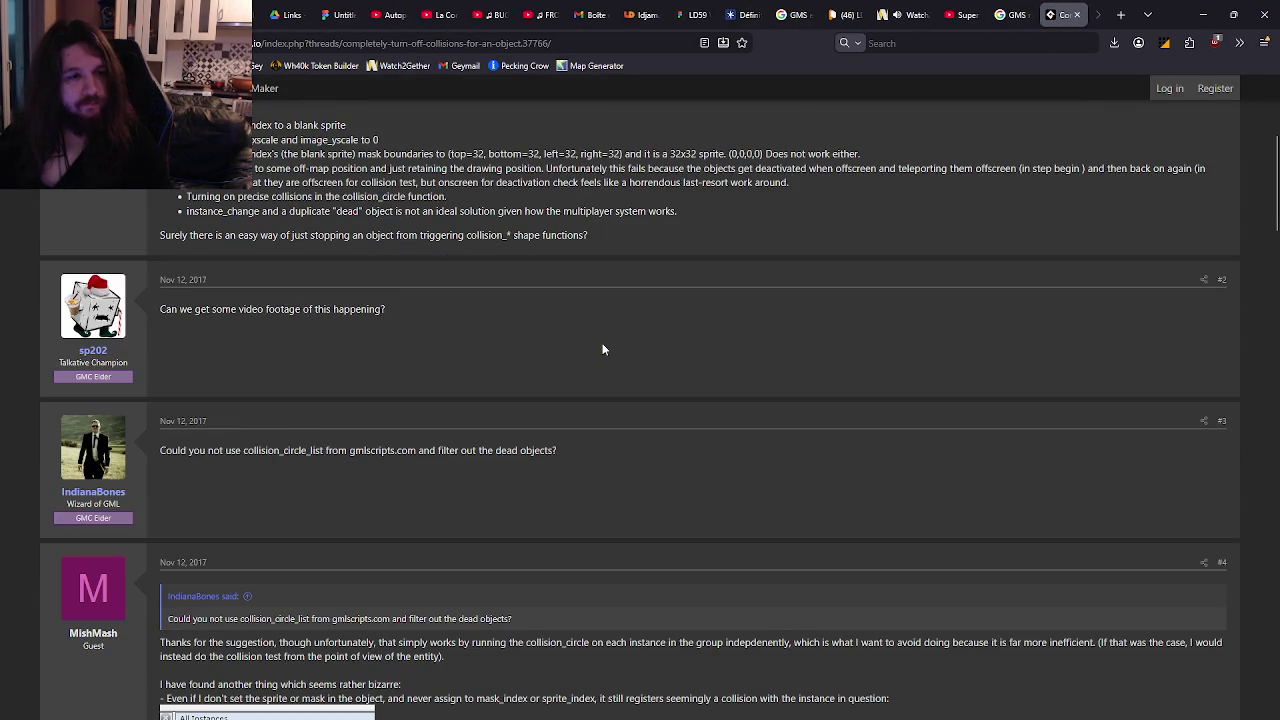
pyautogui.scroll(3, 602, 349)
pyautogui.scroll(-2, 603, 344)
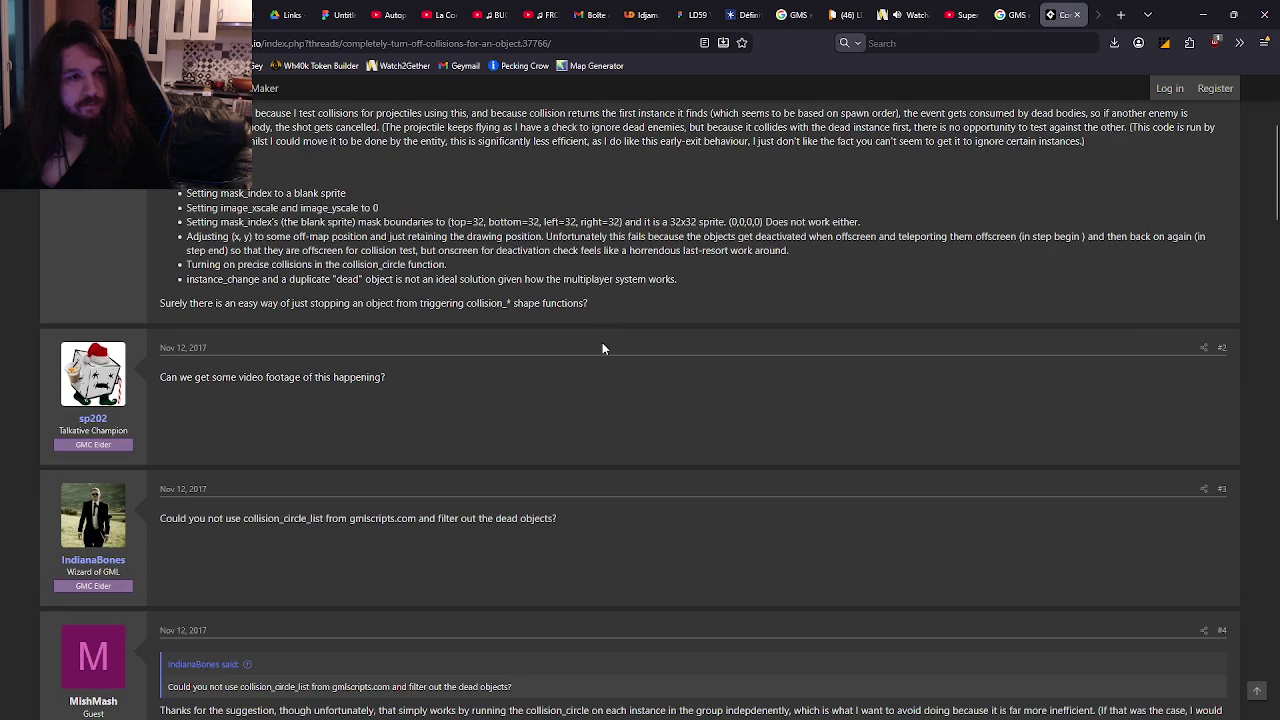
pyautogui.scroll(-3, 602, 342)
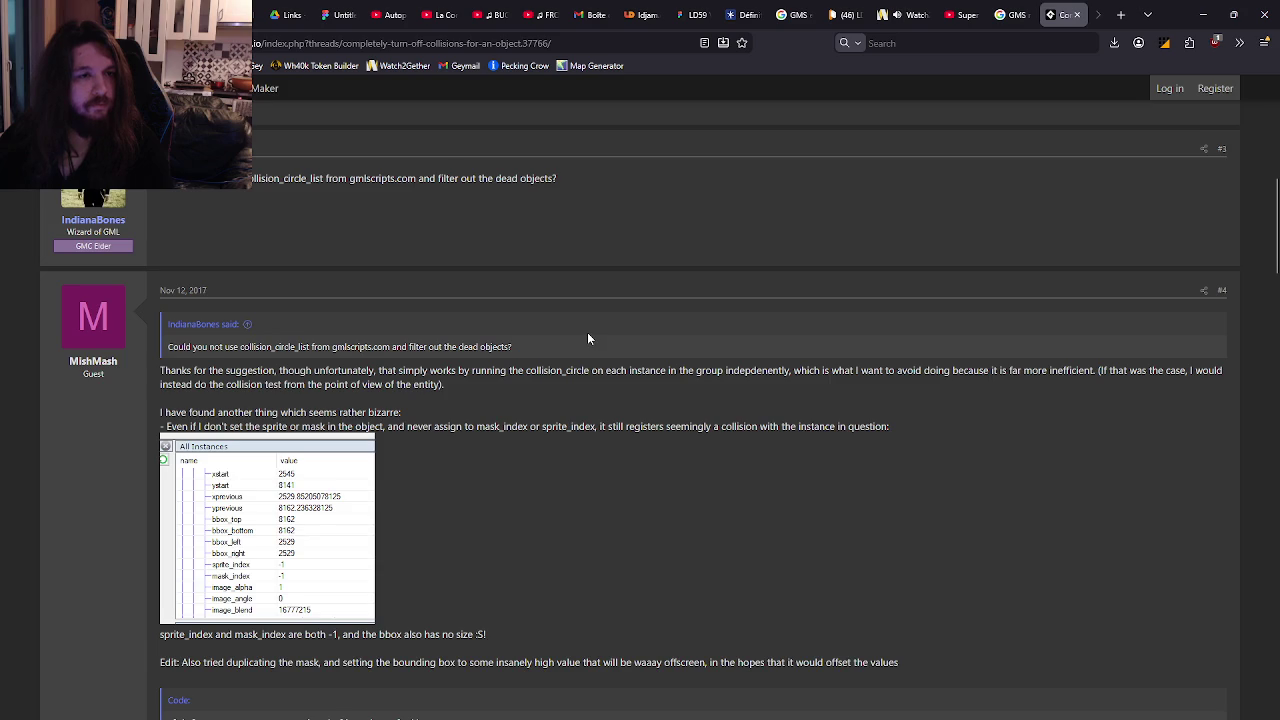
pyautogui.scroll(-2, 587, 332)
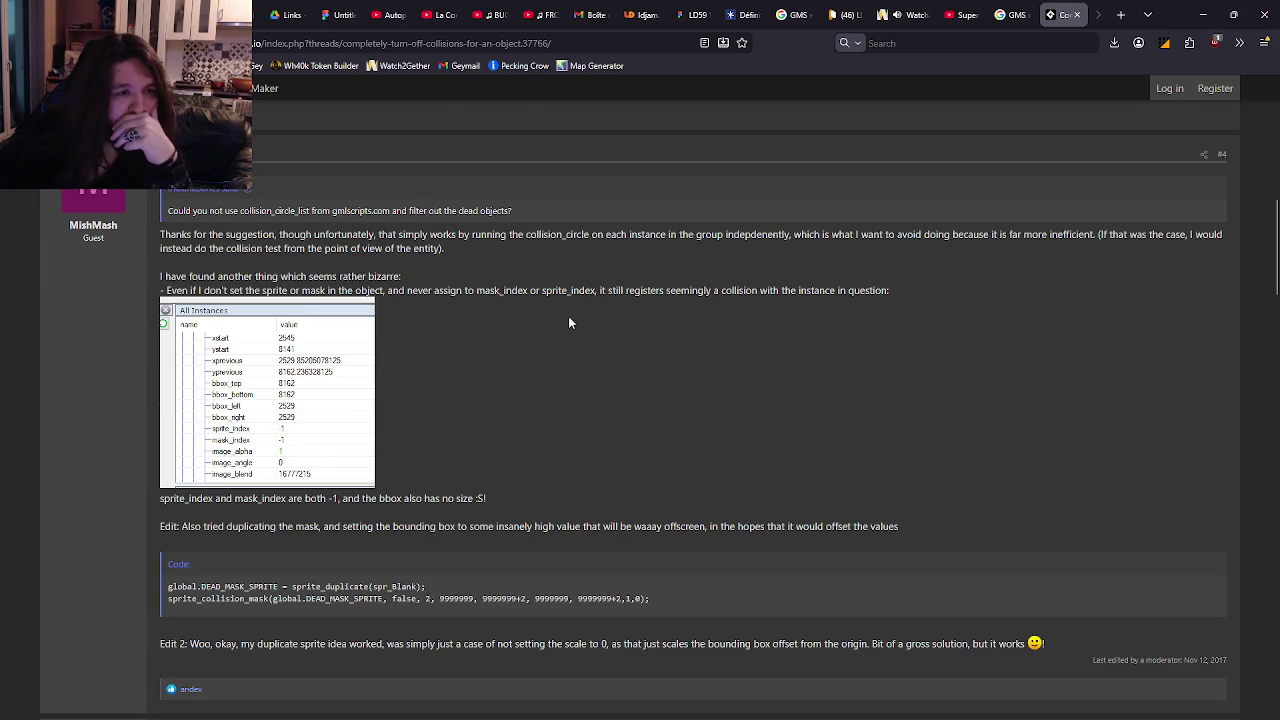
pyautogui.scroll(-8, 566, 318)
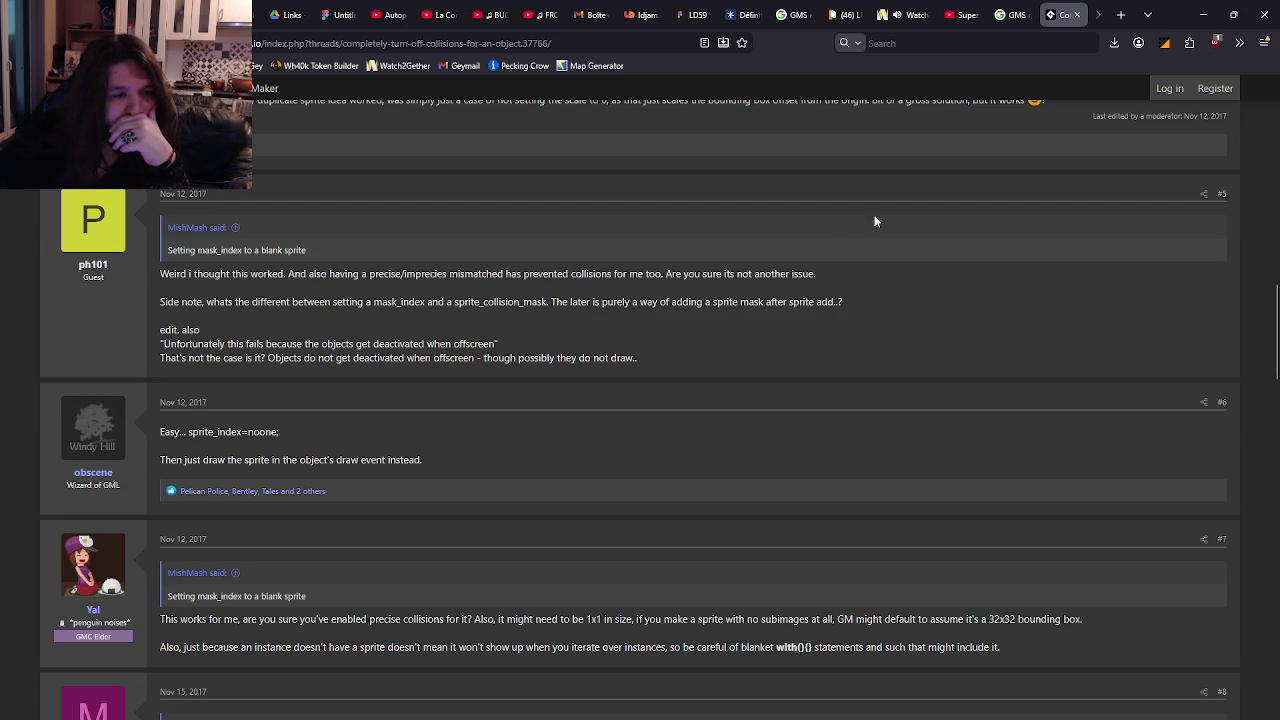
# Skim the 'Turn collisions on and off' thread, close it, and open Reddit's disable-mask thread.
pyautogui.click(1052, 14)
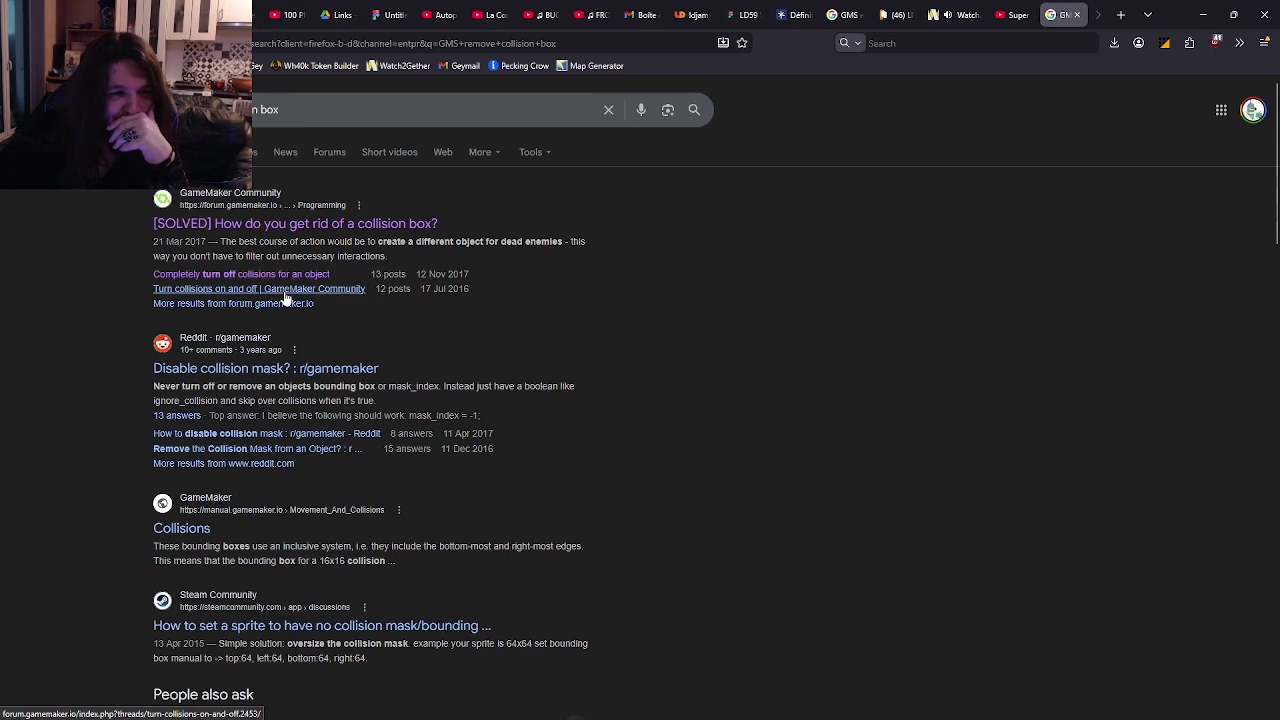
pyautogui.middleClick(285, 298)
pyautogui.click(1055, 22)
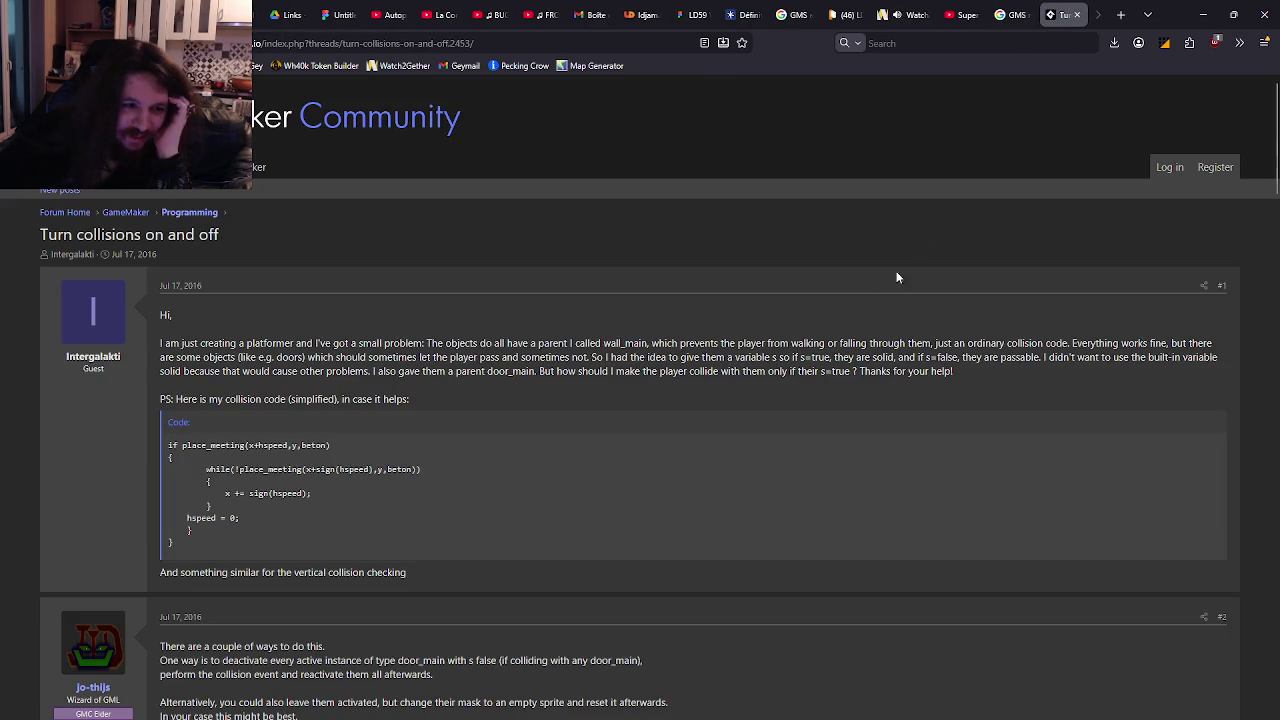
pyautogui.scroll(-3, 846, 310)
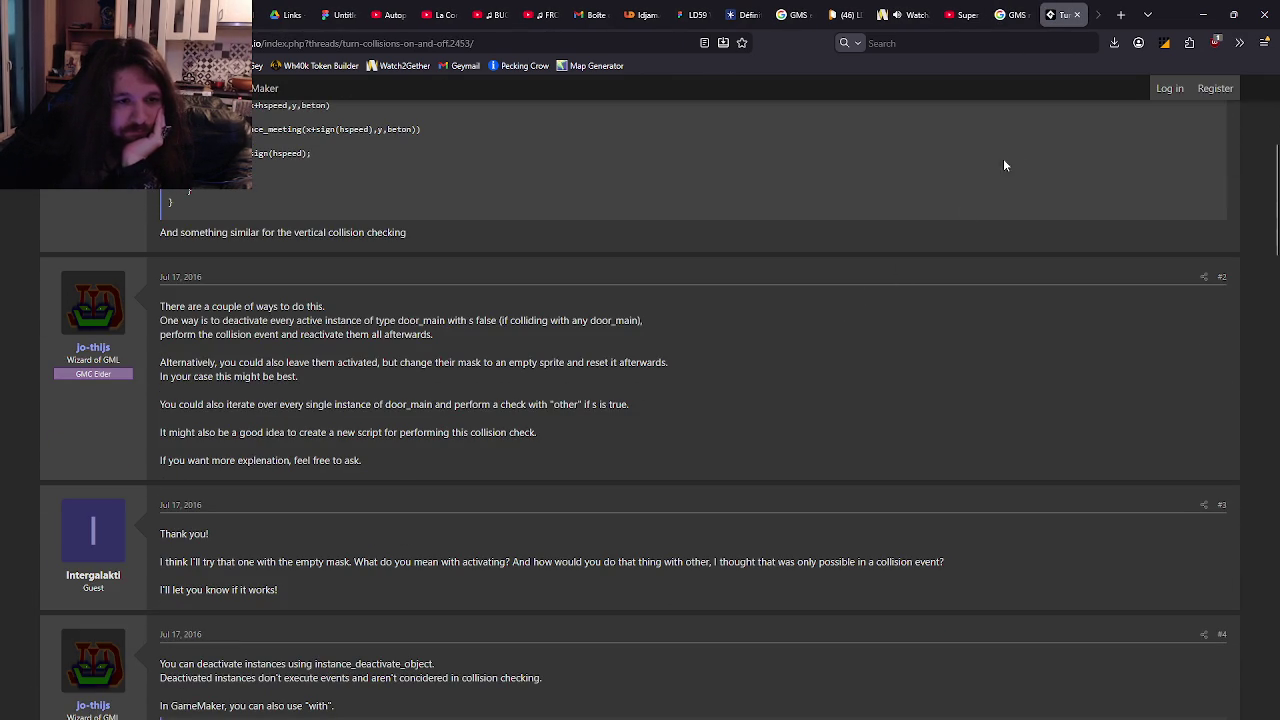
pyautogui.middleClick(1063, 19)
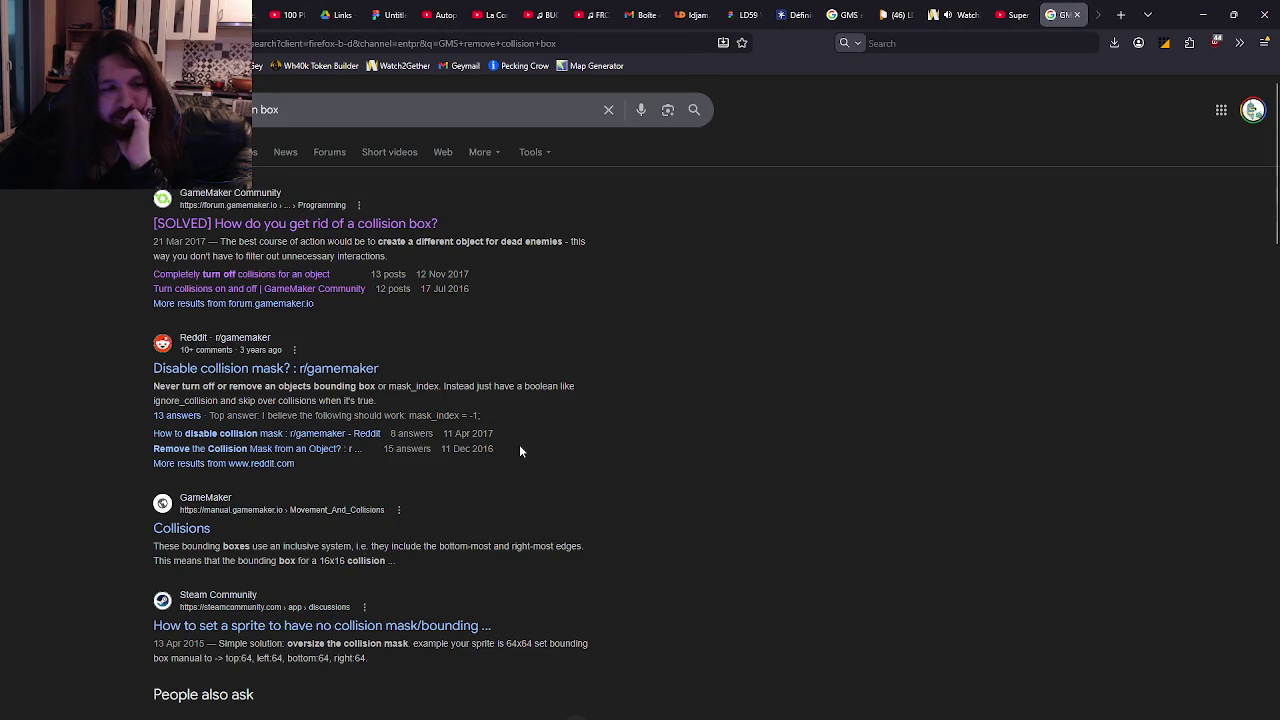
pyautogui.click(327, 433)
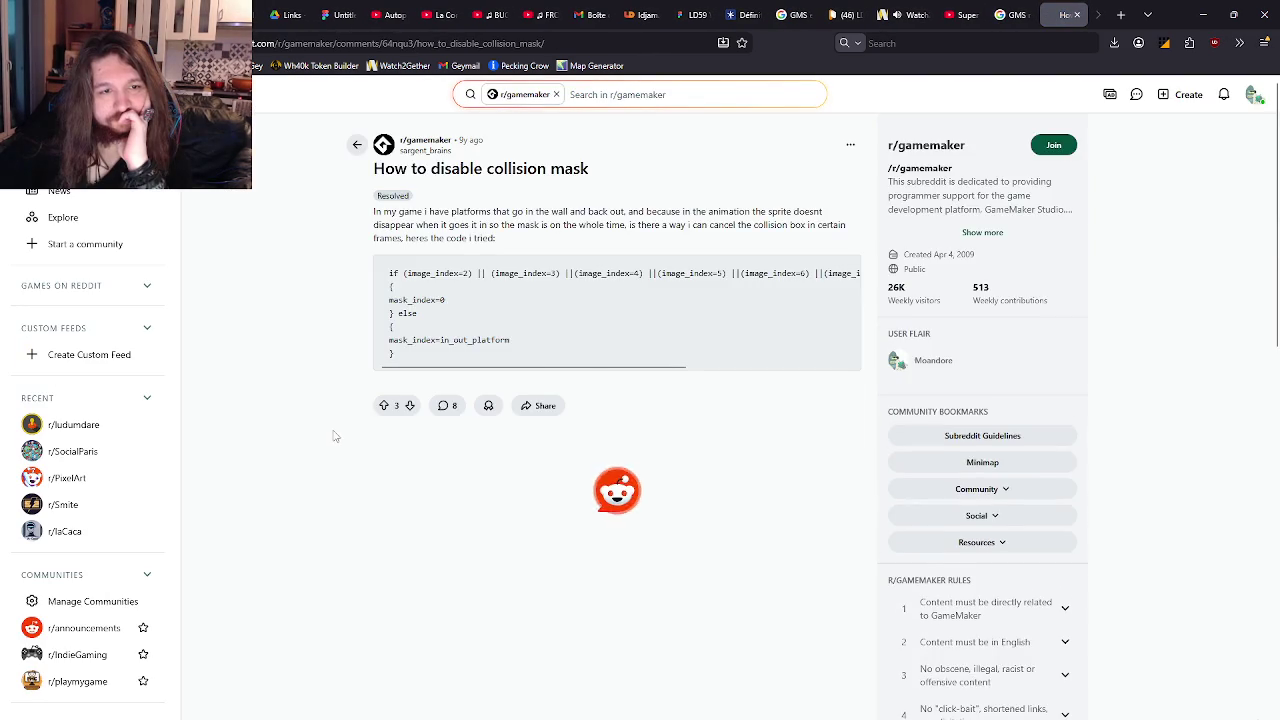
# Read the Reddit comments suggesting mask_index set to spr_empty, then close the thread.
pyautogui.scroll(-2, 335, 436)
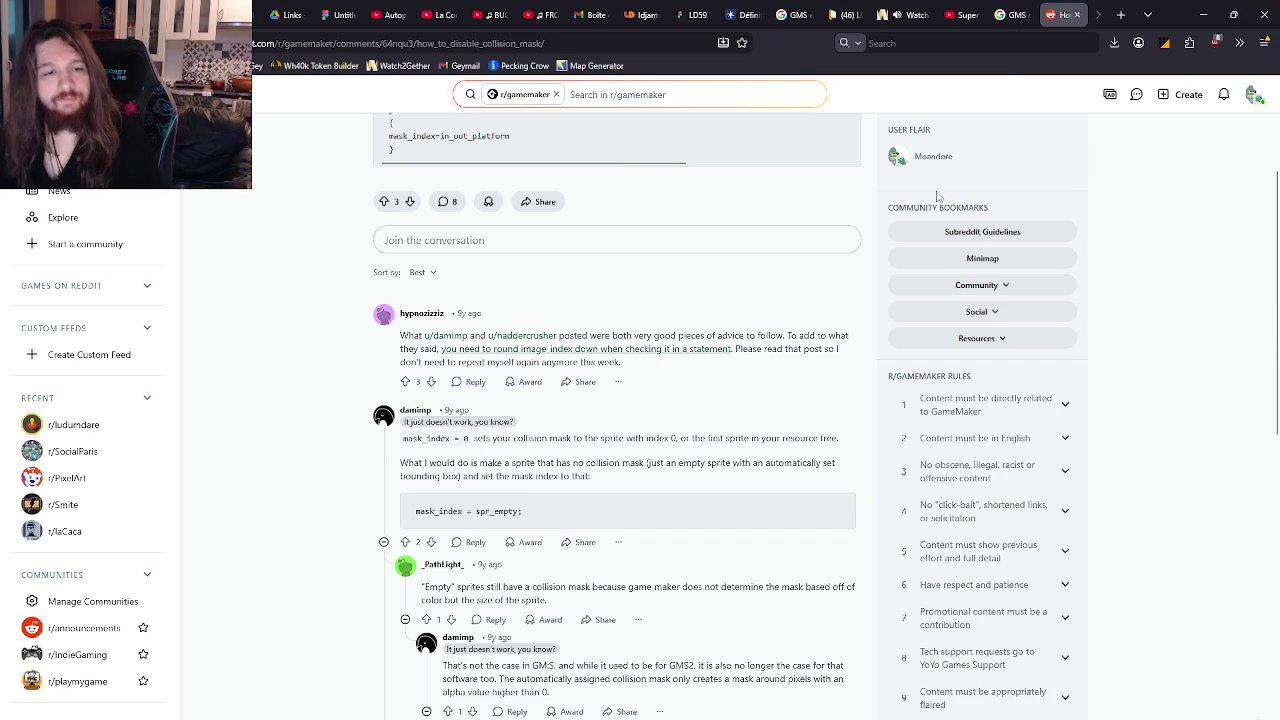
pyautogui.scroll(-1, 746, 497)
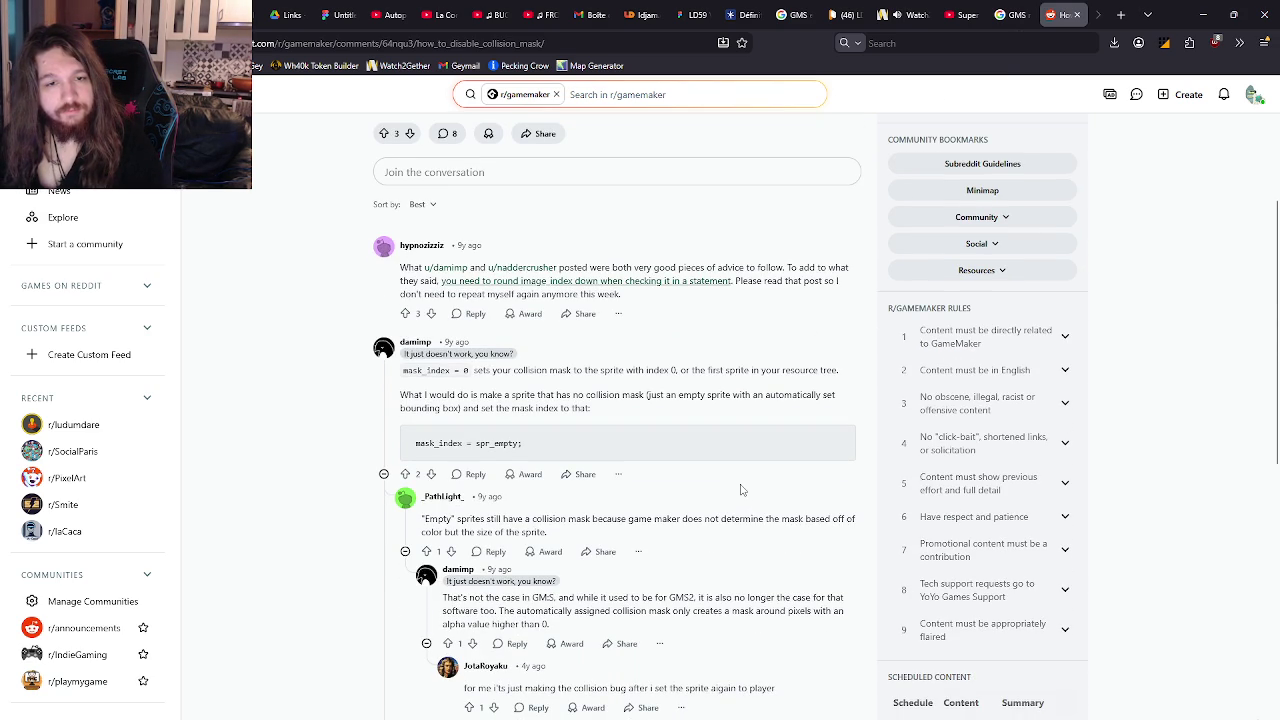
pyautogui.click(1070, 16)
# Return briefly to the shadow code, then open Discord and enlarge the spacesuit sketch image.
pyautogui.hotkey('alt', 'Tab')
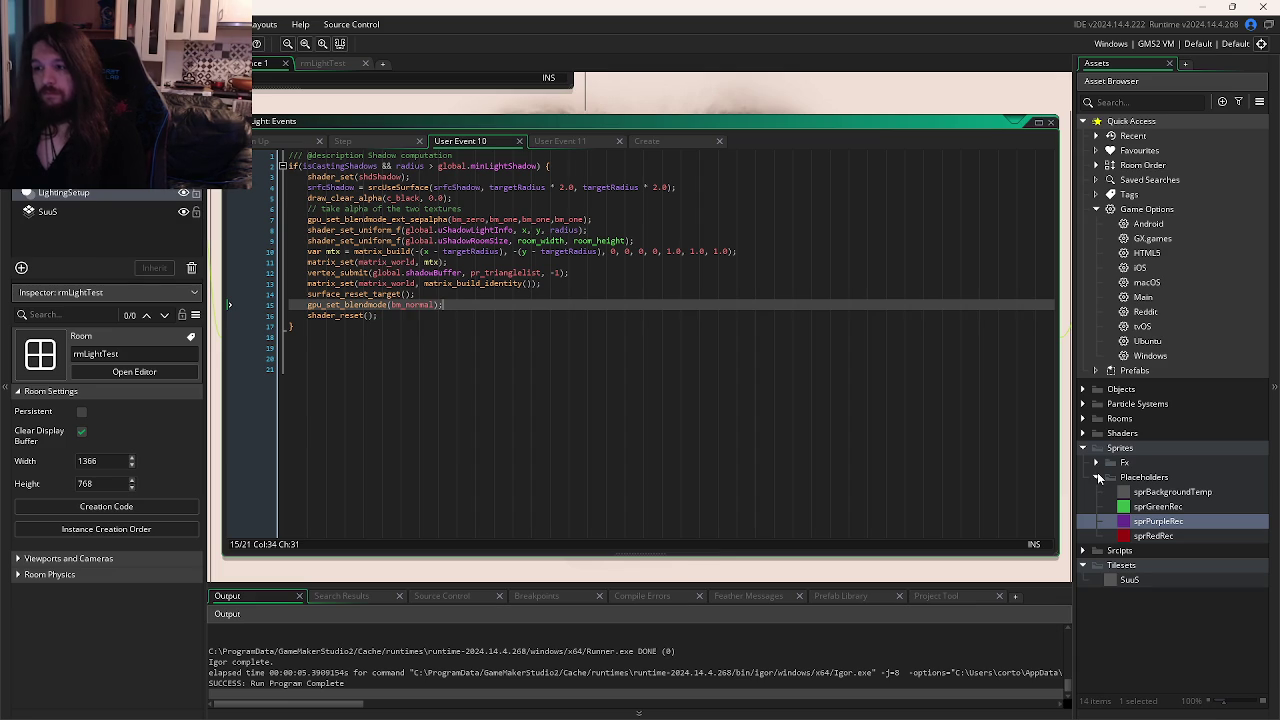
pyautogui.click(696, 451)
pyautogui.hotkey('alt', 'Tab')
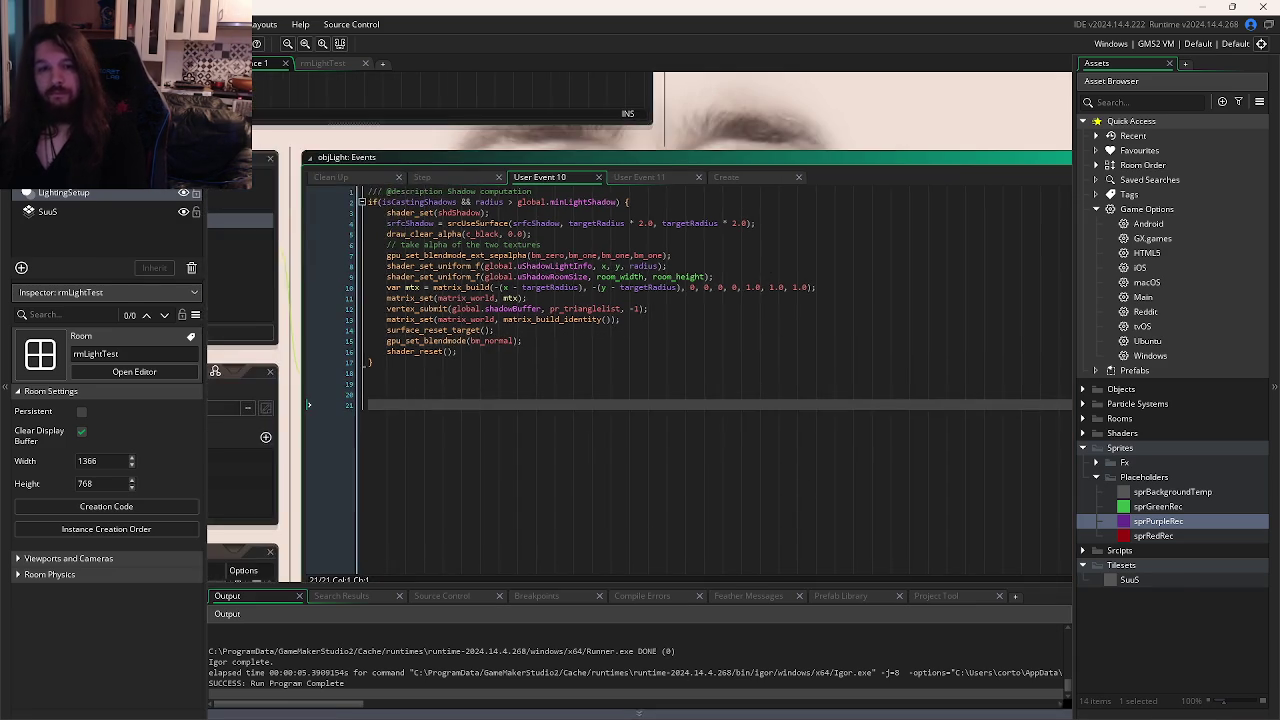
pyautogui.click(600, 400)
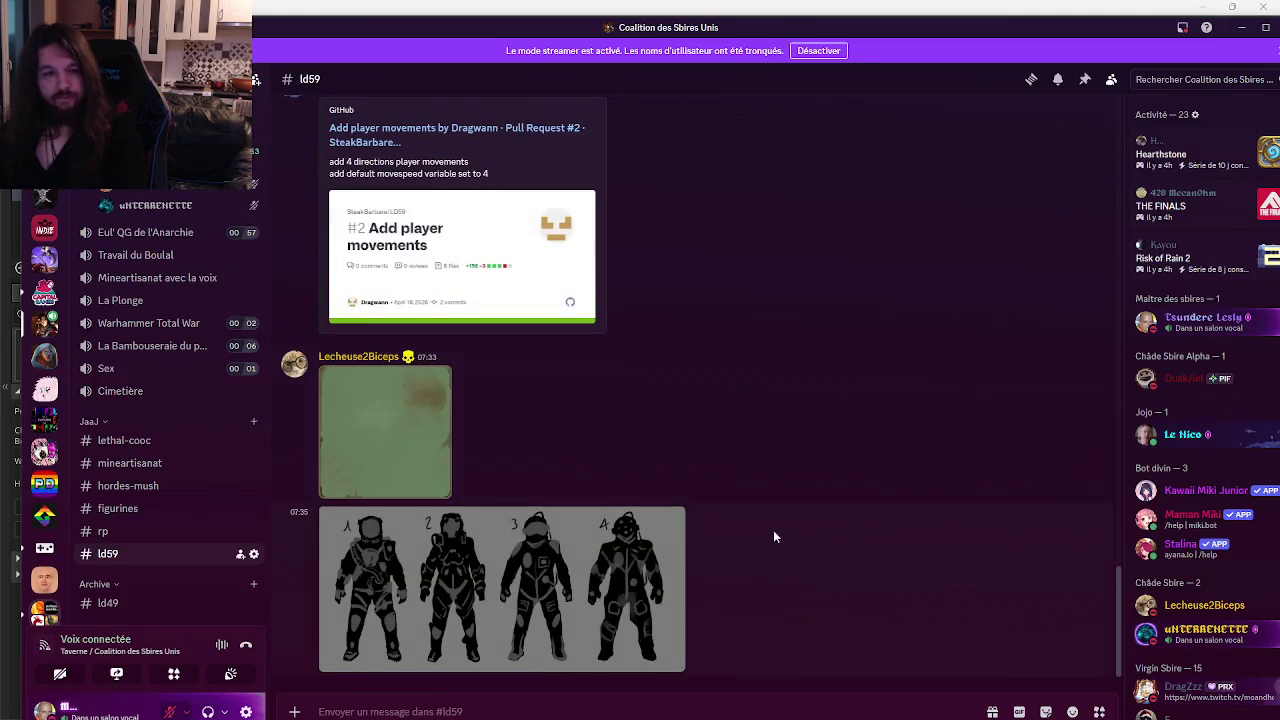
pyautogui.click(630, 601)
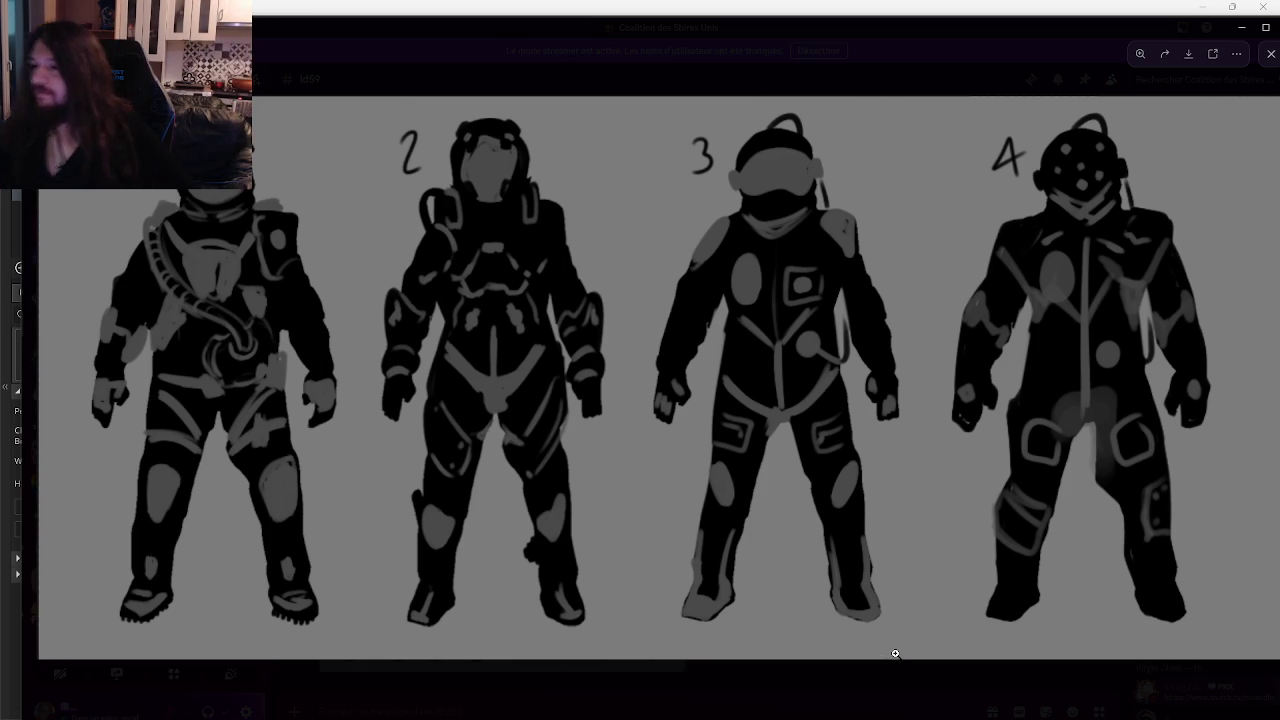
# Close the enlarged character-sketch viewer to return to the #ld59 chat.
pyautogui.click(893, 686)
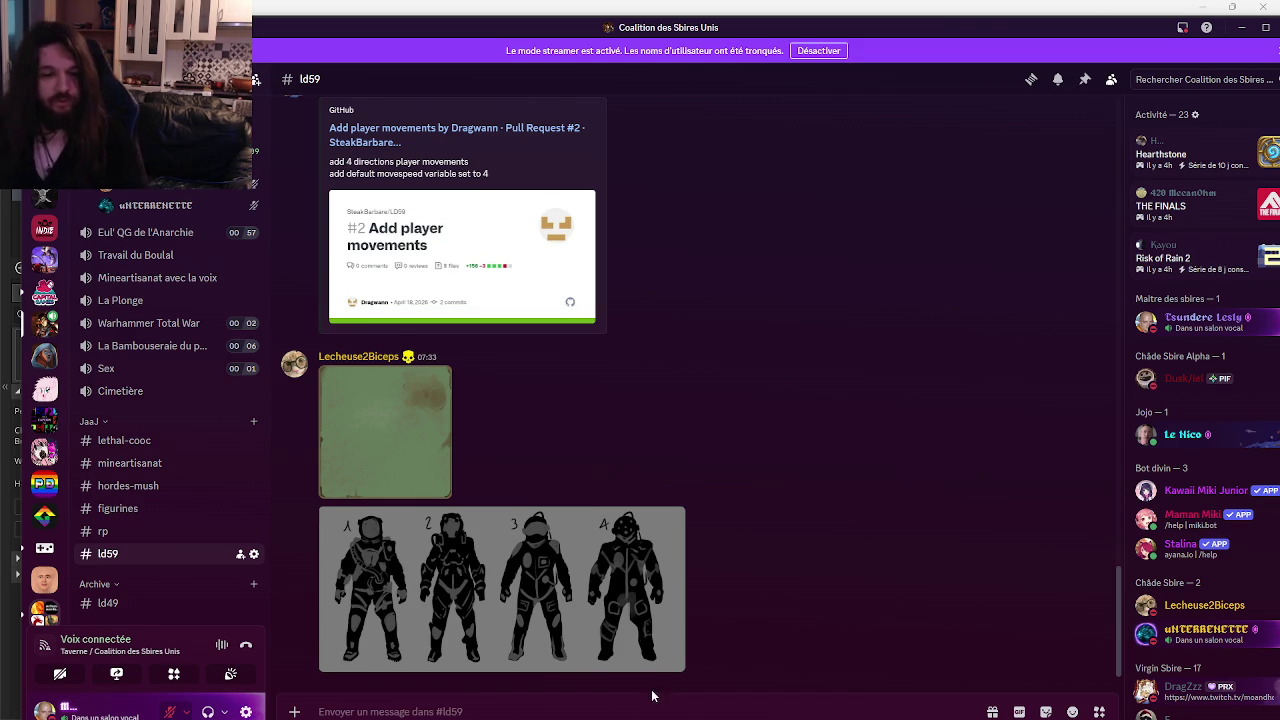
# Nudge the Discord window slightly upward by its title bar.
pyautogui.moveTo(746, 38); pyautogui.dragTo(744, 25)
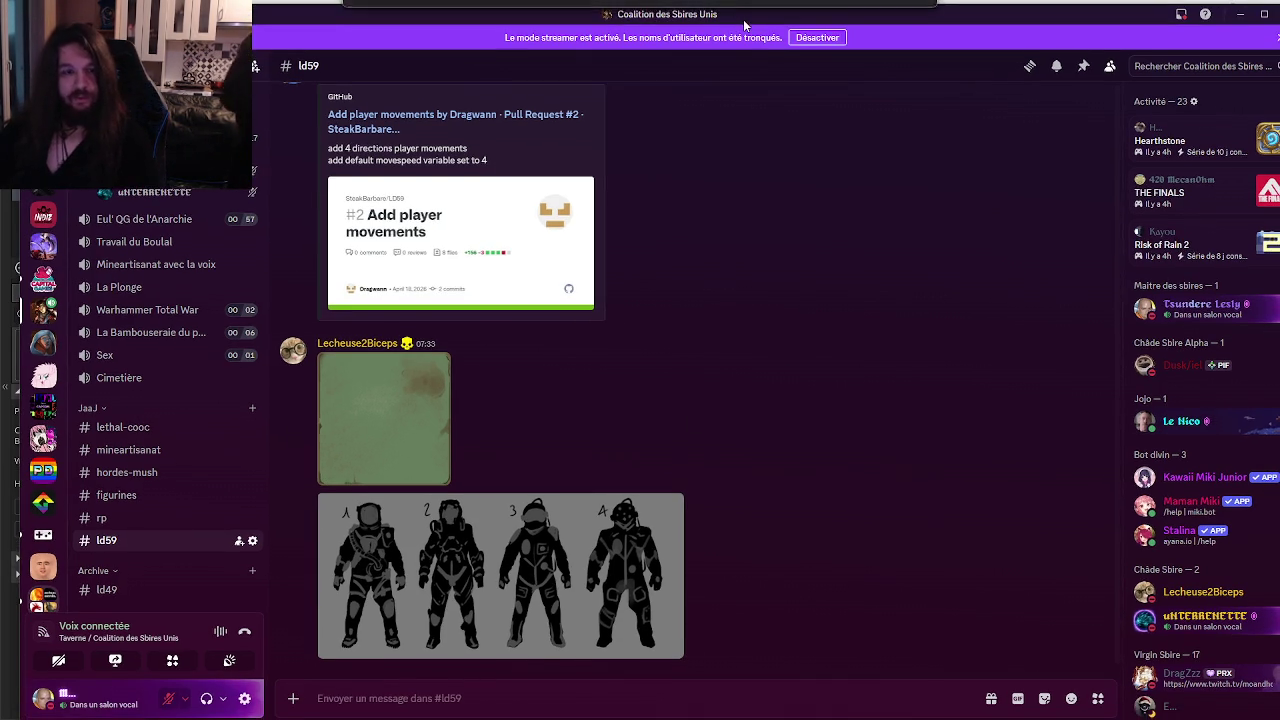
# Post 'Corps 1, Gants 2, Casque 4' and then a follow-up '+ Bottes 2' in #ld59.
pyautogui.write('Corps 1')
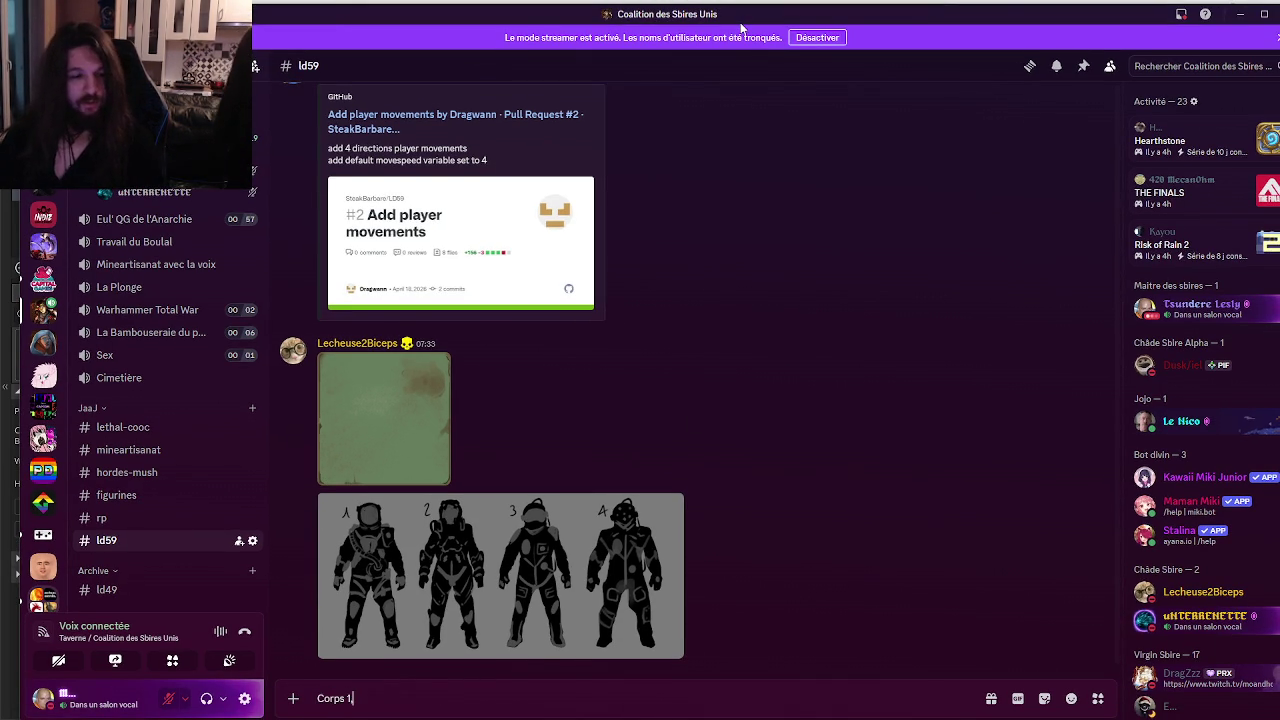
pyautogui.write(', Gants 2')
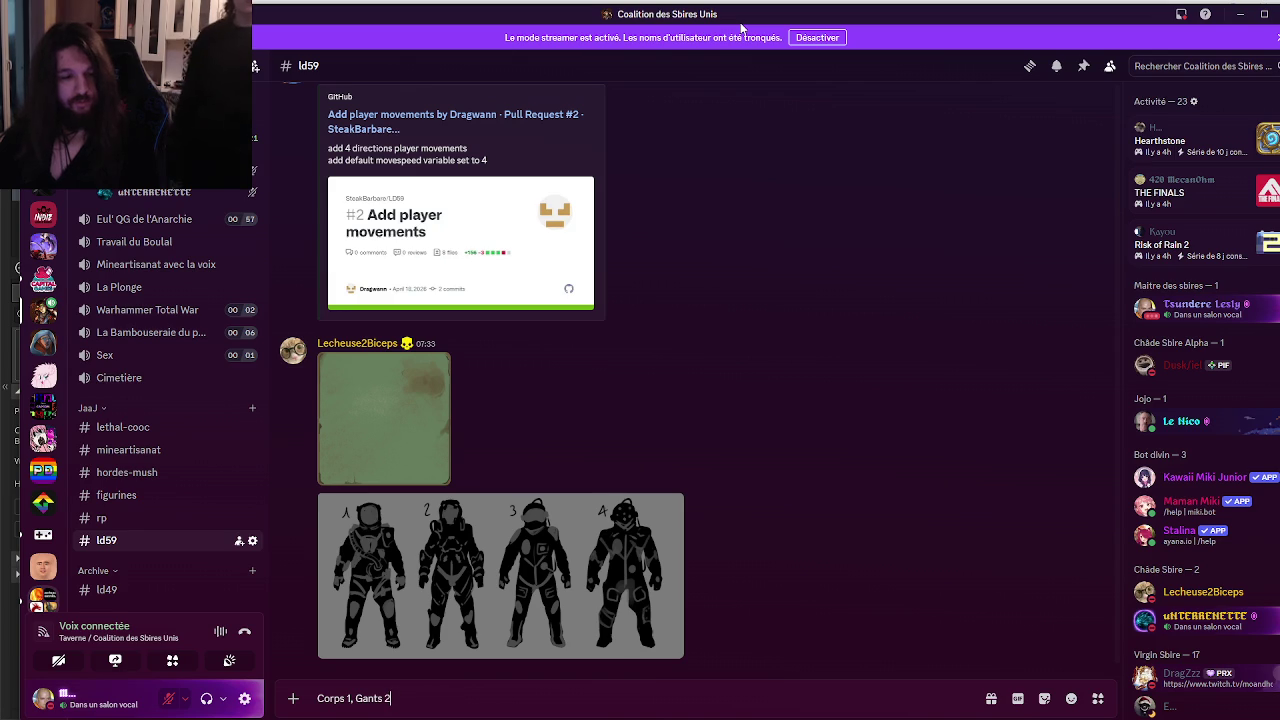
pyautogui.write(', Casque 4')
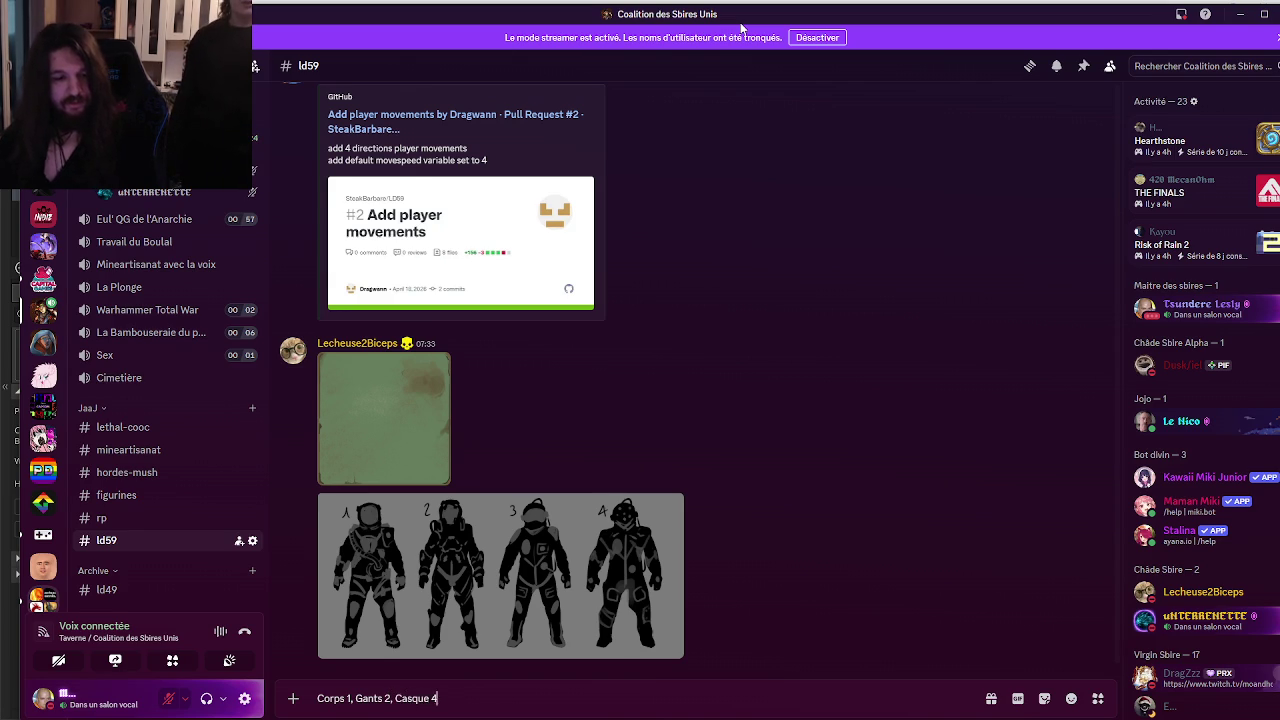
pyautogui.press('Return')
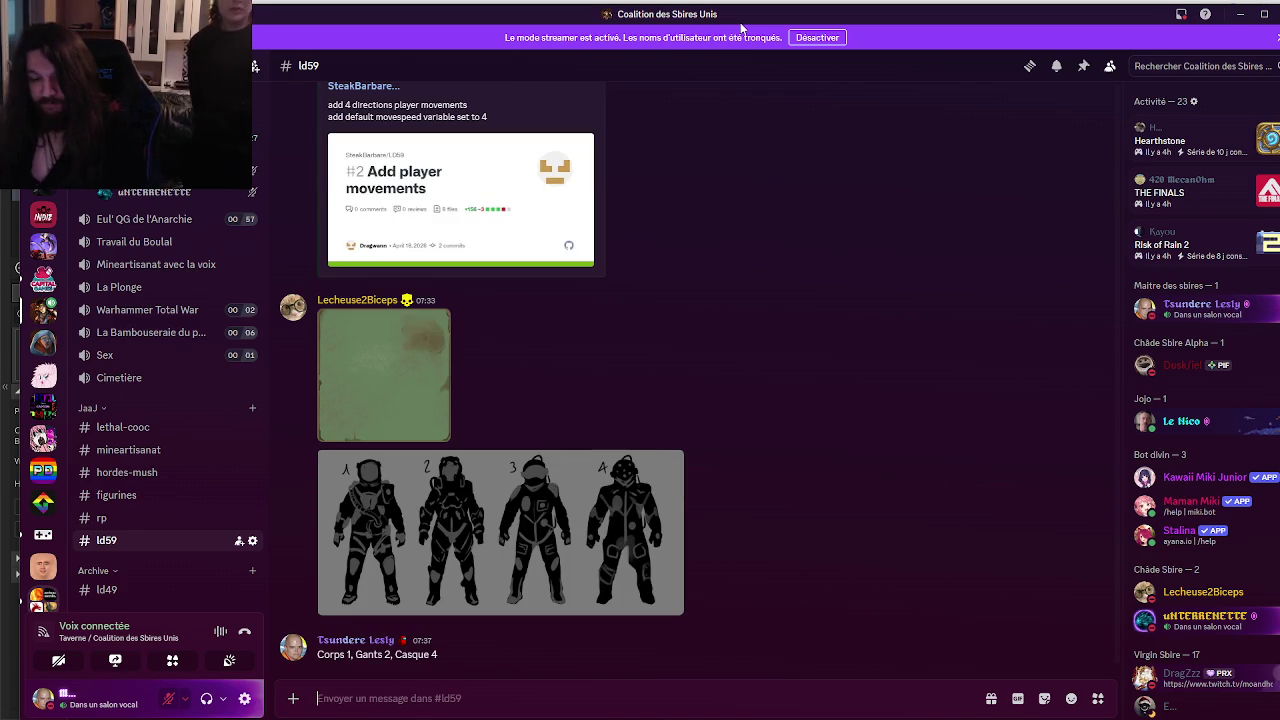
pyautogui.write('+ B')
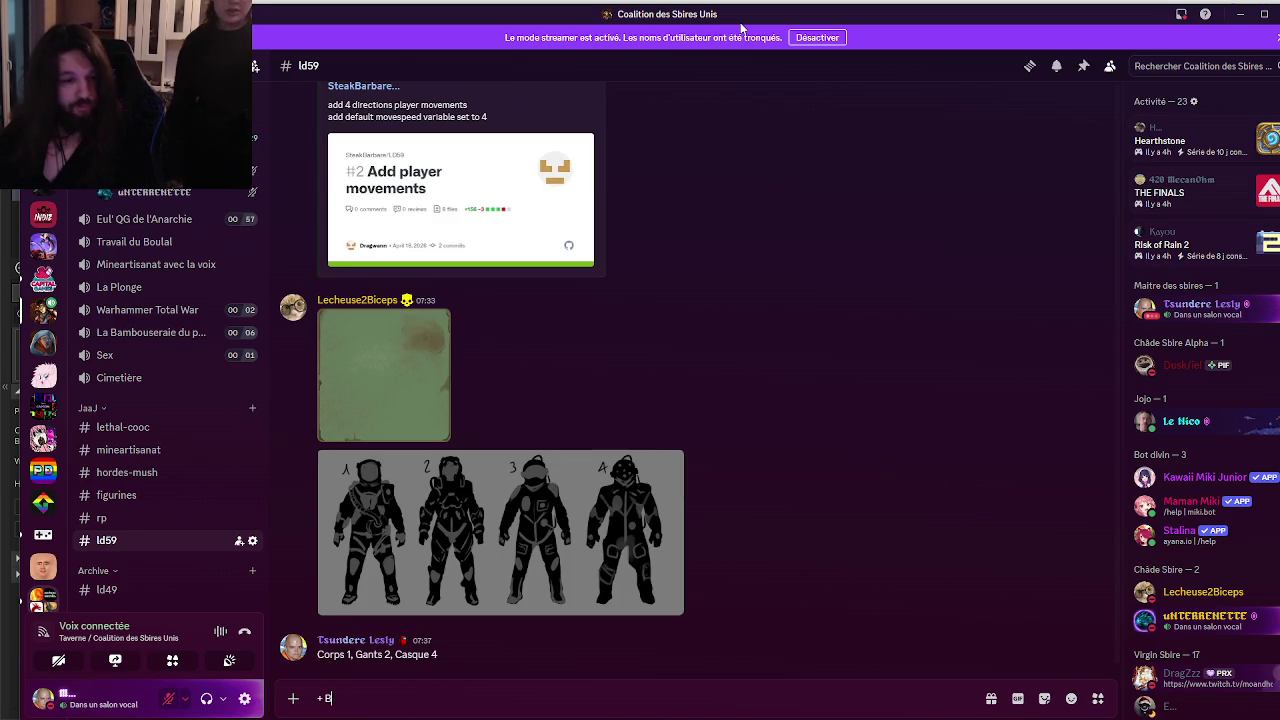
pyautogui.write('ottes 2')
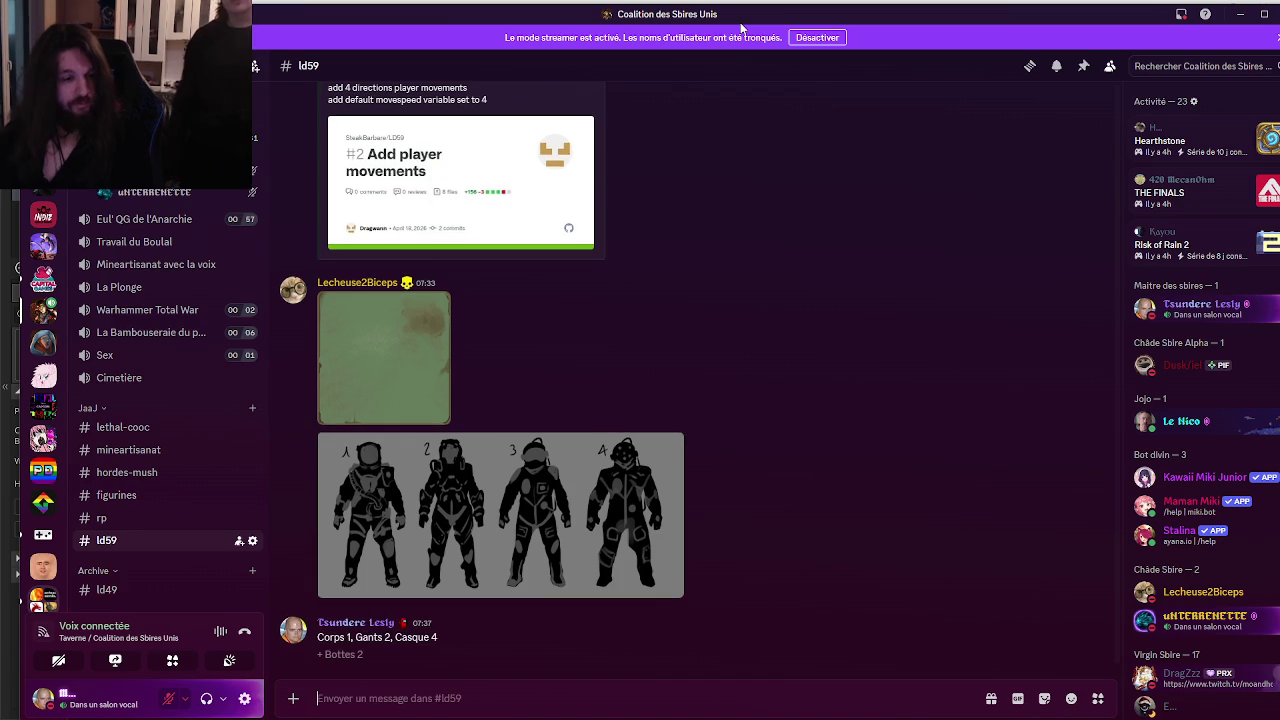
pyautogui.press('Return')
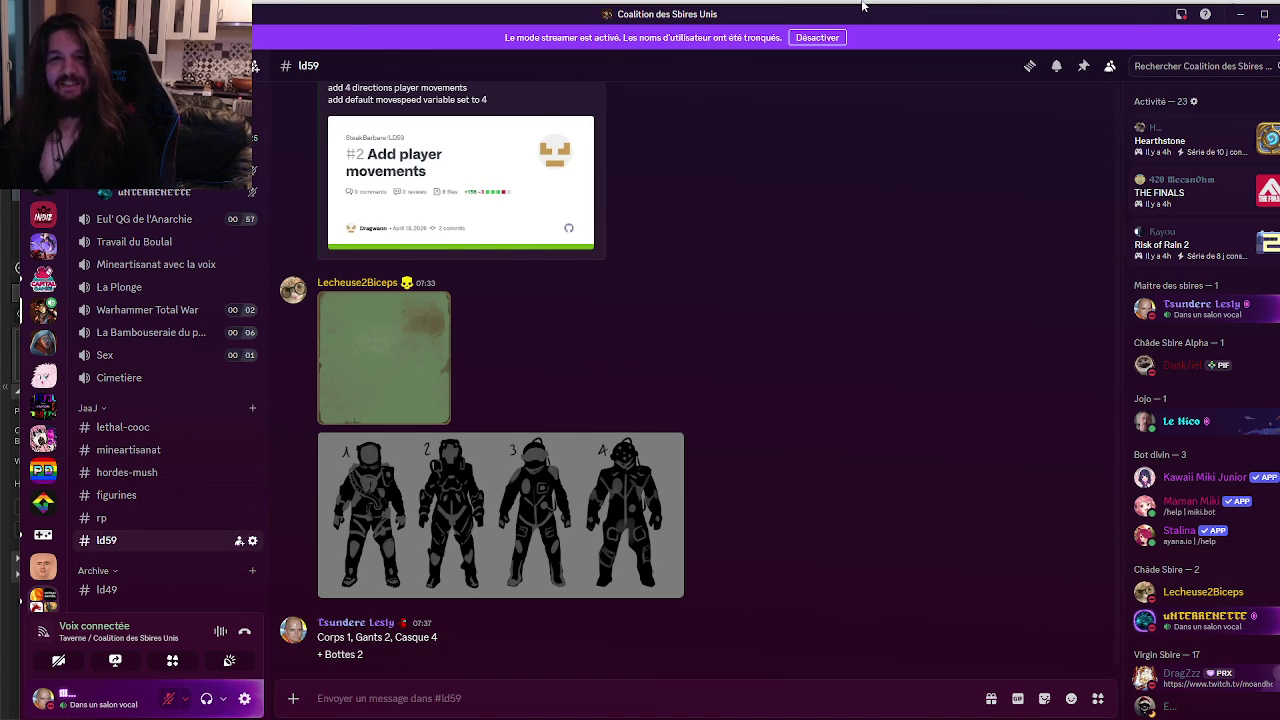
# Switch from Discord back to the GameMaker IDE with Alt+Tab.
pyautogui.hotkey('alt', 'Tab')
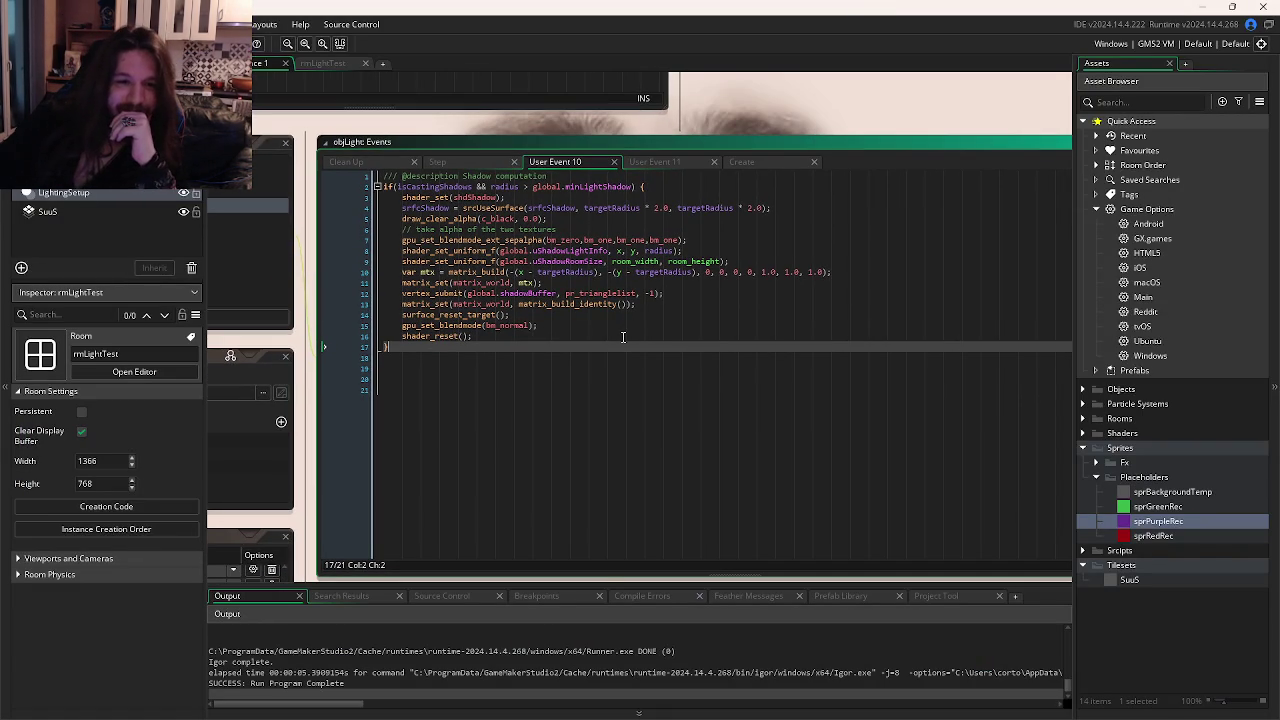
# Rerun the light-test game from the vertex_submit shadow code, then open the Placeholders folder's context menu.
pyautogui.moveTo(615, 304)
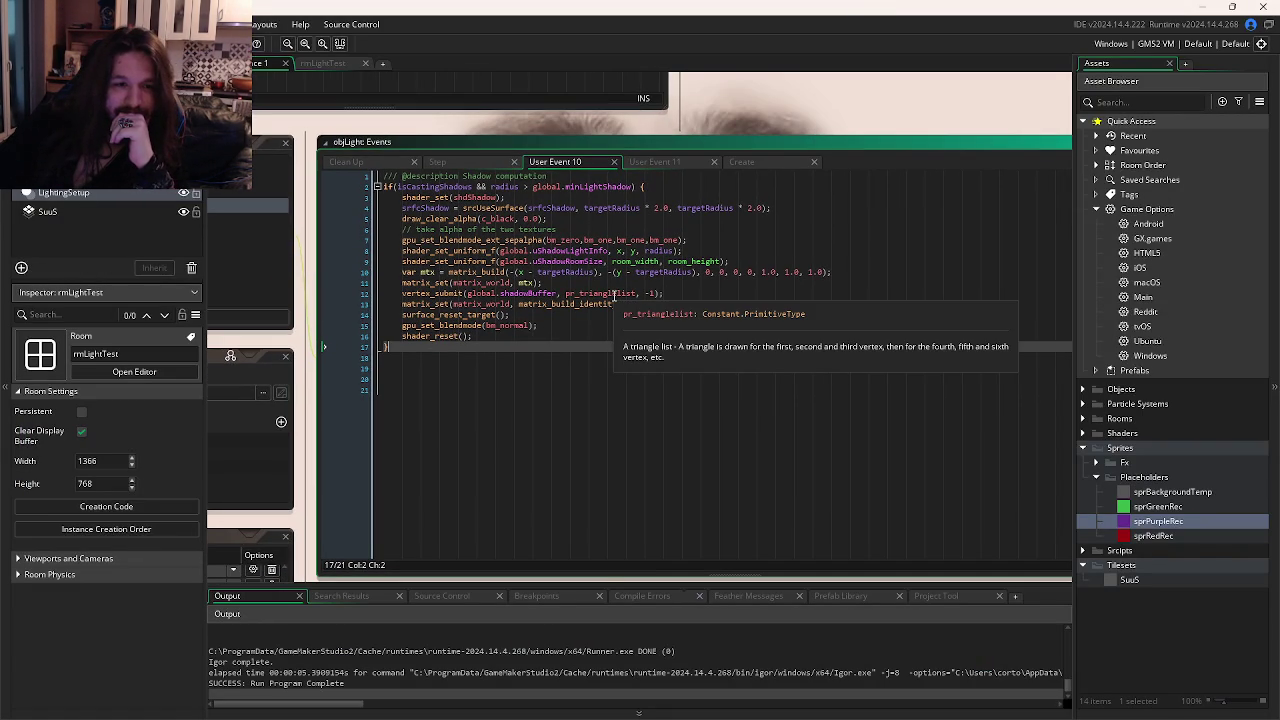
pyautogui.moveTo(537, 295)
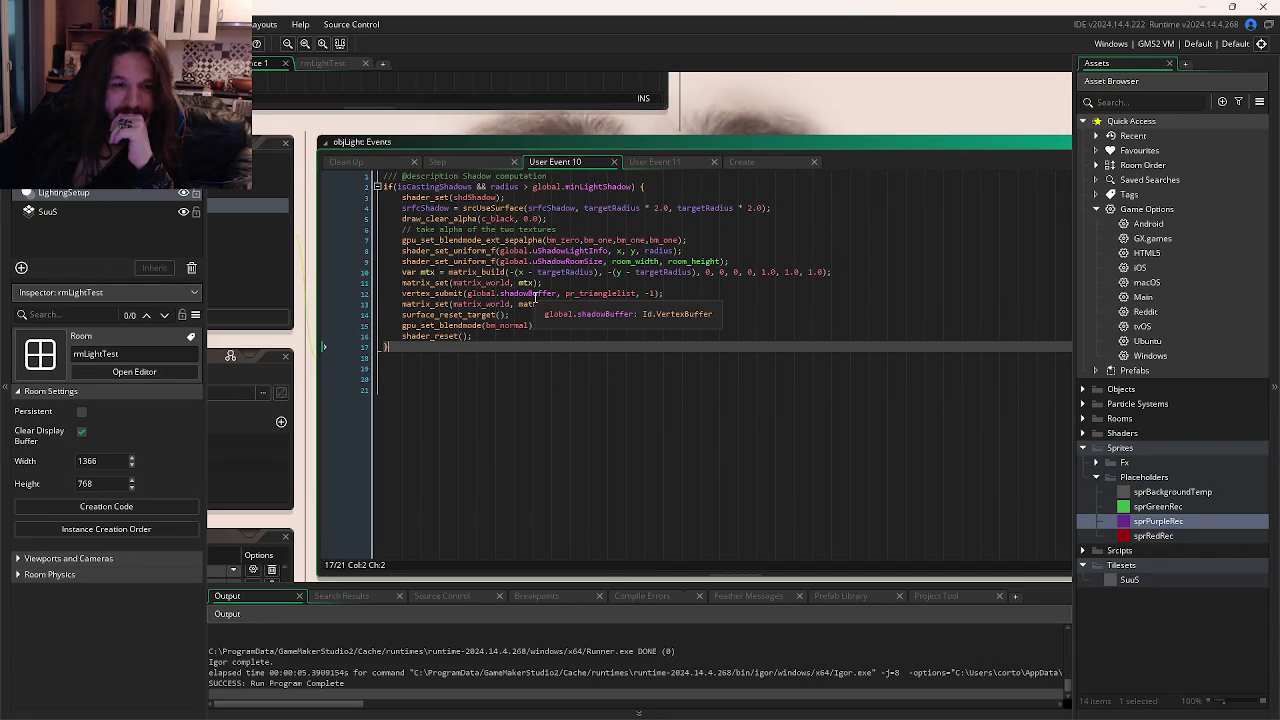
pyautogui.click(690, 296)
pyautogui.press('F5')
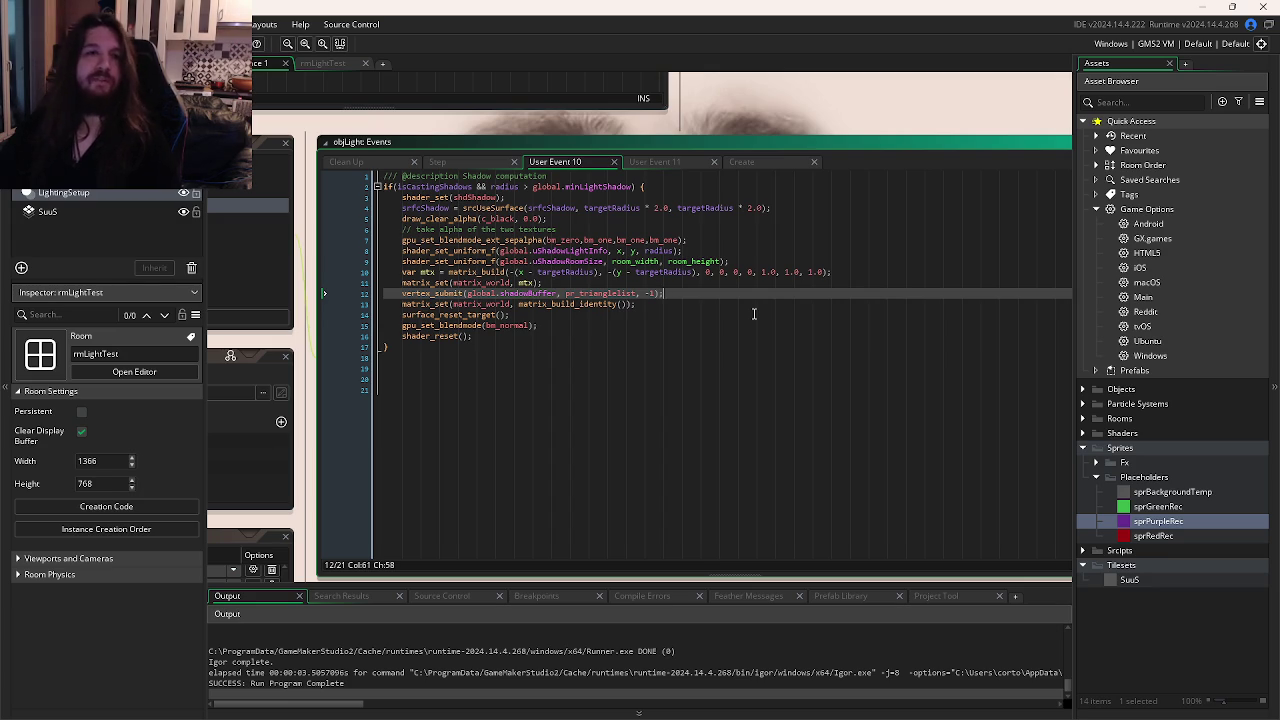
pyautogui.rightClick(1146, 479)
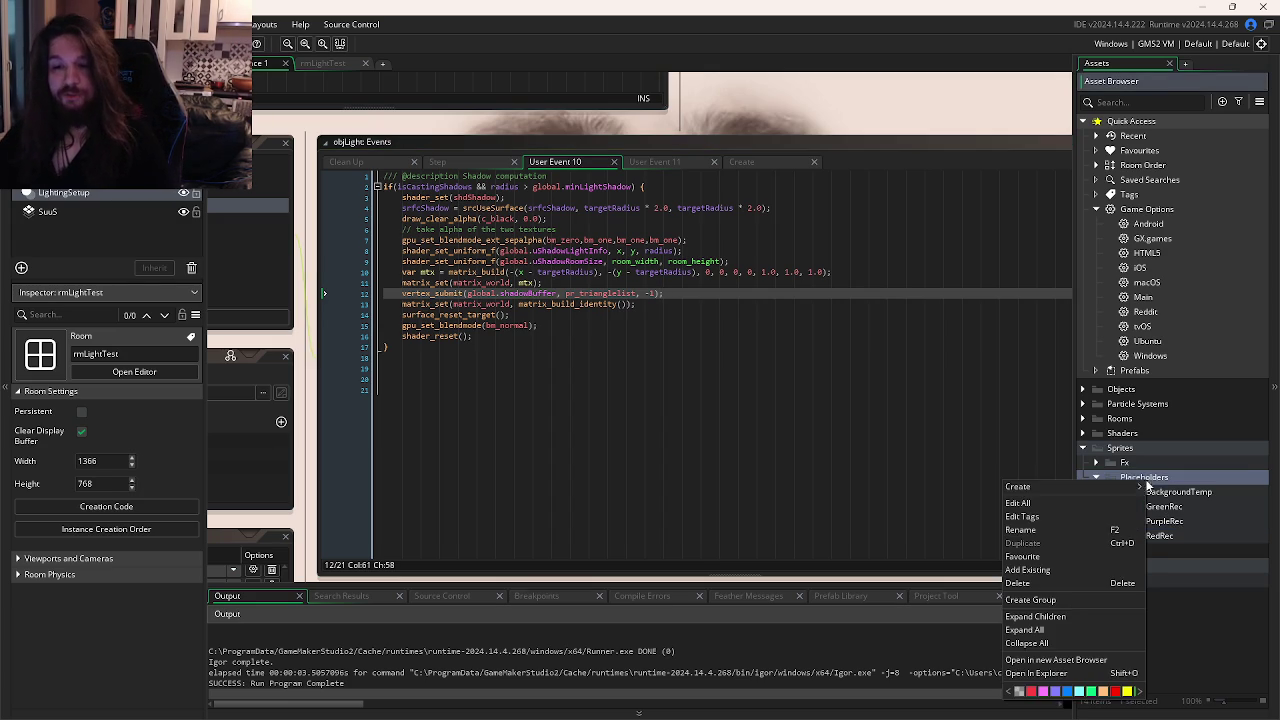
# Try creating a new Placeholders sprite named sprEmpty, dismissing the name-already-in-use error.
pyautogui.moveTo(1090, 487)
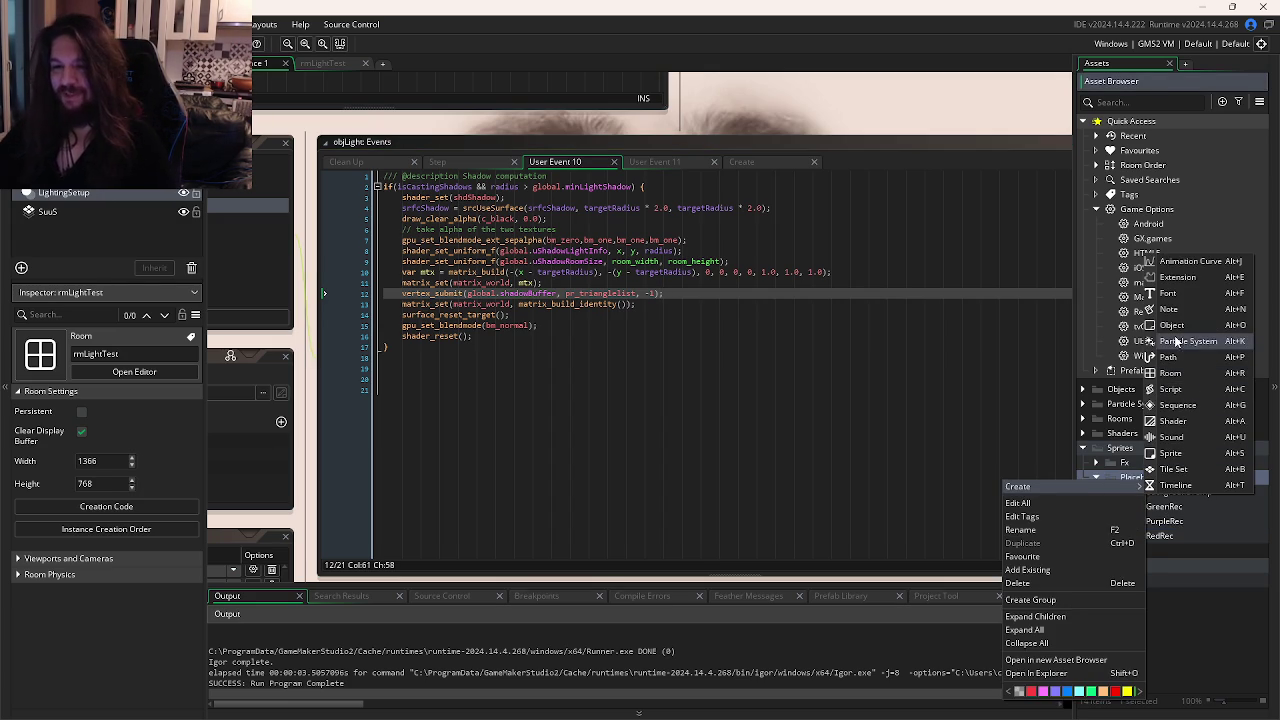
pyautogui.click(1170, 453)
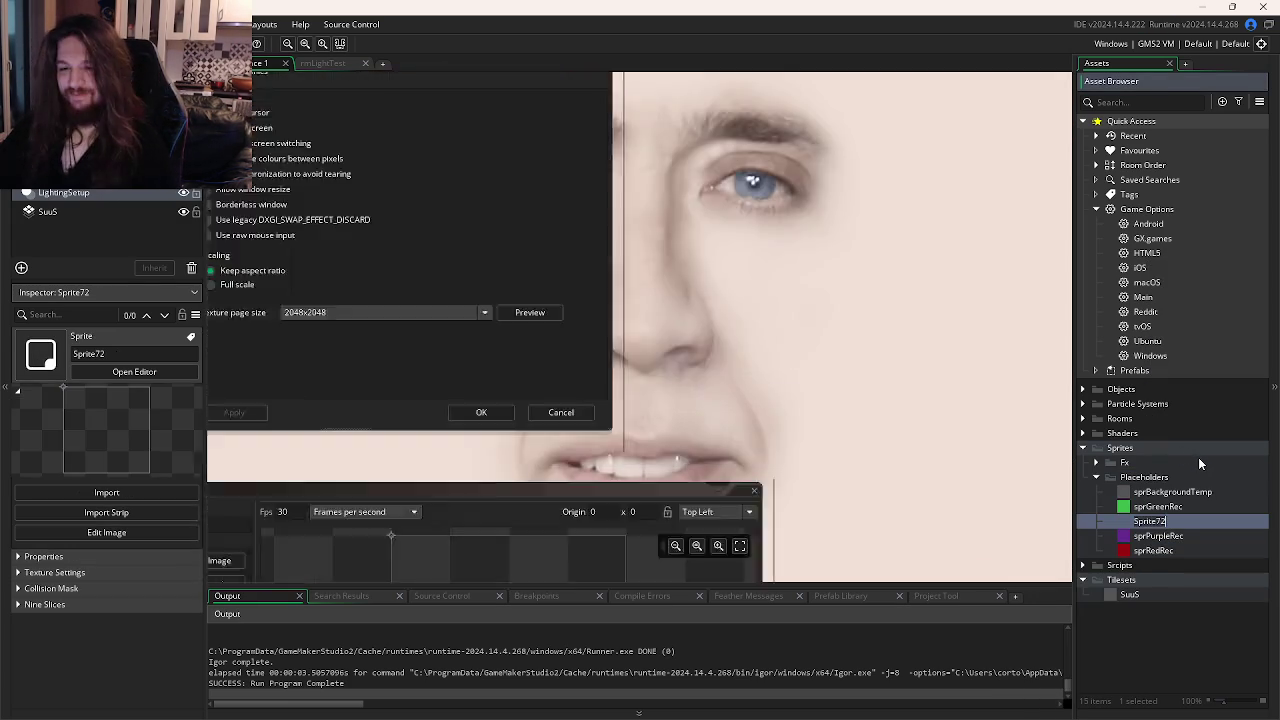
pyautogui.write('prEmpty')
pyautogui.press('Return')
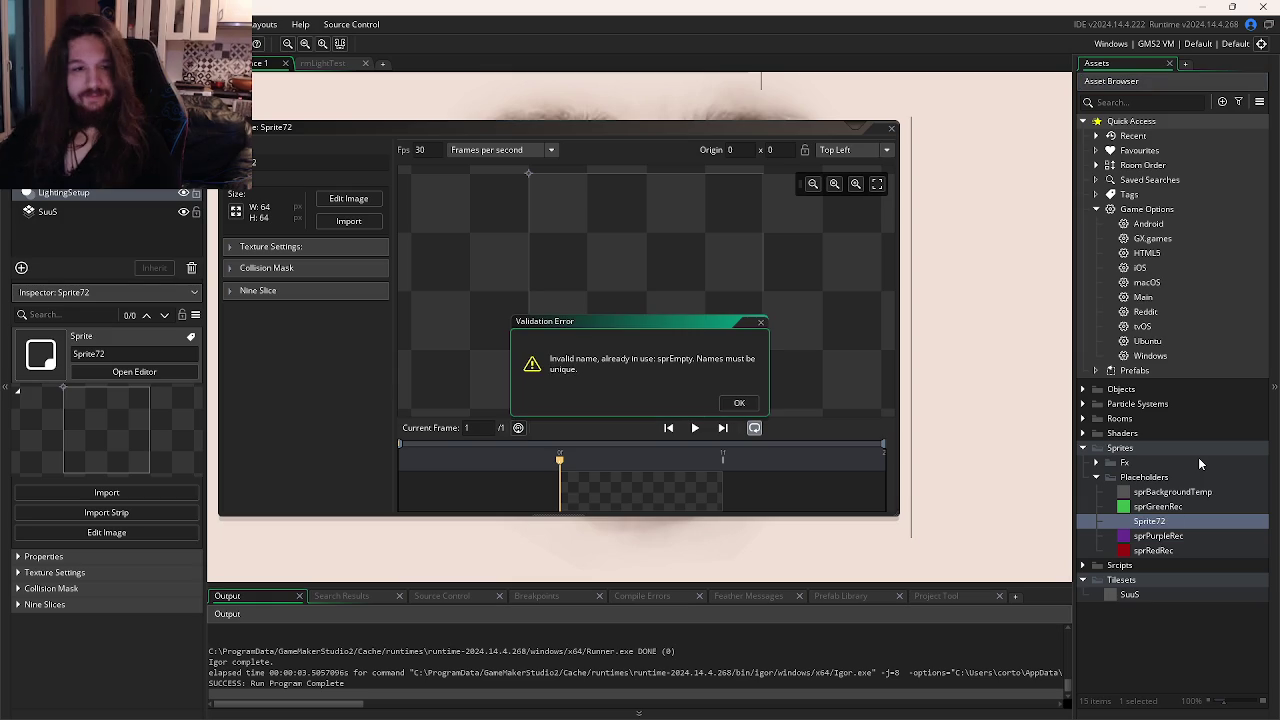
pyautogui.click(739, 402)
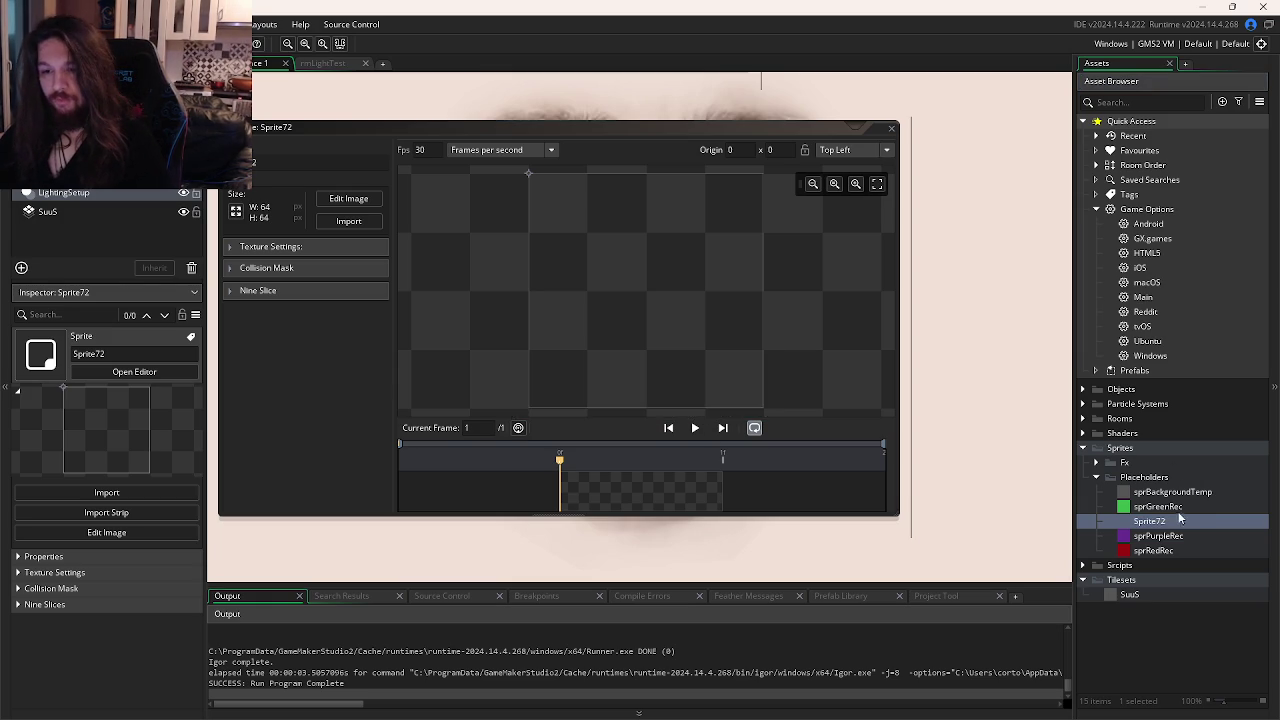
# Drag the existing sprEmpty from the Fx sprites into the Placeholders folder.
pyautogui.click(1095, 463)
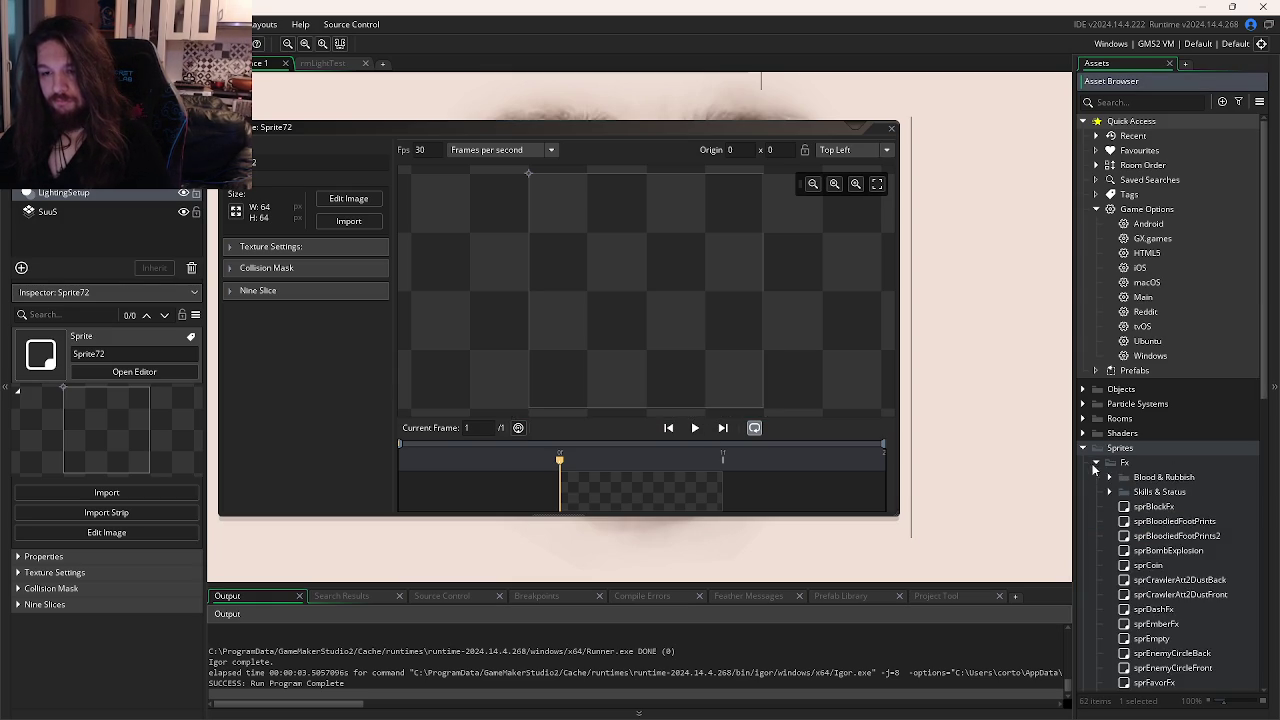
pyautogui.scroll(-3, 1140, 510)
pyautogui.scroll(-9, 1160, 535)
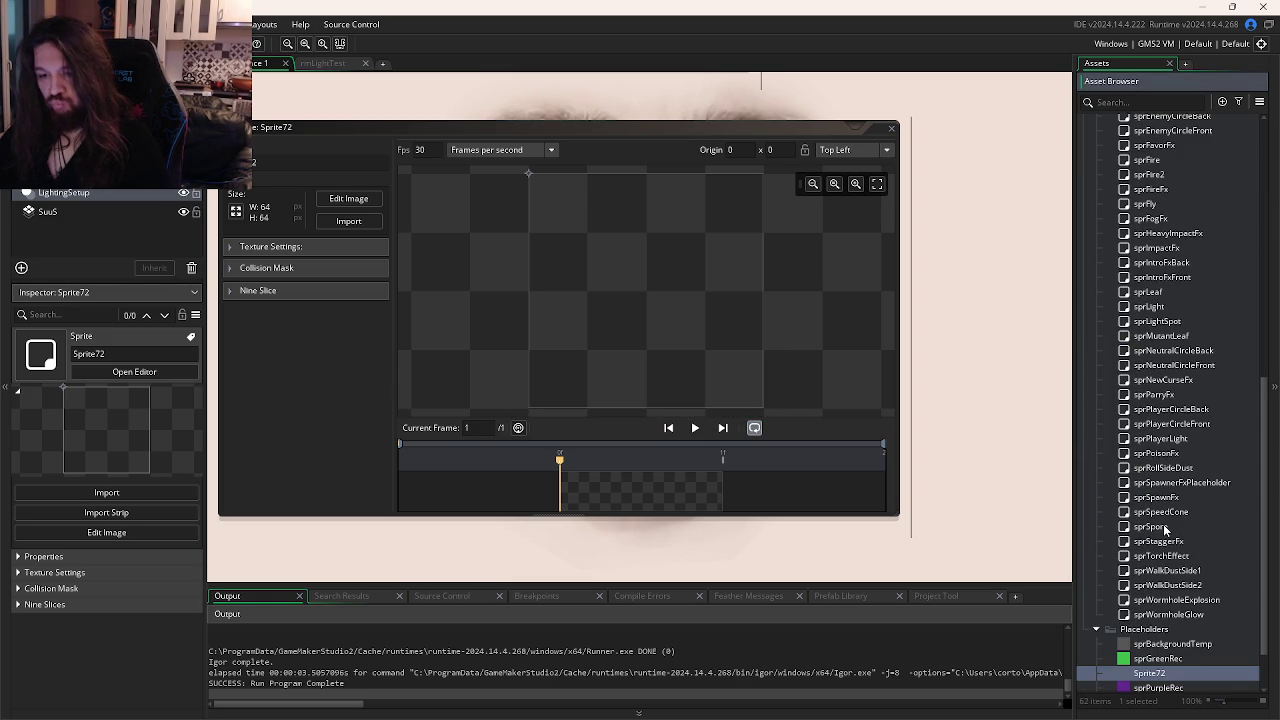
pyautogui.scroll(5, 1165, 530)
pyautogui.moveTo(1168, 318); pyautogui.dragTo(1165, 605)
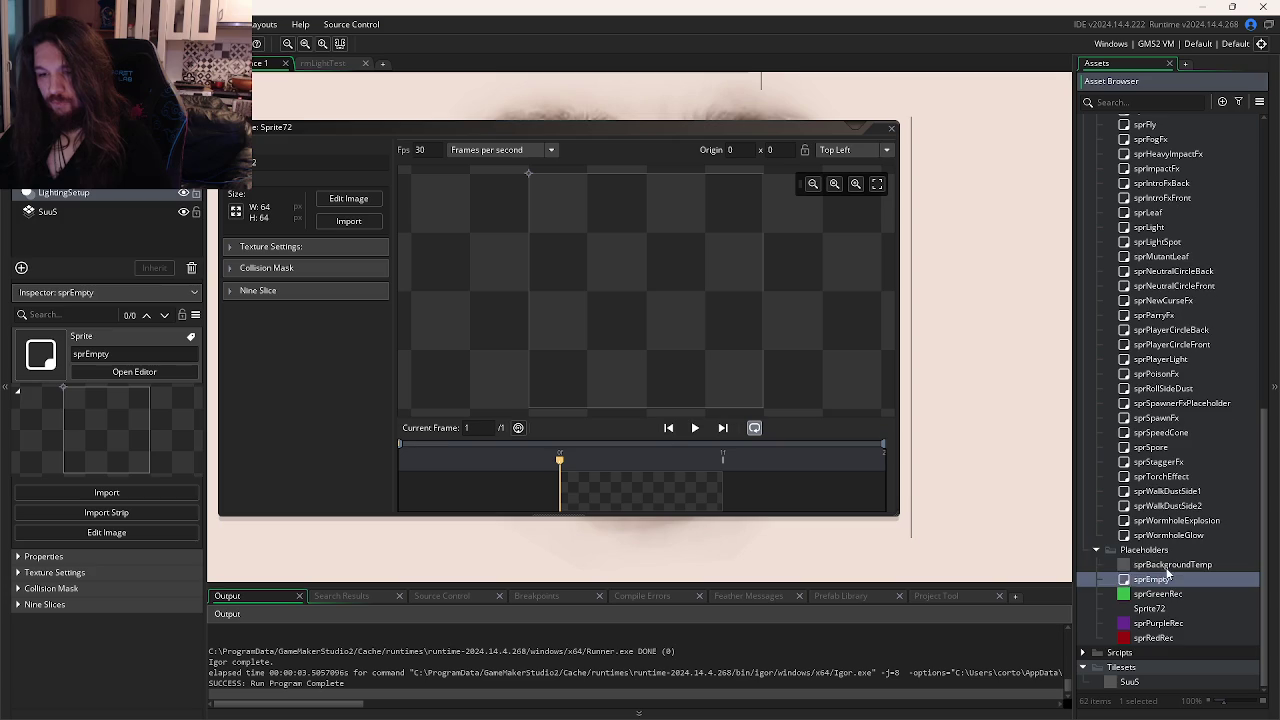
# Delete the leftover Sprite72 sprite and confirm the prompt.
pyautogui.click(1165, 608)
pyautogui.press('Delete')
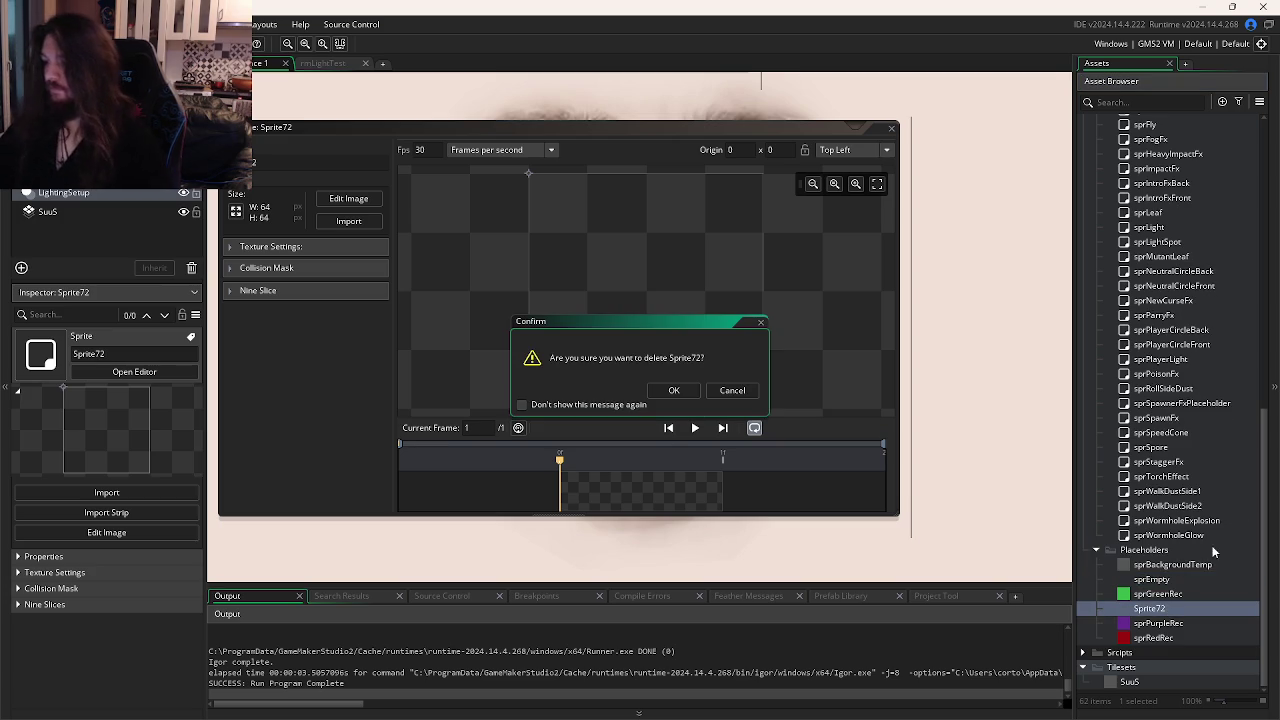
pyautogui.press('Return')
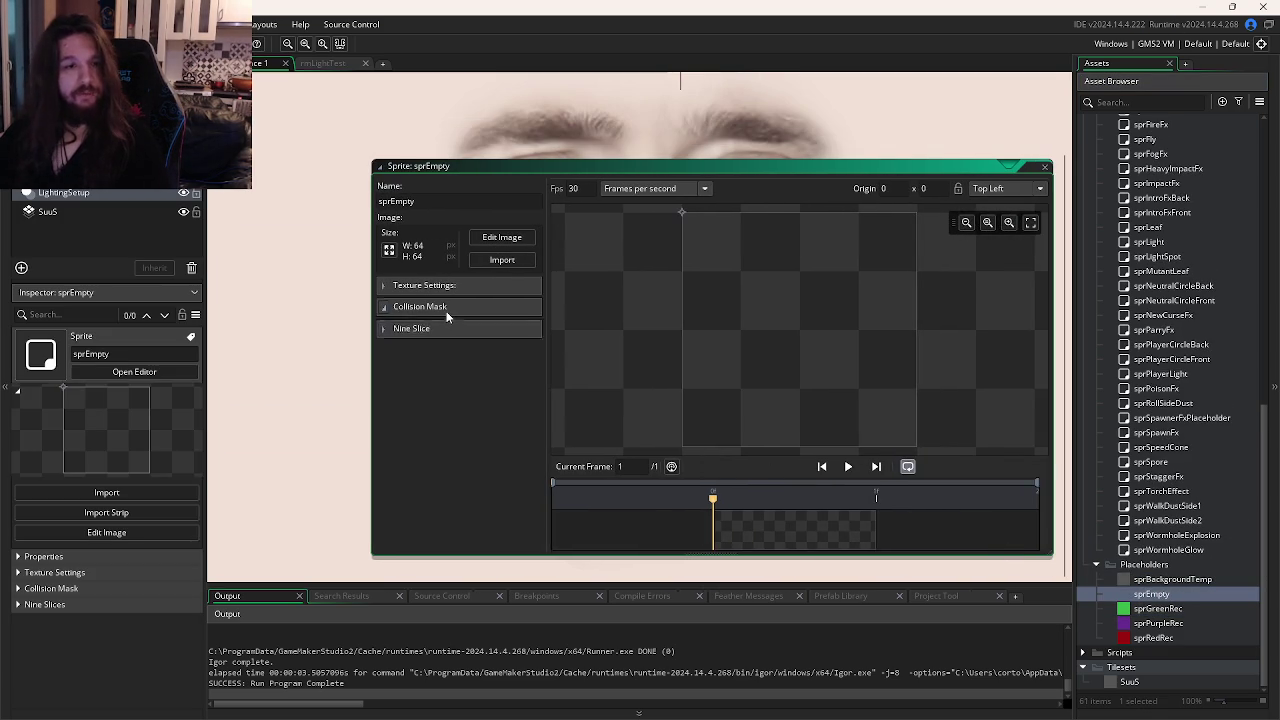
# Check sprEmpty's collision mask settings, then jump back to the sprPurpleRec editor via the workspace overview.
pyautogui.click(443, 307)
pyautogui.click(443, 308)
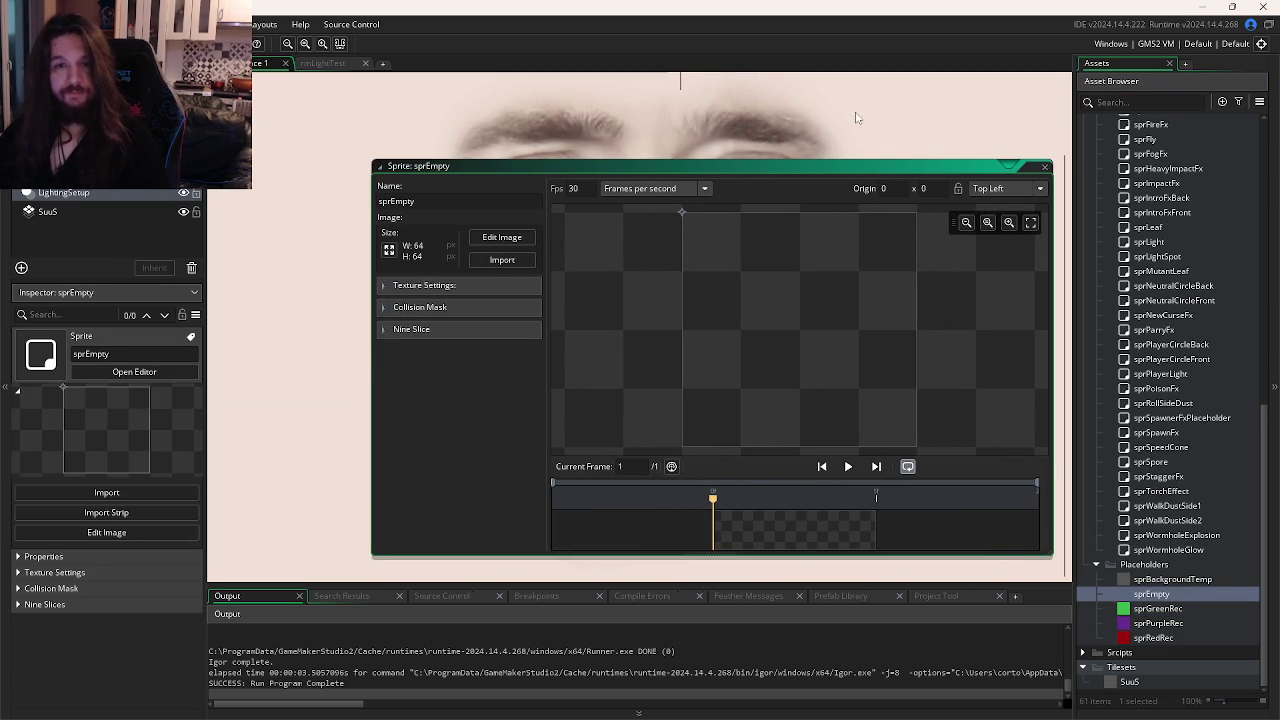
pyautogui.moveTo(851, 113); pyautogui.dragTo(807, 121)
pyautogui.click(422, 210)
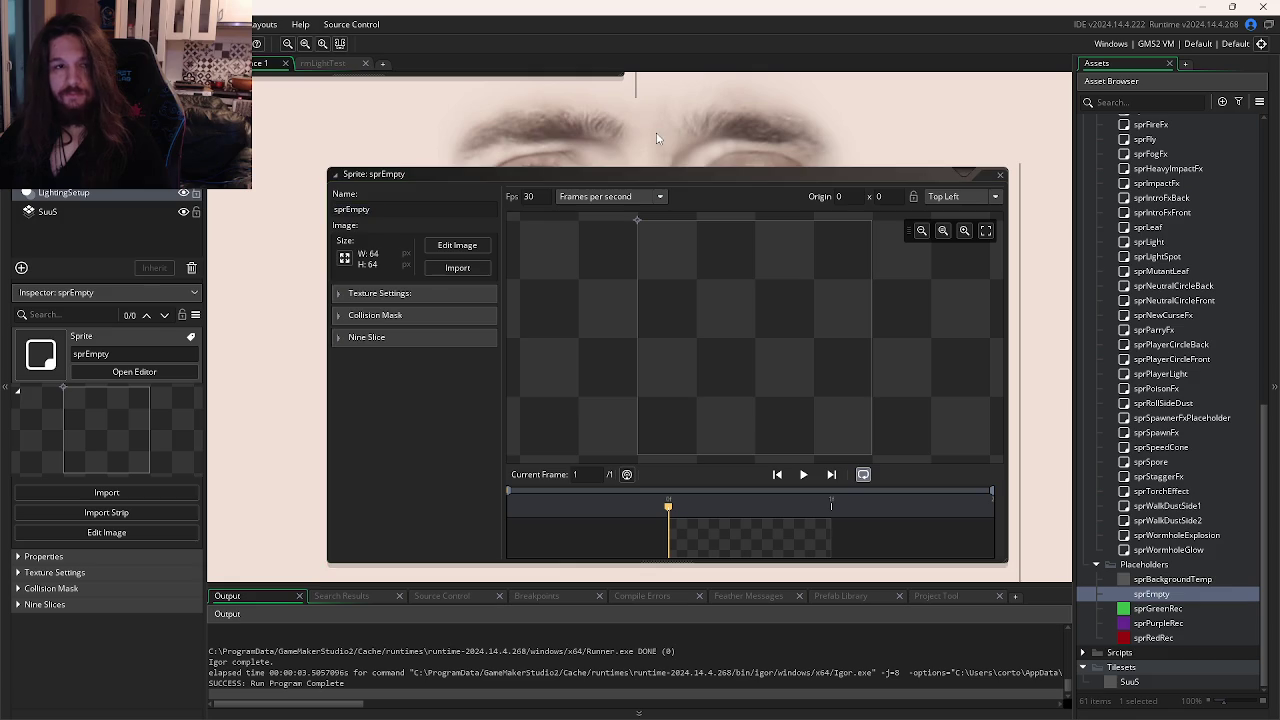
pyautogui.hotkey('ctrl', 'Tab')
pyautogui.hotkey('ctrl', 'Tab')
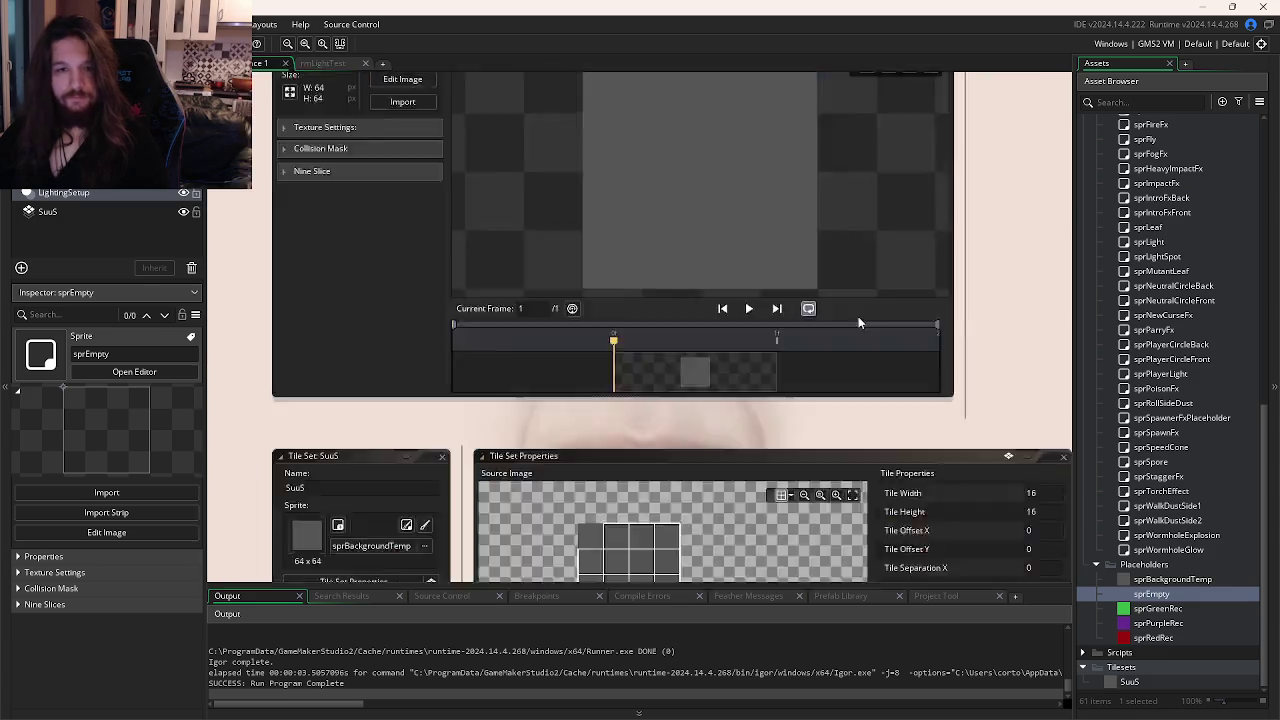
# Collapse the Fx sprites and expand the Objects folder in the asset list, peeking into Core.
pyautogui.scroll(4, 1137, 347)
pyautogui.scroll(10, 1137, 347)
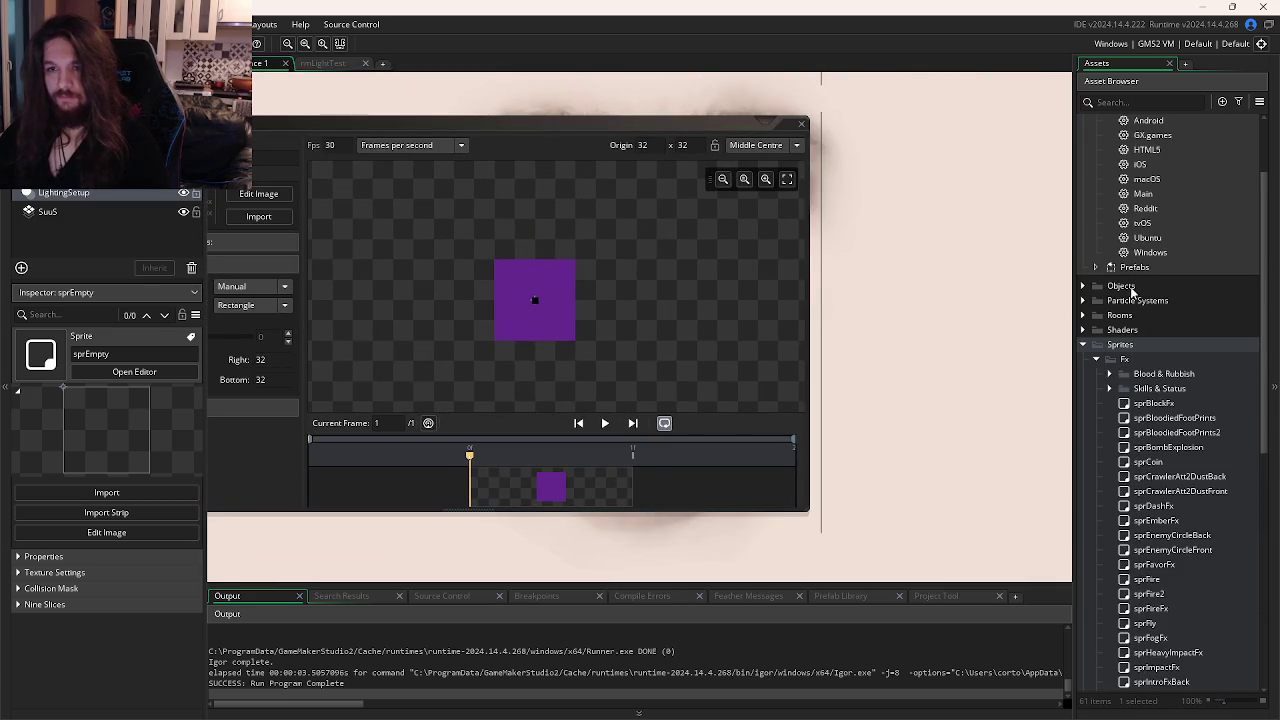
pyautogui.click(1100, 366)
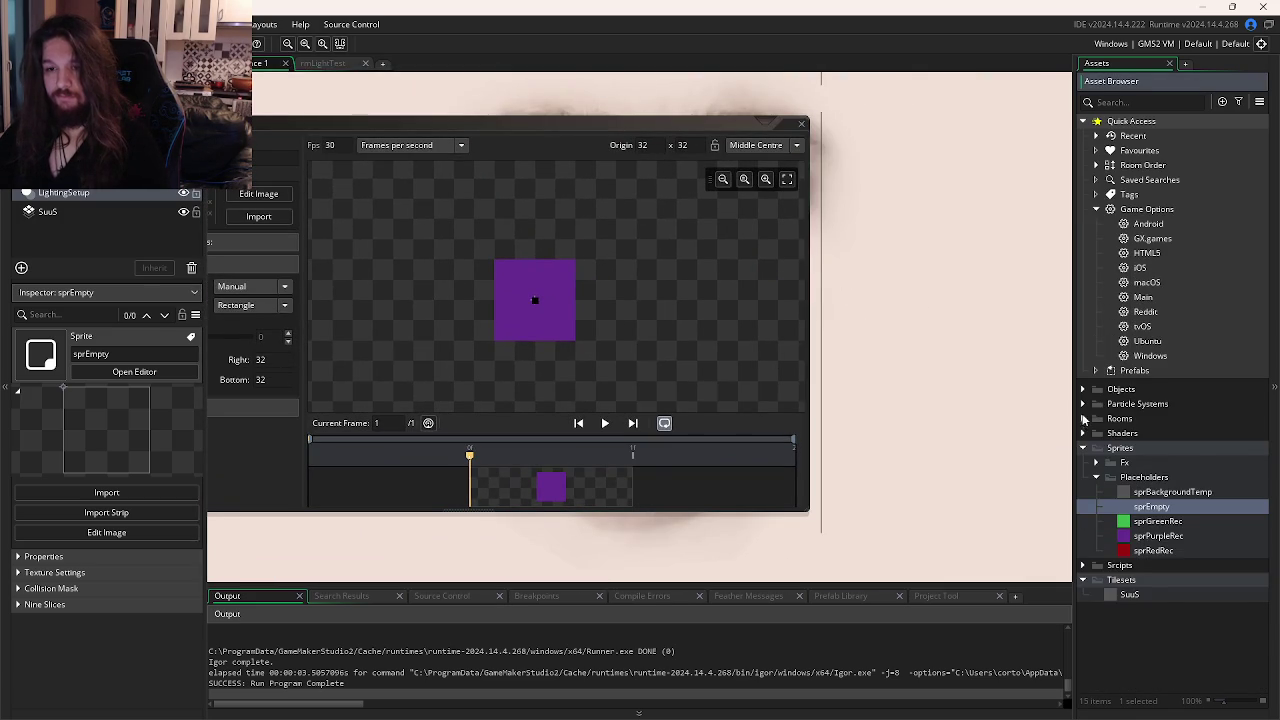
pyautogui.click(1082, 389)
pyautogui.click(1096, 404)
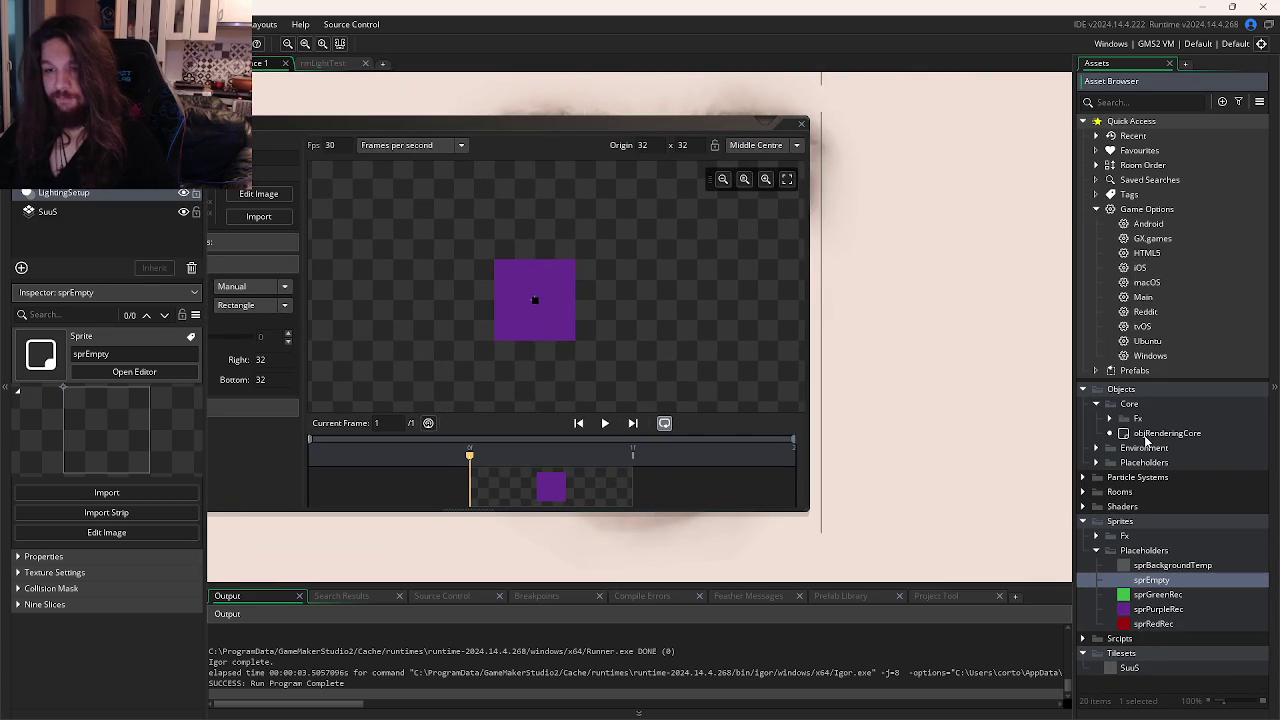
pyautogui.click(1096, 404)
# Open objPurplePlaceholder's Create event and start a new line 8 after the array_push call.
pyautogui.click(1096, 433)
pyautogui.doubleClick(1150, 462)
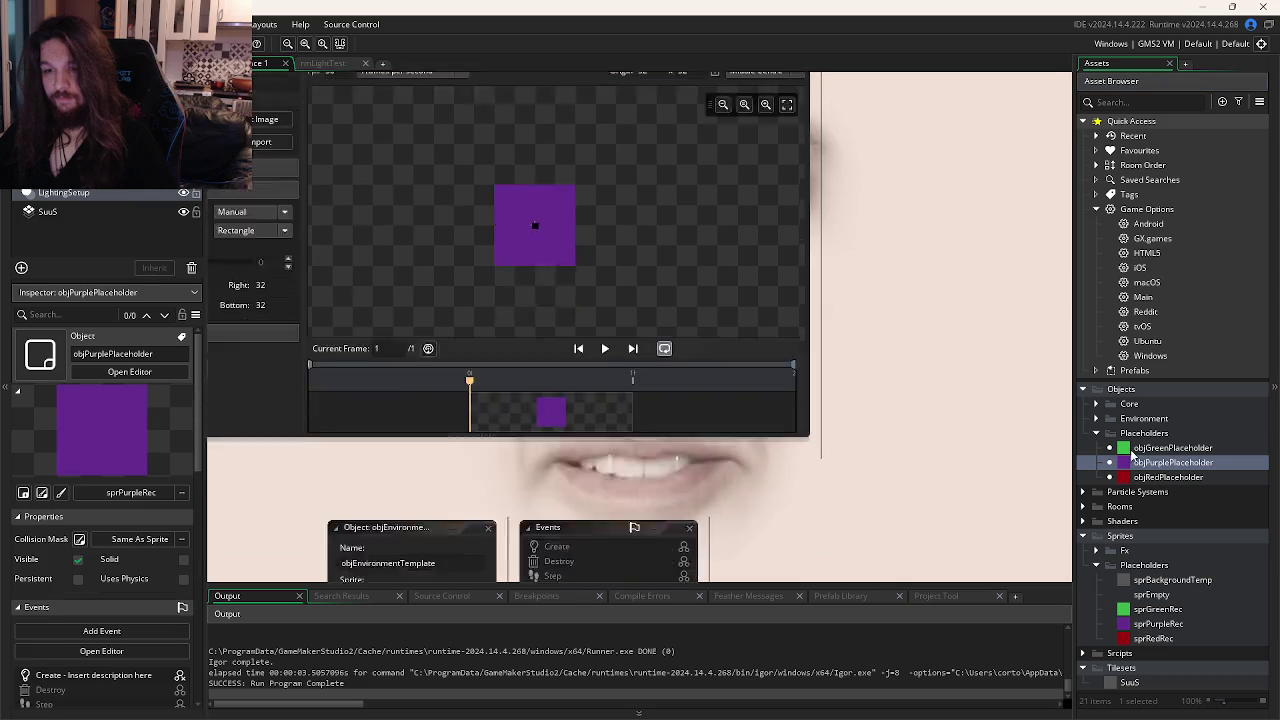
pyautogui.doubleClick(596, 158)
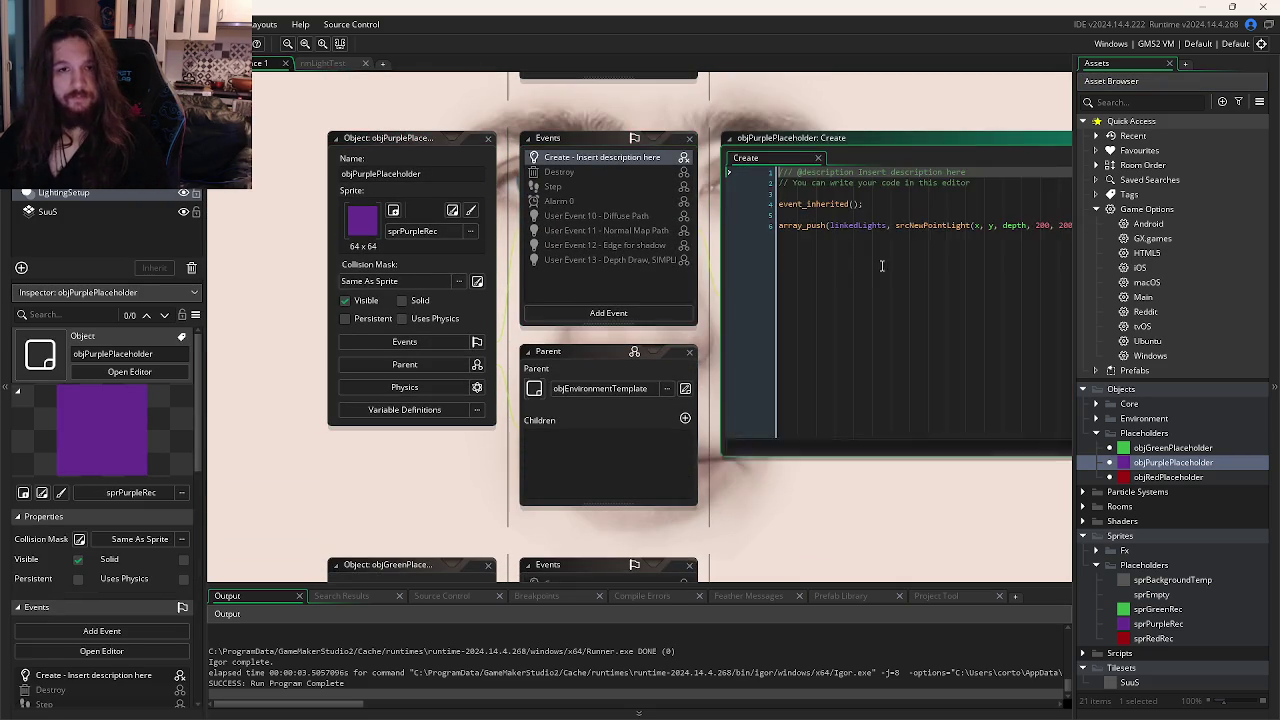
pyautogui.press('Return')
pyautogui.press('Return')
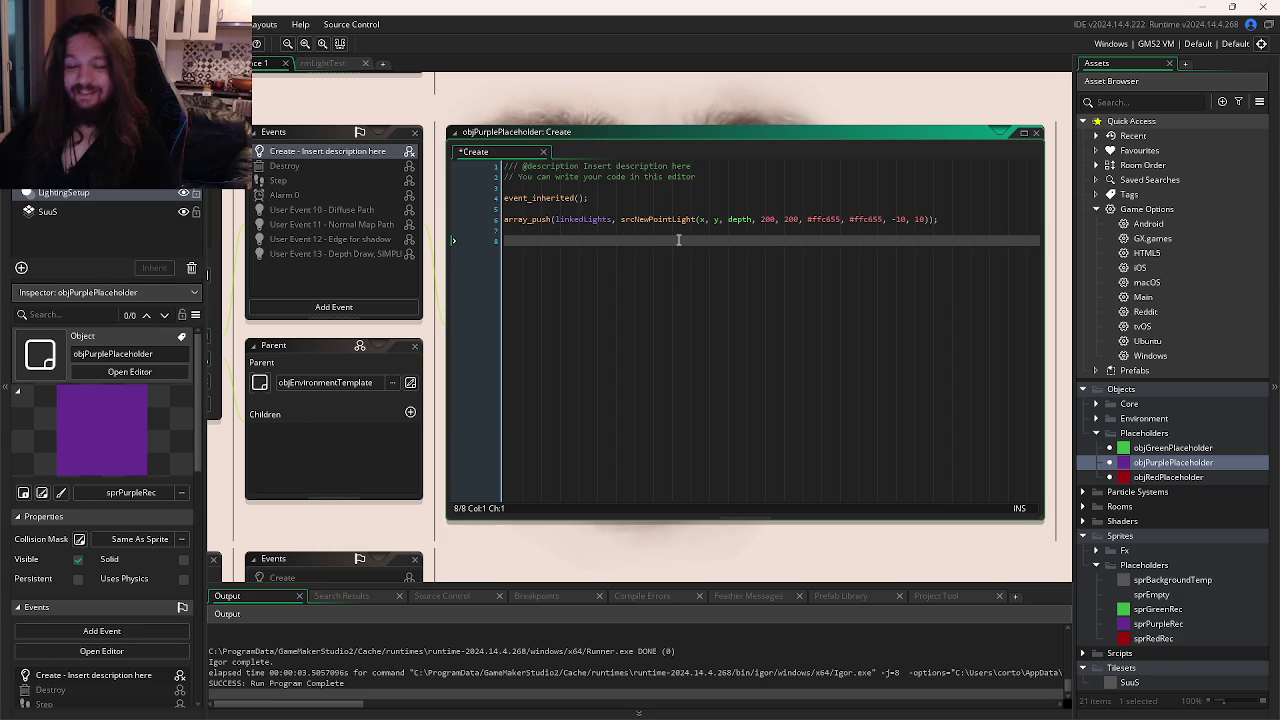
pyautogui.write('scrite_')
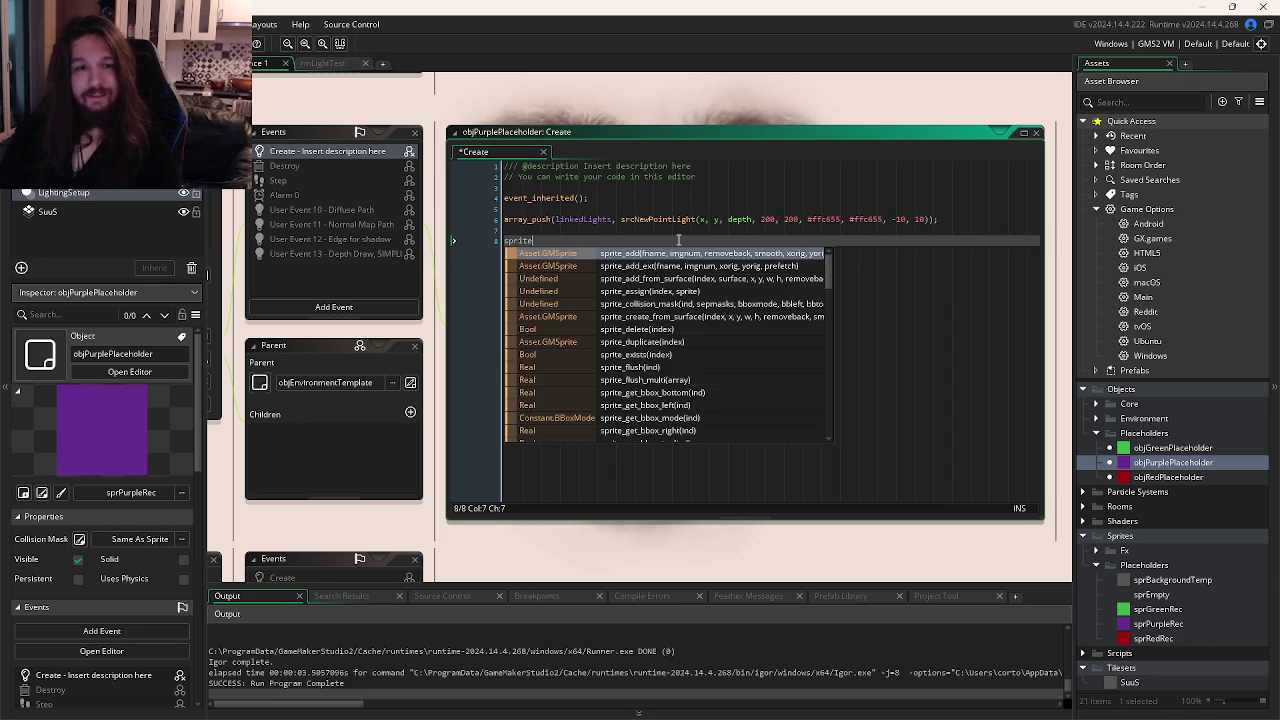
pyautogui.hotkey('alt', 'Tab')
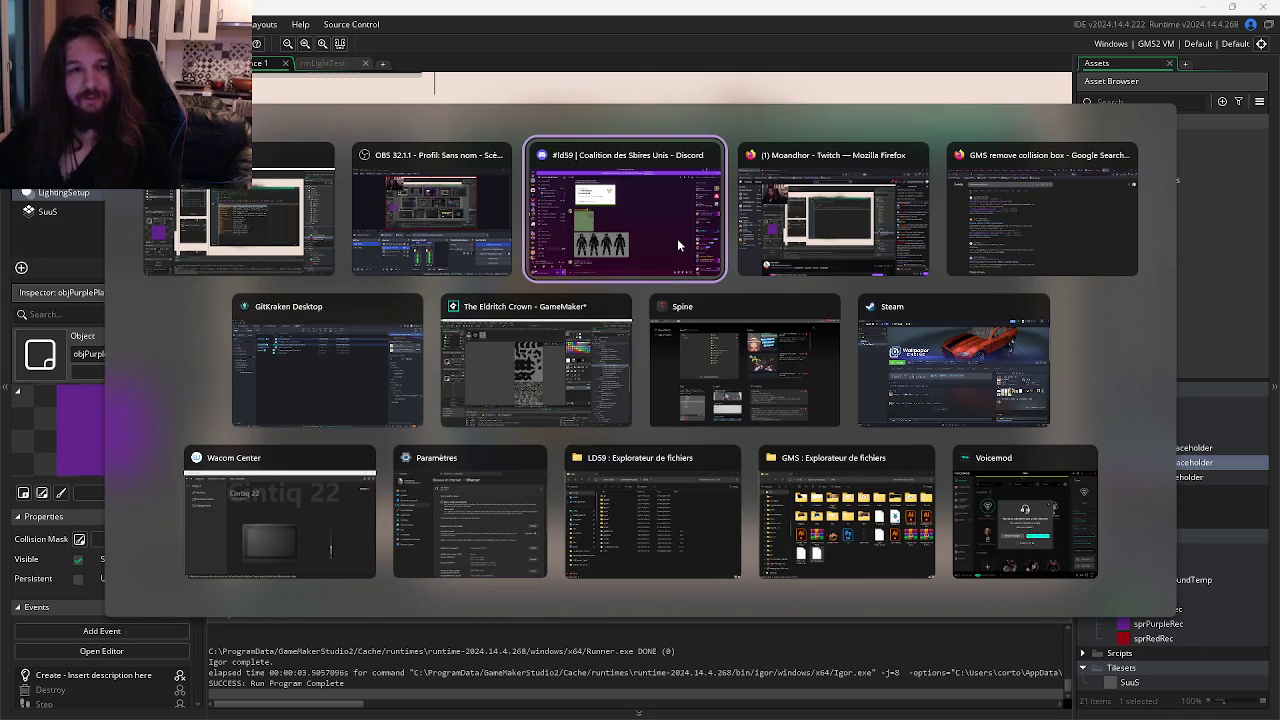
# Open the Reddit thread on disabling collision masks in Firefox, then return to GameMaker's code editor.
pyautogui.hotkey('alt', 'Tab')
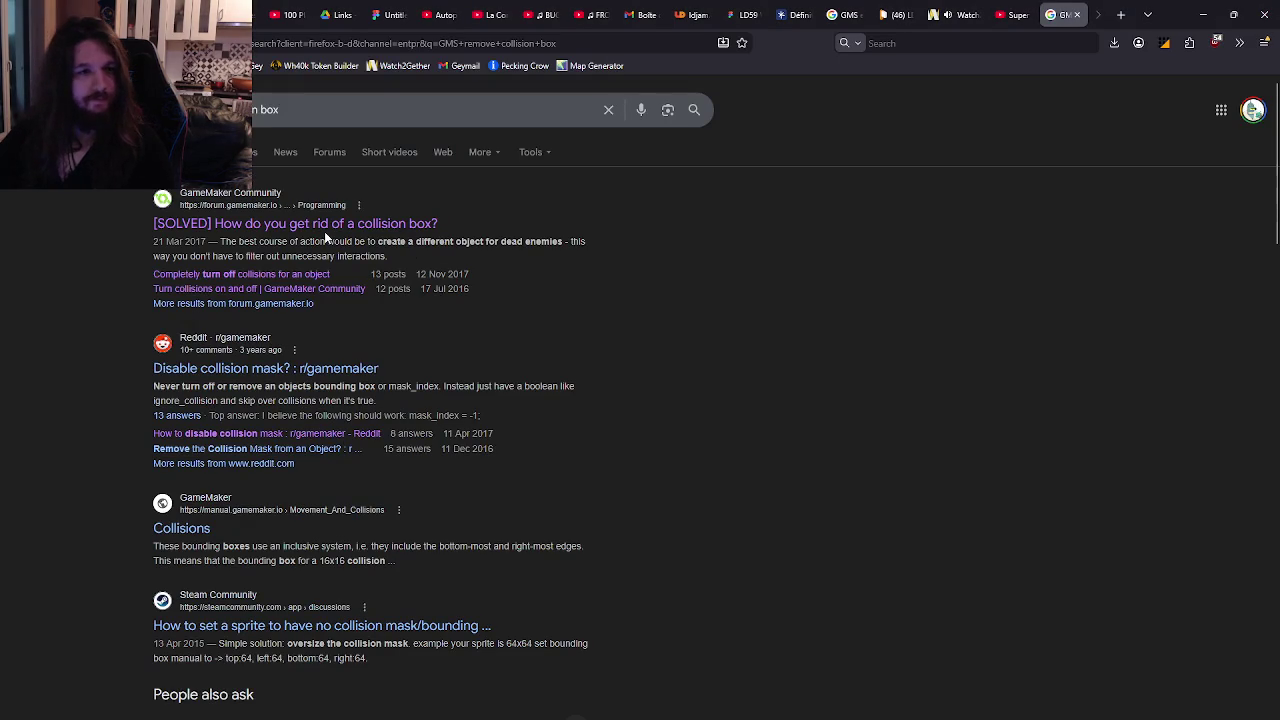
pyautogui.click(268, 433)
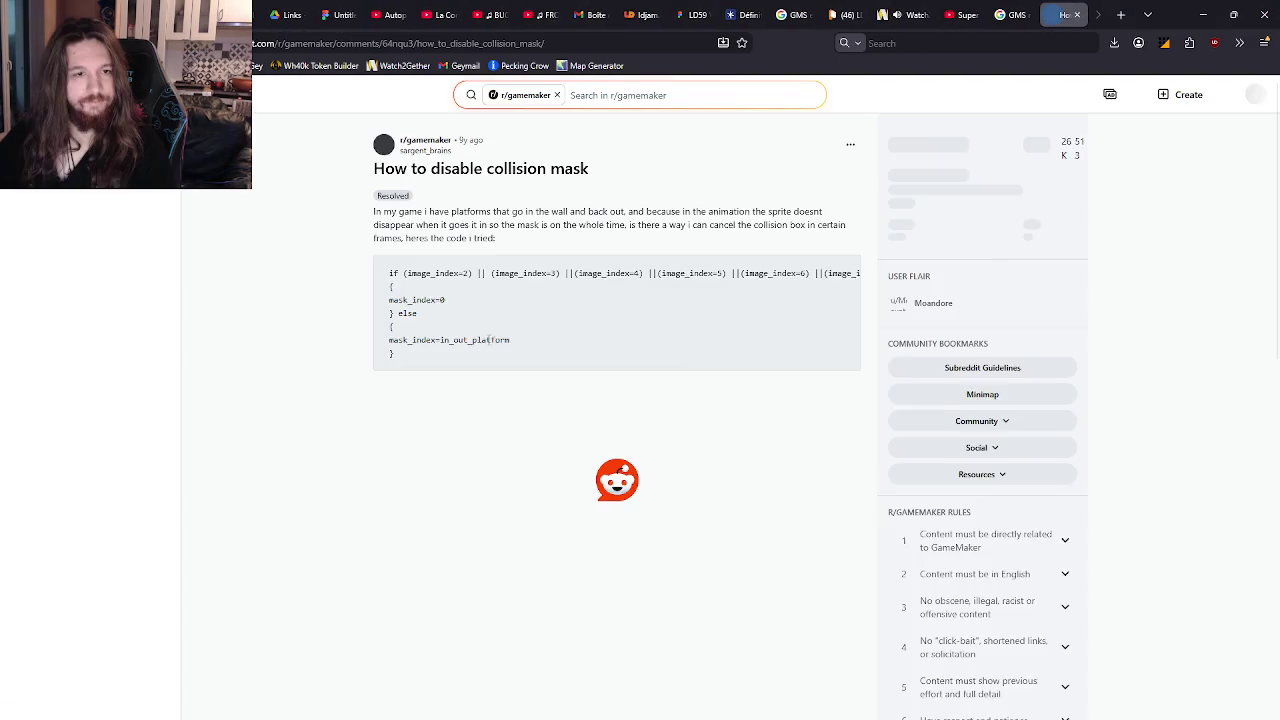
pyautogui.hotkey('alt', 'Tab')
pyautogui.press('Tab')
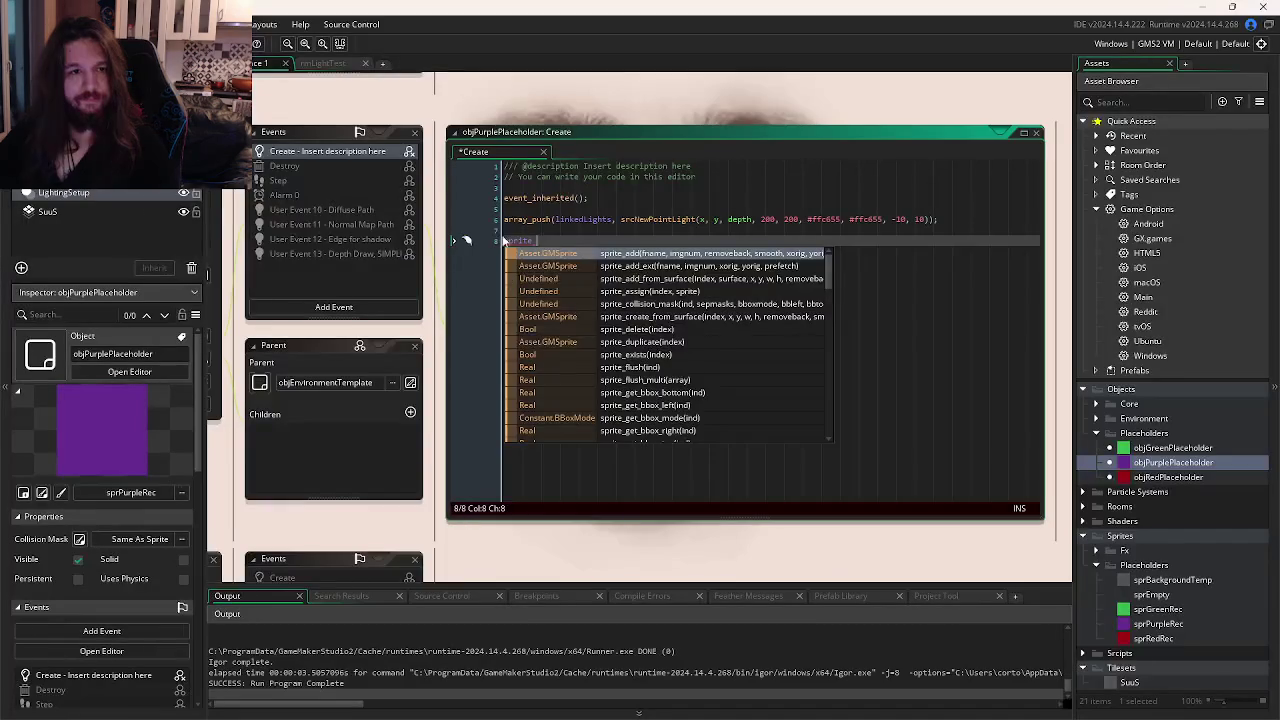
# Replace the partial word on line 8 with sprite_collision_mask() via autocomplete and check its parameters.
pyautogui.press('BackSpace')
pyautogui.press('BackSpace')
pyautogui.press('BackSpace')
pyautogui.write('co')
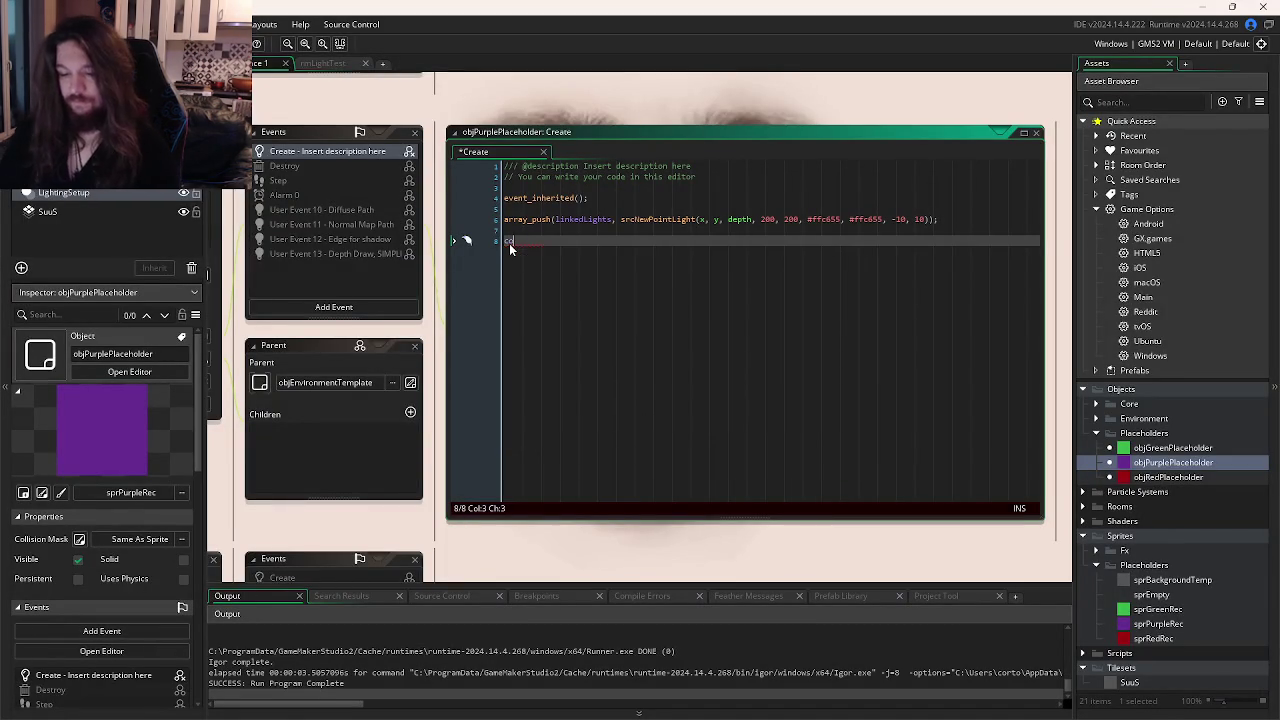
pyautogui.write('llisi')
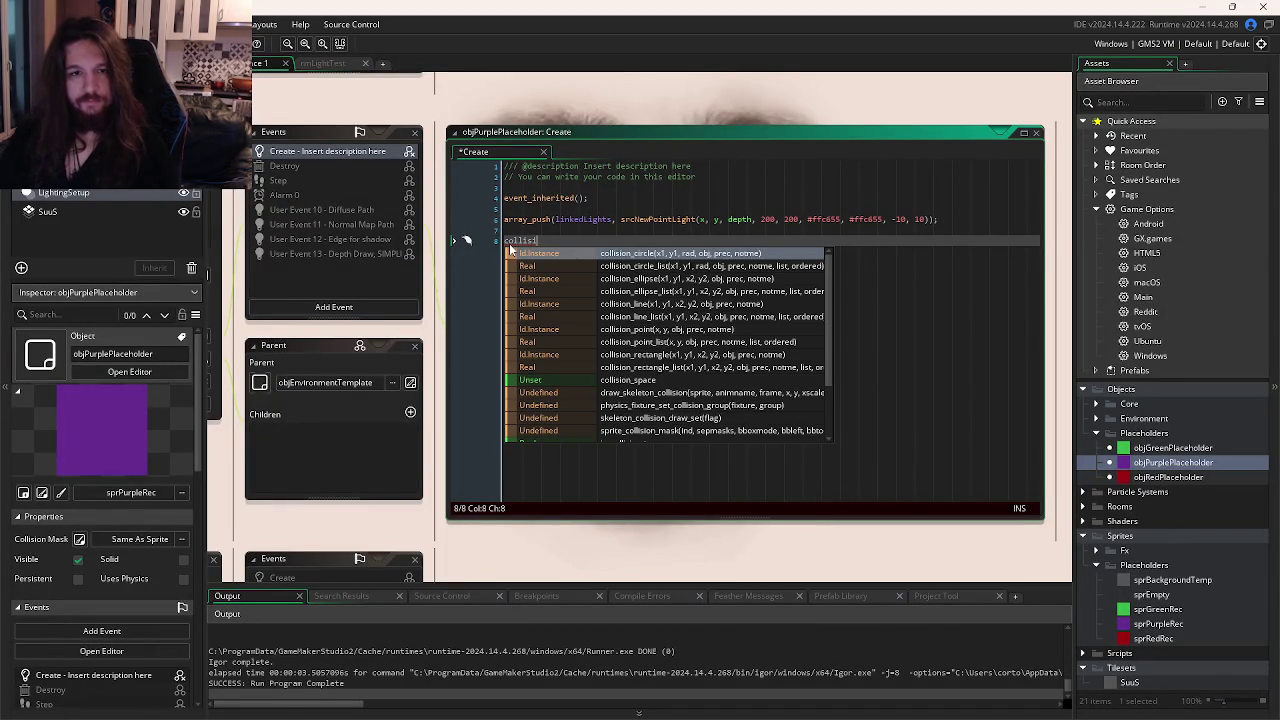
pyautogui.write('on_mas')
pyautogui.press('Return')
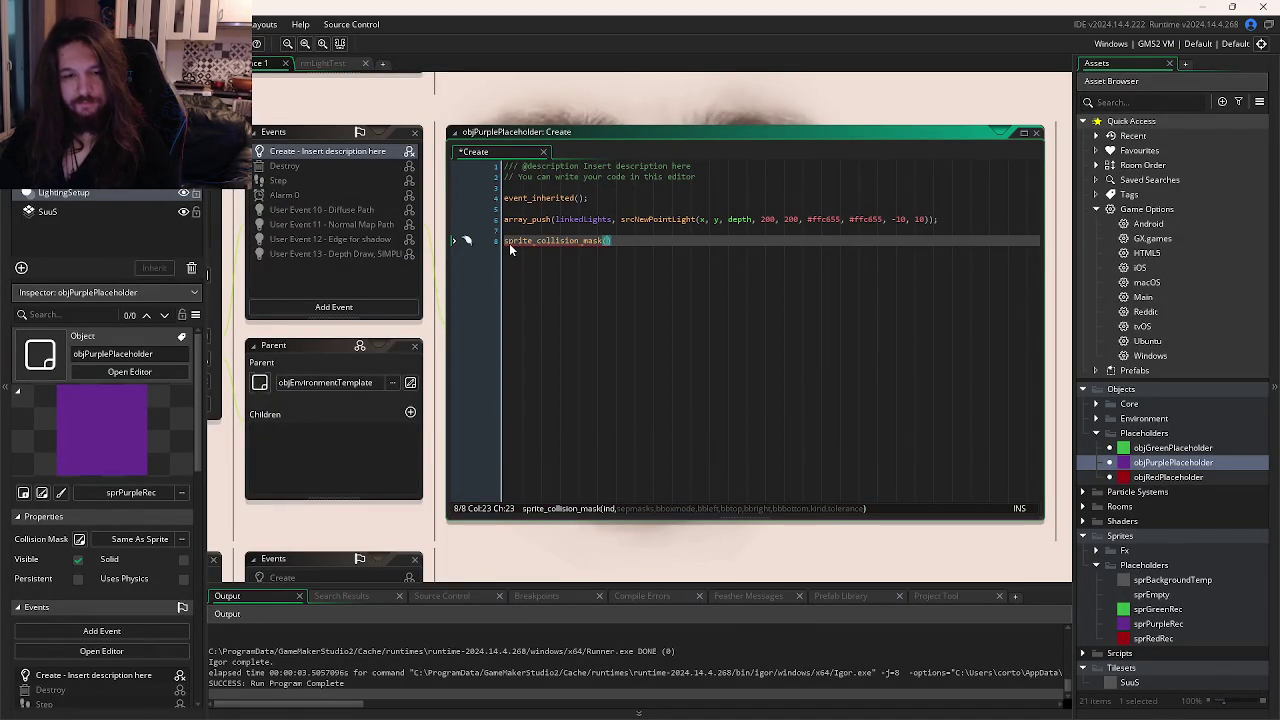
pyautogui.click(532, 241)
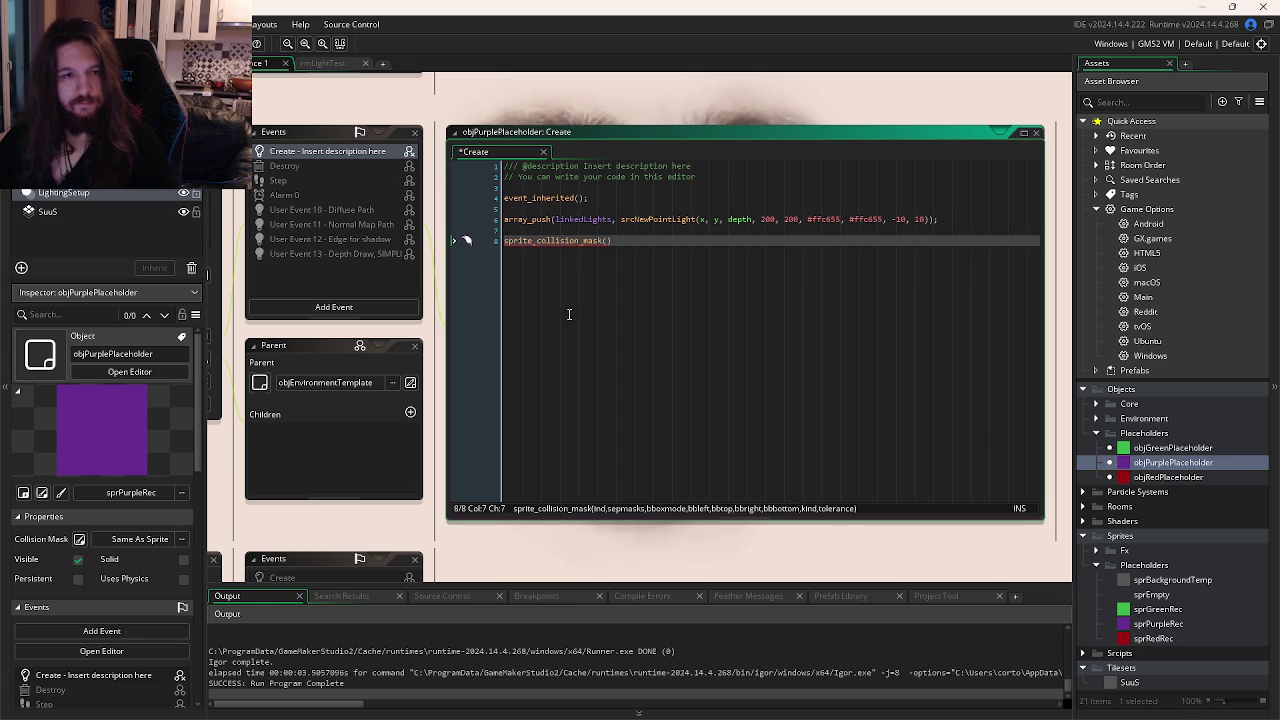
# Consult the Reddit collision-mask thread again, then come back to the code editor.
pyautogui.hotkey('alt', 'Tab')
pyautogui.scroll(-3, 590, 355)
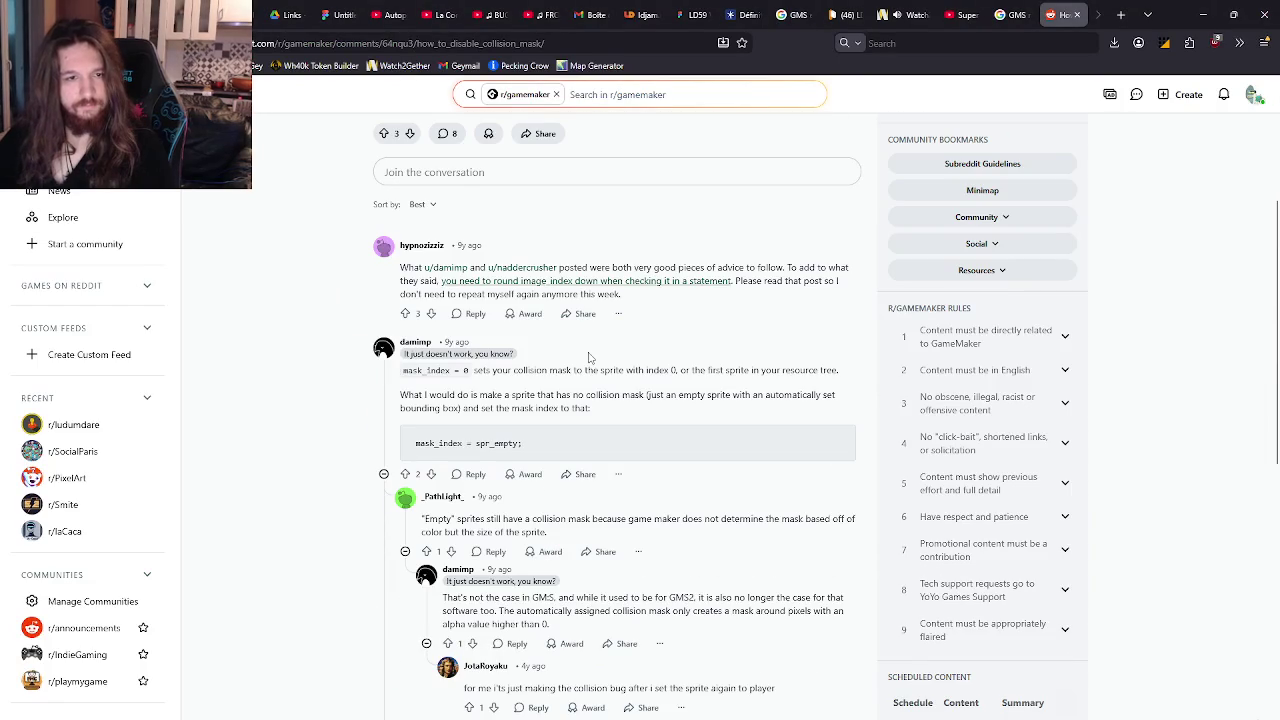
pyautogui.hotkey('alt', 'Tab')
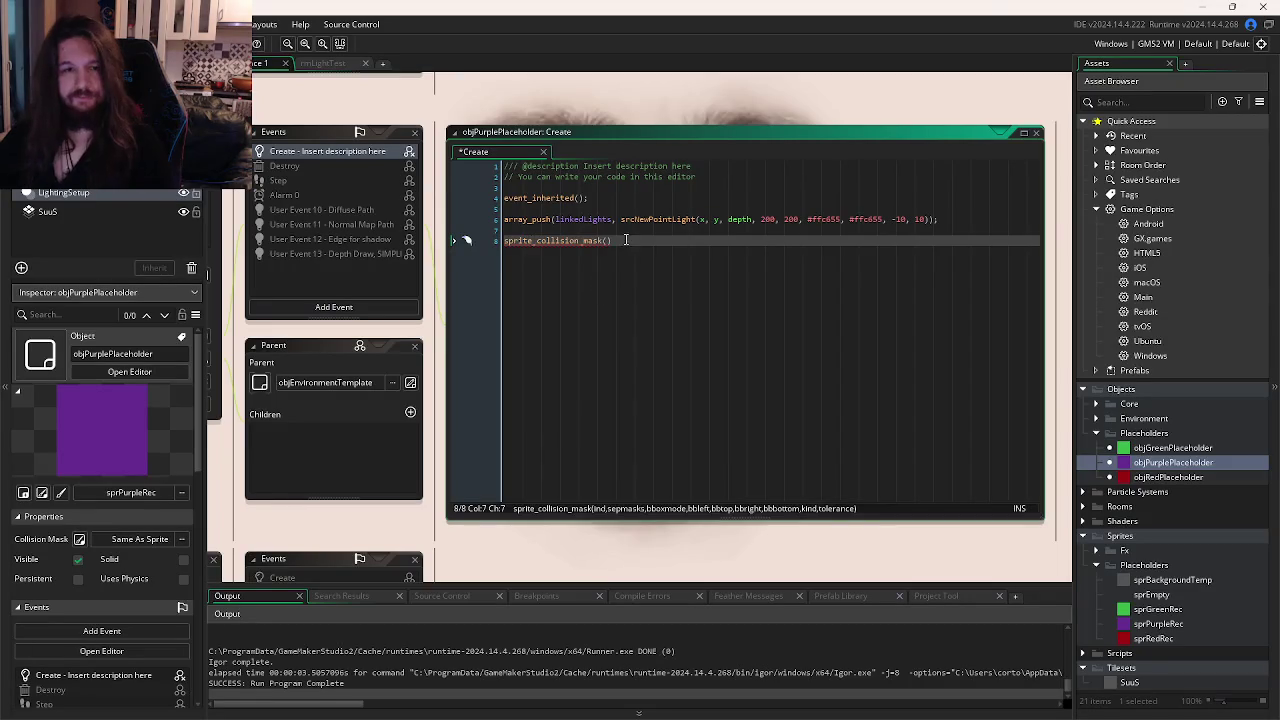